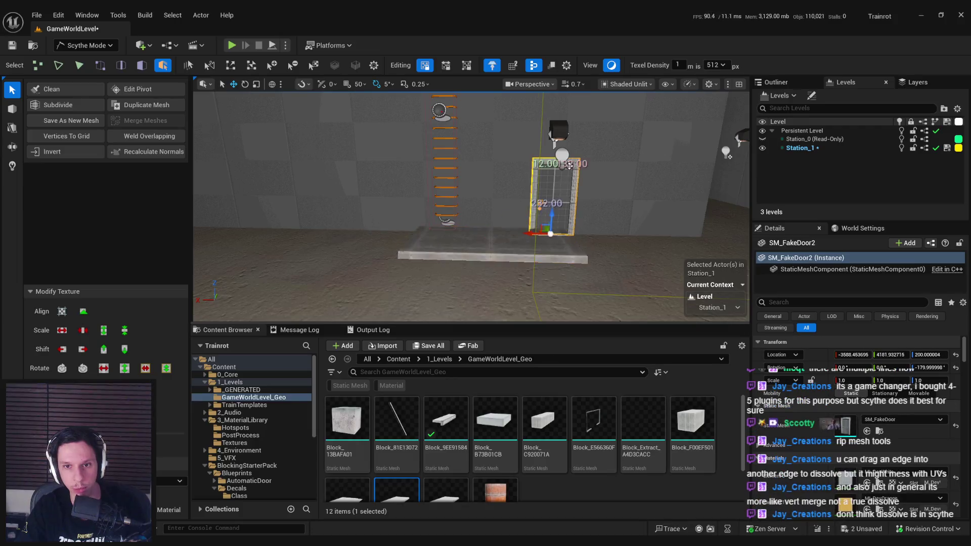
- Slide SM_FakeDoor and its lamp together to the left
{"action": "left_click", "coordinate": [544, 204], "text": "ctrl"}
{"action": "mouse_move", "coordinate": [533, 166]}
{"action": "left_mouse_down"}
{"action": "mouse_move", "coordinate": [486, 166]}
{"action": "mouse_move", "coordinate": [489, 192]}
{"action": "mouse_move", "coordinate": [490, 152]}
{"action": "mouse_move", "coordinate": [455, 151]}
{"action": "mouse_move", "coordinate": [455, 172]}
{"action": "mouse_move", "coordinate": [353, 162]}
{"action": "left_mouse_up"}
{"action": "left_click", "coordinate": [401, 162]}
{"action": "left_click_drag", "start_coordinate": [470, 202], "coordinate": [688, 192]}
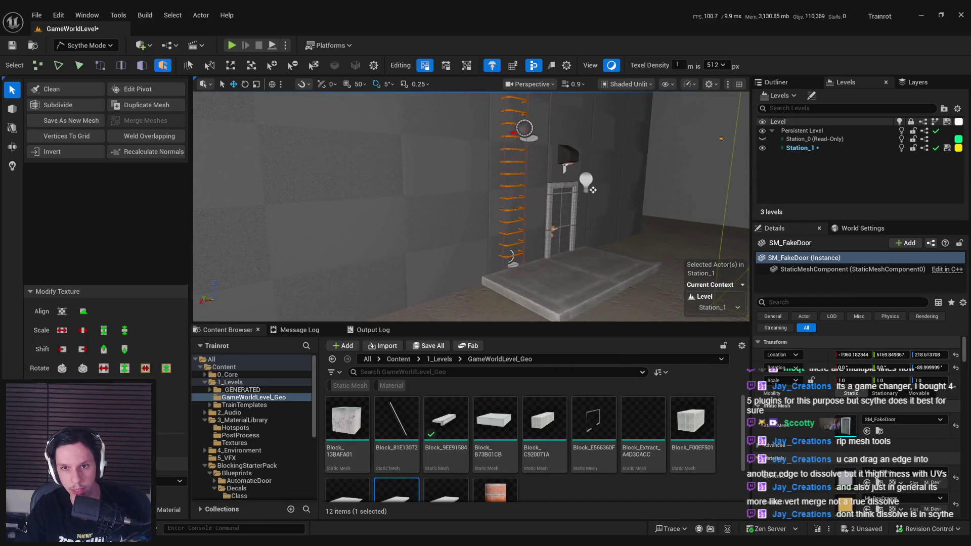
- Raise BP_TestLamp17 above the door to a Z location of about 526
{"action": "left_click", "coordinate": [560, 170]}
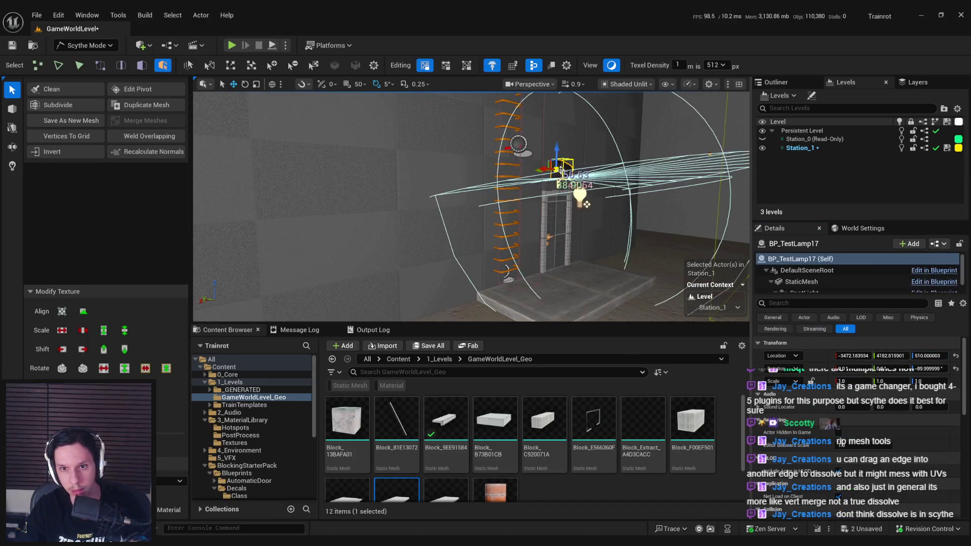
{"action": "left_click_drag", "start_coordinate": [557, 153], "coordinate": [557, 168]}
{"action": "mouse_move", "coordinate": [562, 234]}
{"action": "left_mouse_down"}
{"action": "mouse_move", "coordinate": [561, 253]}
{"action": "mouse_move", "coordinate": [536, 222]}
{"action": "mouse_move", "coordinate": [557, 235]}
{"action": "mouse_move", "coordinate": [585, 189]}
{"action": "mouse_move", "coordinate": [372, 221]}
{"action": "left_mouse_up"}
- Line the platform edge with SM_MetalPost_4 and duplicates MetalPost_5 and MetalPost_6
{"action": "left_click", "coordinate": [585, 189]}
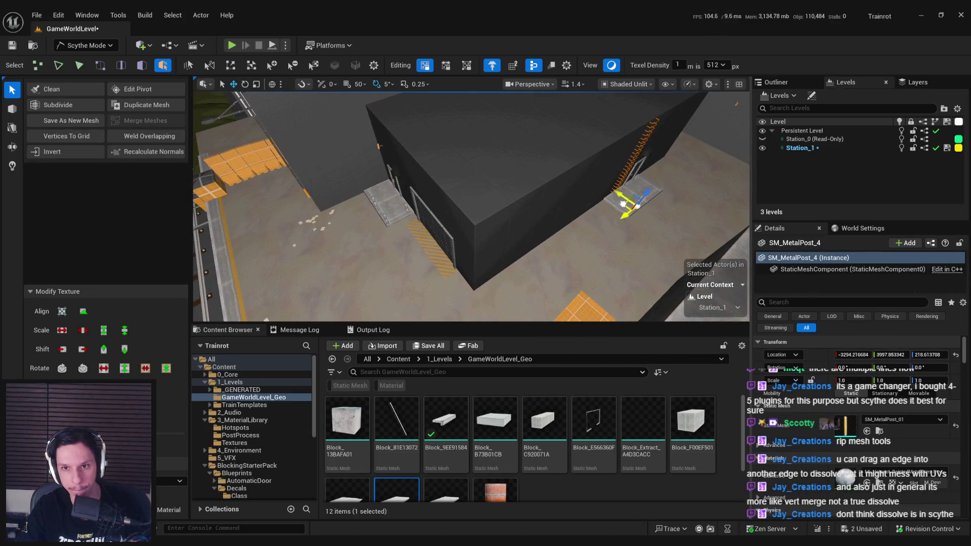
{"action": "scroll", "coordinate": [615, 204], "scroll_direction": "up", "scroll_amount": 10}
{"action": "mouse_move", "coordinate": [687, 225]}
{"action": "left_mouse_down"}
{"action": "mouse_move", "coordinate": [616, 244]}
{"action": "mouse_move", "coordinate": [624, 255]}
{"action": "left_mouse_up"}
{"action": "left_click_drag", "start_coordinate": [556, 263], "coordinate": [496, 235]}
{"action": "left_click", "coordinate": [346, 222], "text": "alt"}
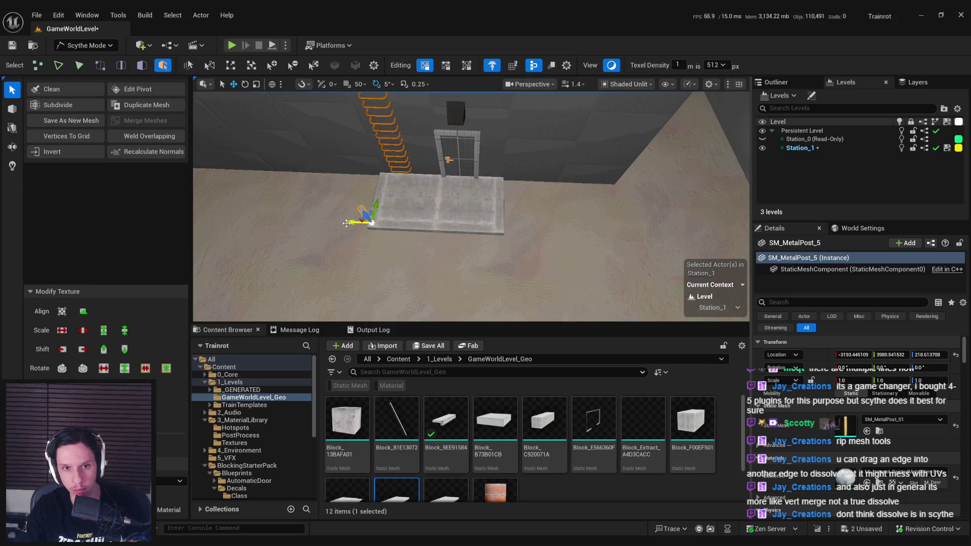
{"action": "left_click", "coordinate": [474, 236], "text": "alt"}
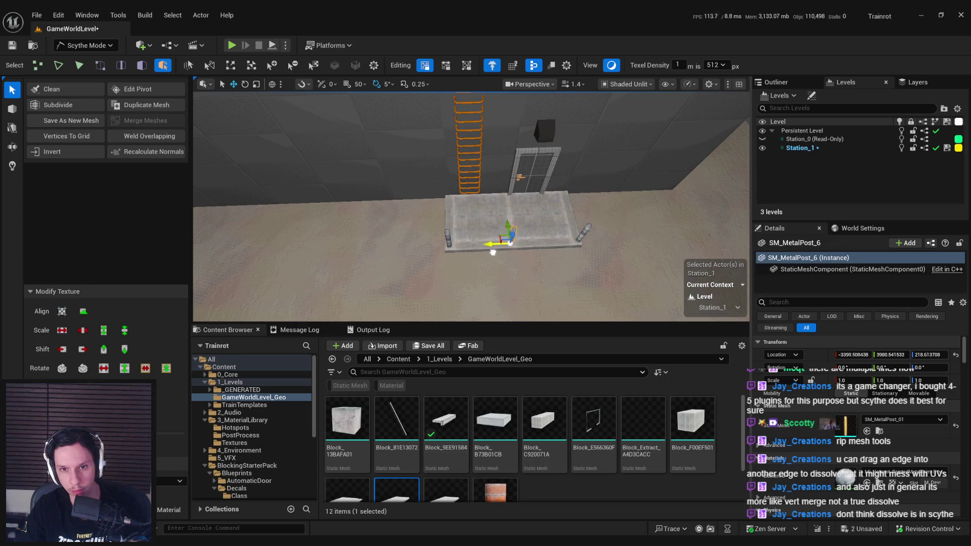
- Review the three posts, save the level with Ctrl+S and switch to Lit view
{"action": "mouse_move", "coordinate": [500, 252]}
{"action": "left_mouse_down"}
{"action": "mouse_move", "coordinate": [486, 263]}
{"action": "mouse_move", "coordinate": [475, 252]}
{"action": "left_mouse_up"}
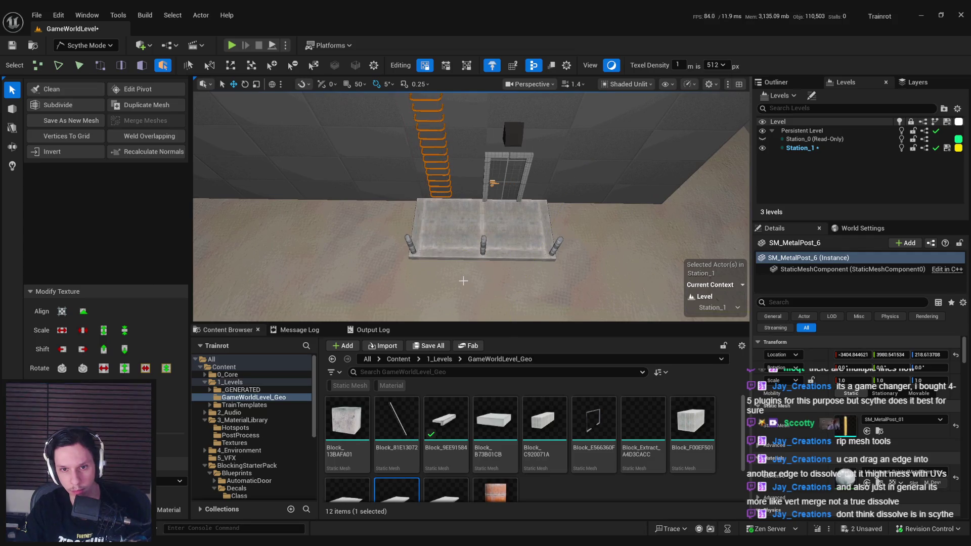
{"action": "key", "text": "f"}
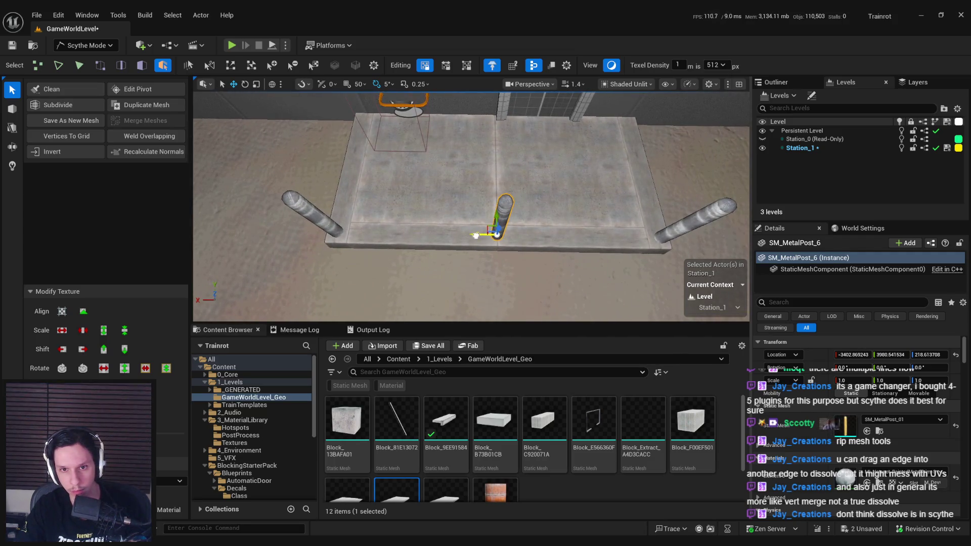
{"action": "mouse_move", "coordinate": [500, 234]}
{"action": "left_mouse_down"}
{"action": "mouse_move", "coordinate": [483, 250]}
{"action": "mouse_move", "coordinate": [470, 227]}
{"action": "left_mouse_up"}
{"action": "key", "text": "ctrl+s"}
{"action": "key", "text": "alt+4"}
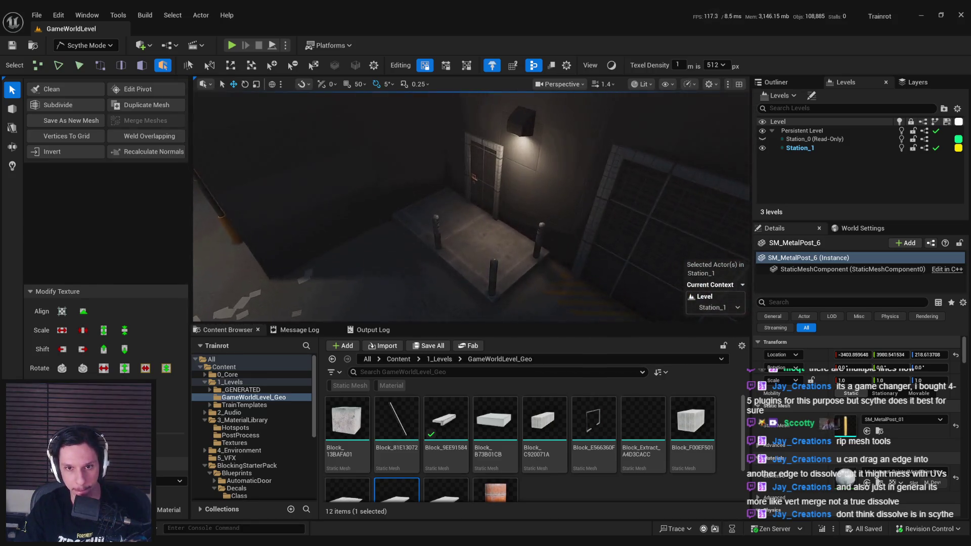
- Inspect the concrete Boolean block and small orange Rect block in the lit viewport
{"action": "left_click", "coordinate": [620, 216]}
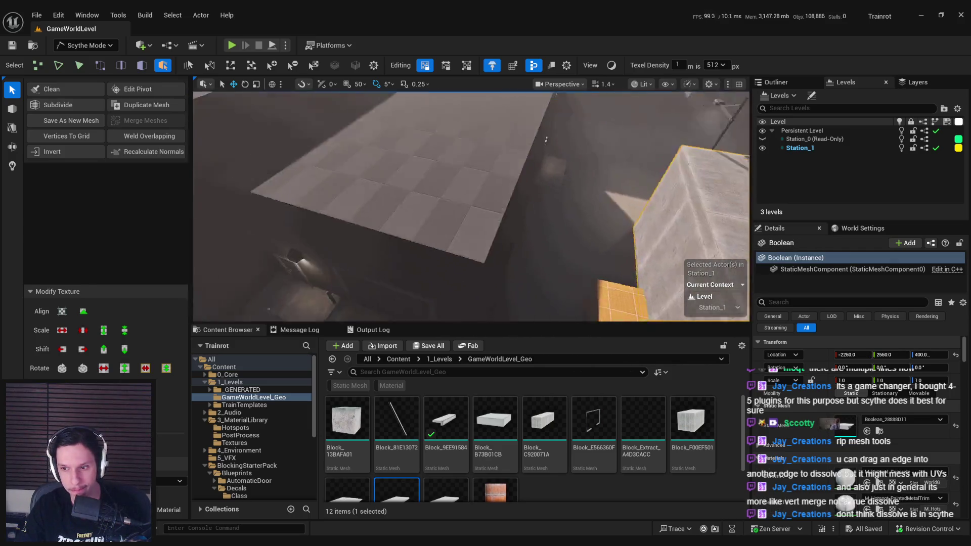
{"action": "left_click", "coordinate": [487, 313]}
{"action": "key", "text": "f"}
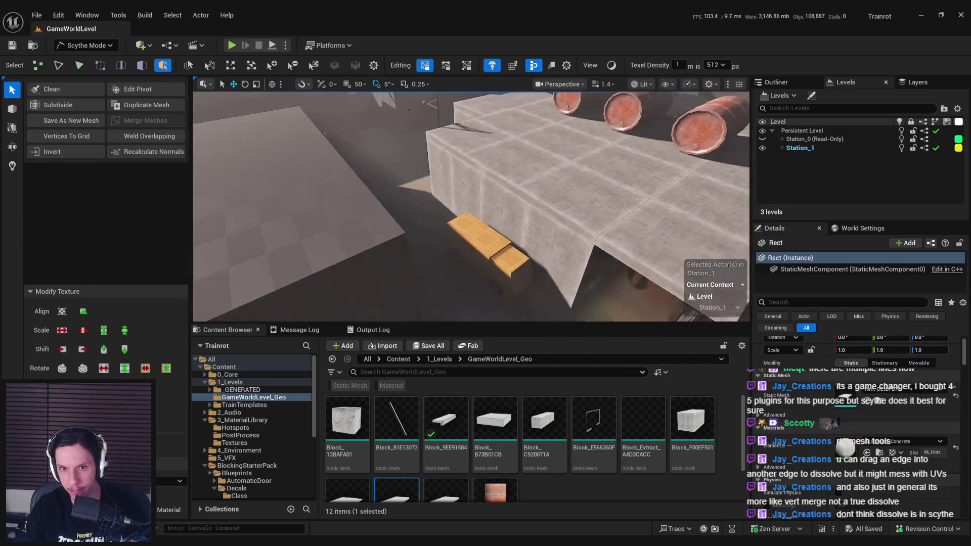
{"action": "left_click", "coordinate": [542, 237]}
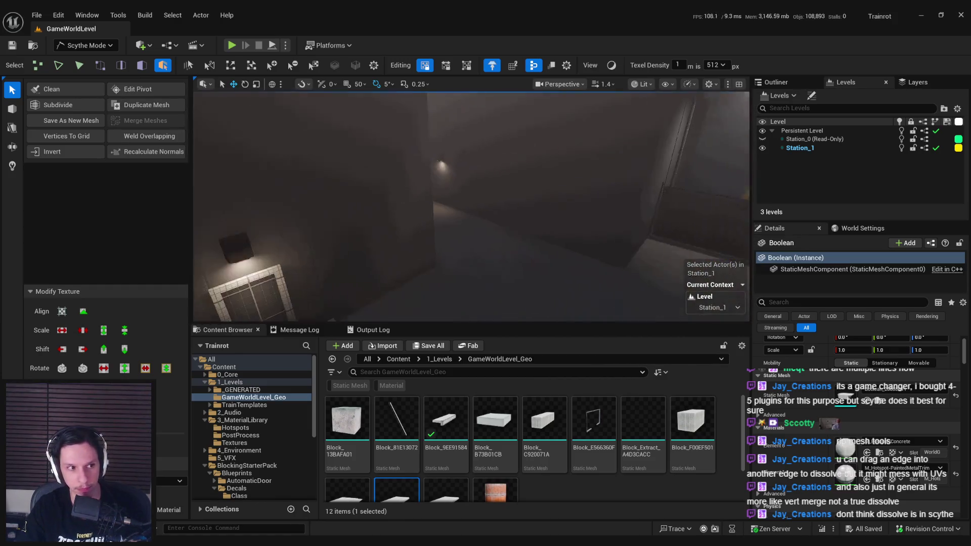
{"action": "left_click_drag", "start_coordinate": [580, 251], "coordinate": [580, 251]}
{"action": "left_click", "coordinate": [86, 45]}
- Switch to Selection Mode, go fullscreen with F11 and start Play In Editor
{"action": "left_click", "coordinate": [81, 60]}
{"action": "left_click_drag", "start_coordinate": [480, 225], "coordinate": [480, 224]}
{"action": "key", "text": "F11"}
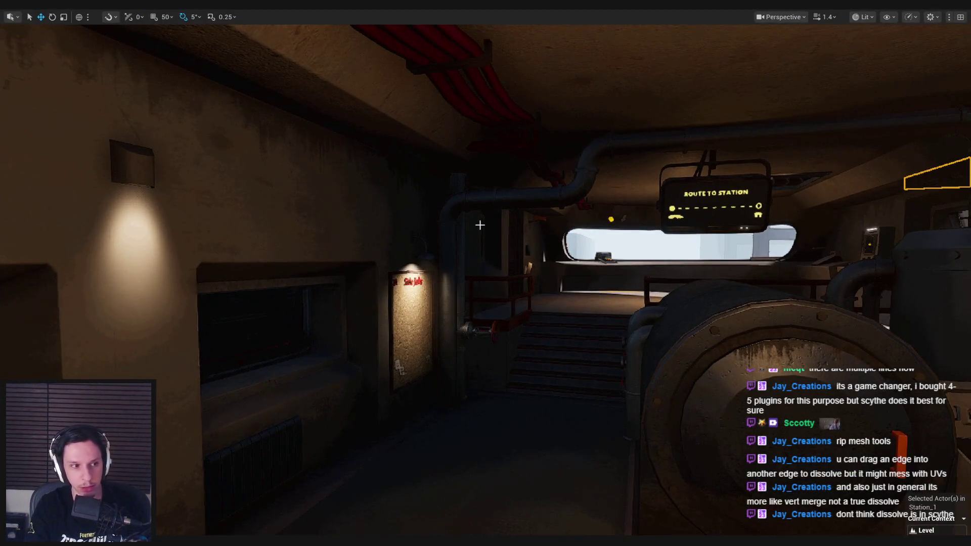
{"action": "key", "text": "alt+p"}
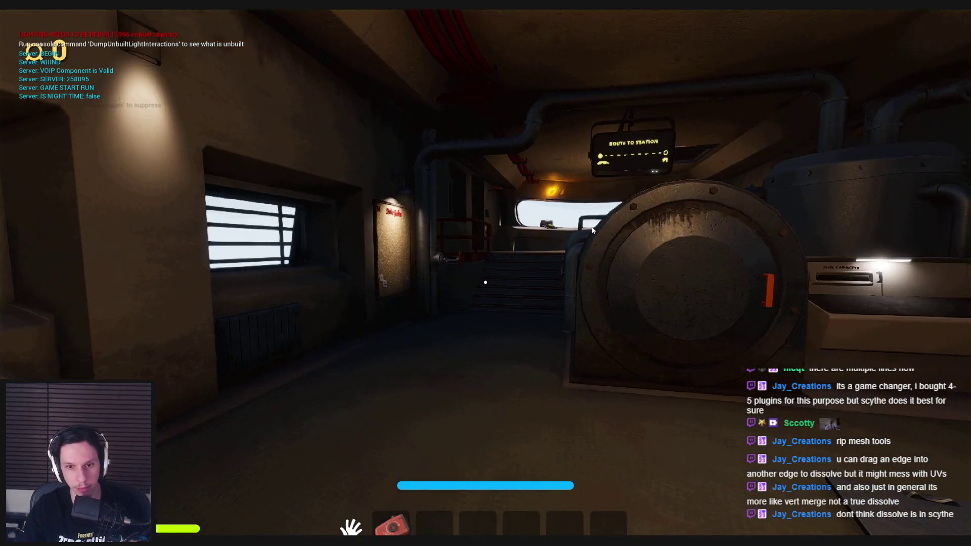
- Walk up the stairs and press the train's START/STOP button
{"action": "key", "text": "w"}
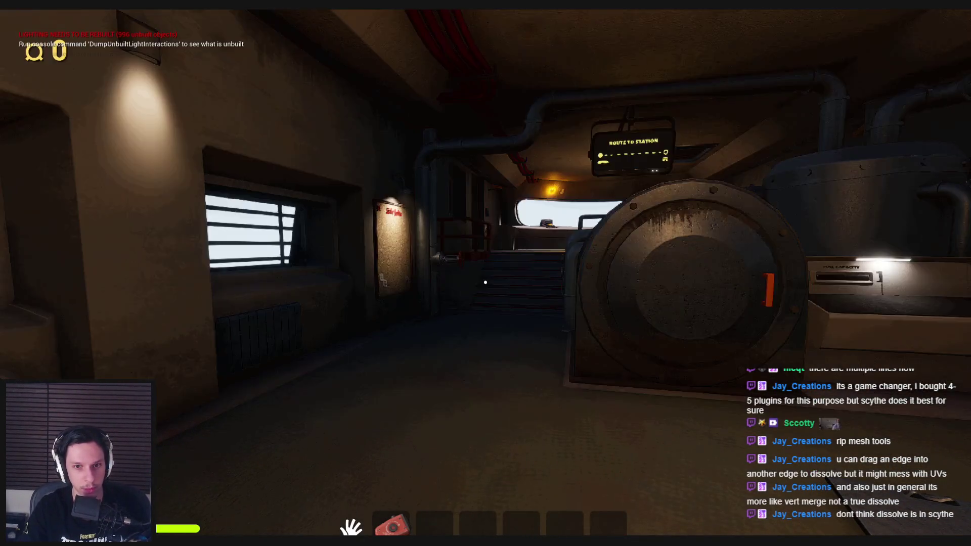
{"action": "key", "text": "w"}
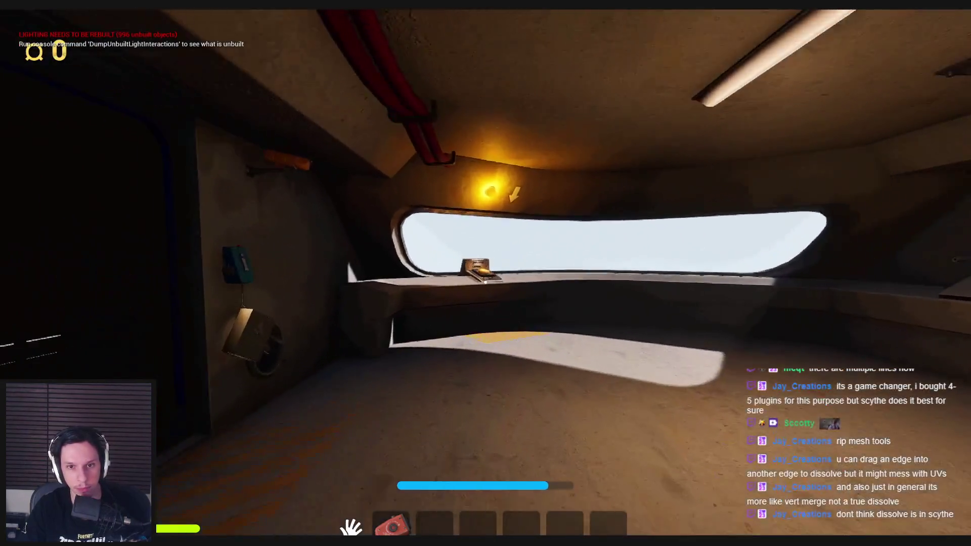
{"action": "key", "text": "e"}
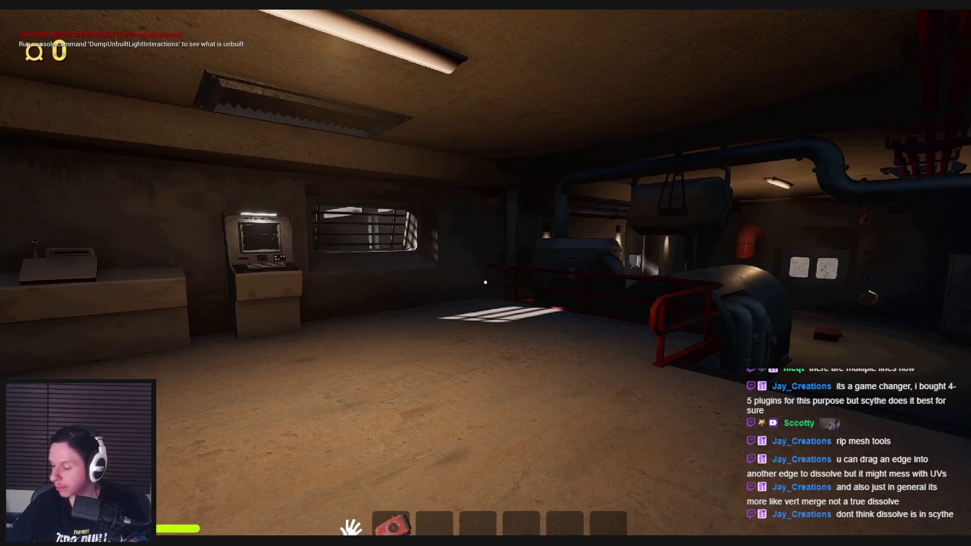
- Open the garage door and walk through the SELL FOR room to the barred counter
{"action": "key", "text": "shift+w"}
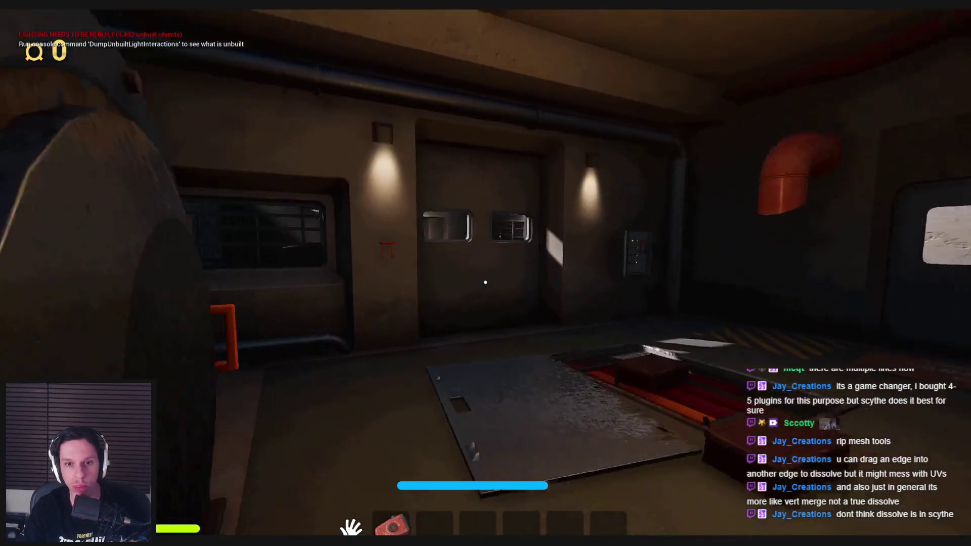
{"action": "key", "text": "e"}
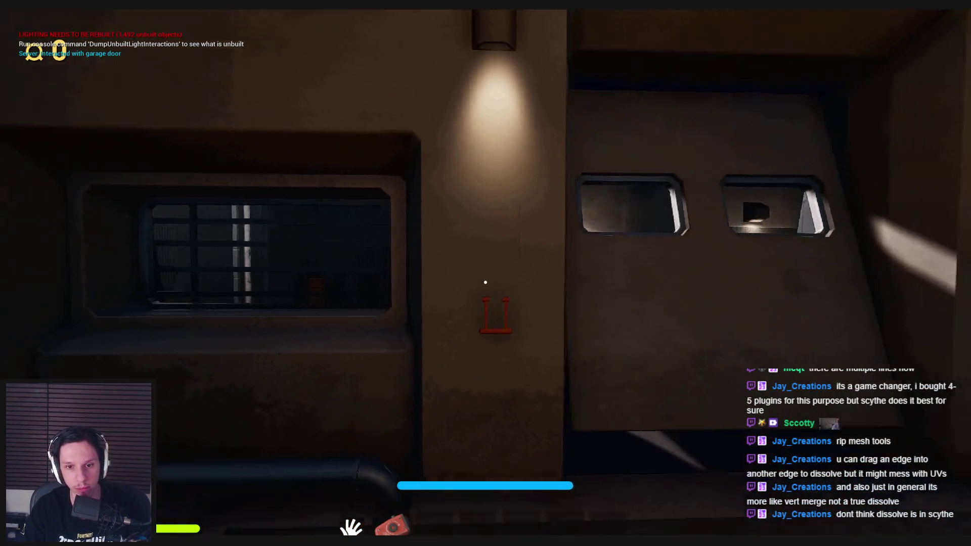
{"action": "key", "text": "w"}
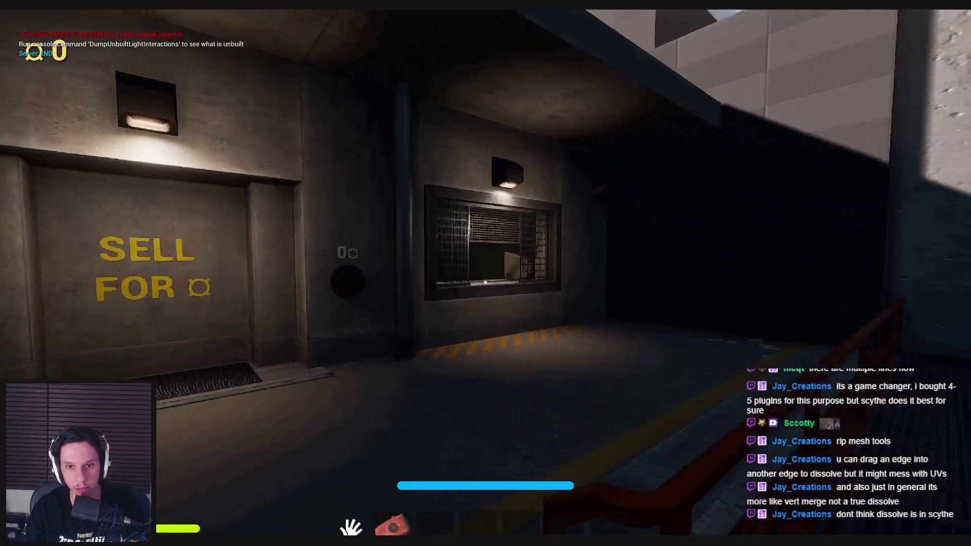
{"action": "key", "text": "w"}
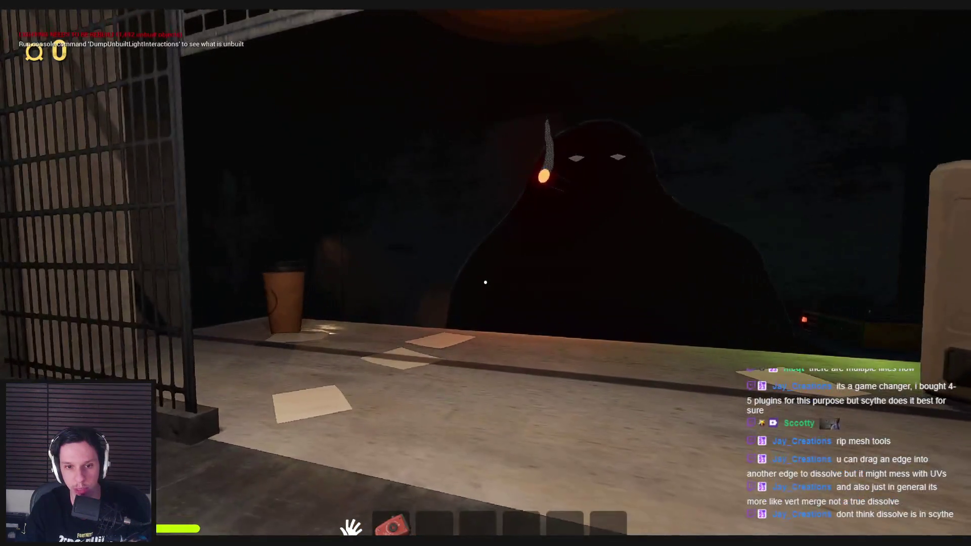
{"action": "key", "text": "w"}
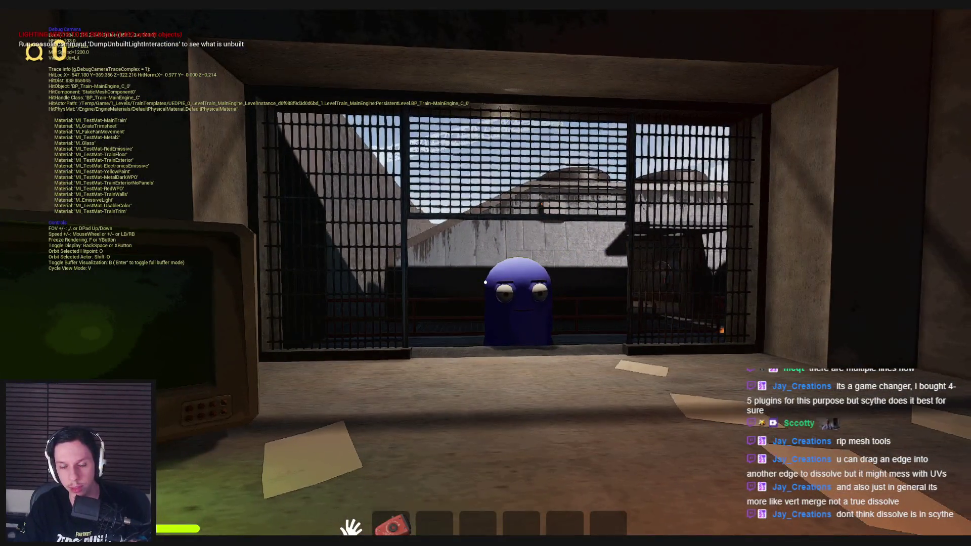
{"action": "key", "text": "w"}
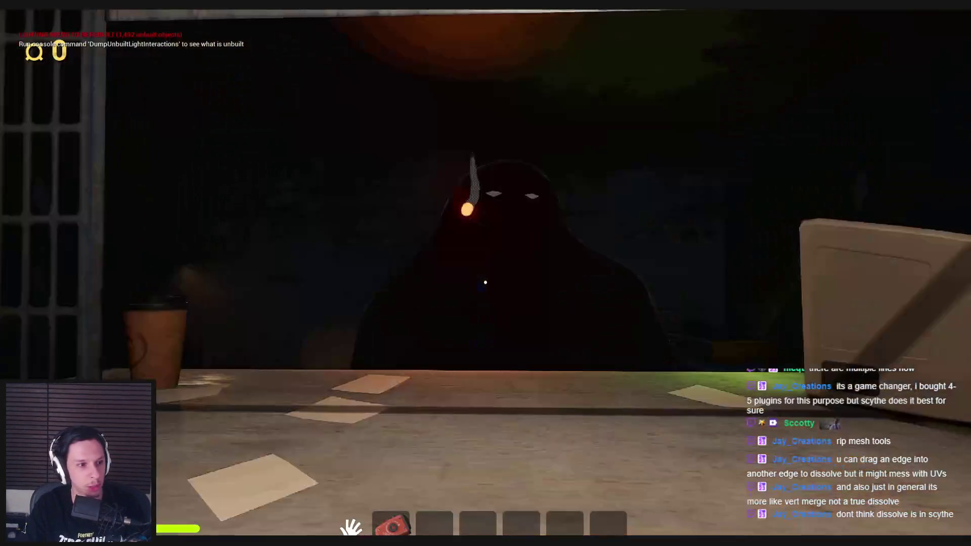
{"action": "mouse_move", "coordinate": [485, 282]}
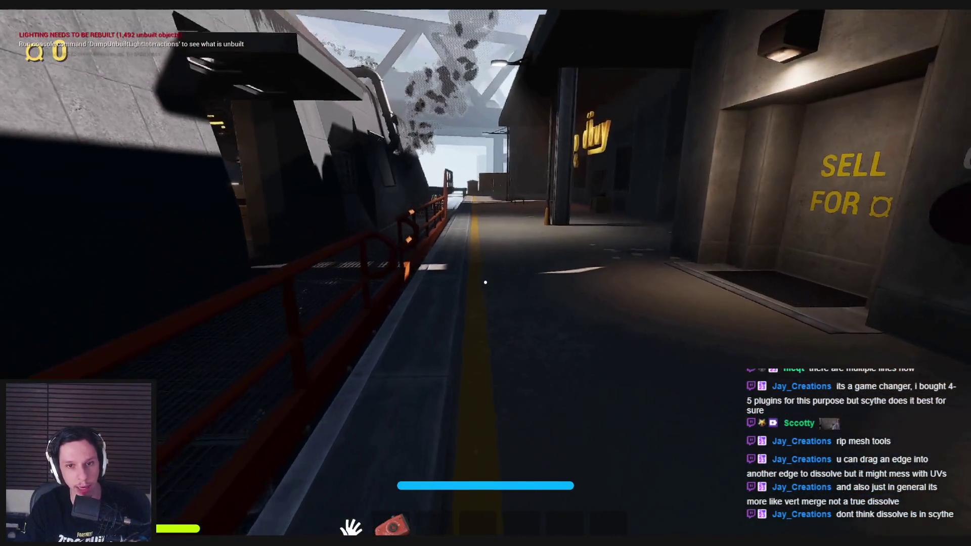
- Walk along the walkway to the Goodbuy store doorway, then back away
{"action": "key", "text": "w"}
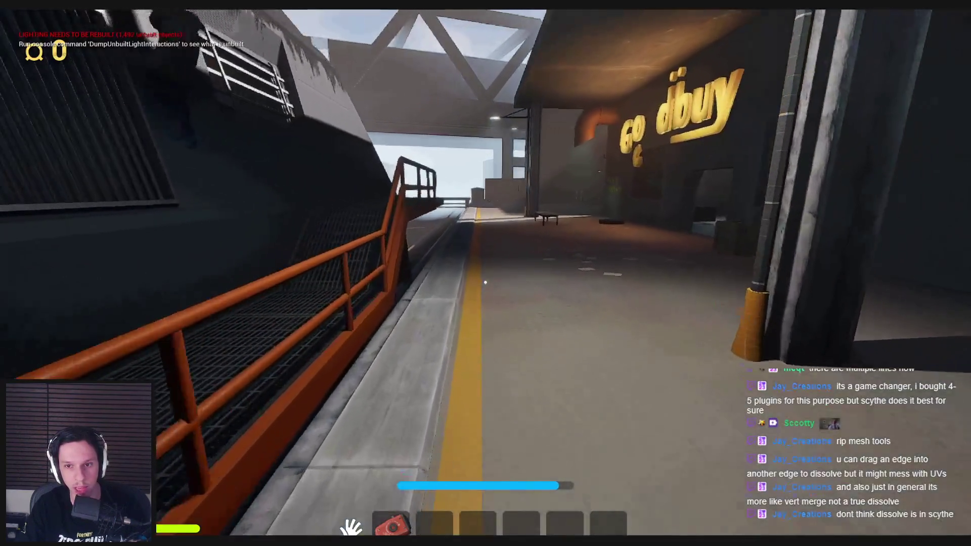
{"action": "key", "text": "w"}
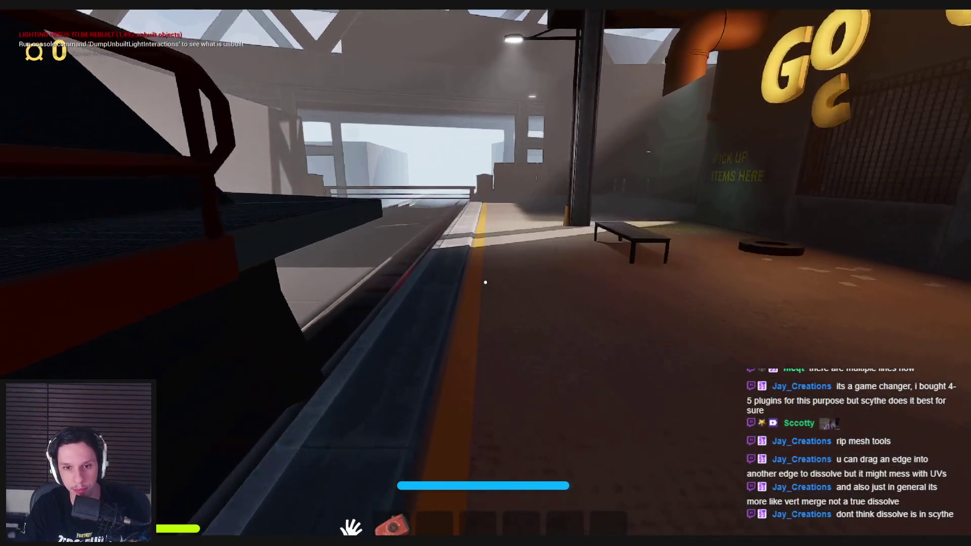
{"action": "key", "text": "w"}
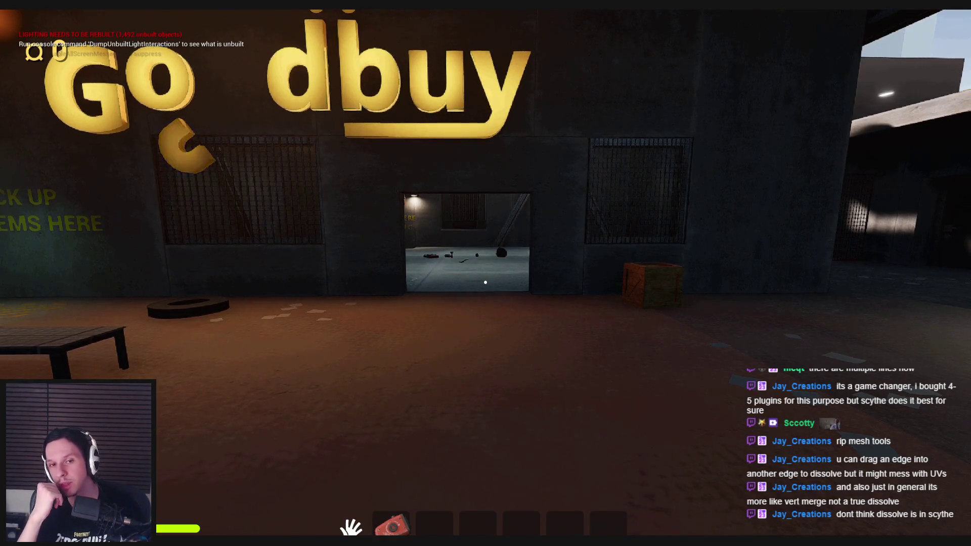
{"action": "key", "text": "s"}
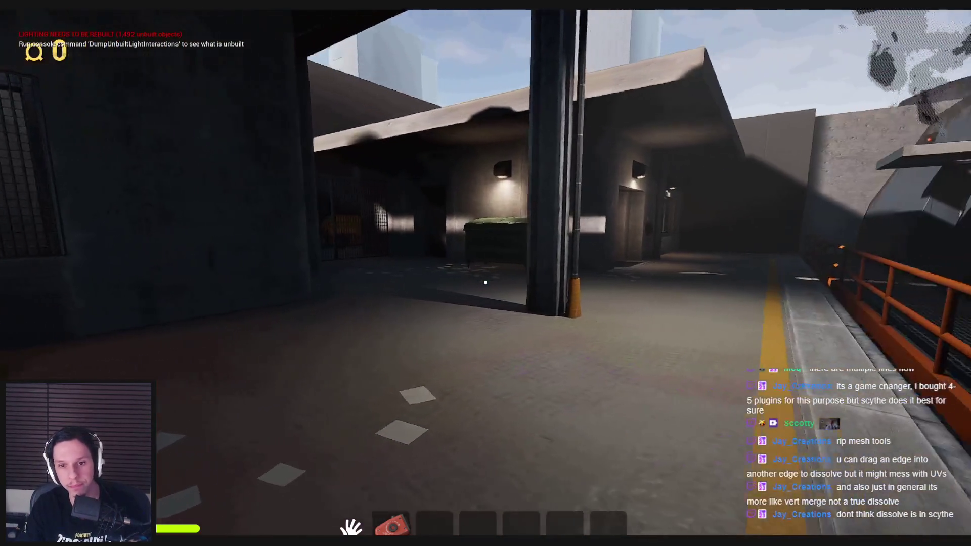
- Sprint past the pillar and orange truck down the alley toward the lit door
{"action": "key", "text": "shift+w"}
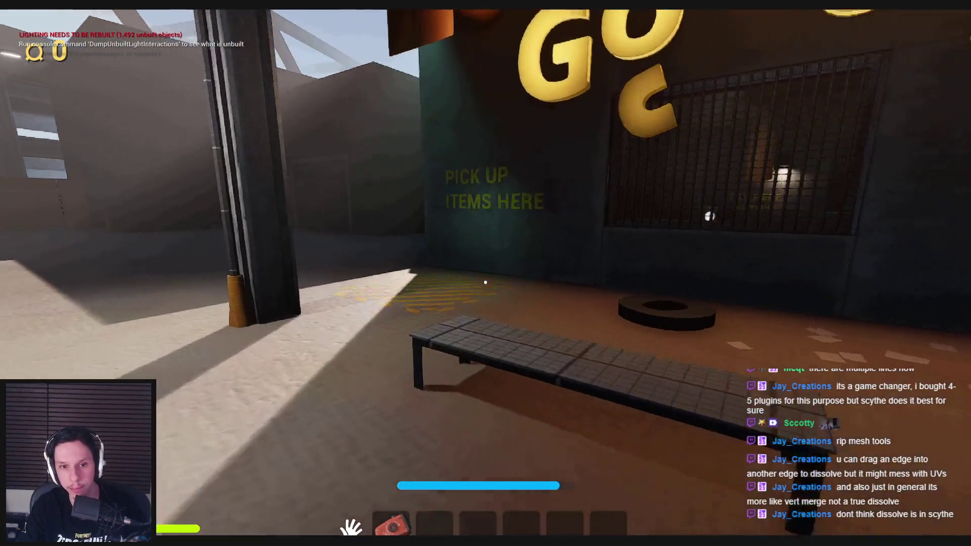
{"action": "key", "text": "shift+w"}
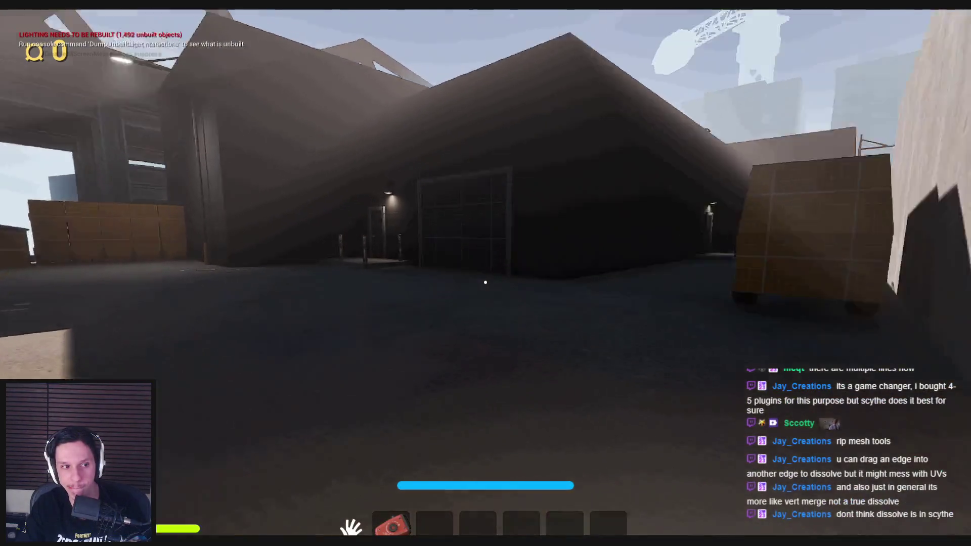
{"action": "key", "text": "shift+w"}
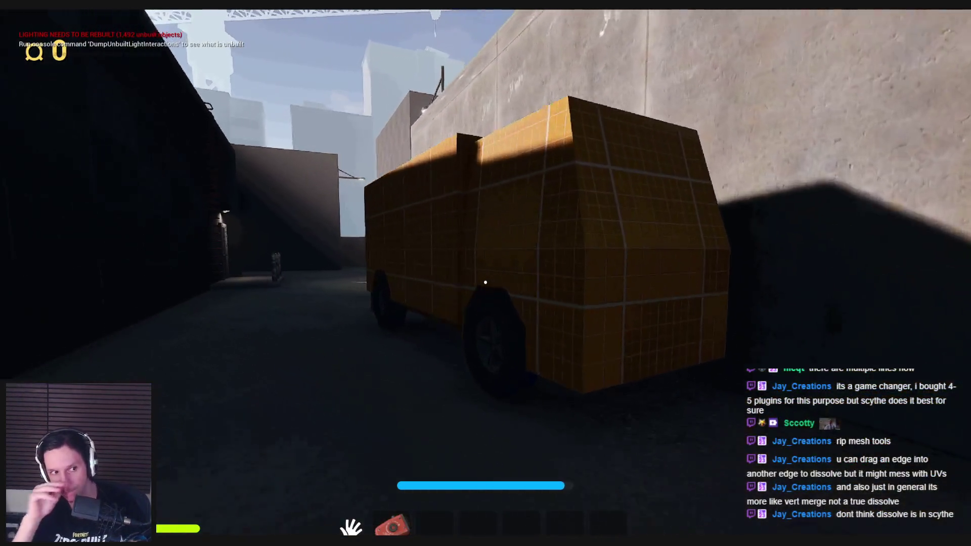
{"action": "key", "text": "shift+w"}
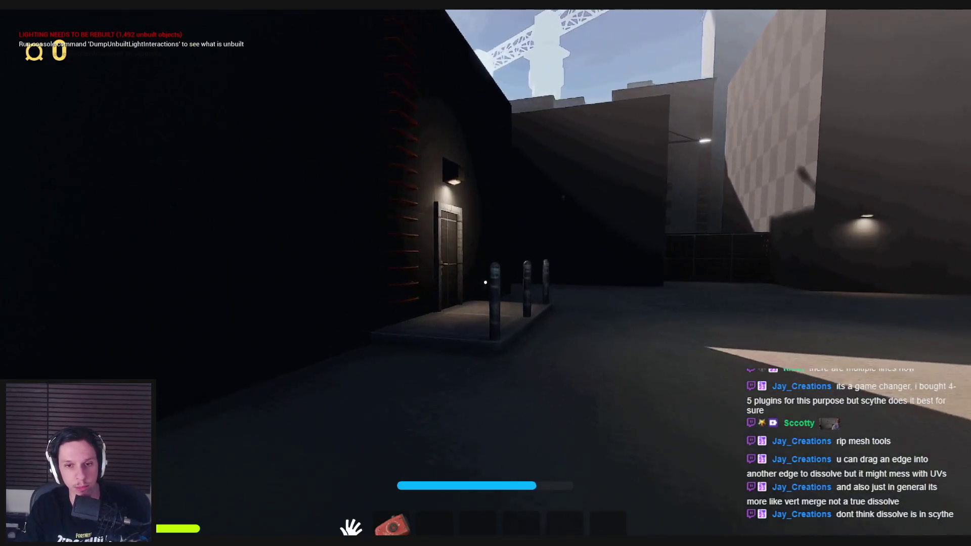
- Approach the lit doorway, equip the crank flashlight and inspect a nearby bollard
{"action": "key", "text": "w"}
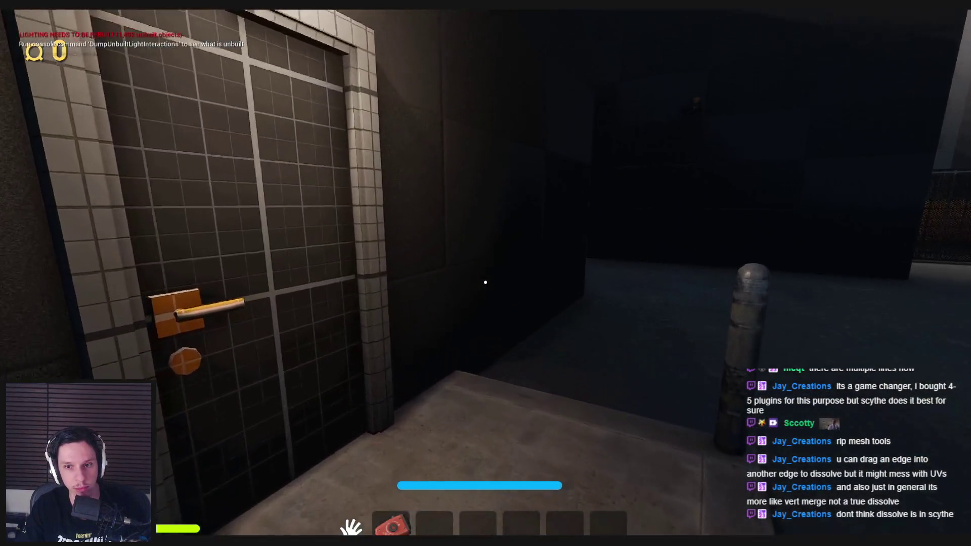
{"action": "key", "text": "w"}
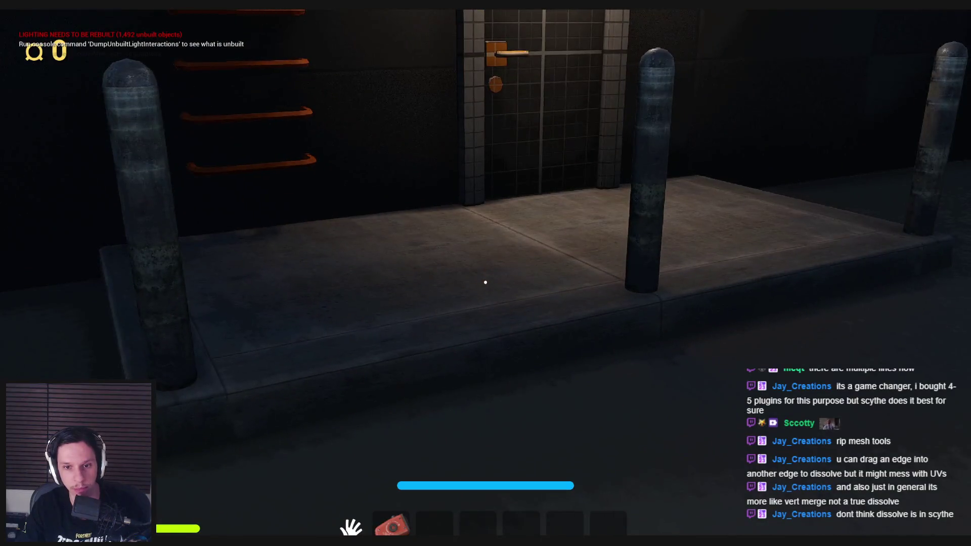
{"action": "key", "text": "2"}
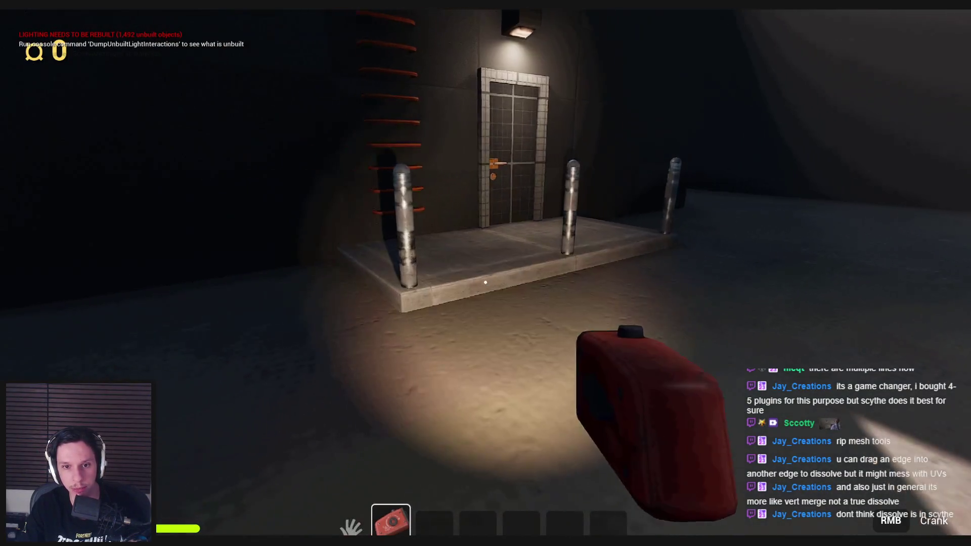
{"action": "key", "text": "w"}
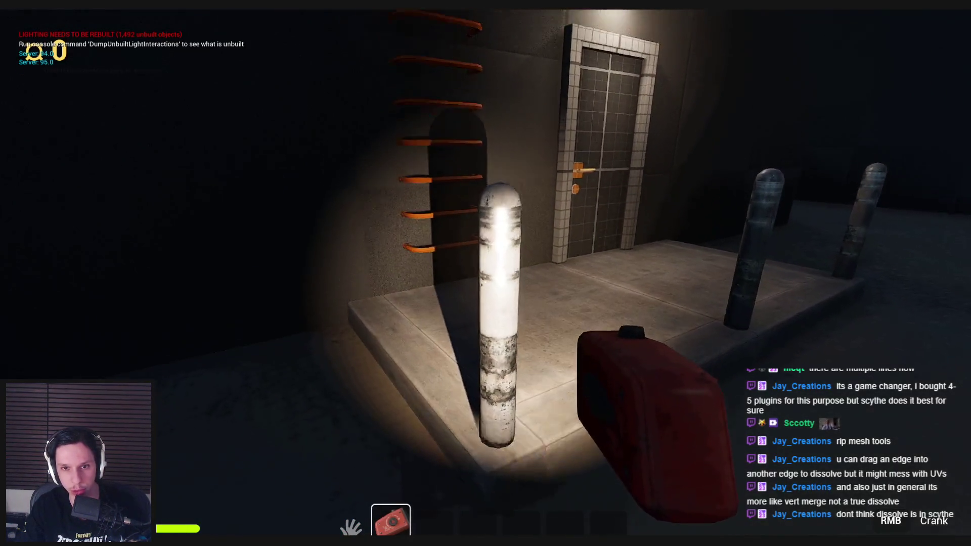
{"action": "key", "text": "s"}
{"action": "key", "text": "w"}
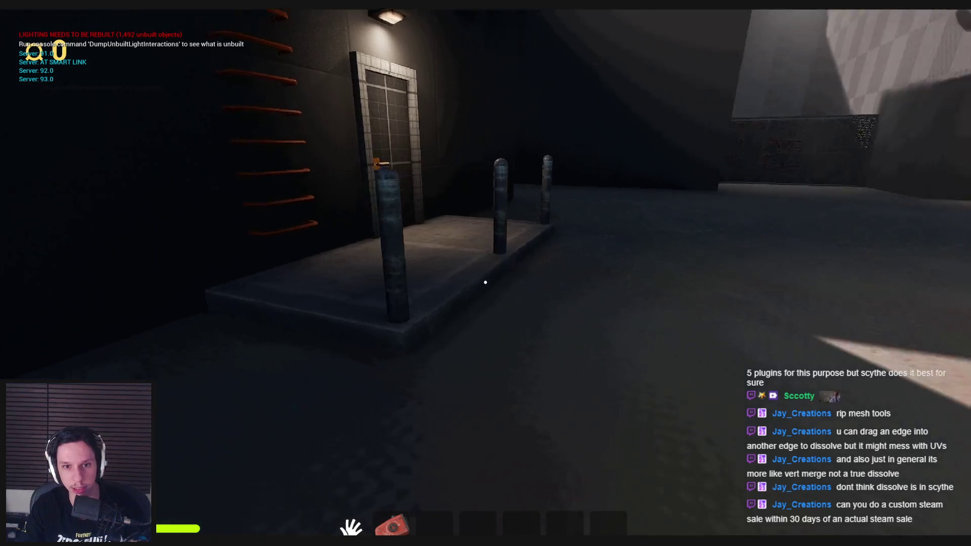
{"action": "key", "text": "2"}
{"action": "key", "text": "s"}
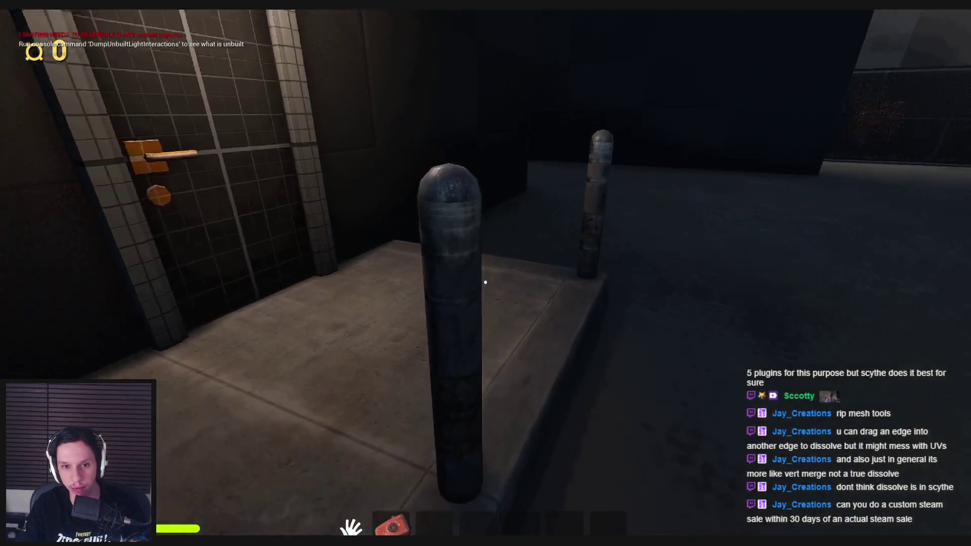
- Walk back and forth between the bollards and the tiled, lit door
{"action": "key", "text": "w"}
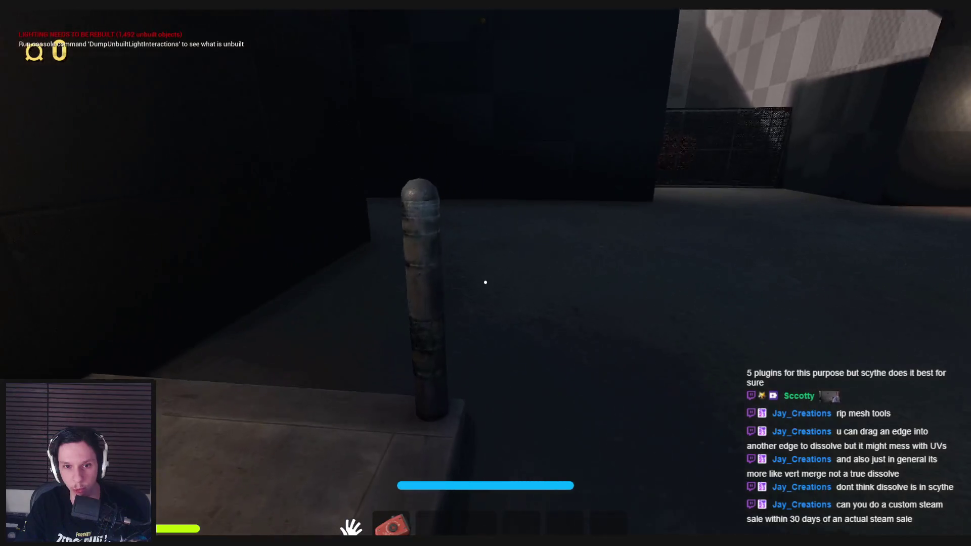
{"action": "key", "text": "w"}
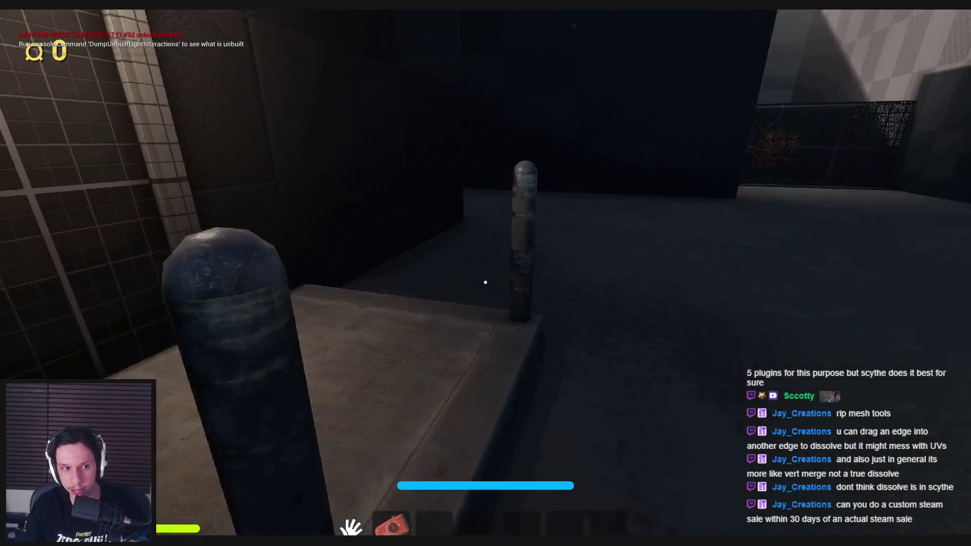
{"action": "key", "text": "s"}
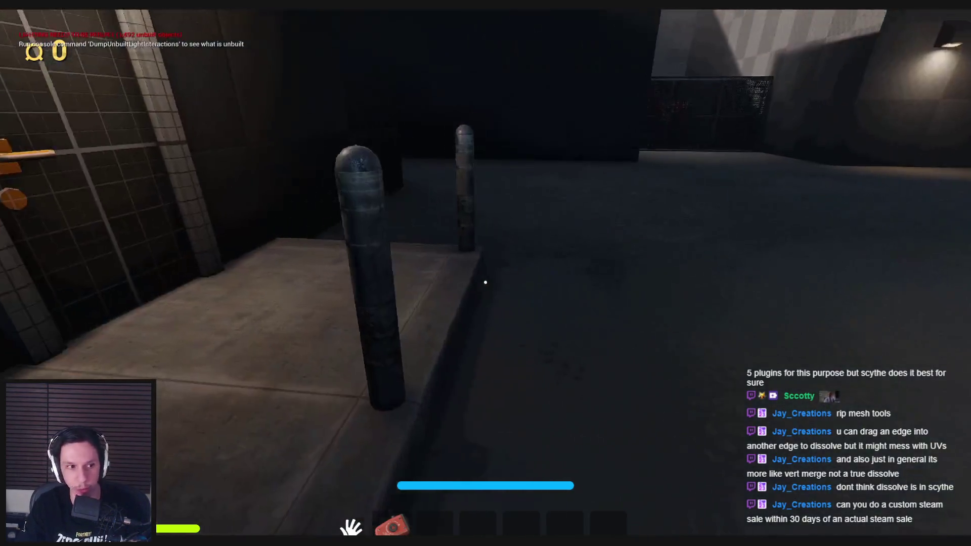
{"action": "key", "text": "s"}
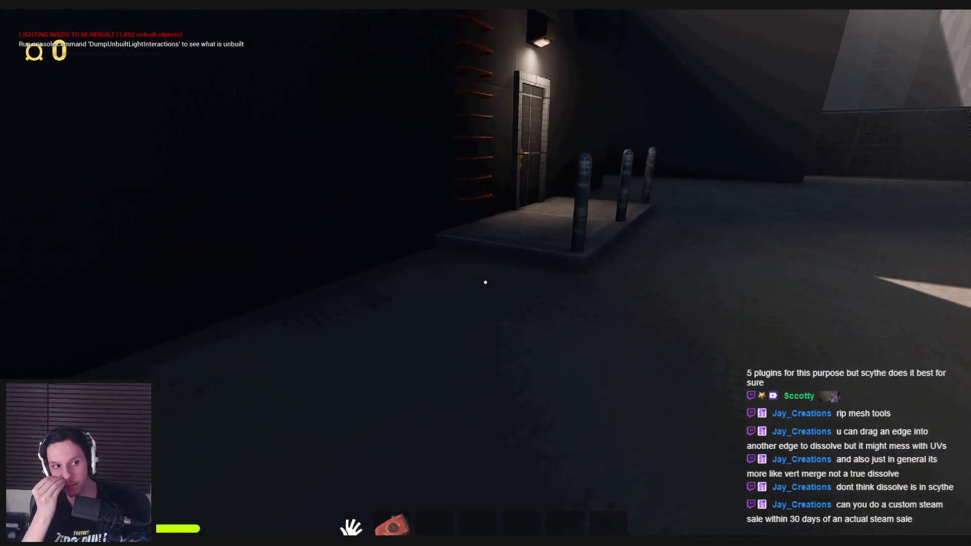
{"action": "key", "text": "s"}
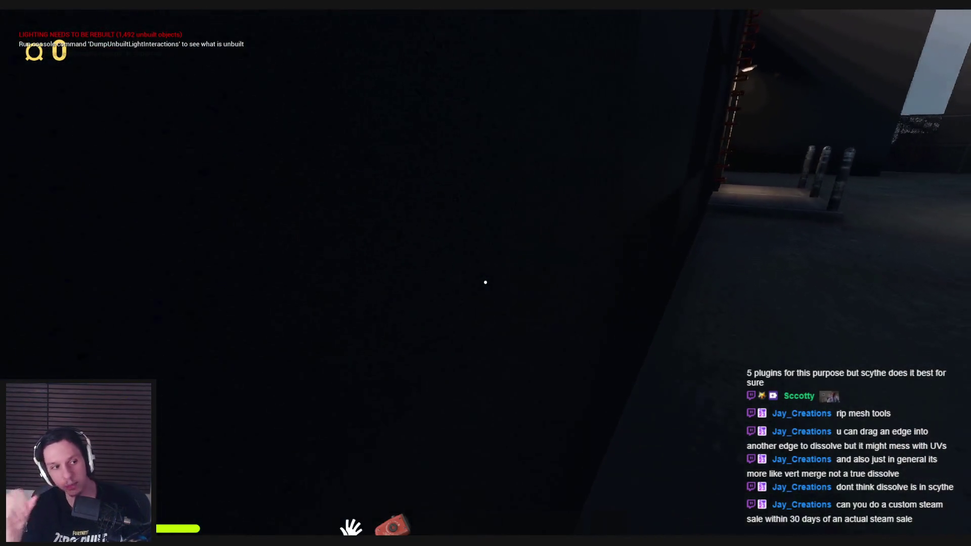
{"action": "key", "text": "w"}
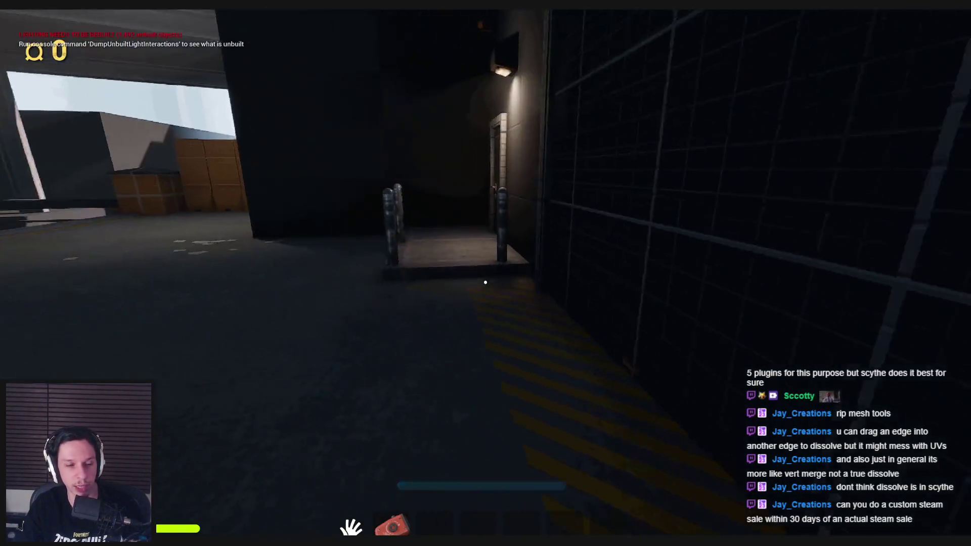
{"action": "key", "text": "w"}
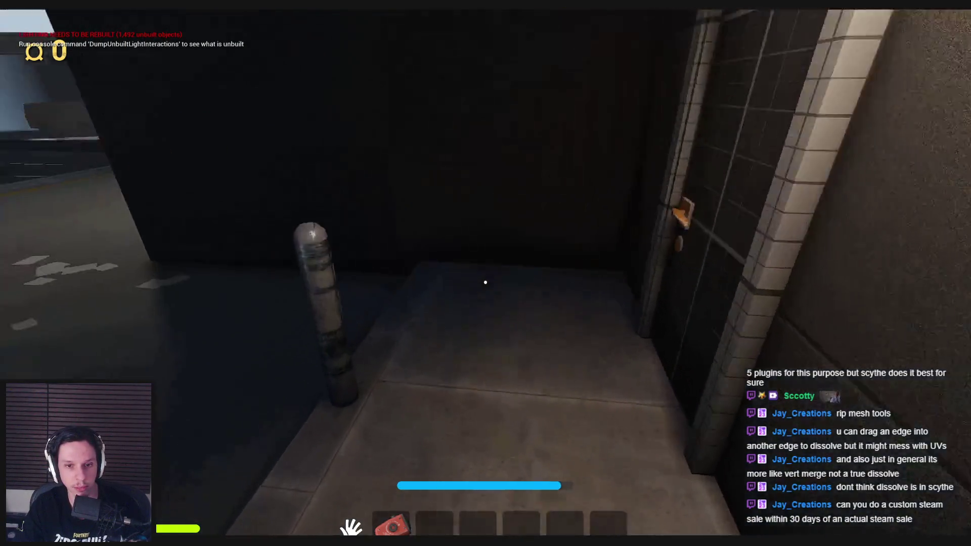
{"action": "key", "text": "s"}
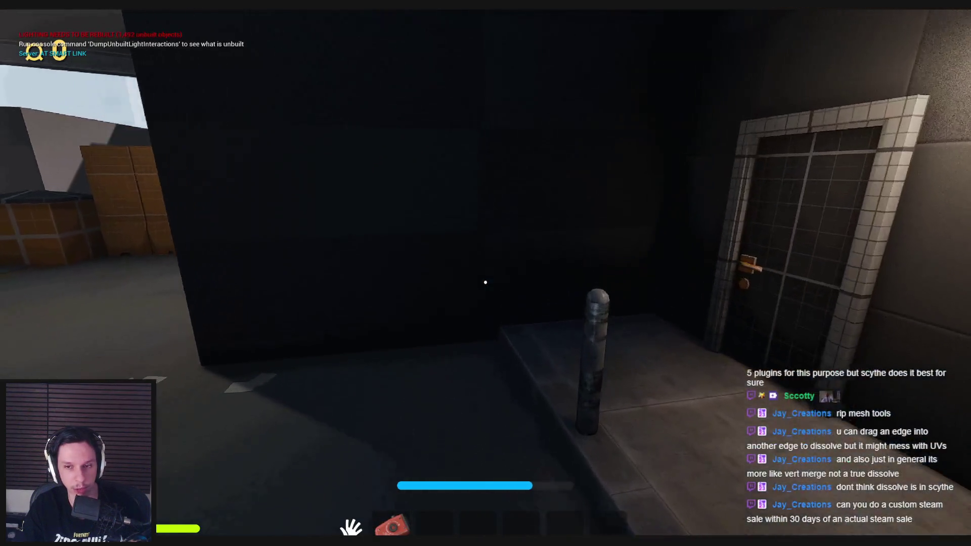
- Walk past the doorway, through the building under the truss, to the concrete wall
{"action": "key", "text": "w"}
{"action": "key", "text": "w"}
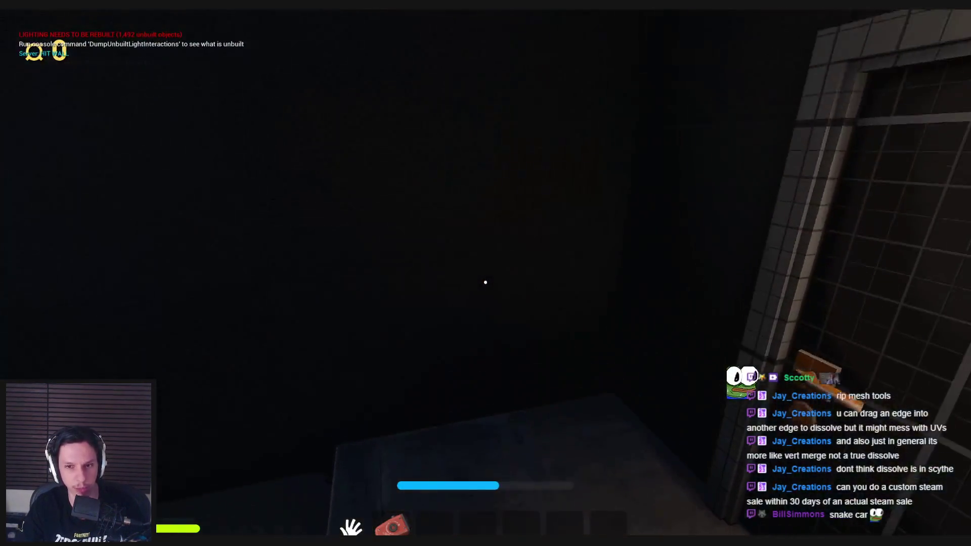
{"action": "left_click", "coordinate": [485, 282]}
{"action": "key", "text": "w"}
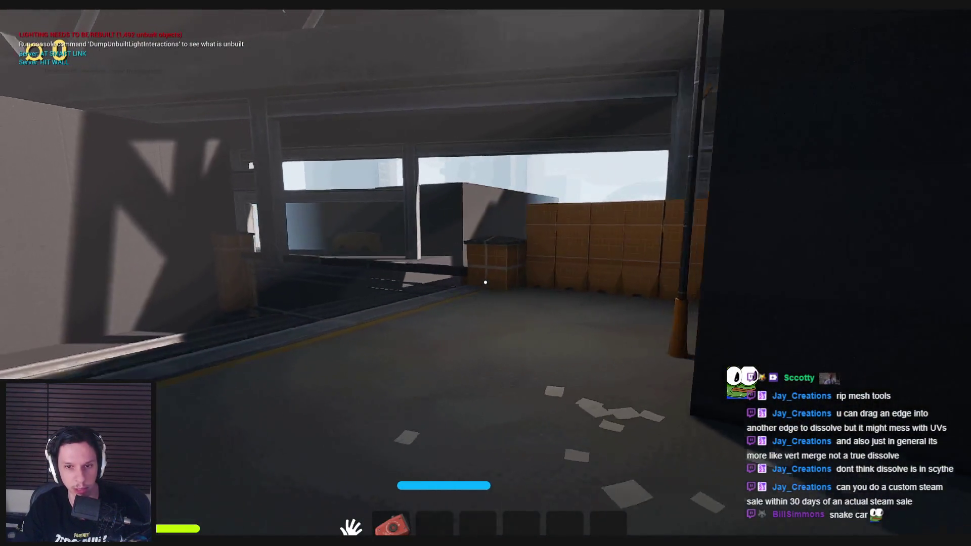
{"action": "key", "text": "w"}
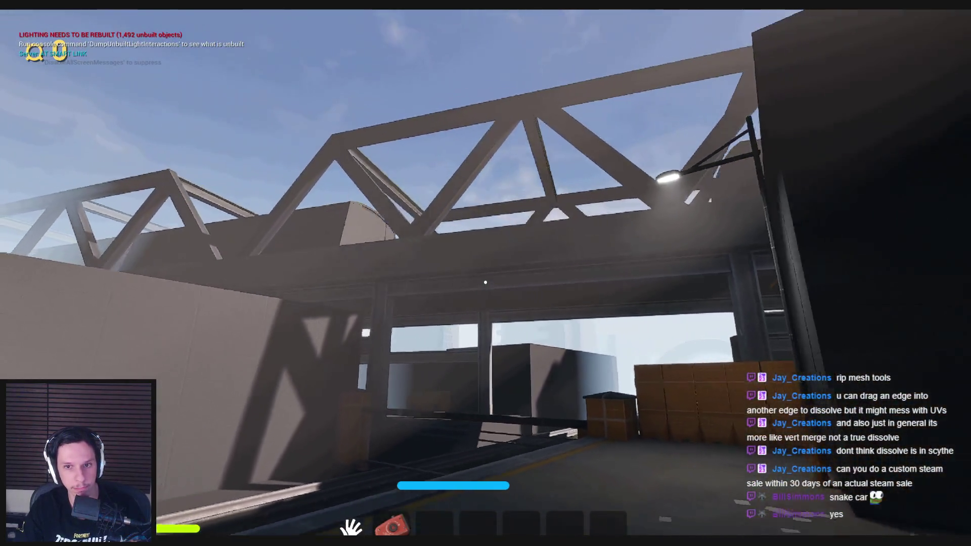
{"action": "left_click", "coordinate": [485, 282]}
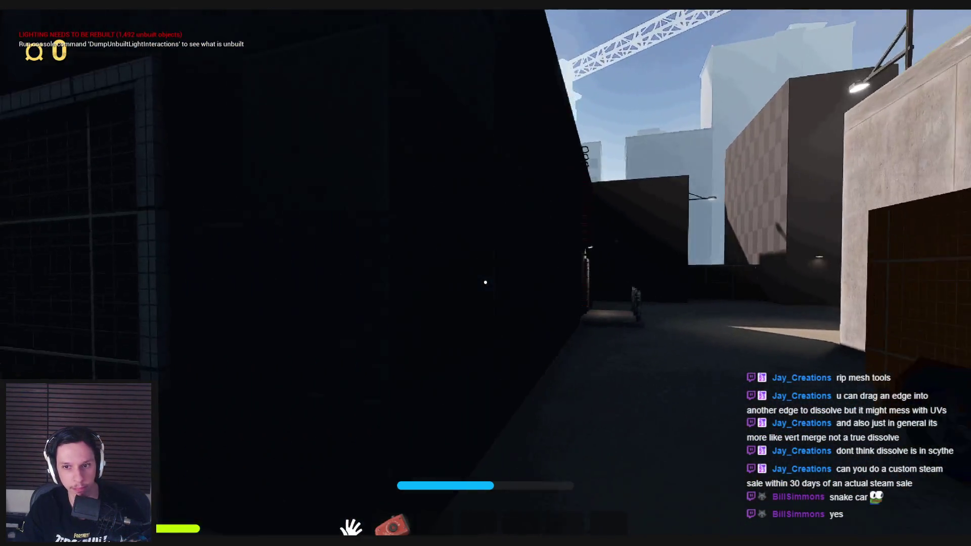
{"action": "key", "text": "w"}
{"action": "left_click", "coordinate": [485, 282]}
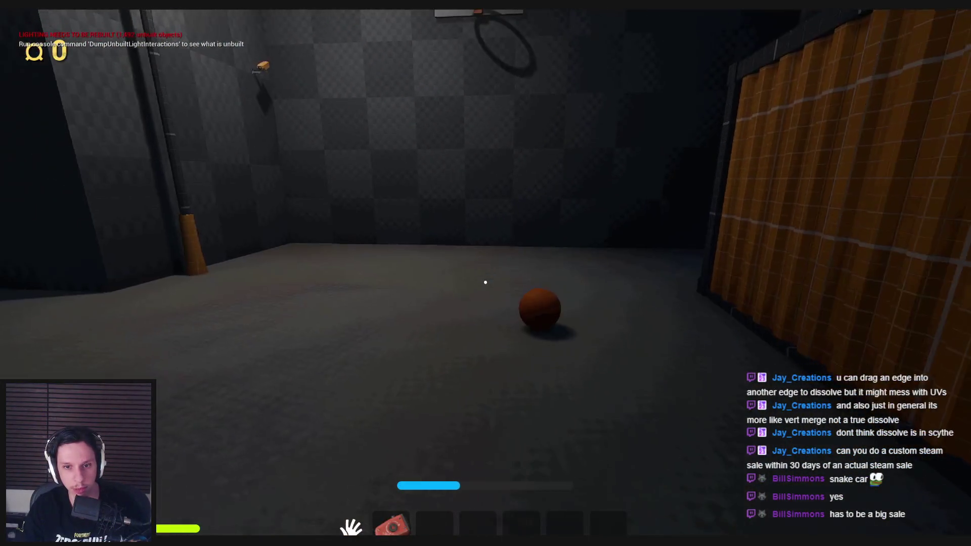
- Dismiss the Windows Start menu and return focus to the running game
{"action": "key", "text": "Escape"}
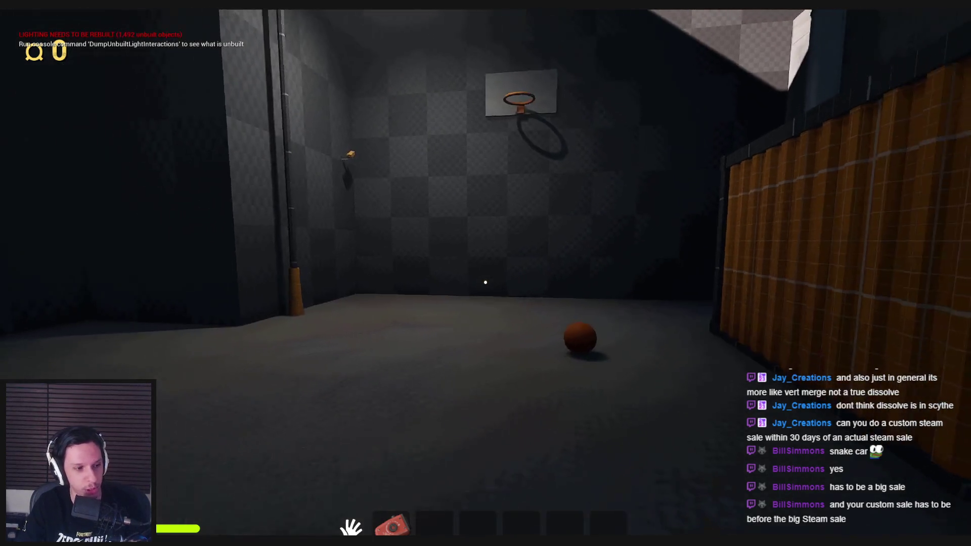
{"action": "key", "text": "super"}
{"action": "left_click", "coordinate": [427, 390]}
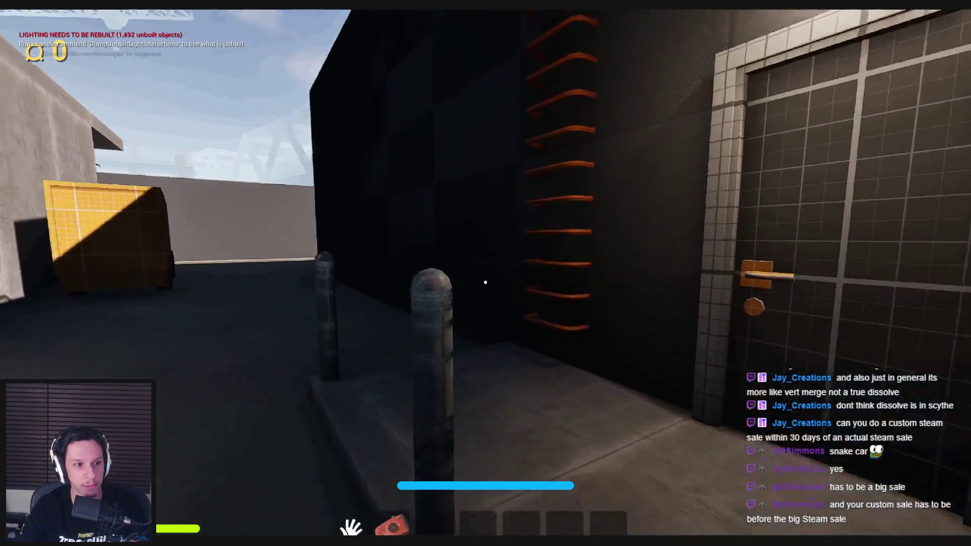
- Climb the orange ladder, cross the rooftop via the yellow crate, and reach the basketball courtyard
{"action": "key", "text": "w"}
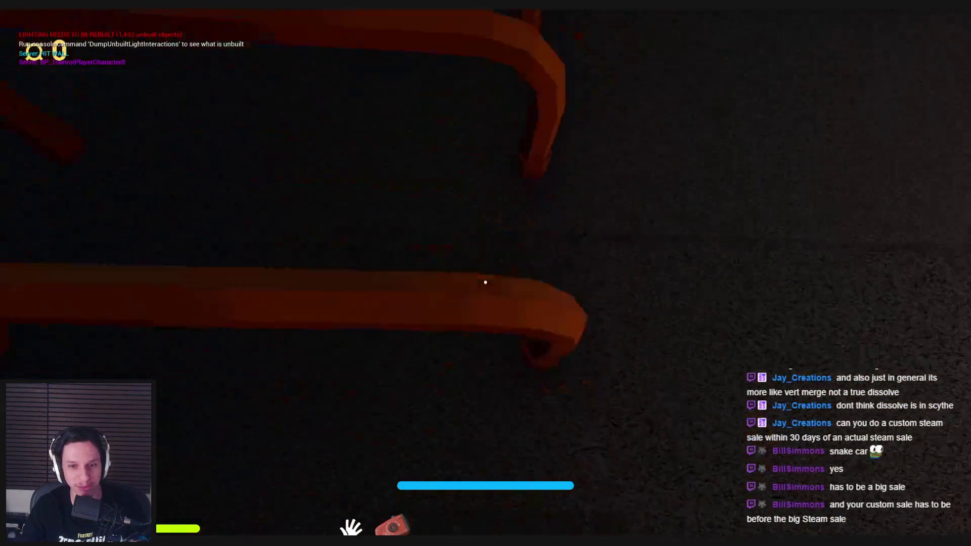
{"action": "key", "text": "w"}
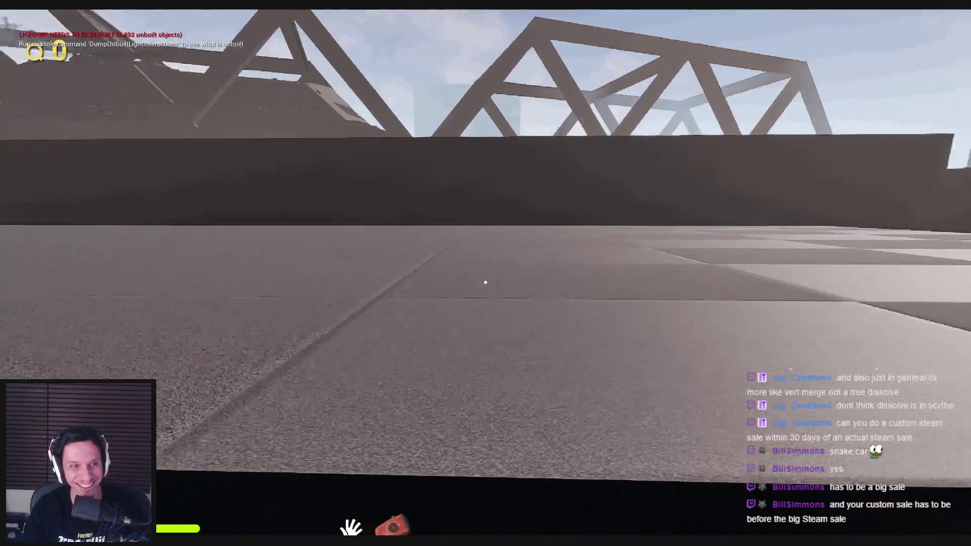
{"action": "key", "text": "w"}
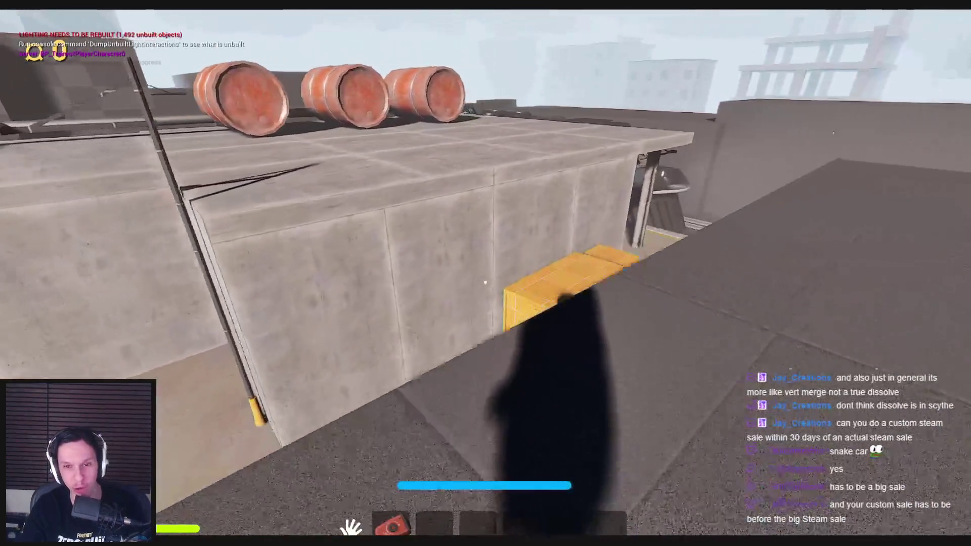
{"action": "key", "text": "w"}
{"action": "key", "text": "w"}
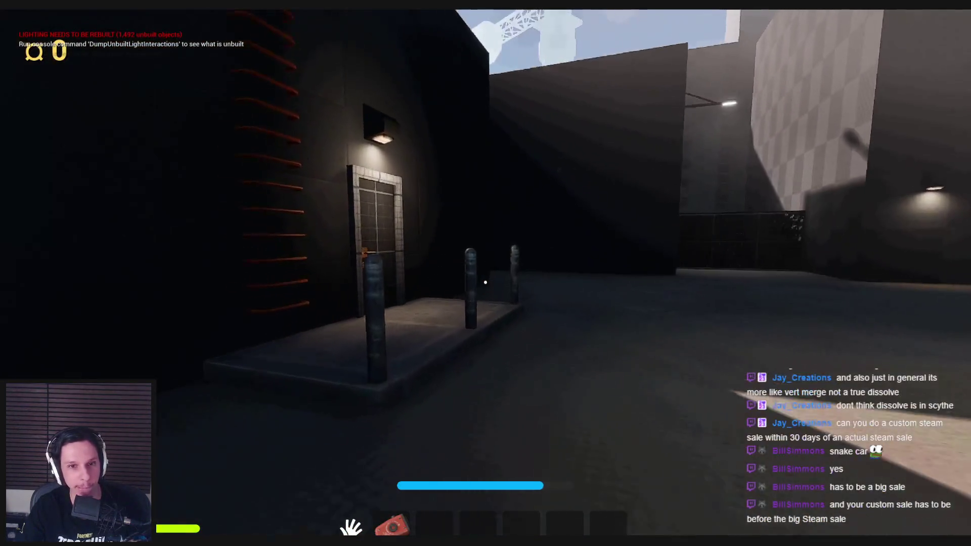
{"action": "key", "text": "w"}
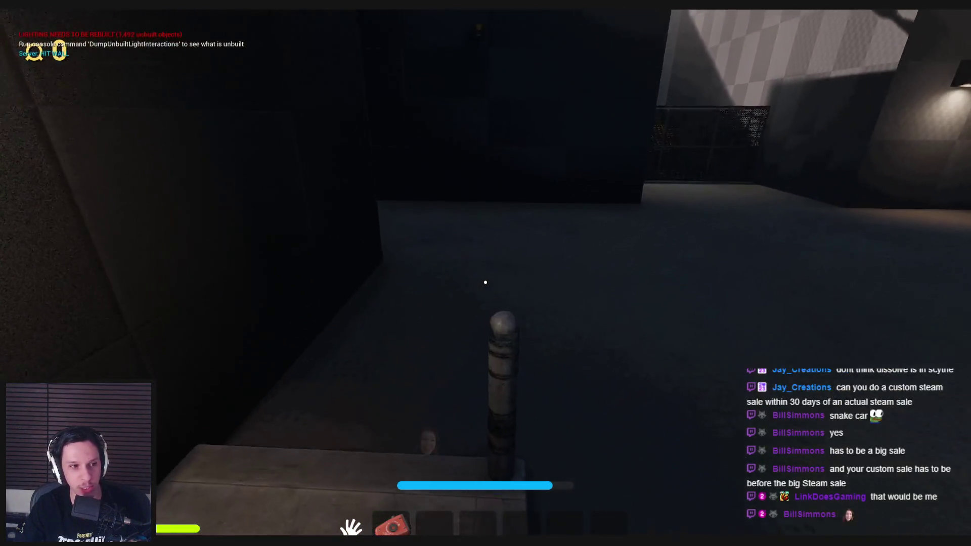
{"action": "key", "text": "w"}
{"action": "key", "text": "w"}
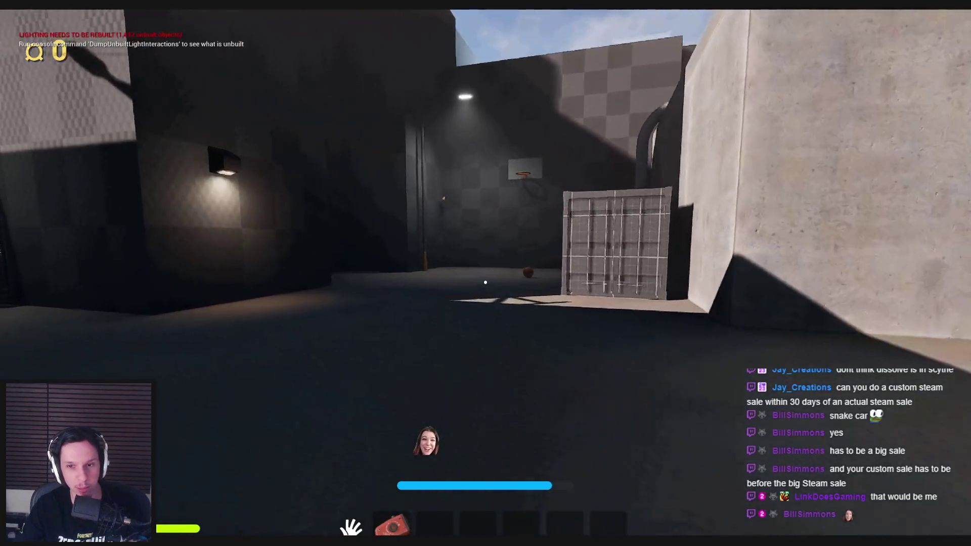
{"action": "key", "text": "w"}
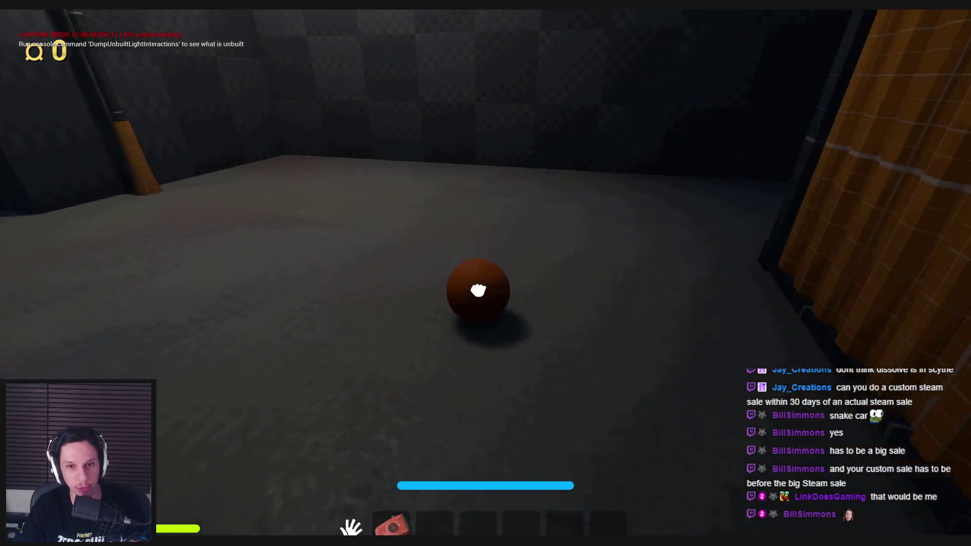
- Grab the orange ball, carry it through the door and throw it into the courtyard
{"action": "left_click", "coordinate": [485, 282]}
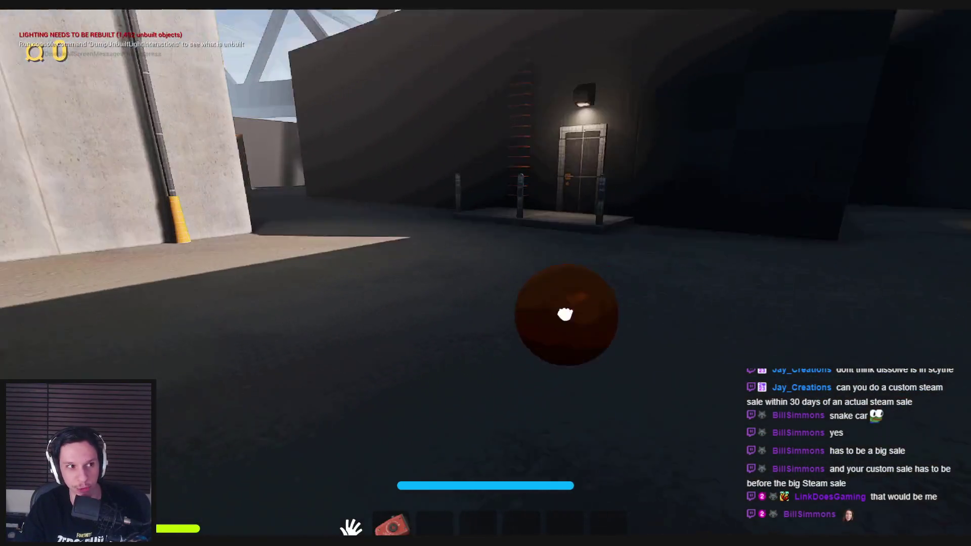
{"action": "left_click", "coordinate": [565, 313]}
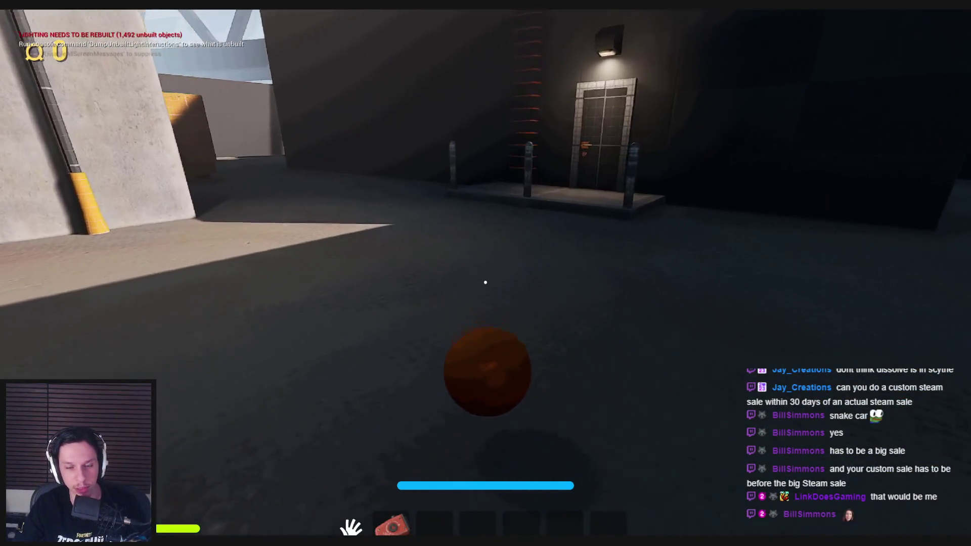
{"action": "key", "text": "w"}
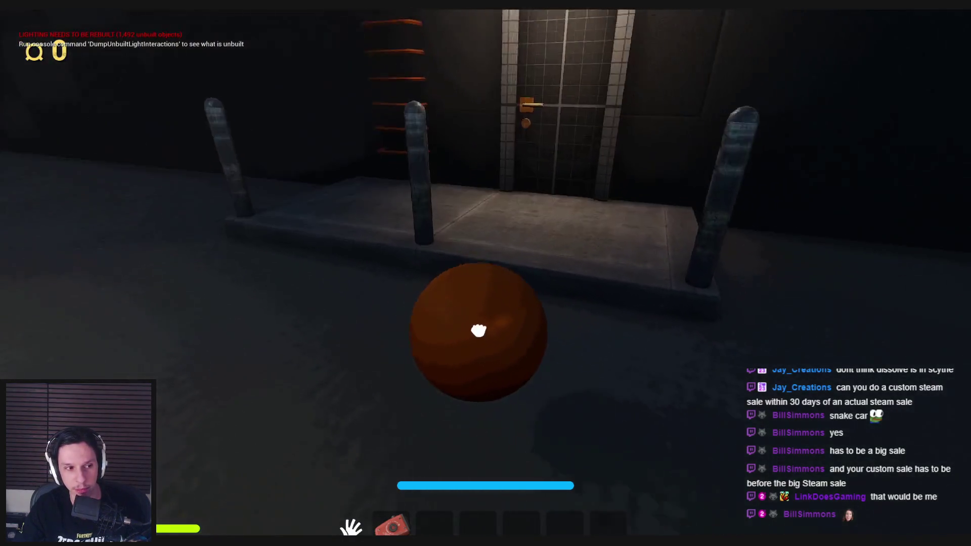
{"action": "left_click", "coordinate": [486, 282]}
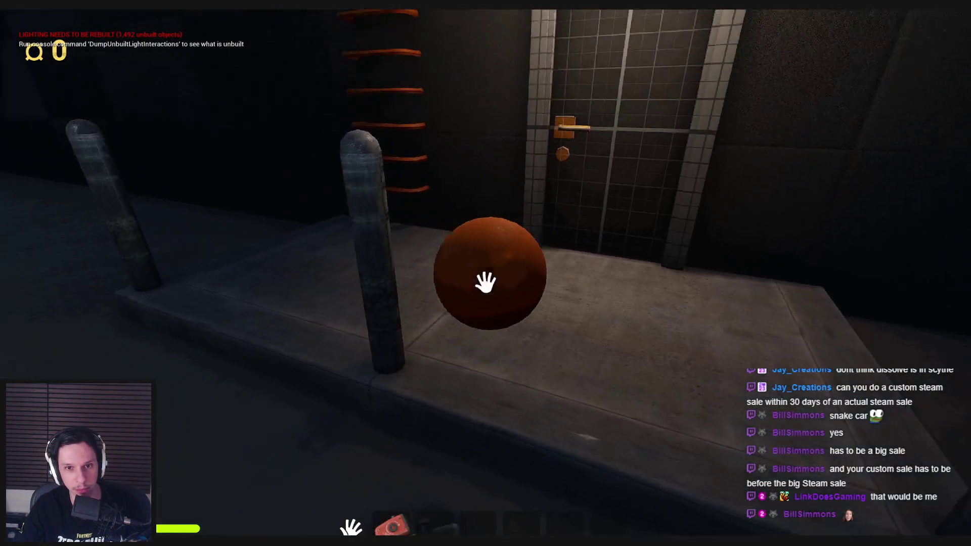
{"action": "left_click", "coordinate": [485, 282]}
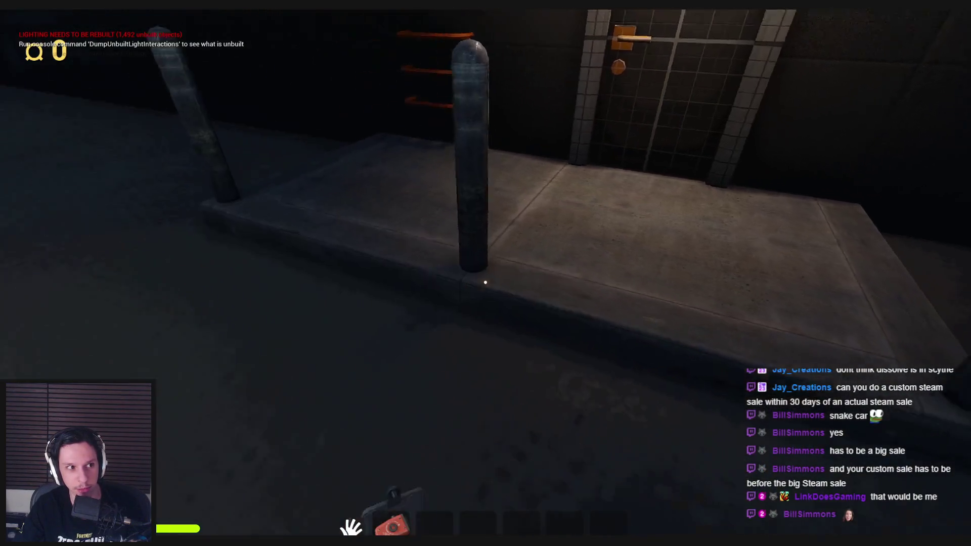
{"action": "left_click", "coordinate": [485, 282]}
{"action": "left_click", "coordinate": [485, 282]}
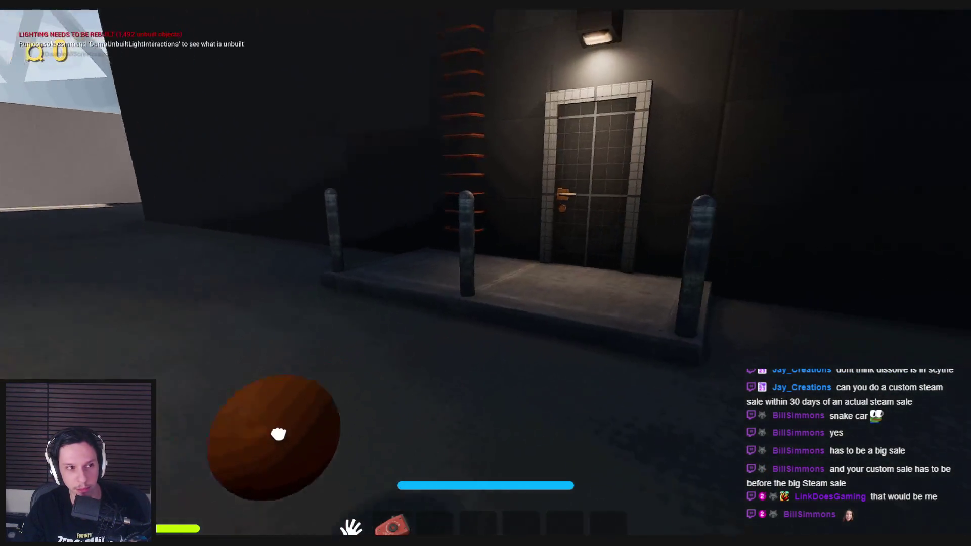
{"action": "key", "text": "w"}
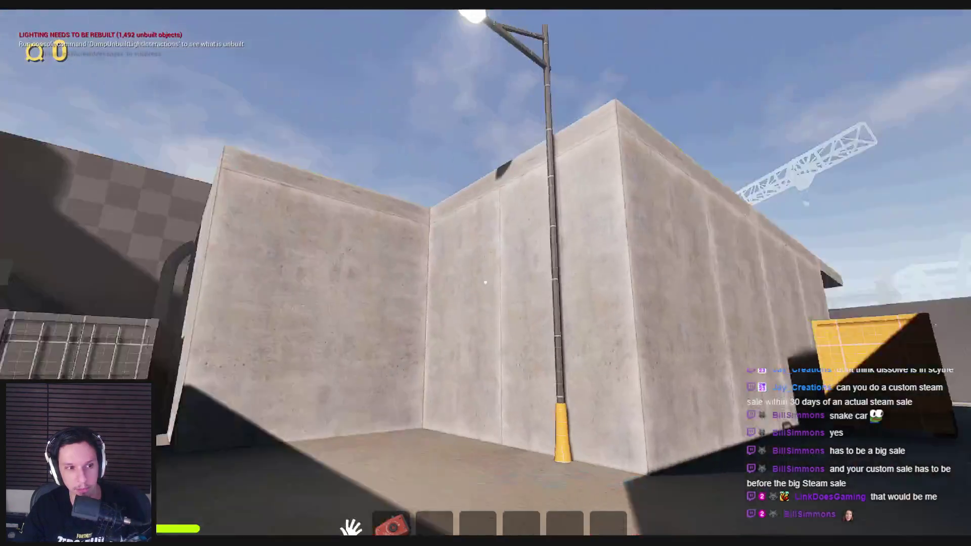
{"action": "left_click", "coordinate": [485, 282]}
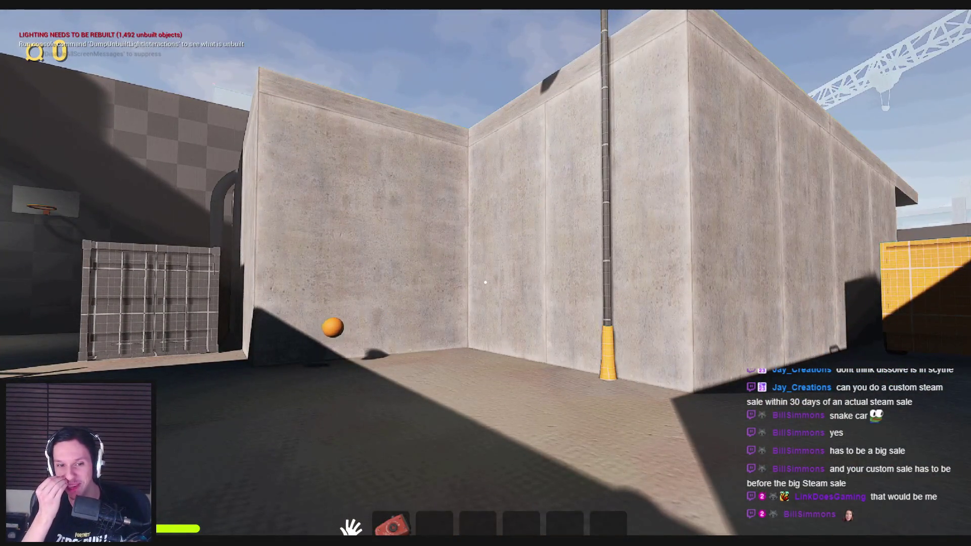
- Pick up the orange ball, throw it at the wall, then grab it again mid-air
{"action": "key", "text": "w"}
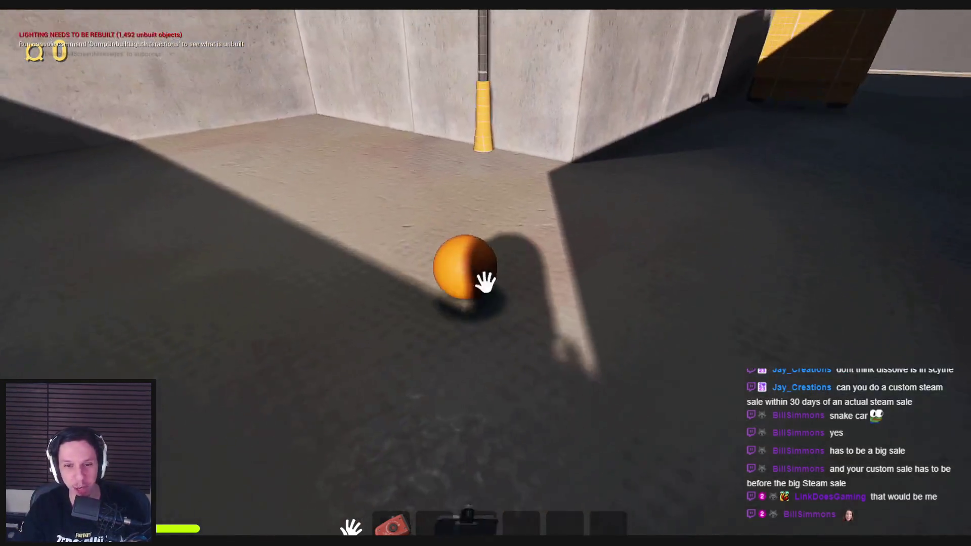
{"action": "left_click", "coordinate": [486, 281]}
{"action": "left_click", "coordinate": [485, 282]}
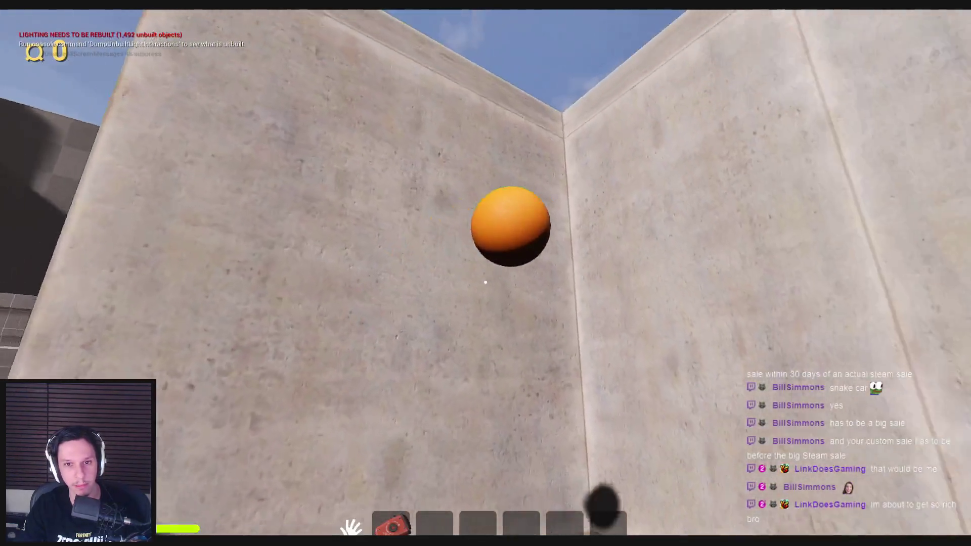
{"action": "left_click", "coordinate": [485, 282]}
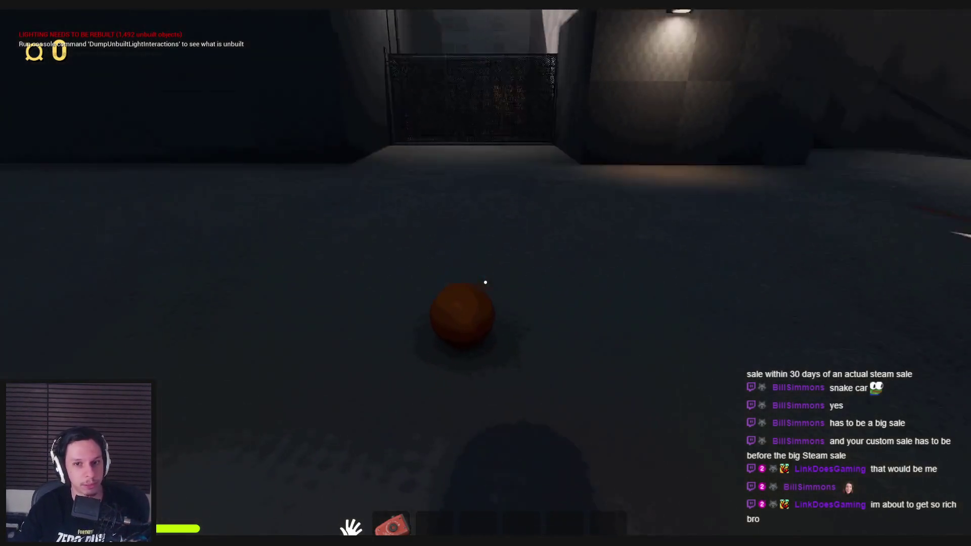
- Pick up the ball and shoot it at the hoop, catching it on the rebound
{"action": "left_click", "coordinate": [485, 282]}
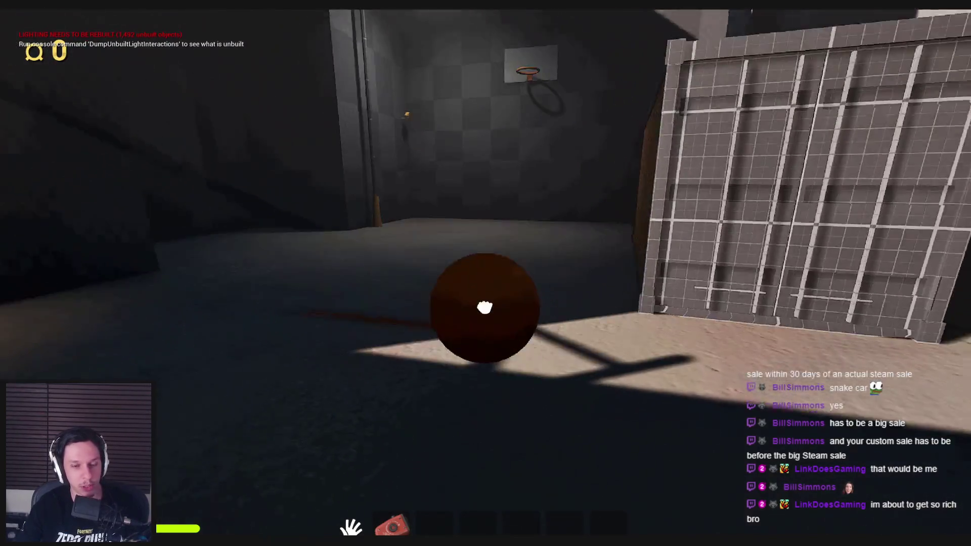
{"action": "left_click", "coordinate": [484, 307]}
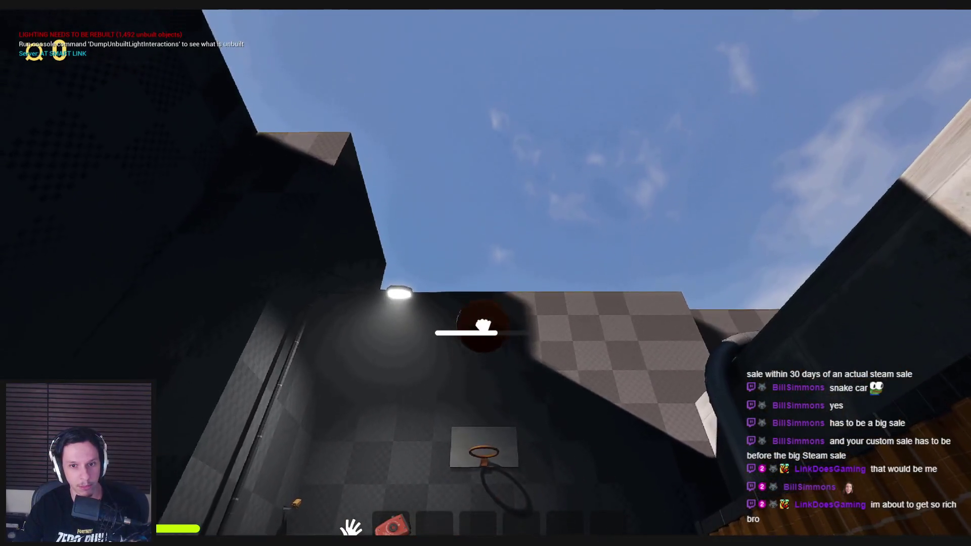
{"action": "left_click", "coordinate": [485, 282]}
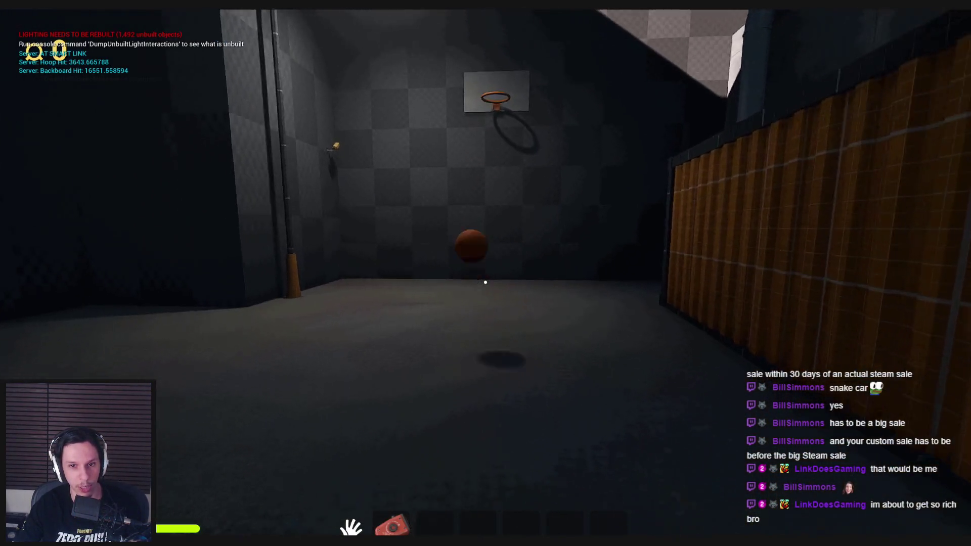
{"action": "left_click", "coordinate": [484, 283]}
{"action": "left_click", "coordinate": [483, 297]}
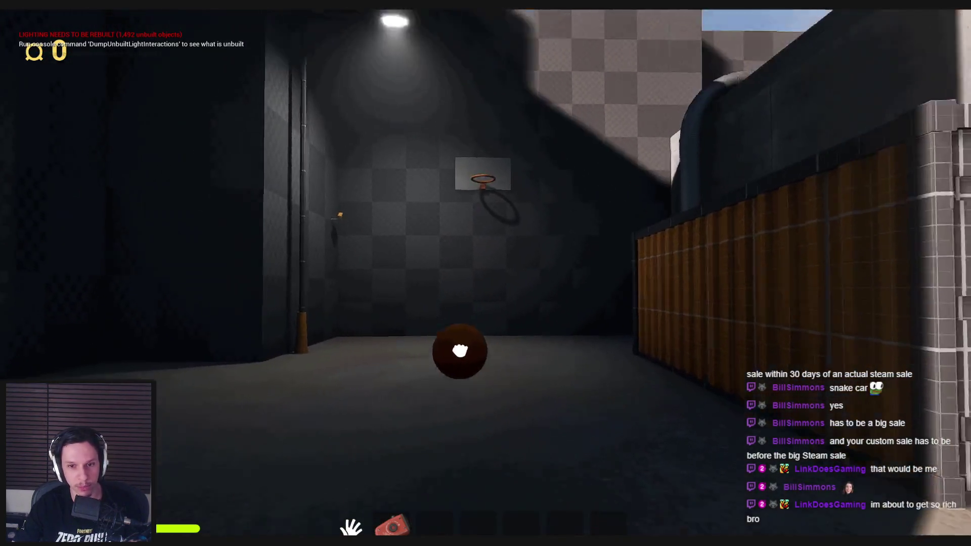
{"action": "left_click", "coordinate": [481, 306]}
{"action": "left_click_drag", "start_coordinate": [481, 306], "coordinate": [485, 282]}
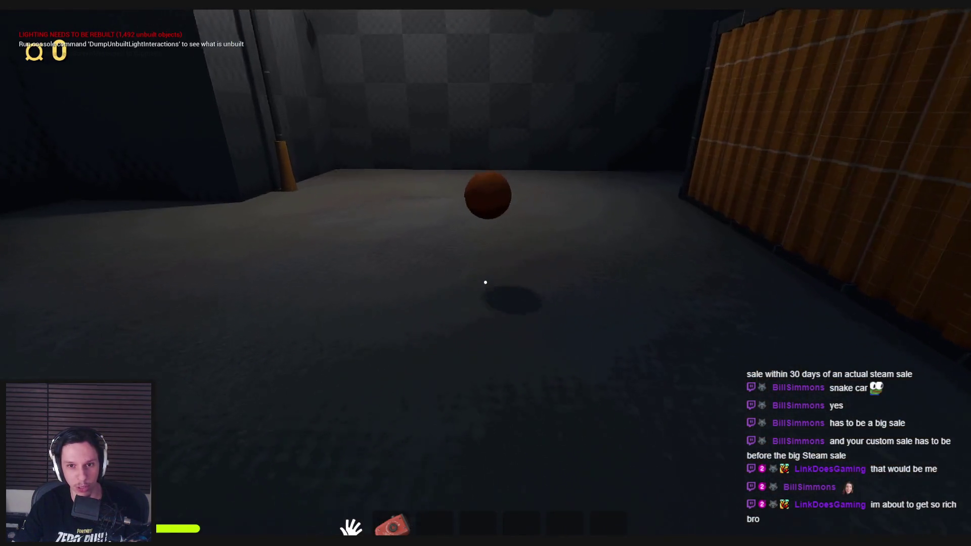
- Take more charged shots at the hoop while stepping side to side
{"action": "left_click", "coordinate": [485, 282]}
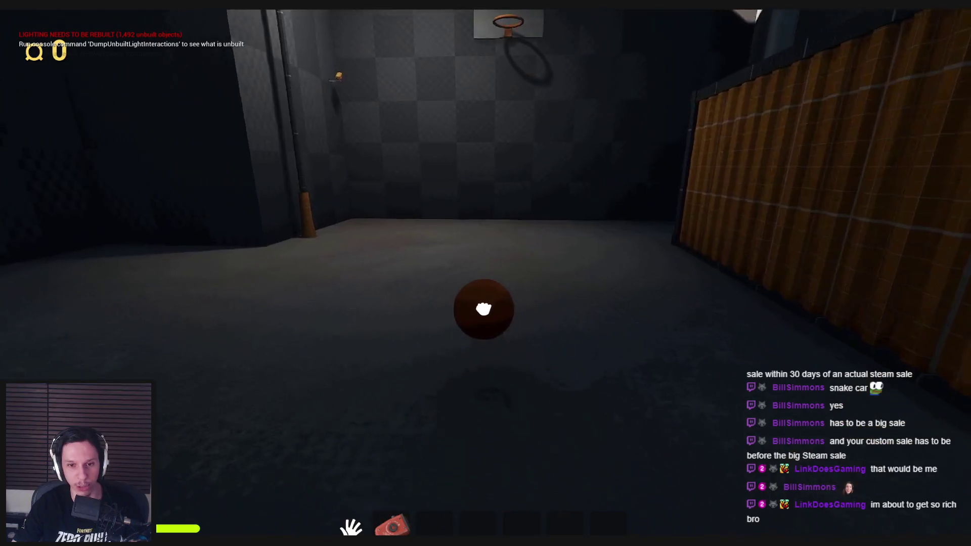
{"action": "left_click_drag", "start_coordinate": [483, 309], "coordinate": [485, 282]}
{"action": "key", "text": "d"}
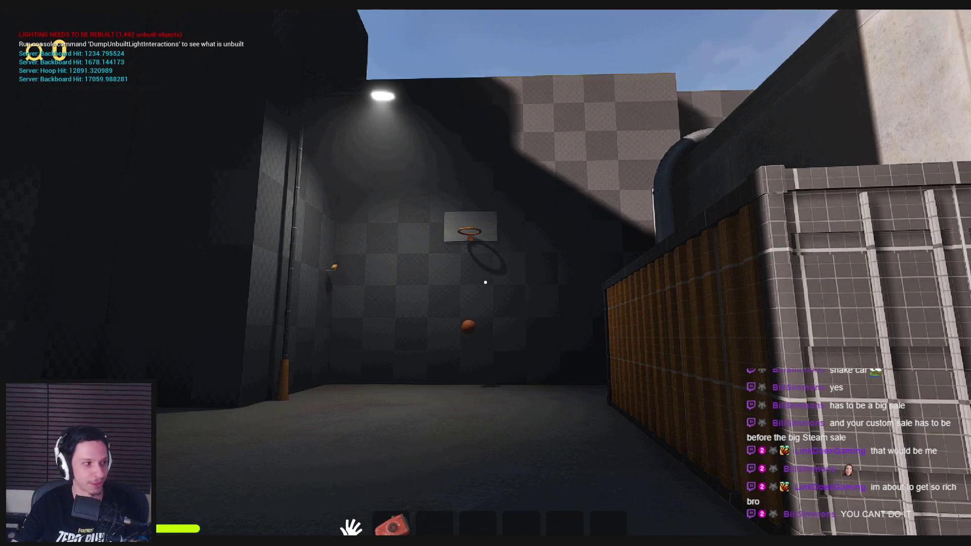
{"action": "key", "text": "a"}
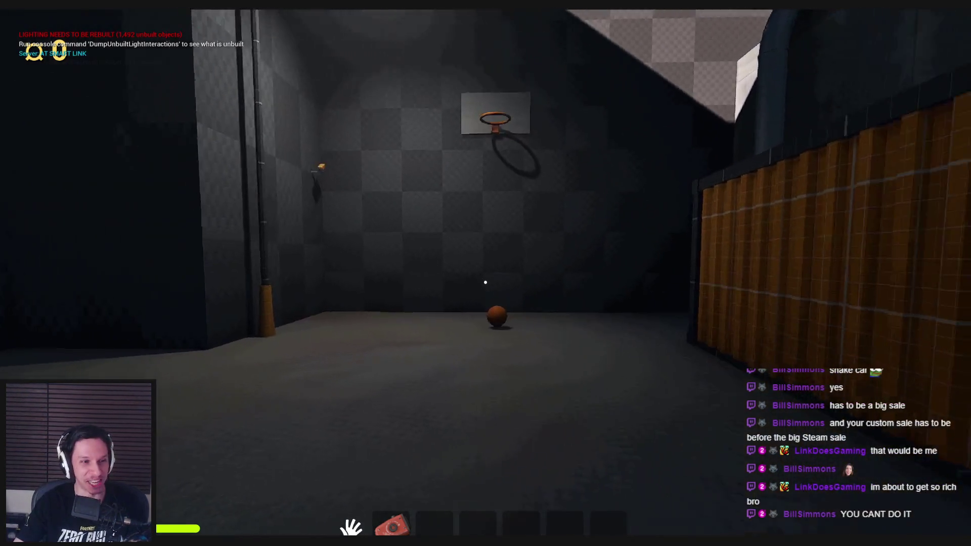
{"action": "left_click_drag", "start_coordinate": [486, 282], "coordinate": [485, 282]}
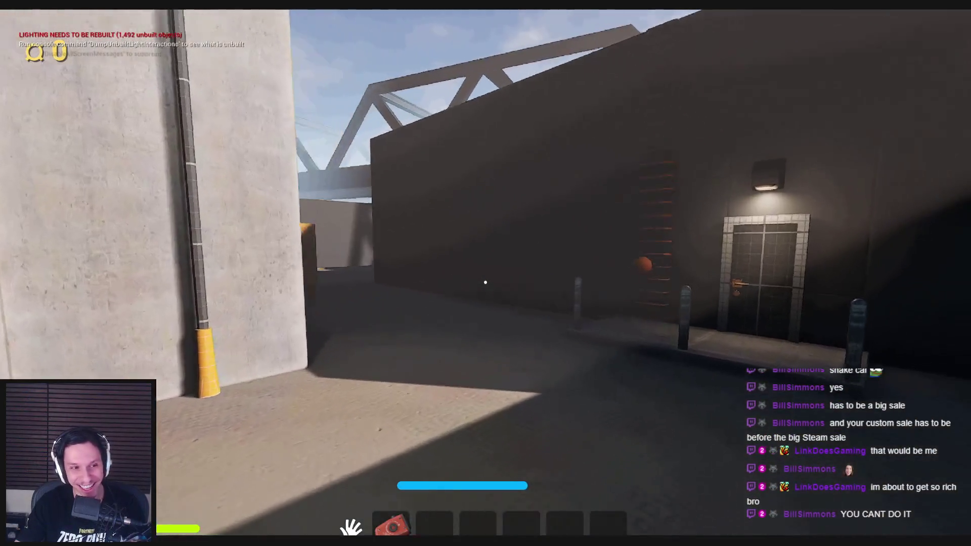
- Walk toward the courtyard door, then bring up the Stream Manager dashboard window
{"action": "key", "text": "w"}
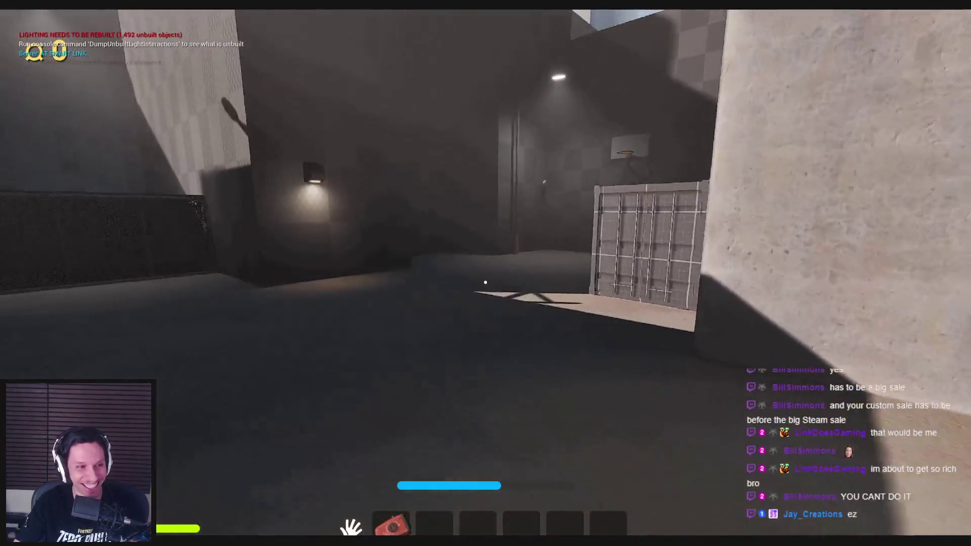
{"action": "key", "text": "w"}
{"action": "key", "text": "super"}
{"action": "key", "text": "super"}
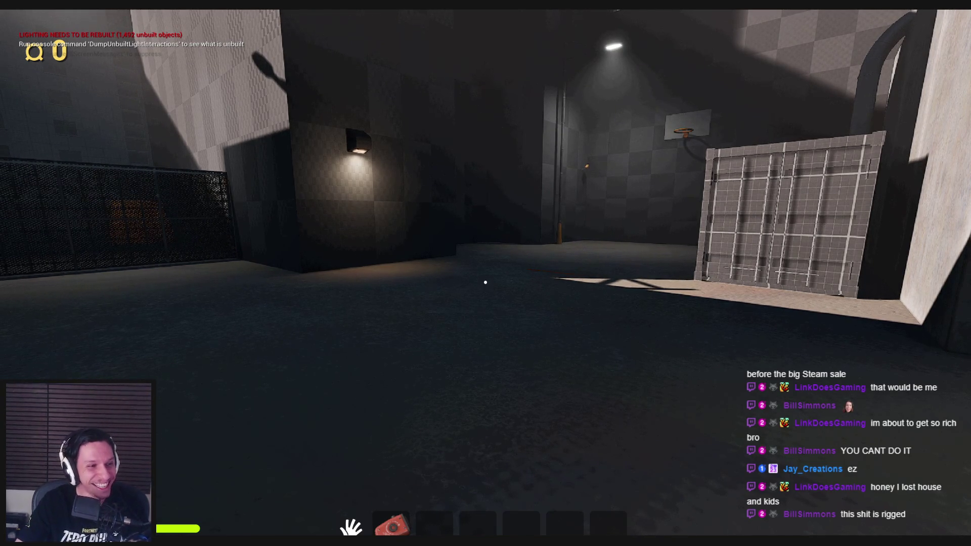
{"action": "key", "text": "alt+Tab"}
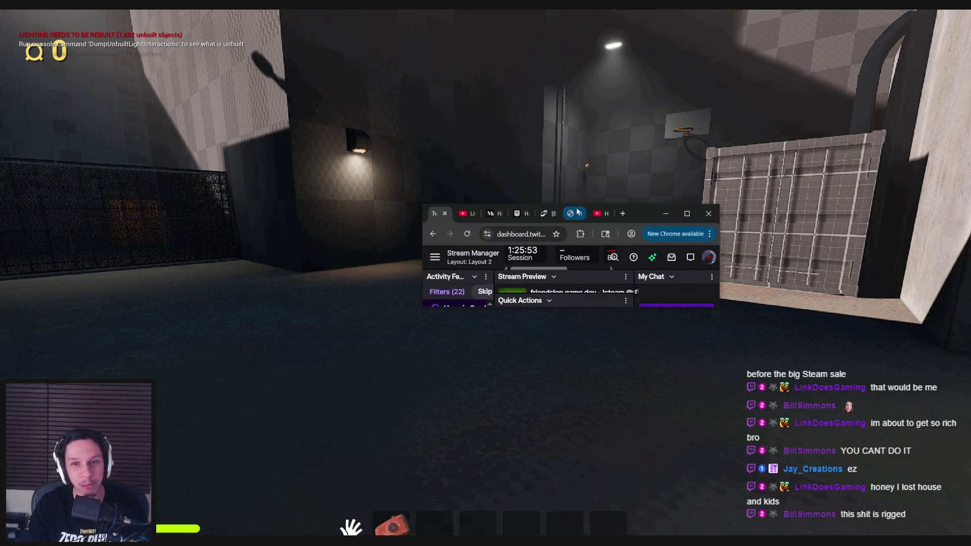
{"action": "left_click", "coordinate": [686, 213]}
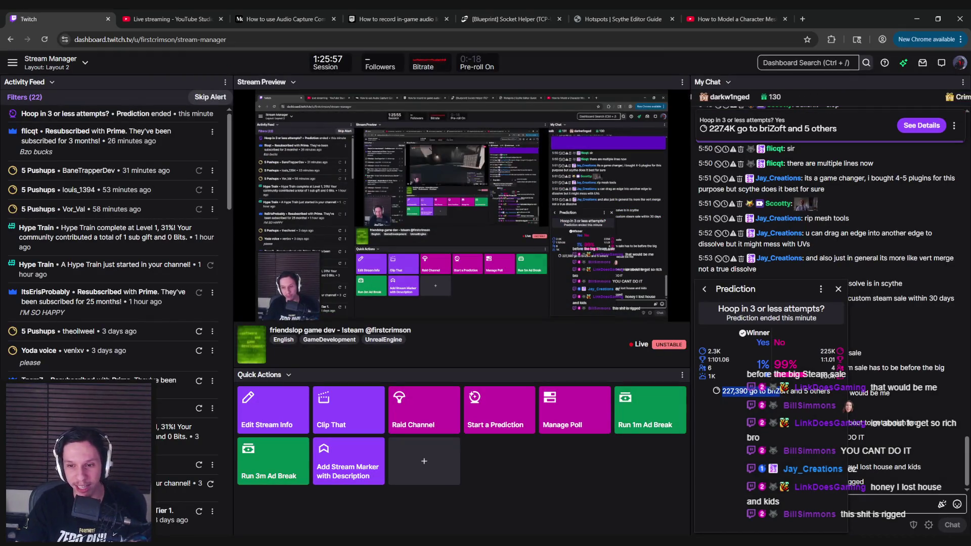
{"action": "left_click", "coordinate": [835, 260]}
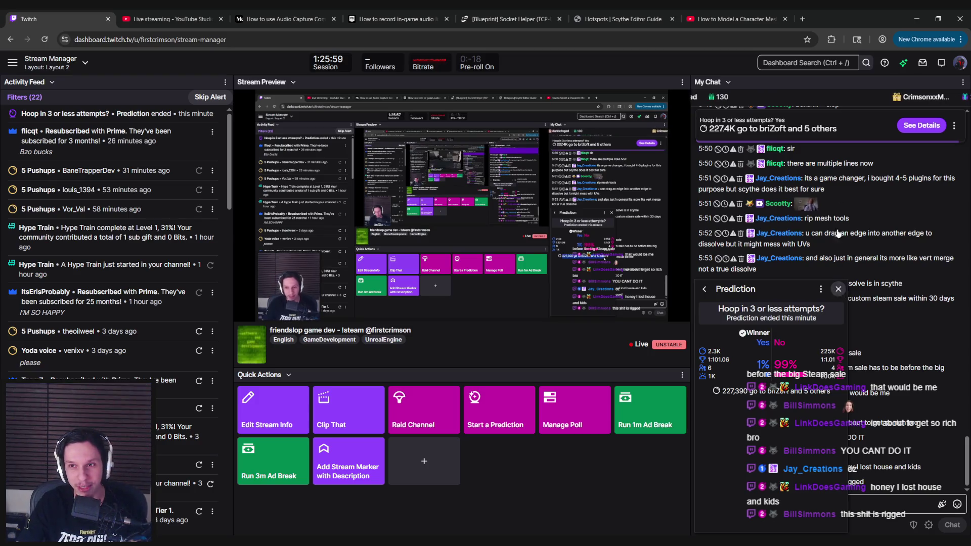
{"action": "key", "text": "alt+Tab"}
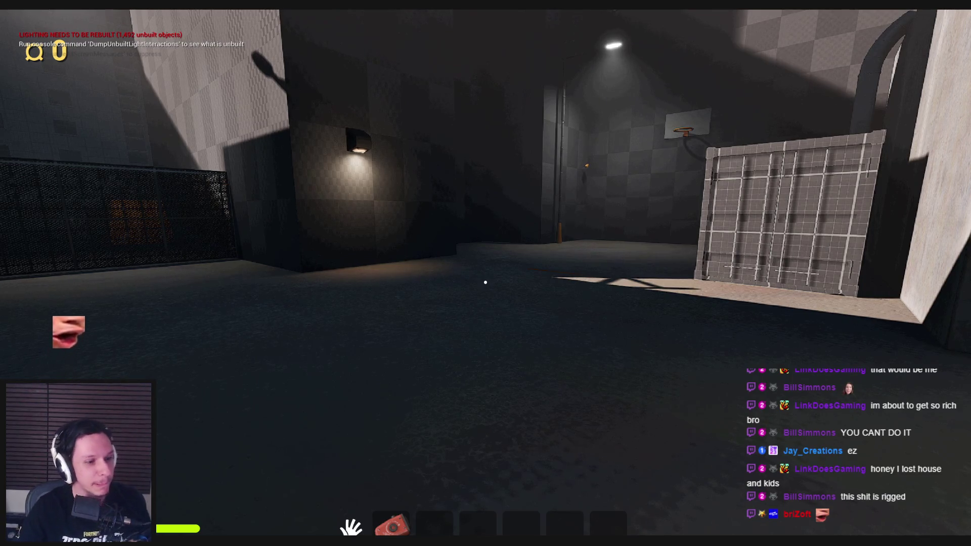
- Take several charged shots at the hoop, then turn toward the concrete wall and pipe
{"action": "left_click", "coordinate": [485, 282]}
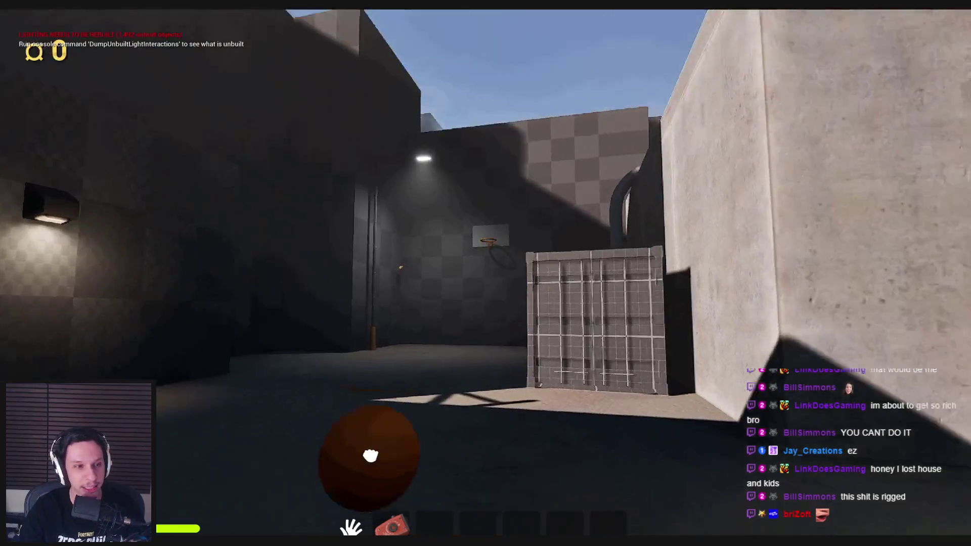
{"action": "left_click_drag", "start_coordinate": [485, 273], "coordinate": [485, 282]}
{"action": "key", "text": "w"}
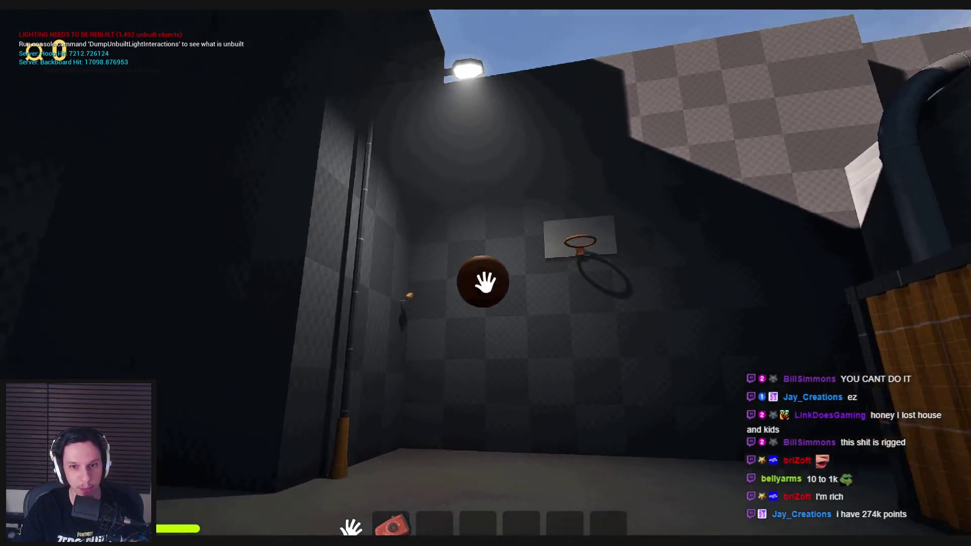
{"action": "left_click_drag", "start_coordinate": [486, 283], "coordinate": [486, 282]}
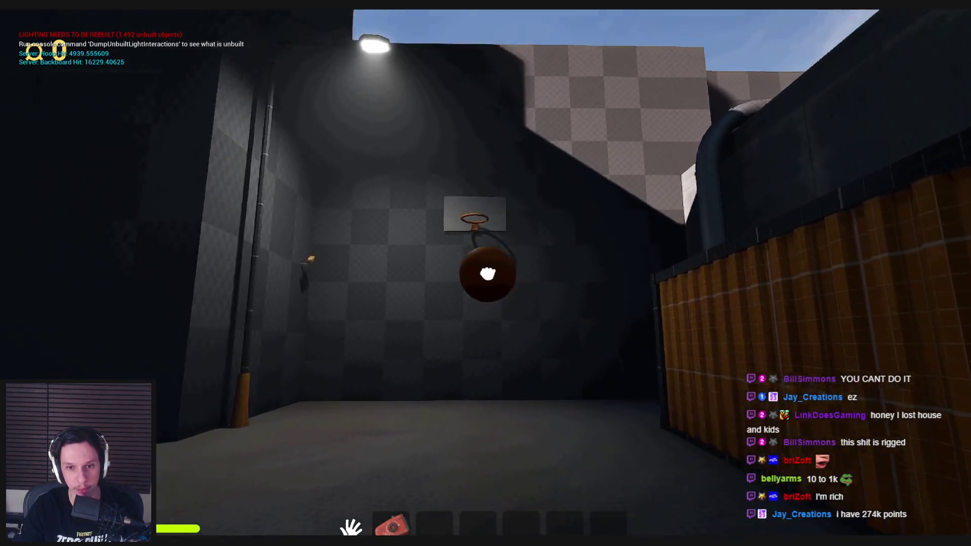
{"action": "left_click_drag", "start_coordinate": [486, 282], "coordinate": [485, 282]}
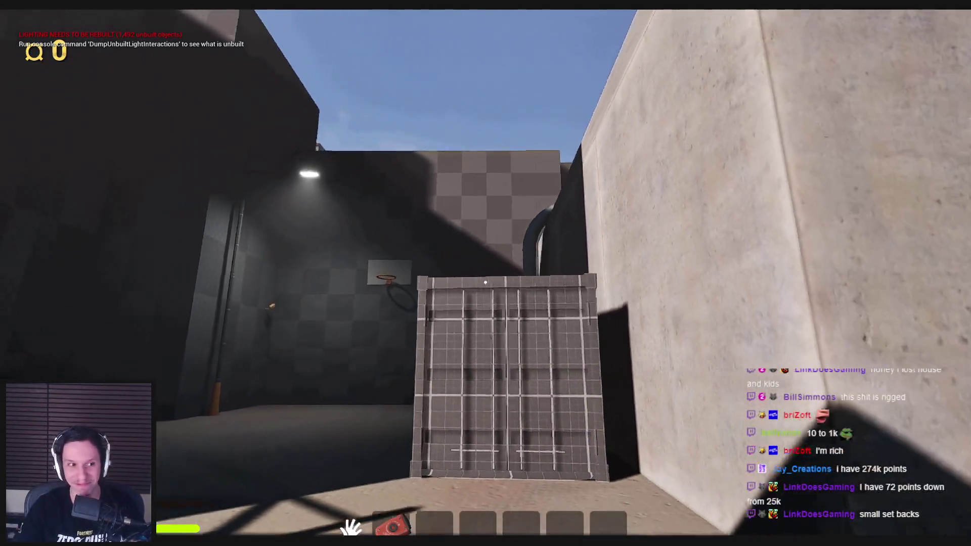
{"action": "left_click_drag", "start_coordinate": [486, 282], "coordinate": [485, 282]}
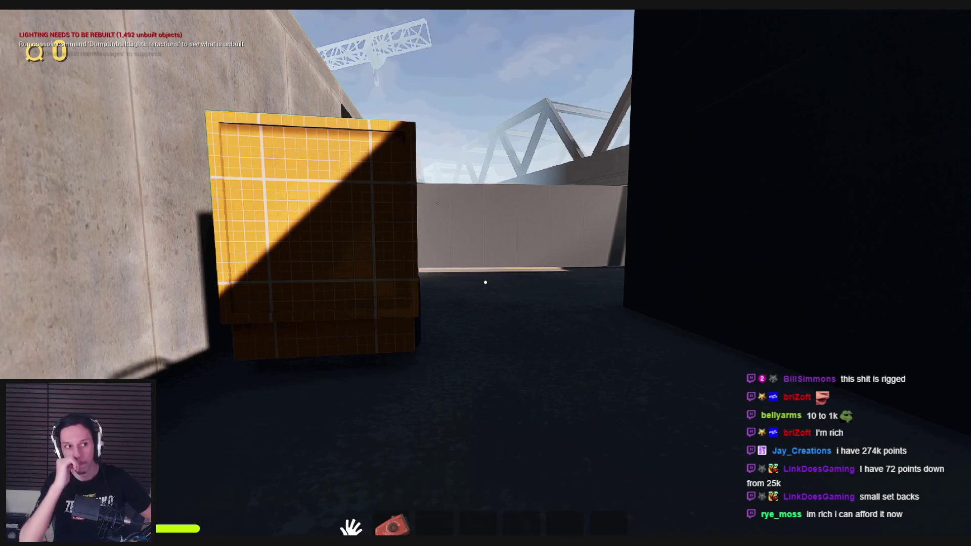
- Walk across the station platform toward the train and wall, then stop the play session
{"action": "key", "text": "w"}
{"action": "key", "text": "e"}
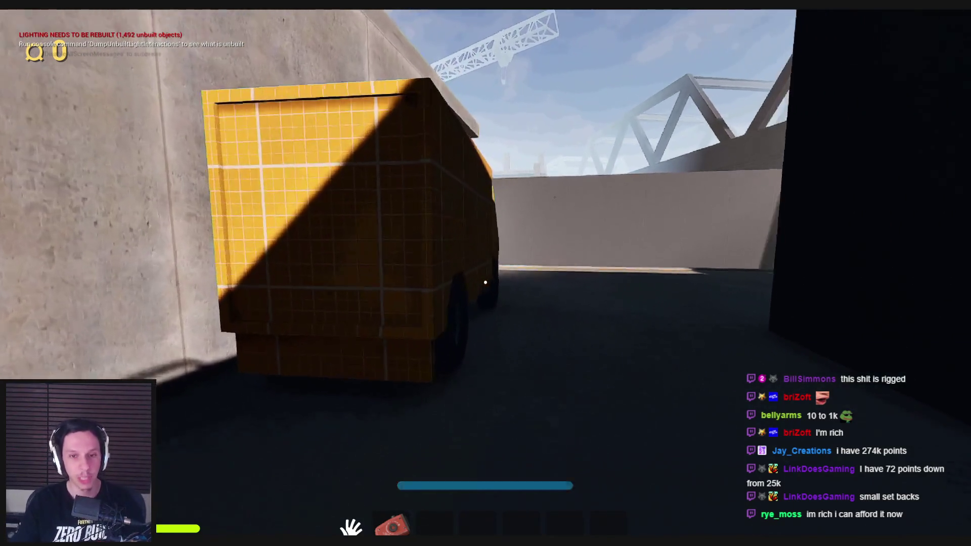
{"action": "key", "text": "w"}
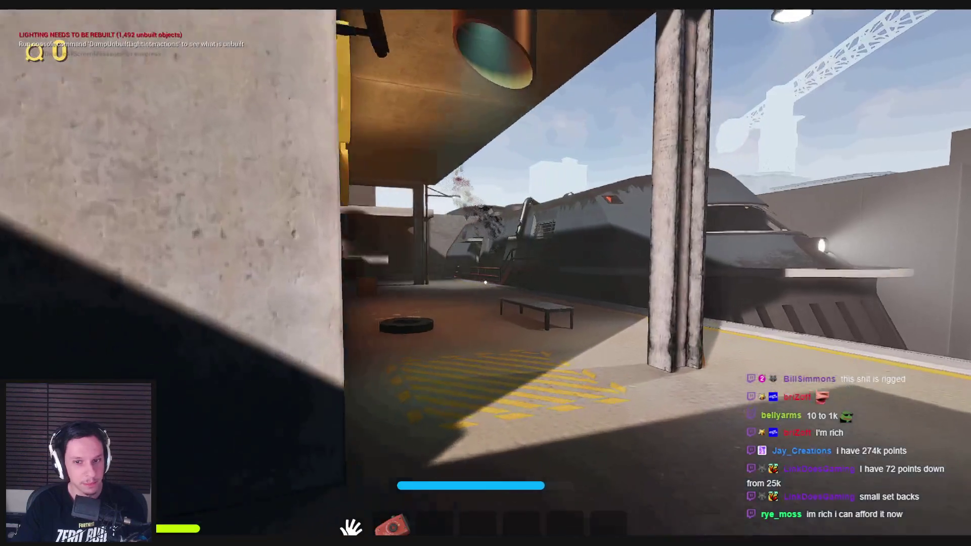
{"action": "key", "text": "w"}
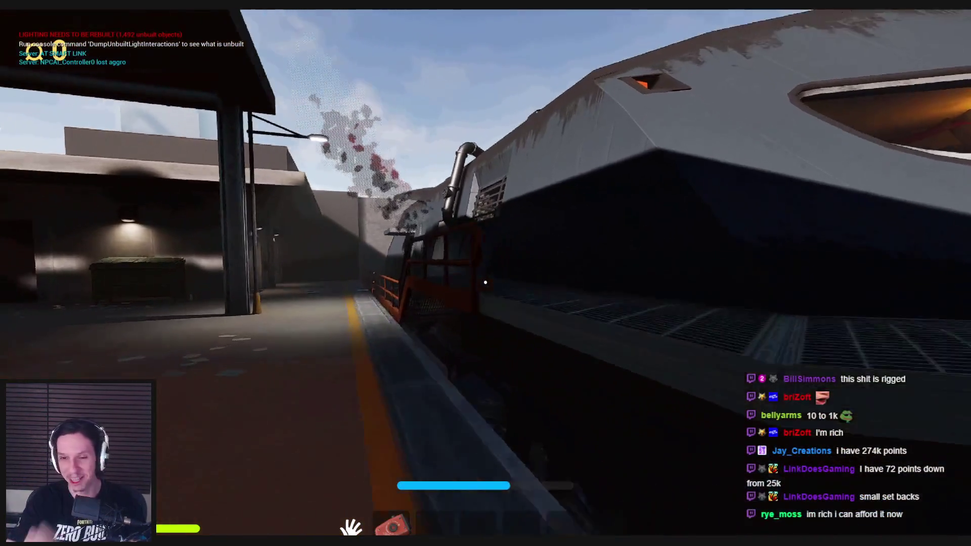
{"action": "key", "text": "w"}
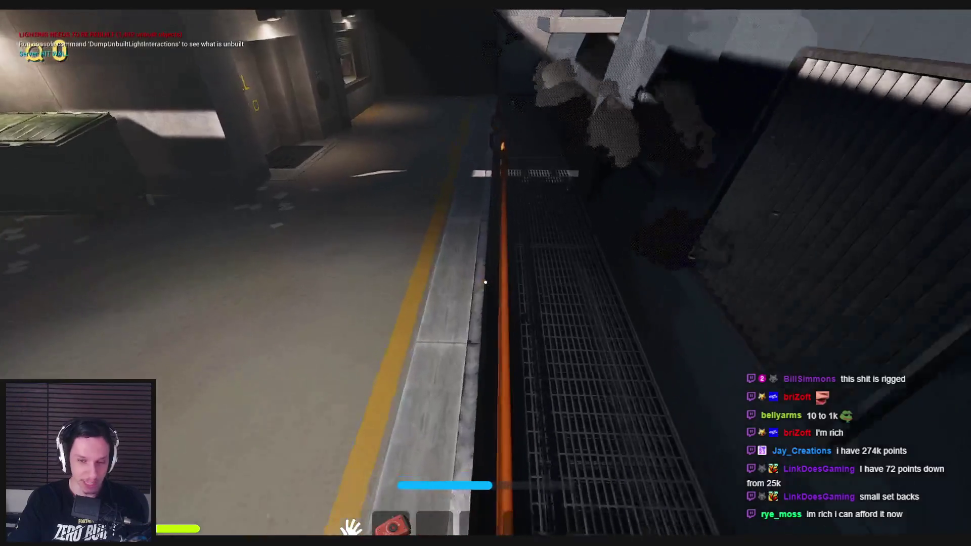
{"action": "key", "text": "w"}
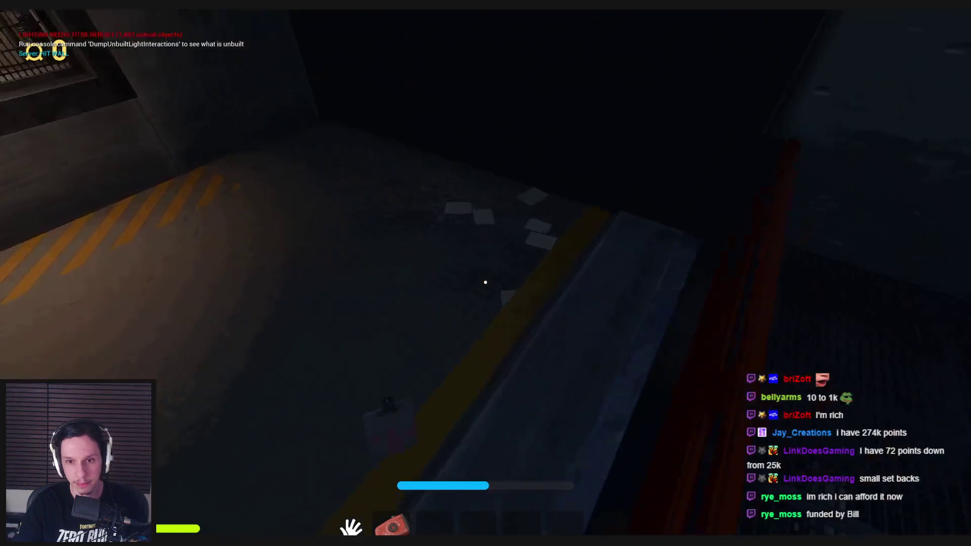
{"action": "key", "text": "w"}
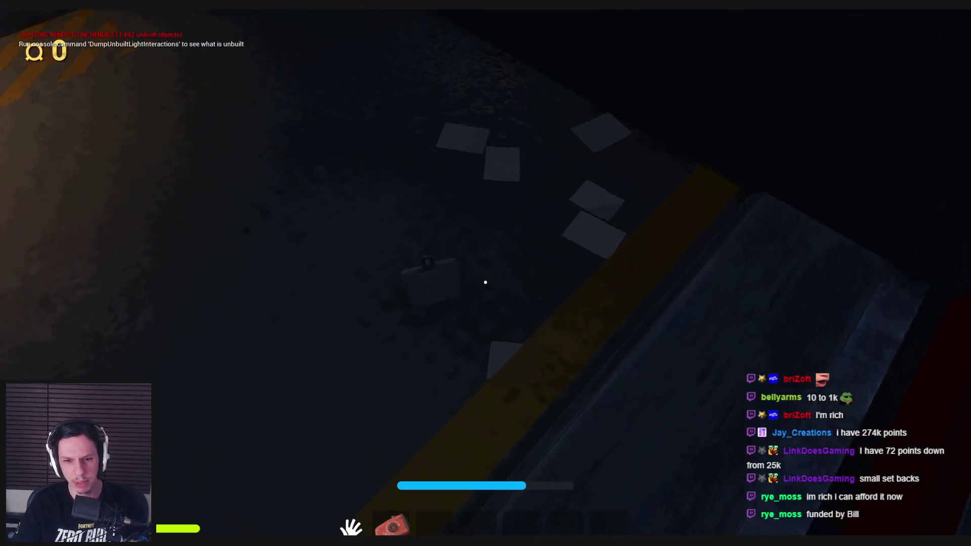
{"action": "key", "text": "Escape"}
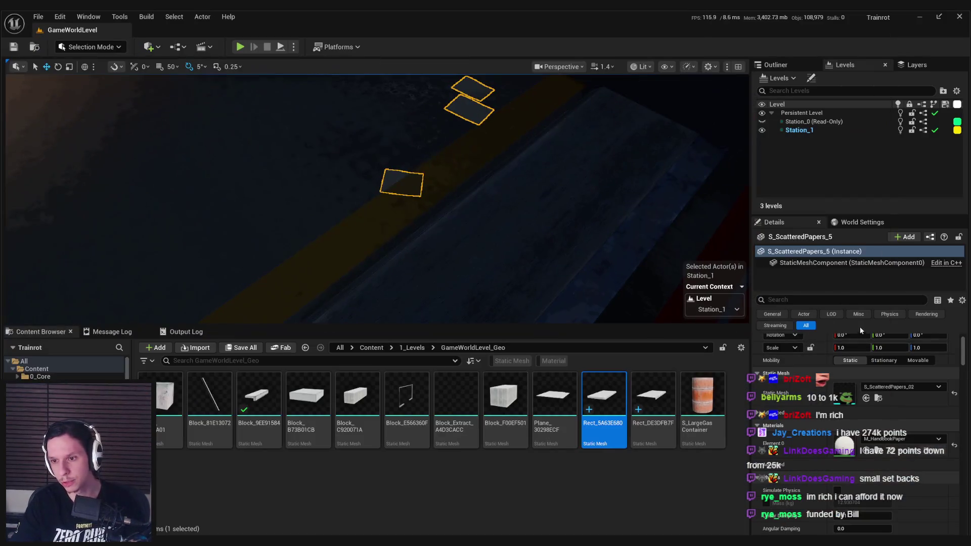
- Turn off Receives Decals on S_ScatteredPapers_5 and S_ScatteredPapers_03, save the level, and go full-screen
{"action": "left_click", "coordinate": [849, 300]}
{"action": "type", "text": "deca"}
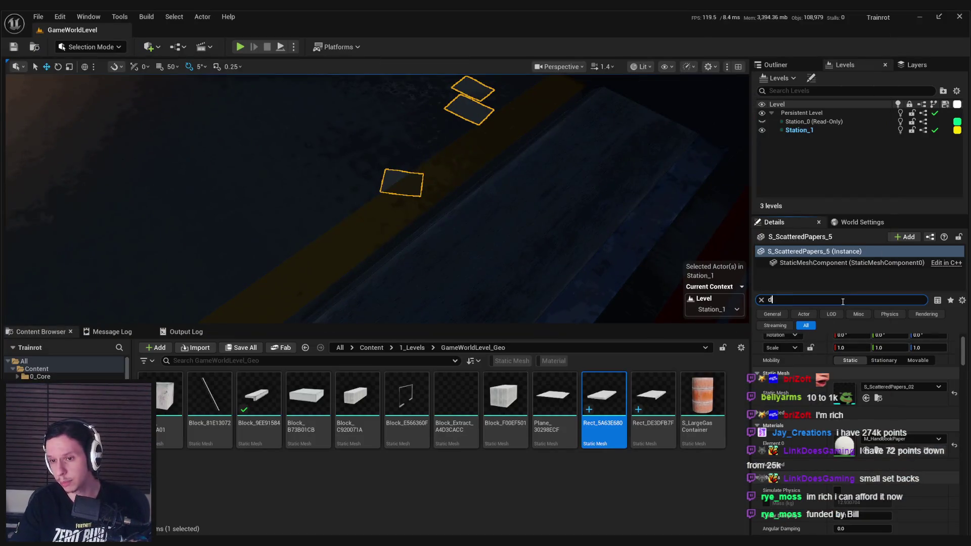
{"action": "left_click", "coordinate": [839, 365]}
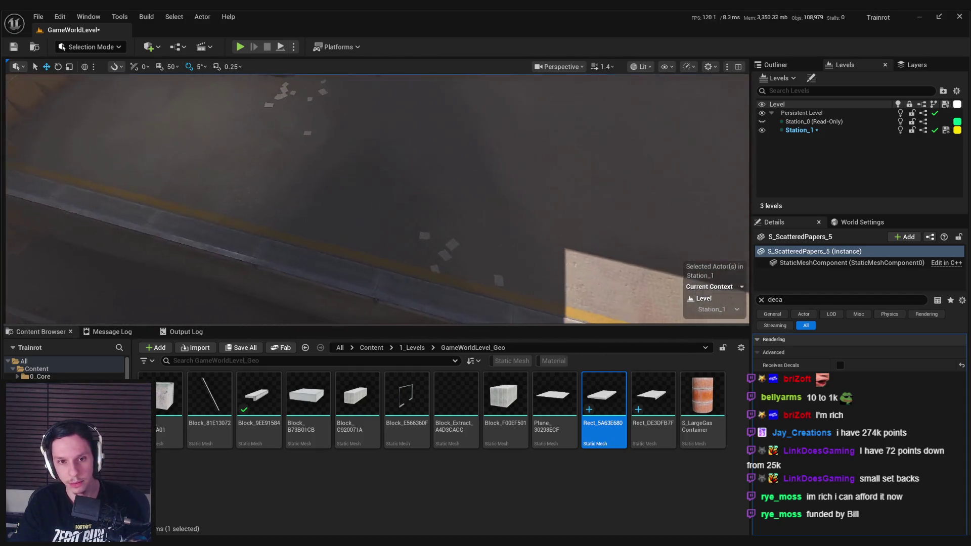
{"action": "left_click", "coordinate": [466, 213]}
{"action": "left_click", "coordinate": [839, 365]}
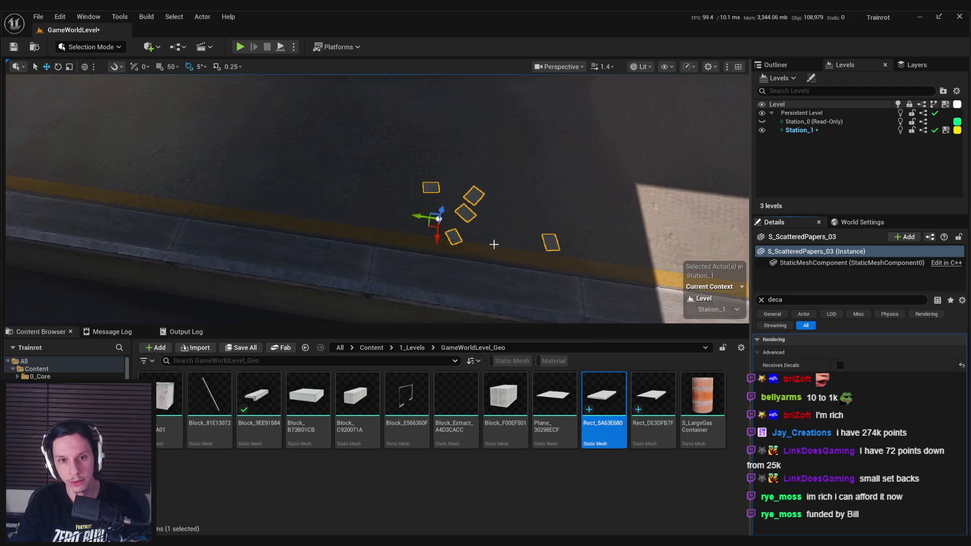
{"action": "key", "text": "ctrl+s"}
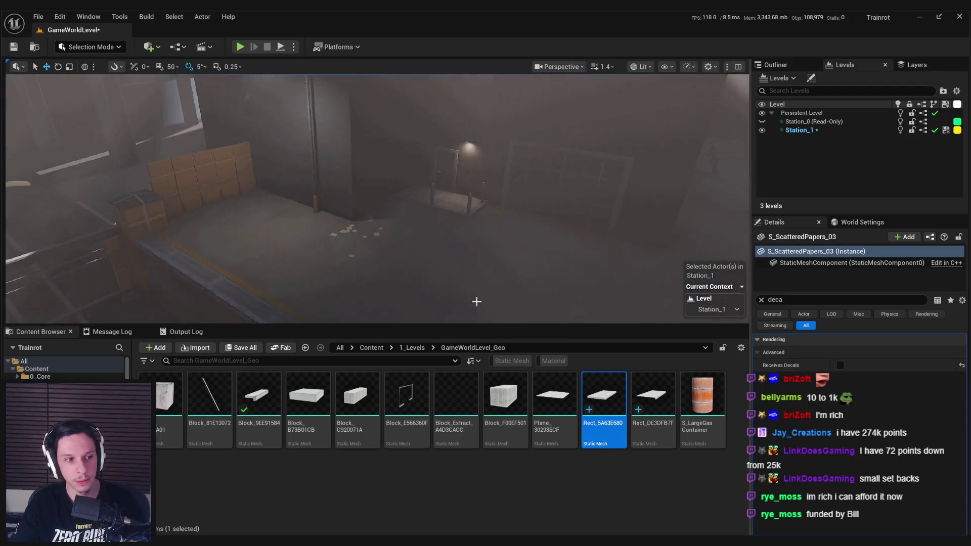
{"action": "key", "text": "F11"}
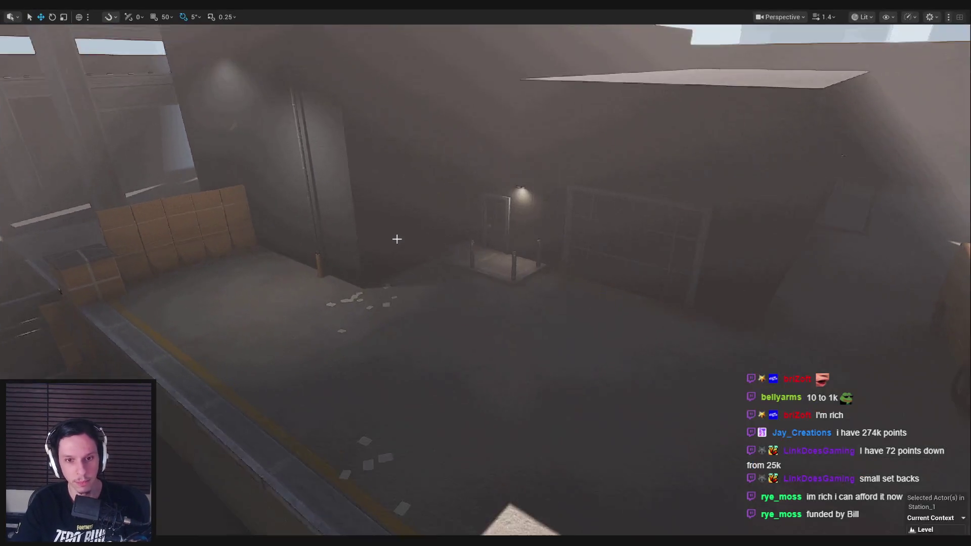
- Restore the full editor, lower the camera speed to 0.4, and switch to the reference board
{"action": "key", "text": "F11"}
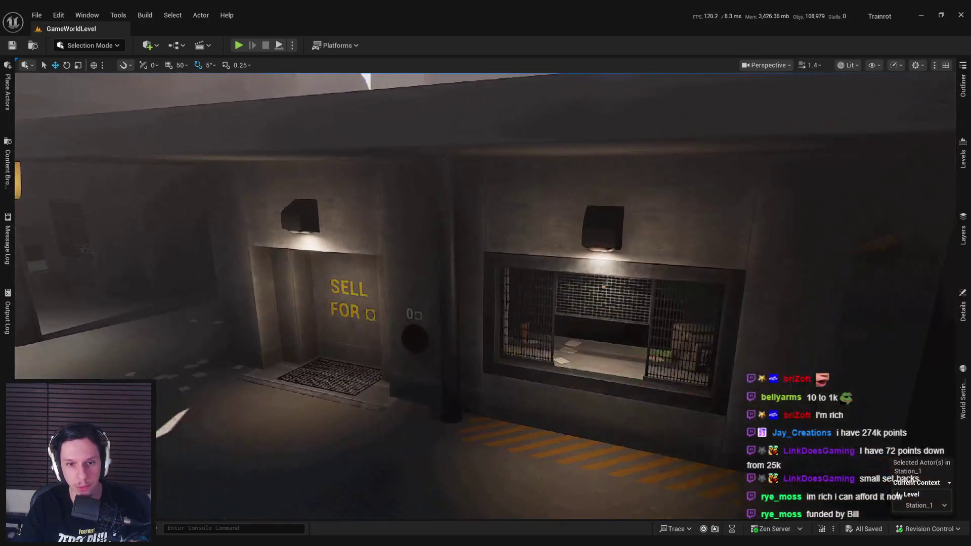
{"action": "scroll", "coordinate": [485, 295], "scroll_direction": "down", "scroll_amount": 3}
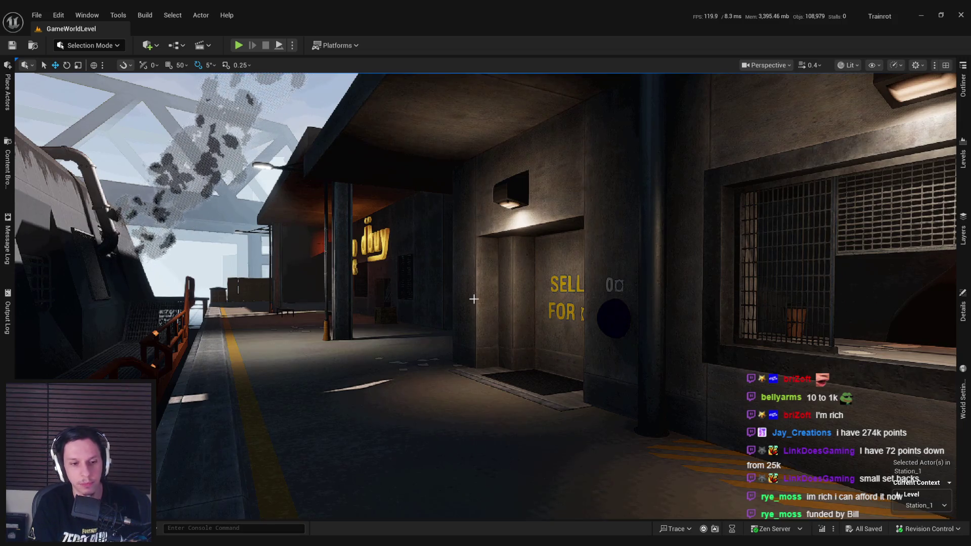
{"action": "key", "text": "alt+Tab"}
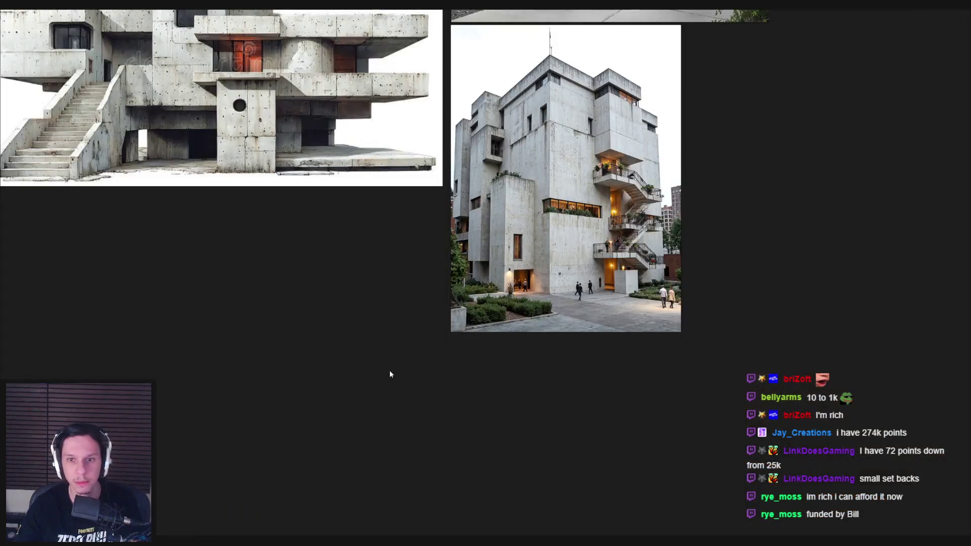
{"action": "scroll", "coordinate": [389, 374], "scroll_direction": "down", "scroll_amount": 4}
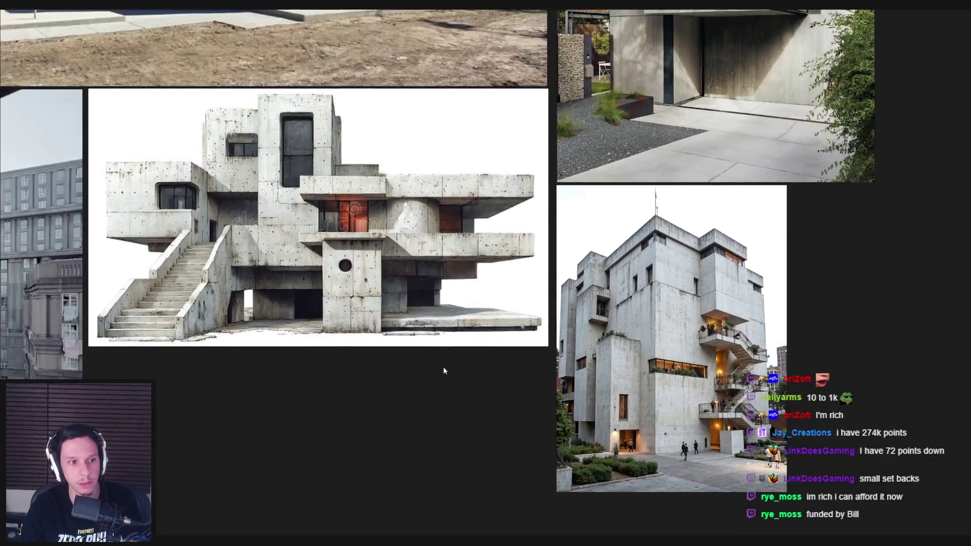
{"action": "scroll", "coordinate": [254, 417], "scroll_direction": "up", "scroll_amount": 5}
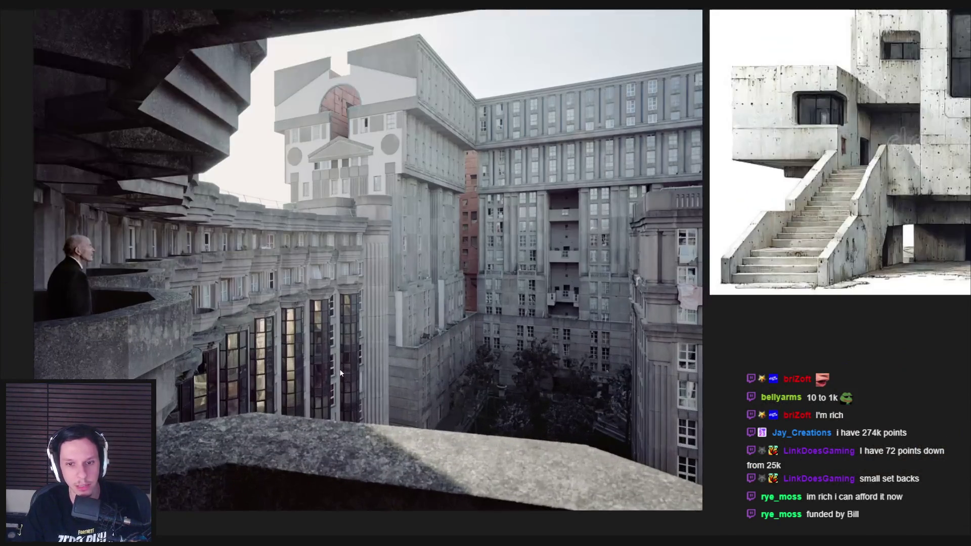
{"action": "scroll", "coordinate": [491, 339], "scroll_direction": "down", "scroll_amount": 5}
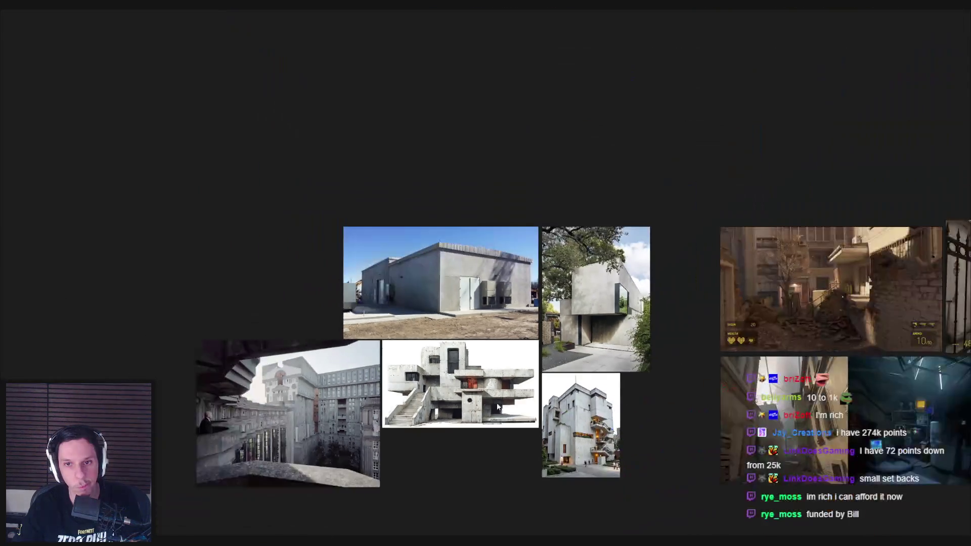
{"action": "scroll", "coordinate": [537, 406], "scroll_direction": "up", "scroll_amount": 4}
{"action": "scroll", "coordinate": [537, 406], "scroll_direction": "down", "scroll_amount": 3}
{"action": "scroll", "coordinate": [400, 431], "scroll_direction": "up", "scroll_amount": 6}
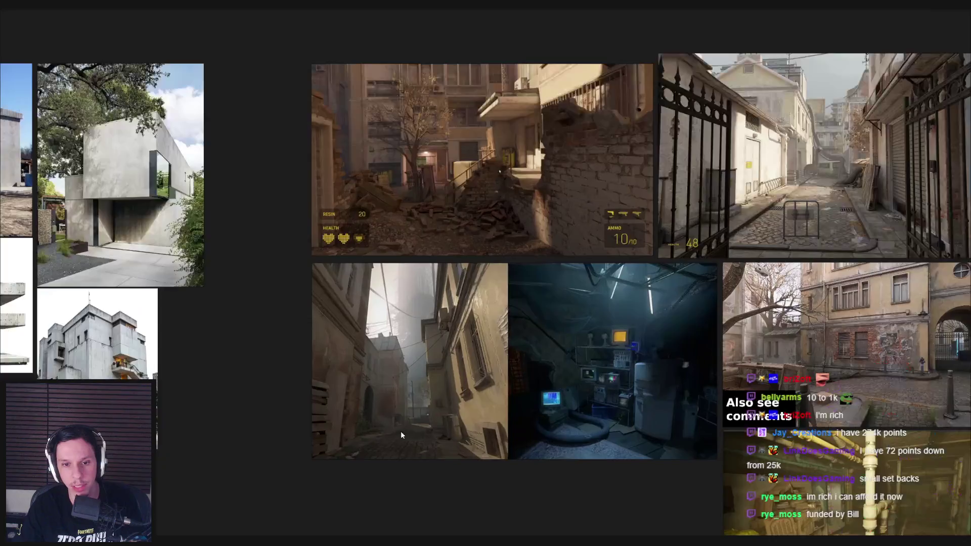
{"action": "scroll", "coordinate": [400, 430], "scroll_direction": "down", "scroll_amount": 3}
{"action": "left_click_drag", "start_coordinate": [400, 431], "coordinate": [222, 323]}
{"action": "mouse_move", "coordinate": [305, 393]}
{"action": "left_mouse_down"}
{"action": "mouse_move", "coordinate": [201, 425]}
{"action": "mouse_move", "coordinate": [130, 429]}
{"action": "left_mouse_up"}
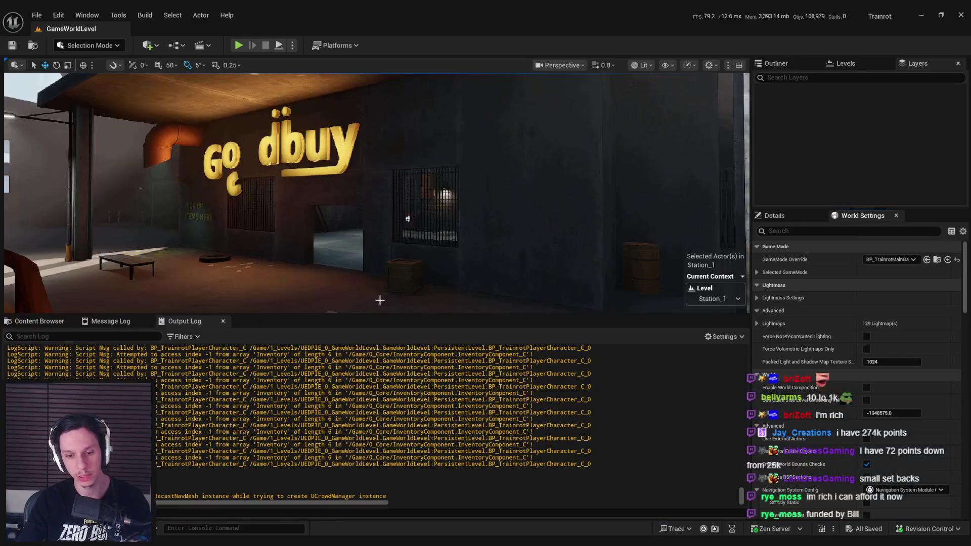
- Browse the Content Browser to the 3_MaterialLibrary > Hotspots folder
{"action": "left_click", "coordinate": [36, 321]}
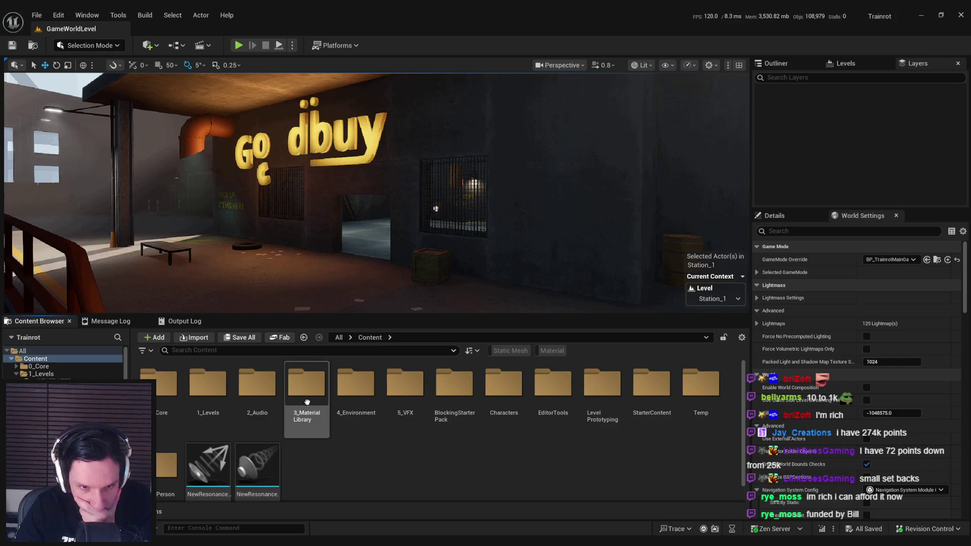
{"action": "double_click", "coordinate": [299, 392]}
{"action": "left_click", "coordinate": [157, 387]}
{"action": "double_click", "coordinate": [157, 387]}
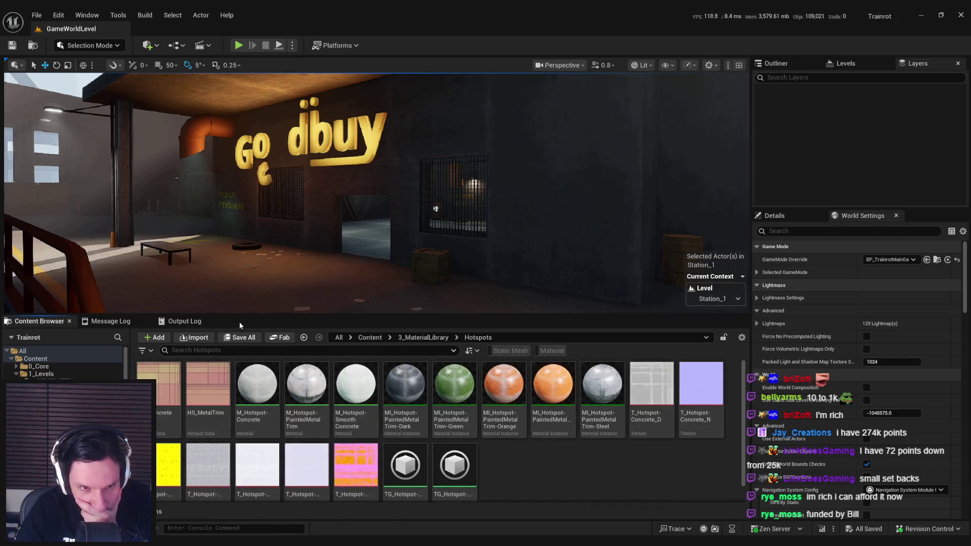
{"action": "scroll", "coordinate": [441, 455], "scroll_direction": "down", "scroll_amount": 1}
- Duplicate TG_Hotspot-Concrete as TG_Hotspot-BrickWall and open it for editing
{"action": "left_click", "coordinate": [441, 469]}
{"action": "left_click", "coordinate": [414, 453]}
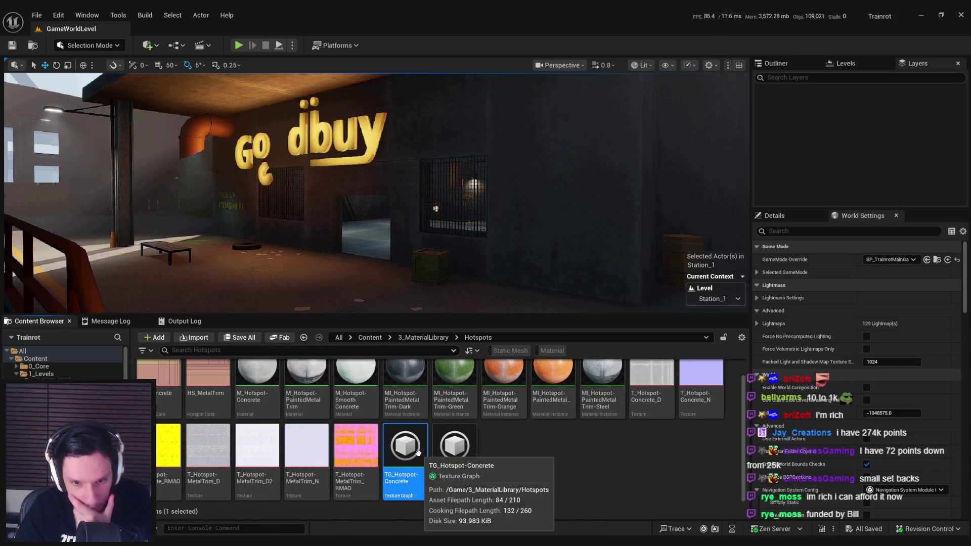
{"action": "right_click", "coordinate": [419, 455]}
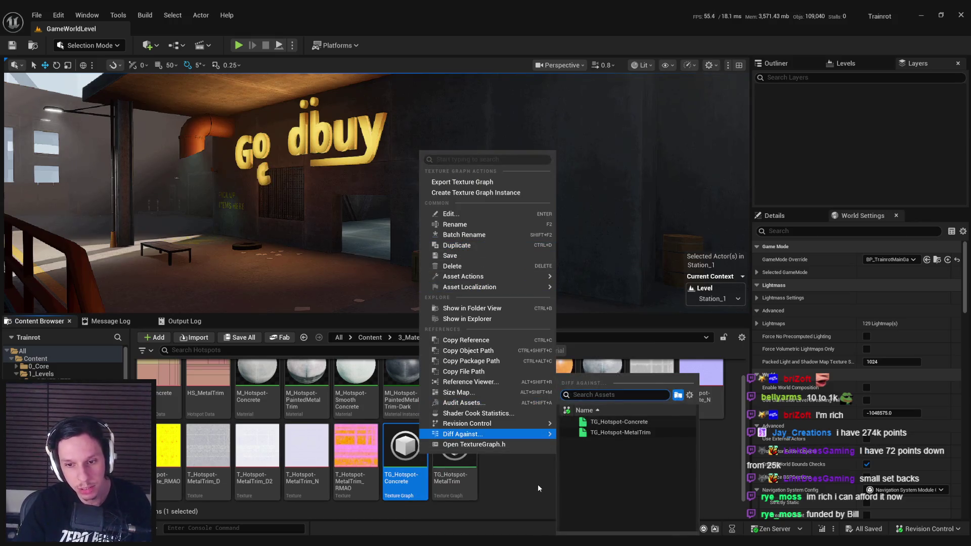
{"action": "left_click", "coordinate": [458, 245]}
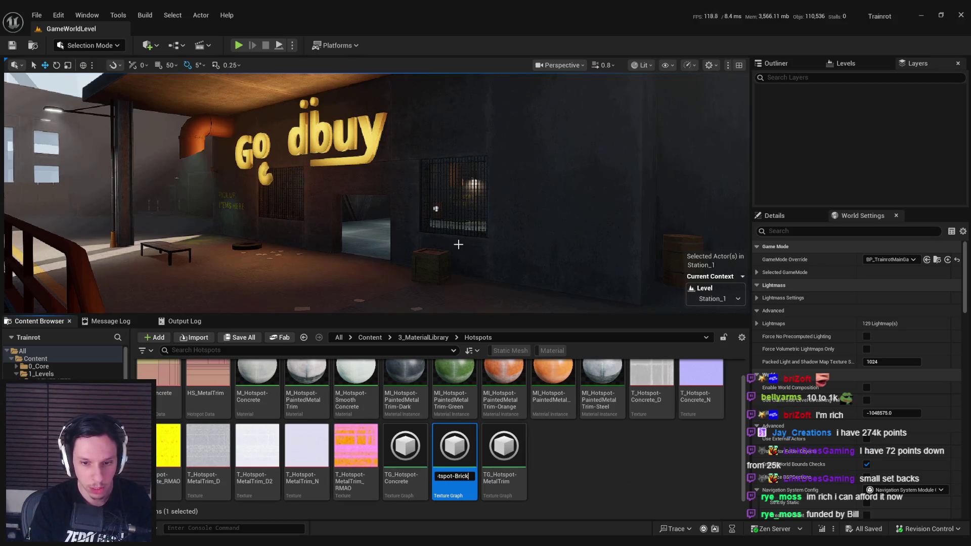
{"action": "key", "text": "Return"}
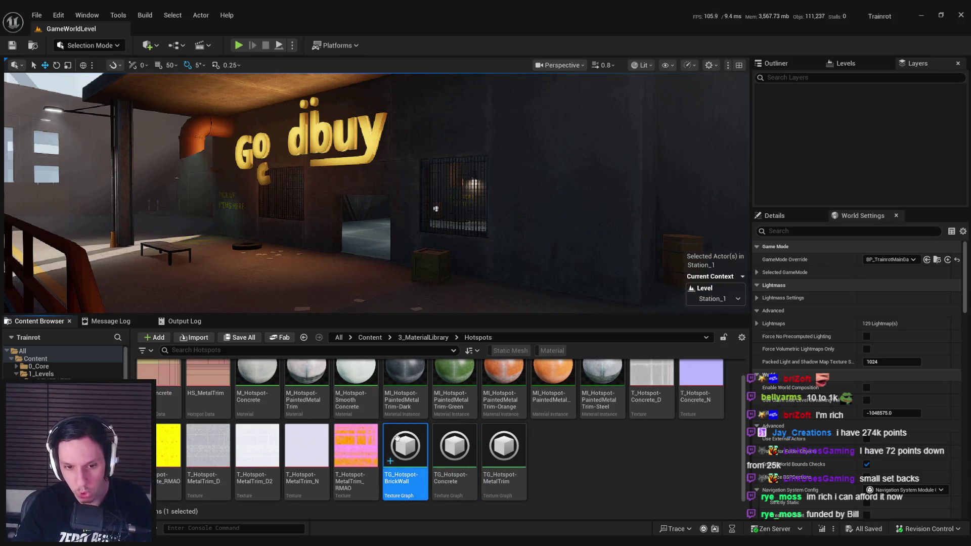
{"action": "key", "text": "Return"}
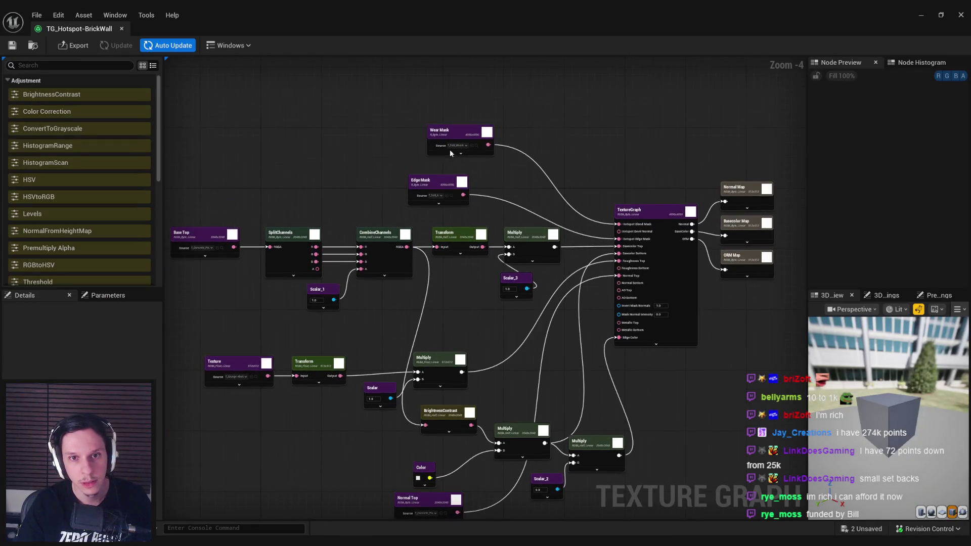
- Enlarge the texture graph window and browse to the Layouts > hsA texture folder
{"action": "scroll", "coordinate": [445, 150], "scroll_direction": "up", "scroll_amount": 4}
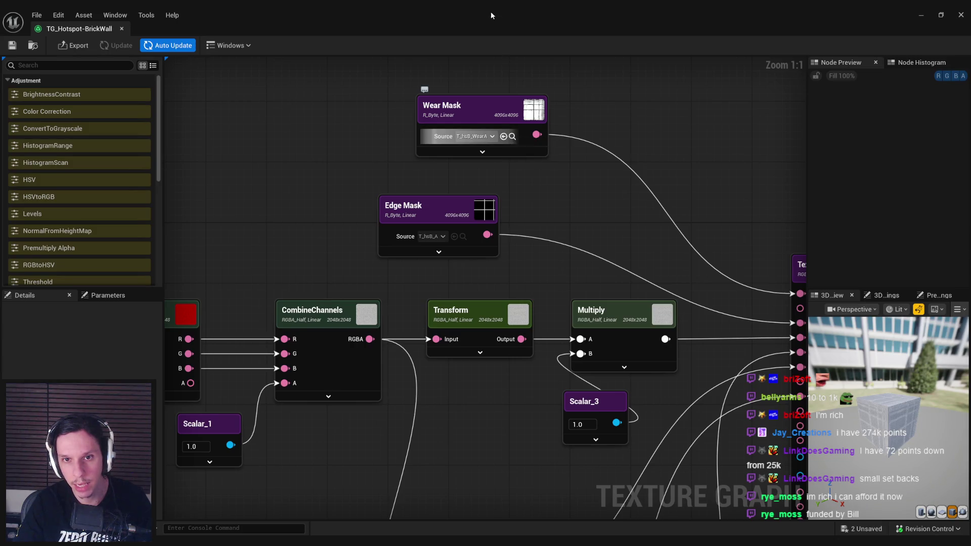
{"action": "left_click", "coordinate": [512, 136]}
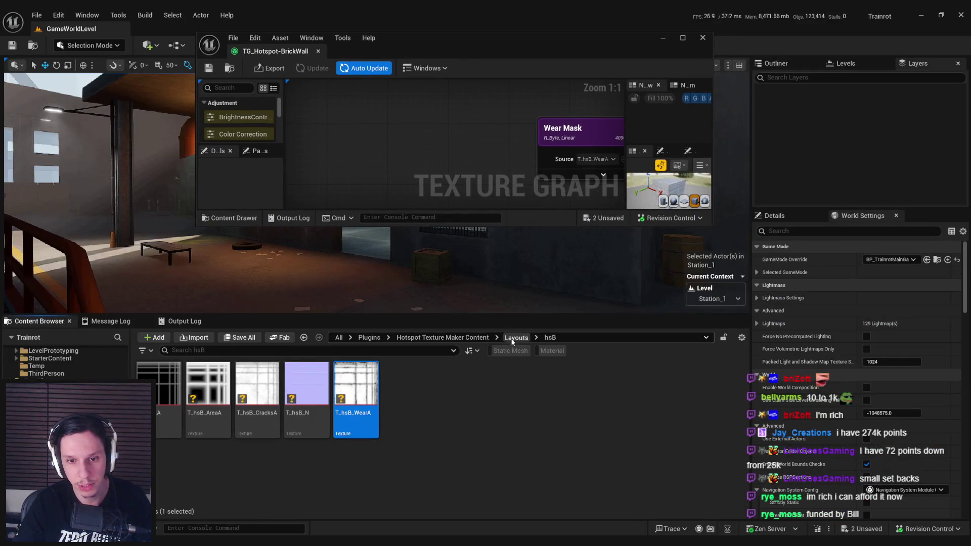
{"action": "left_click", "coordinate": [515, 337]}
{"action": "mouse_move", "coordinate": [714, 225]}
{"action": "left_mouse_down"}
{"action": "mouse_move", "coordinate": [735, 249]}
{"action": "mouse_move", "coordinate": [869, 322]}
{"action": "left_mouse_up"}
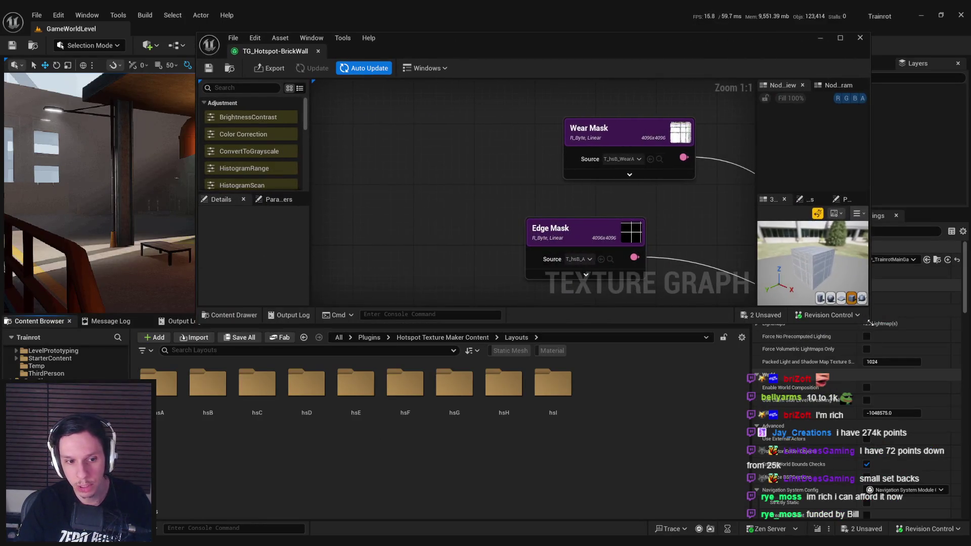
{"action": "double_click", "coordinate": [158, 384]}
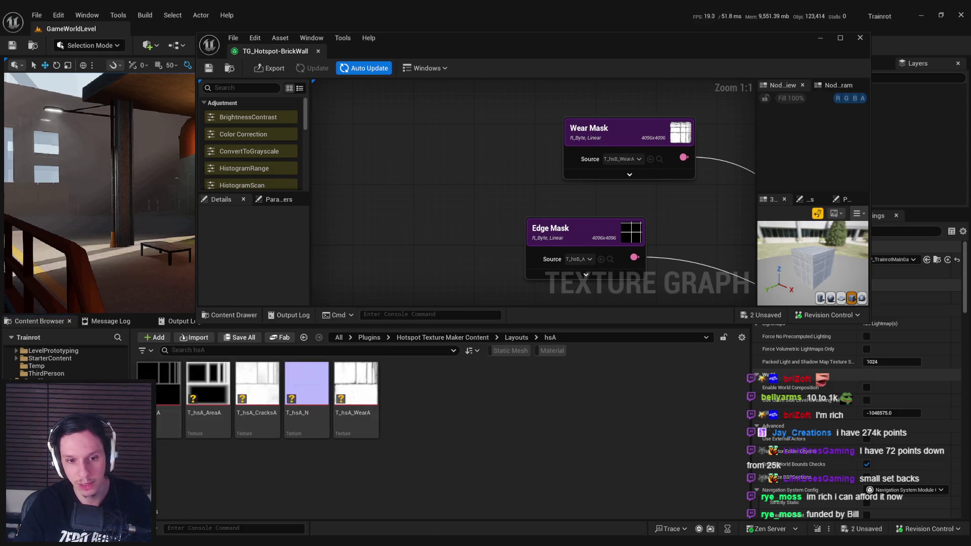
{"action": "scroll", "coordinate": [373, 192], "scroll_direction": "down", "scroll_amount": 1}
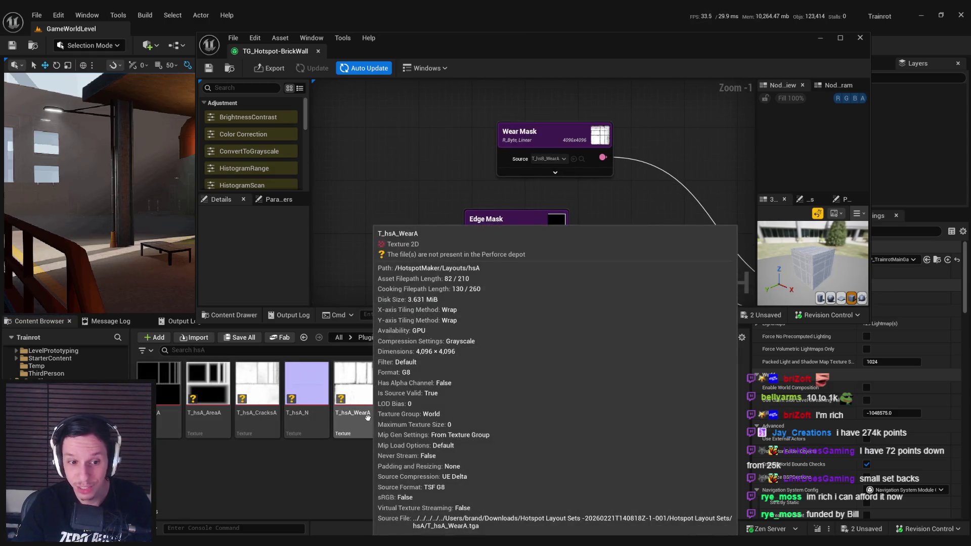
- Inspect T_hsA_CracksA and T_hsA_WearA, then assign T_hsA_WearA as the Wear Mask source
{"action": "left_click", "coordinate": [259, 418]}
{"action": "double_click", "coordinate": [259, 418]}
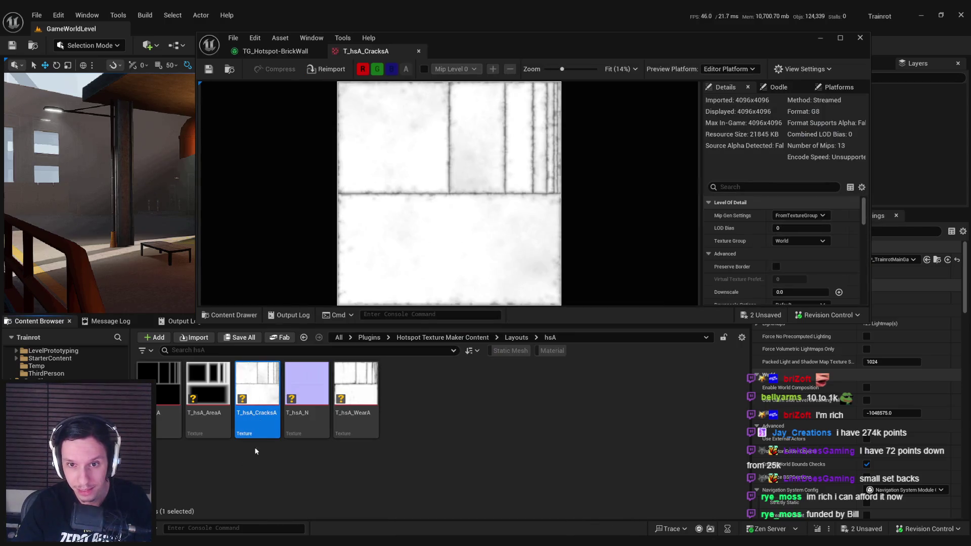
{"action": "left_click", "coordinate": [419, 51]}
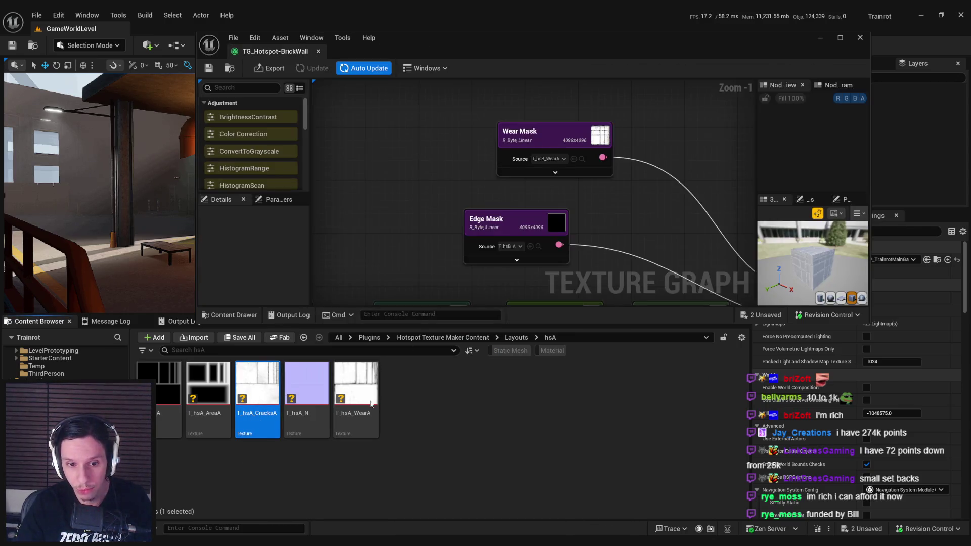
{"action": "double_click", "coordinate": [355, 387]}
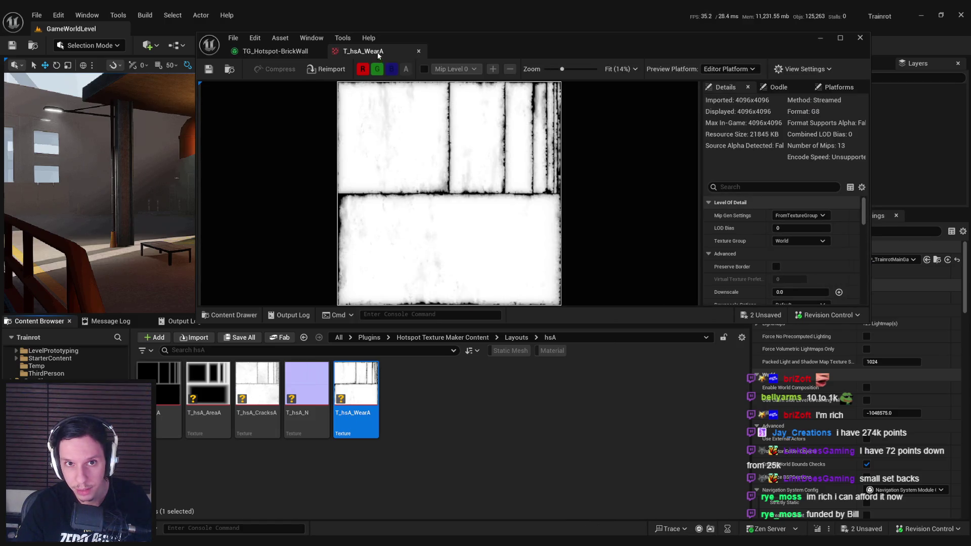
{"action": "left_click", "coordinate": [418, 51]}
{"action": "mouse_move", "coordinate": [355, 387]}
{"action": "left_mouse_down"}
{"action": "mouse_move", "coordinate": [483, 288]}
{"action": "mouse_move", "coordinate": [569, 161]}
{"action": "left_mouse_up"}
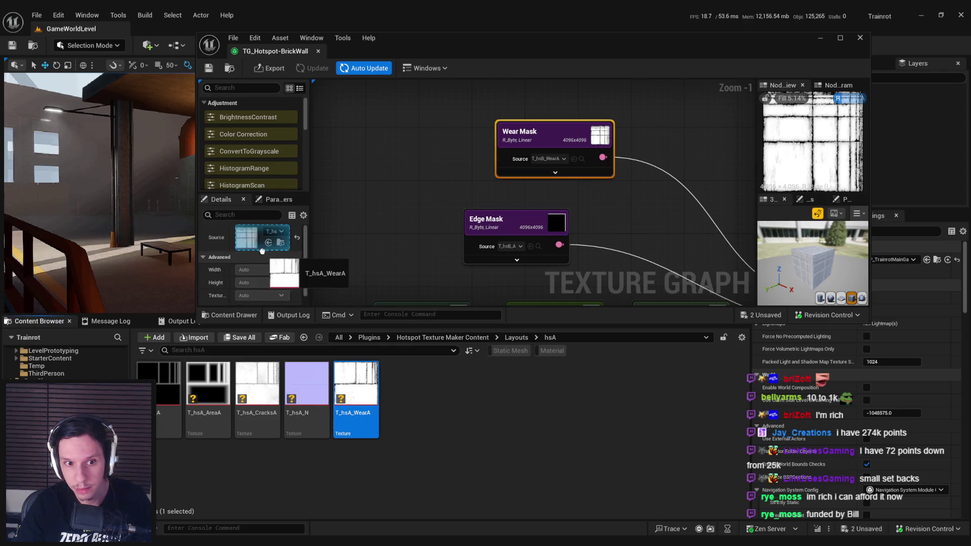
- Set the Edge Mask node's Source to the T_hsA_A texture
{"action": "left_click_drag", "start_coordinate": [491, 219], "coordinate": [470, 183]}
{"action": "left_click", "coordinate": [469, 182]}
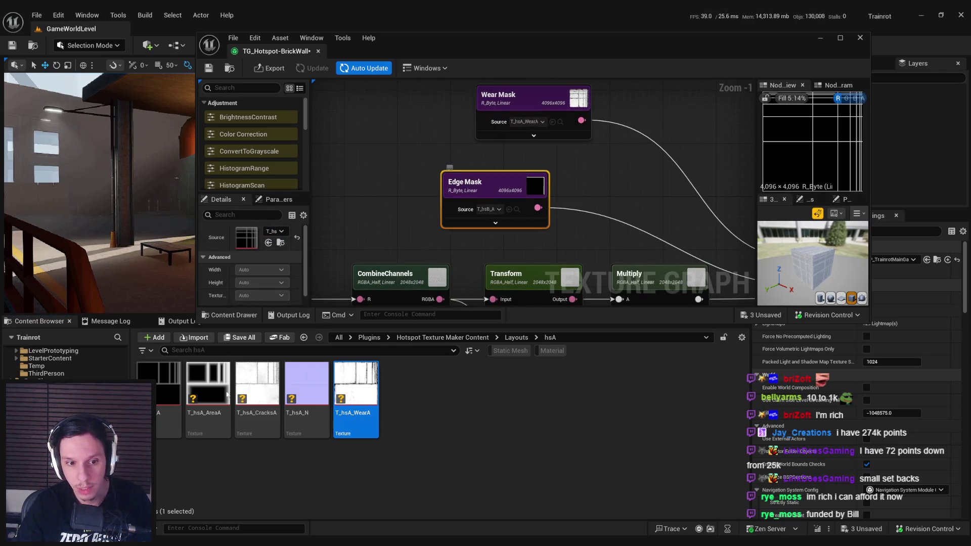
{"action": "mouse_move", "coordinate": [167, 392]}
{"action": "left_mouse_down"}
{"action": "mouse_move", "coordinate": [303, 313]}
{"action": "mouse_move", "coordinate": [250, 246]}
{"action": "left_mouse_up"}
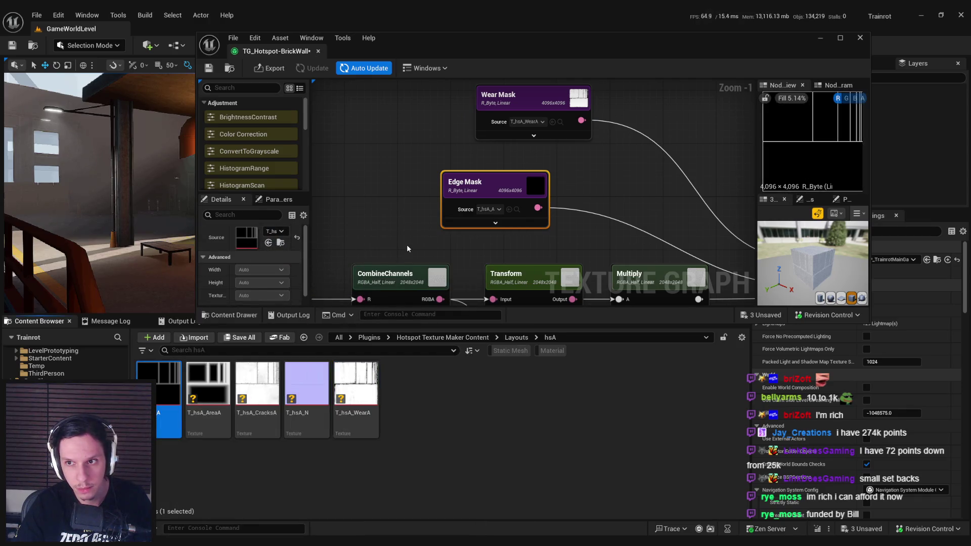
{"action": "scroll", "coordinate": [395, 215], "scroll_direction": "down", "scroll_amount": 1}
{"action": "left_click", "coordinate": [395, 214]}
{"action": "scroll", "coordinate": [396, 213], "scroll_direction": "down", "scroll_amount": 1}
{"action": "scroll", "coordinate": [395, 214], "scroll_direction": "down", "scroll_amount": 1}
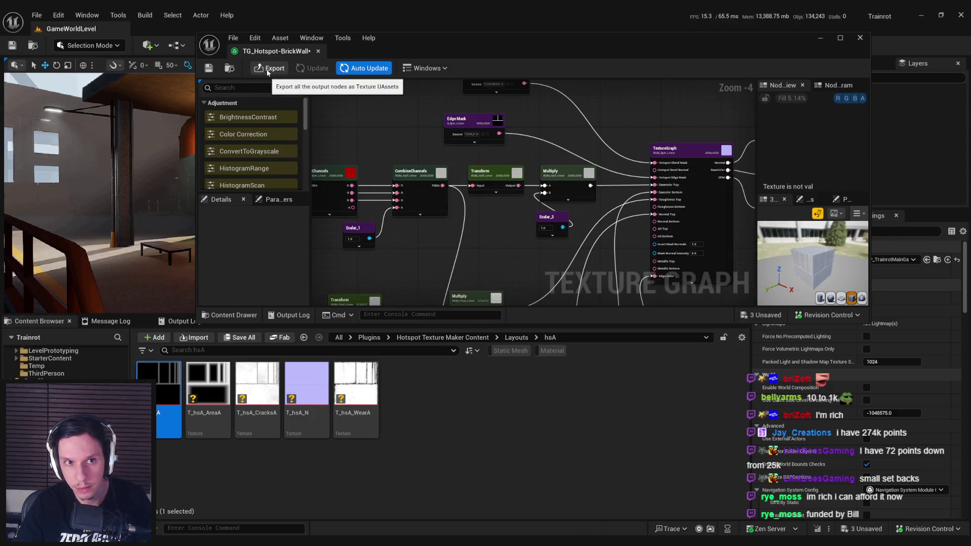
- Give the Base Top node the T_Brick_Clay_Old_D texture, found by searching 'brick'
{"action": "mouse_move", "coordinate": [526, 249]}
{"action": "left_mouse_down"}
{"action": "mouse_move", "coordinate": [494, 255]}
{"action": "mouse_move", "coordinate": [698, 256]}
{"action": "mouse_move", "coordinate": [594, 192]}
{"action": "left_mouse_up"}
{"action": "left_click", "coordinate": [594, 192]}
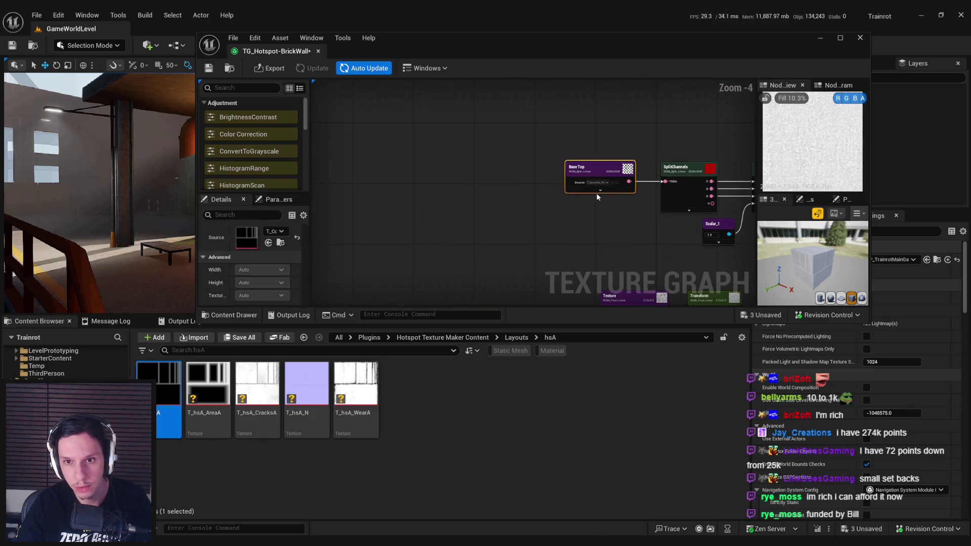
{"action": "scroll", "coordinate": [594, 192], "scroll_direction": "up", "scroll_amount": 1}
{"action": "left_click", "coordinate": [276, 231]}
{"action": "type", "text": "brick"}
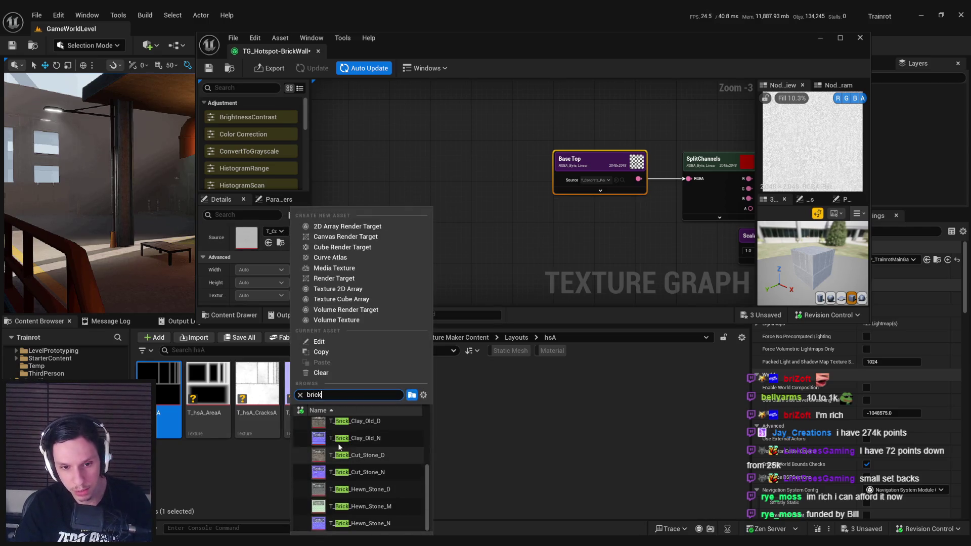
{"action": "left_click", "coordinate": [363, 453]}
- Maximize the texture graph window and orbit the 3D preview of the textured cube
{"action": "left_click_drag", "start_coordinate": [566, 274], "coordinate": [349, 263]}
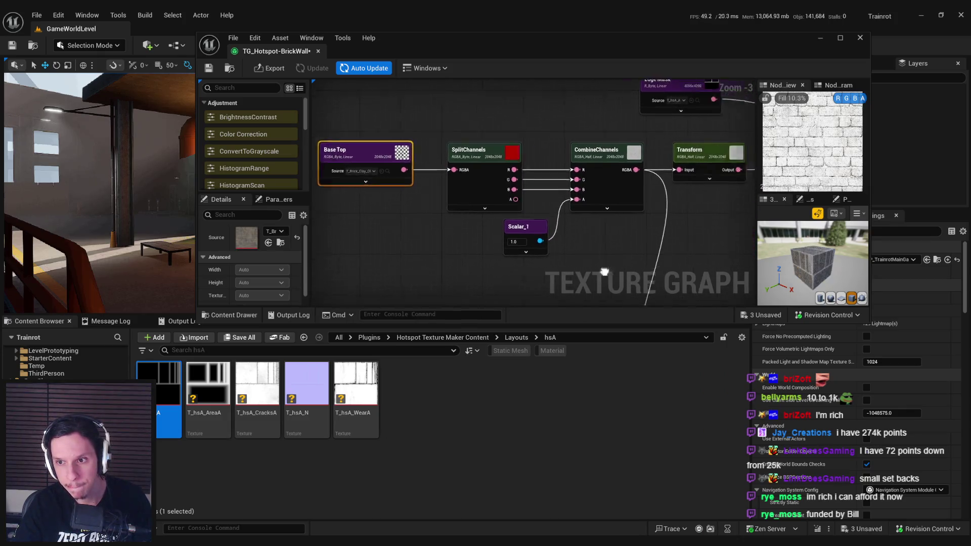
{"action": "scroll", "coordinate": [614, 272], "scroll_direction": "down", "scroll_amount": 1}
{"action": "double_click", "coordinate": [703, 41]}
{"action": "mouse_move", "coordinate": [890, 414]}
{"action": "left_mouse_down"}
{"action": "mouse_move", "coordinate": [947, 424]}
{"action": "mouse_move", "coordinate": [935, 390]}
{"action": "mouse_move", "coordinate": [905, 377]}
{"action": "left_mouse_up"}
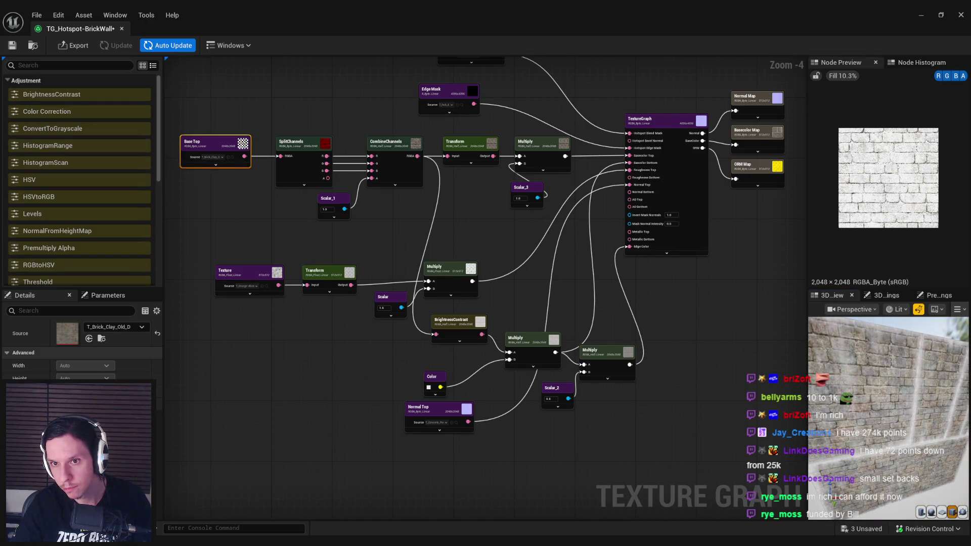
- Preview the Transform node's output and orbit the 3D preview to face the wall
{"action": "left_click_drag", "start_coordinate": [473, 246], "coordinate": [471, 279]}
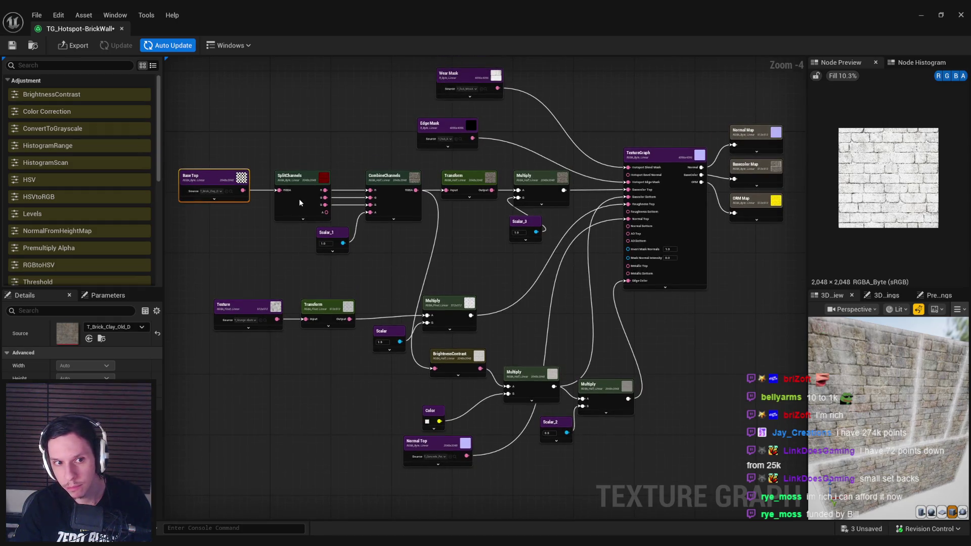
{"action": "left_click", "coordinate": [462, 178]}
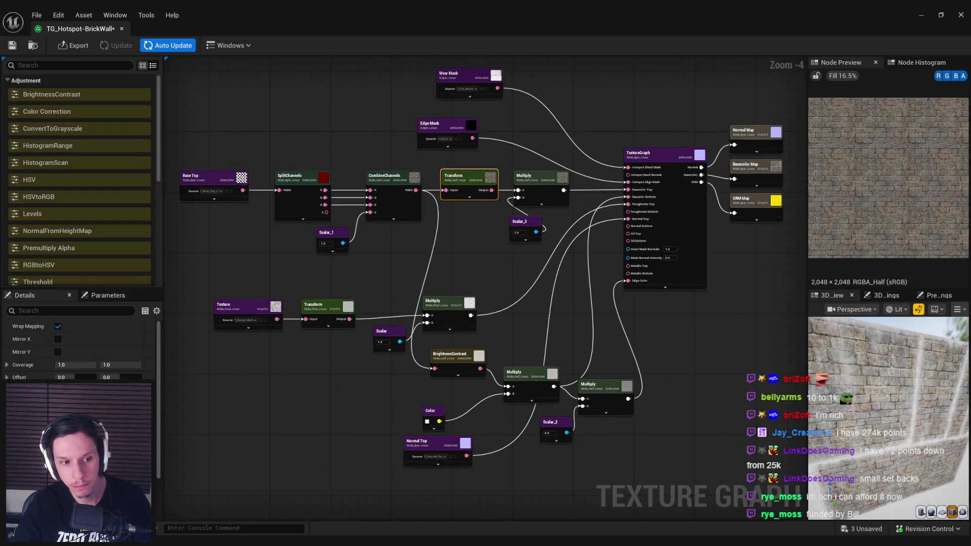
{"action": "left_click_drag", "start_coordinate": [432, 325], "coordinate": [401, 327]}
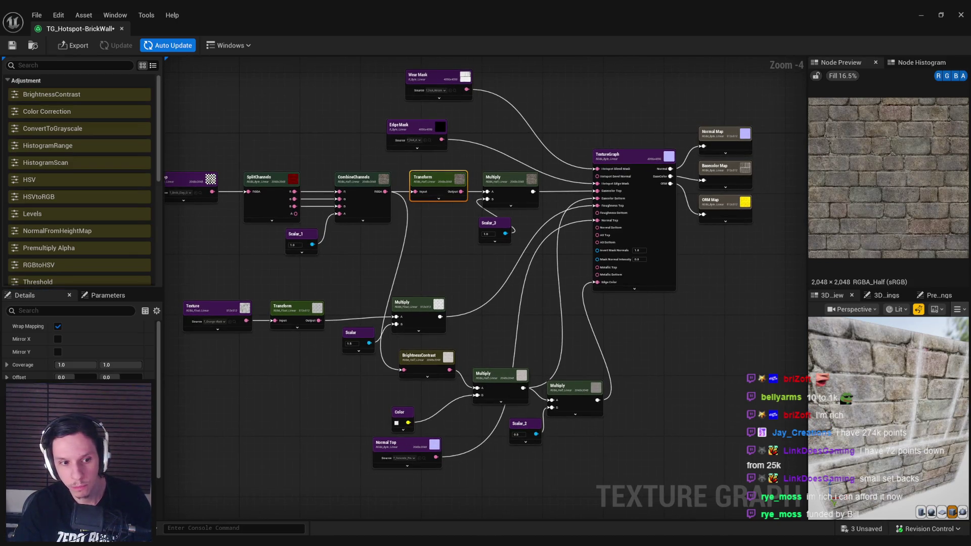
{"action": "left_click_drag", "start_coordinate": [291, 393], "coordinate": [282, 377]}
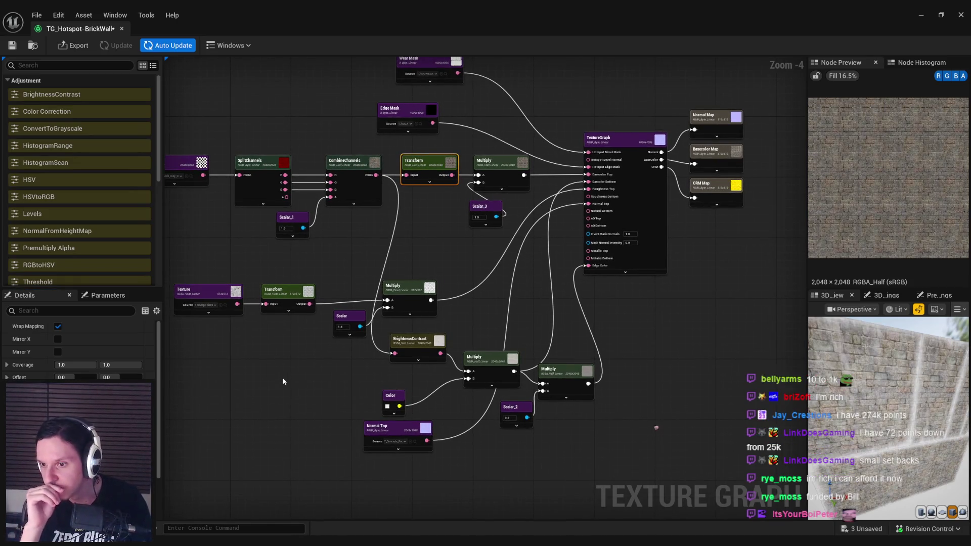
{"action": "mouse_move", "coordinate": [850, 434]}
{"action": "left_mouse_down"}
{"action": "mouse_move", "coordinate": [894, 434]}
{"action": "mouse_move", "coordinate": [849, 446]}
{"action": "left_mouse_up"}
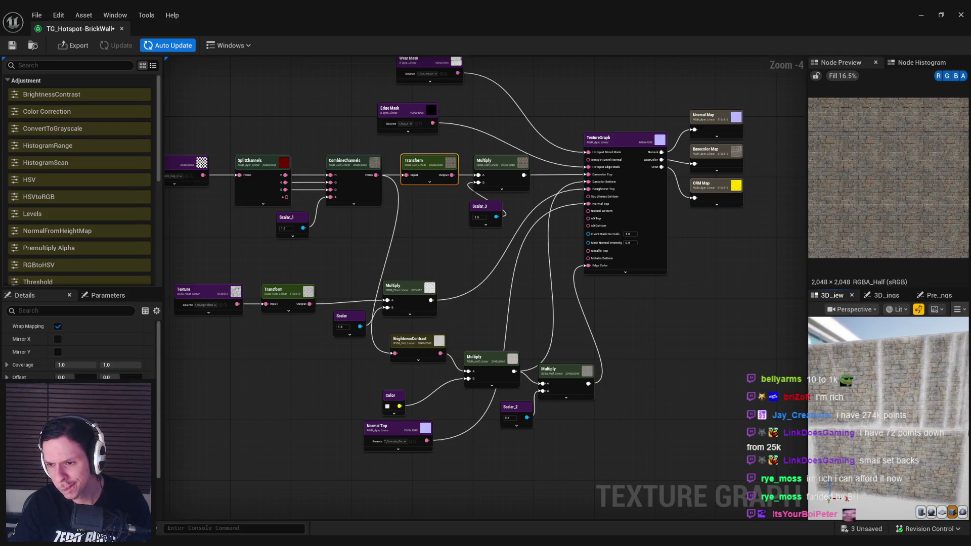
{"action": "scroll", "coordinate": [243, 277], "scroll_direction": "up", "scroll_amount": 4}
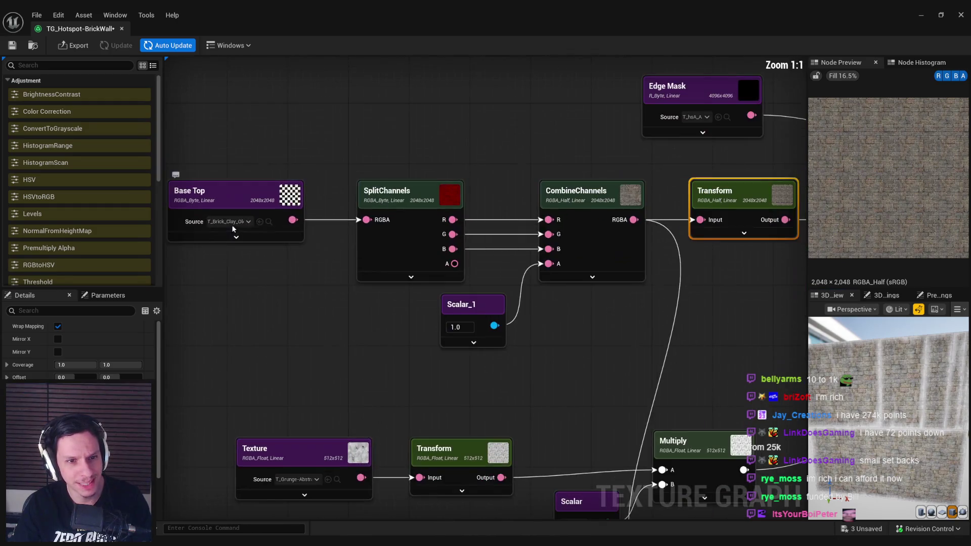
- Try T_Brick_Cut_Stone_D on Base Top, then switch it to the new clay brick texture
{"action": "left_click", "coordinate": [230, 222]}
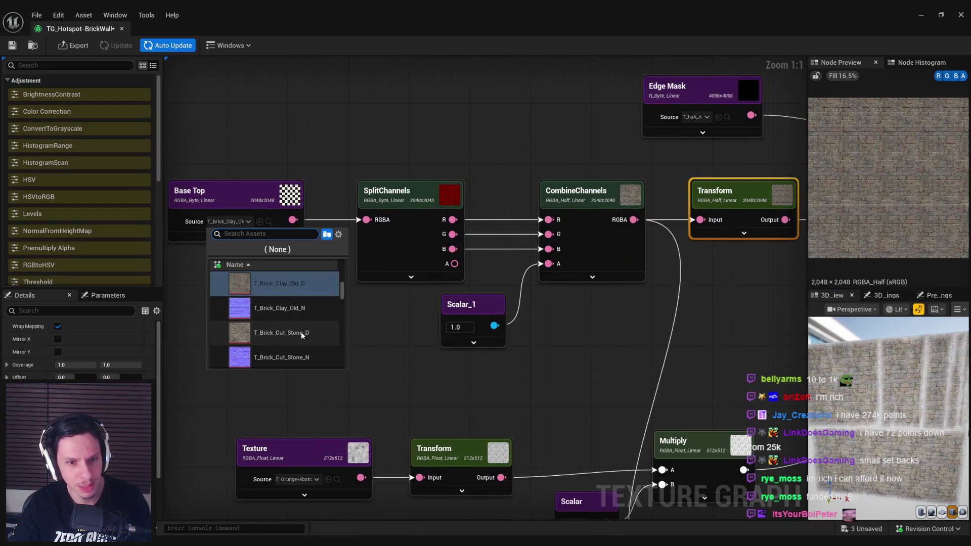
{"action": "left_click", "coordinate": [302, 333]}
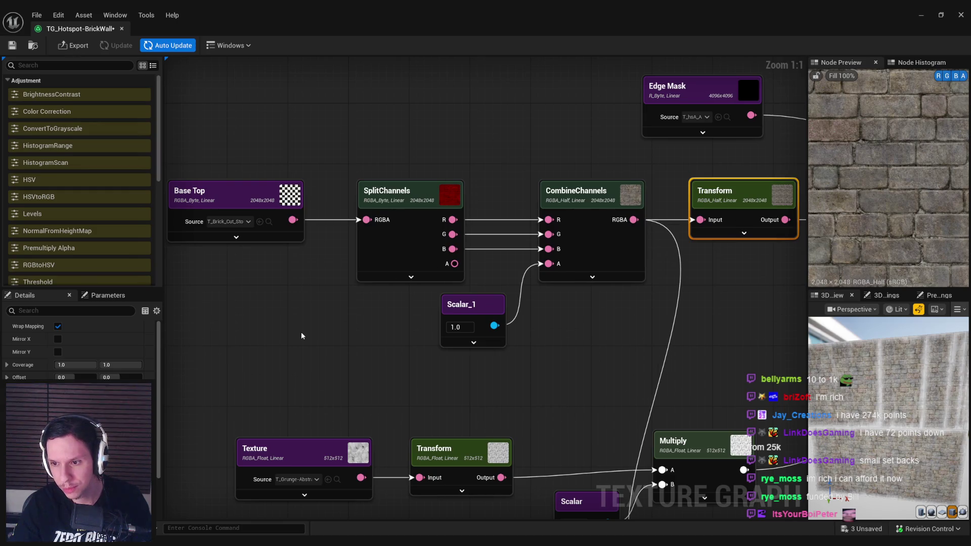
{"action": "left_click", "coordinate": [230, 222]}
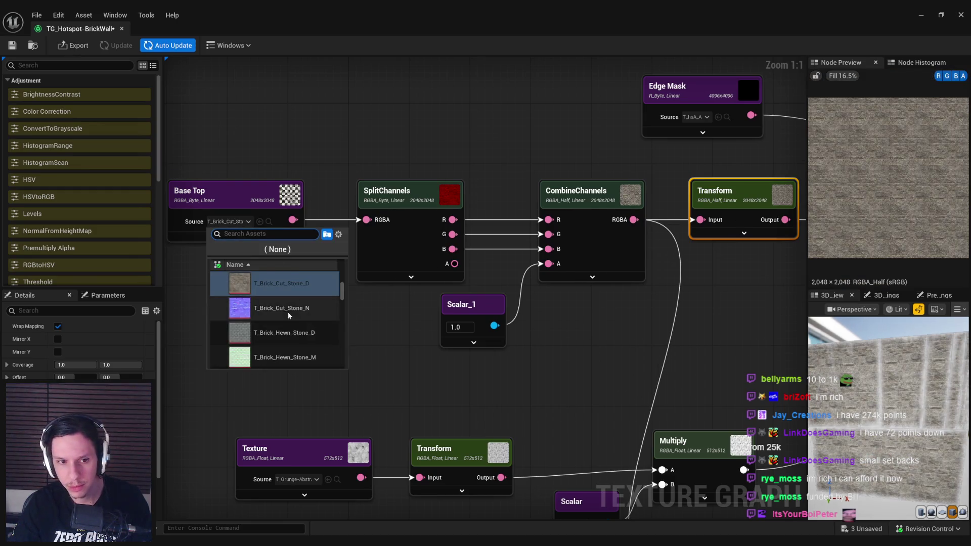
{"action": "scroll", "coordinate": [291, 314], "scroll_direction": "down", "scroll_amount": 3}
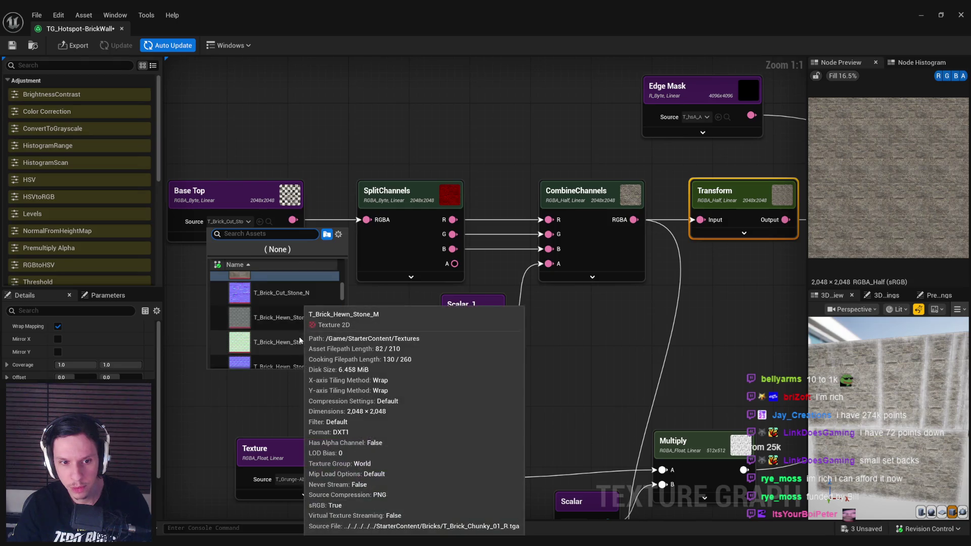
{"action": "scroll", "coordinate": [299, 333], "scroll_direction": "up", "scroll_amount": 6}
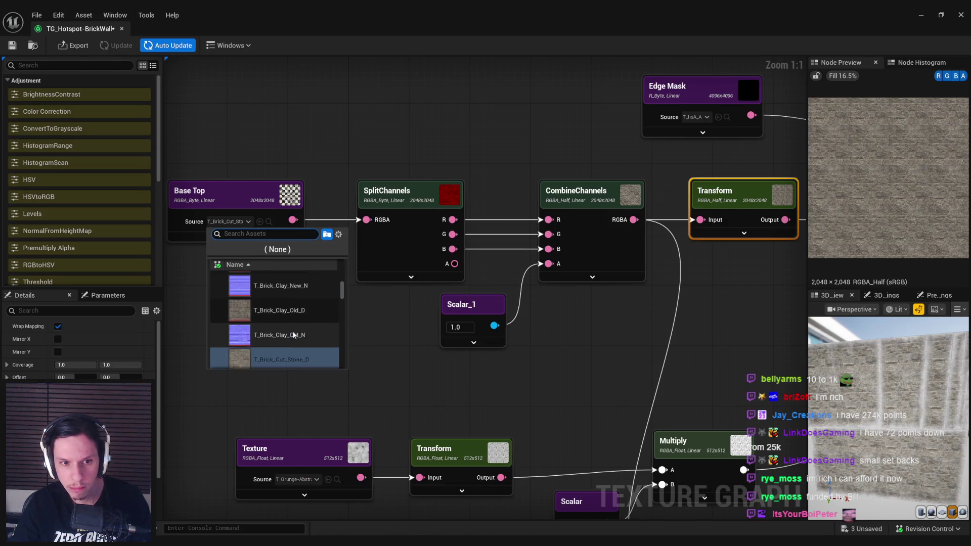
{"action": "left_click", "coordinate": [287, 317]}
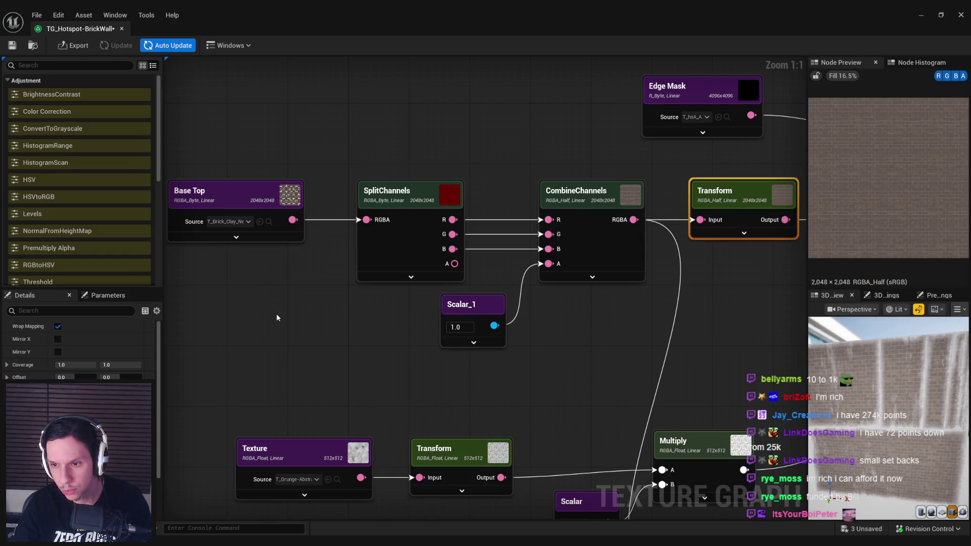
{"action": "left_click_drag", "start_coordinate": [884, 412], "coordinate": [844, 406]}
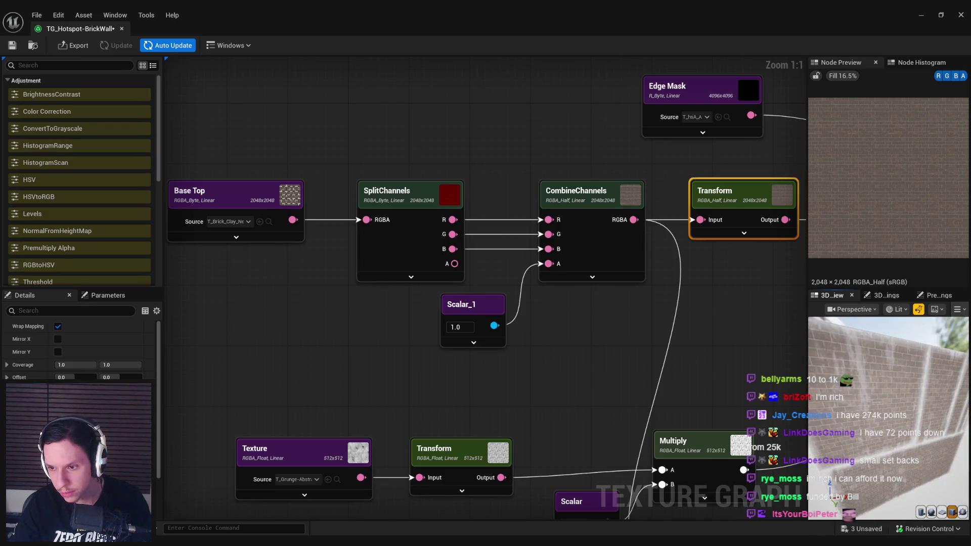
{"action": "scroll", "coordinate": [548, 325], "scroll_direction": "down", "scroll_amount": 3}
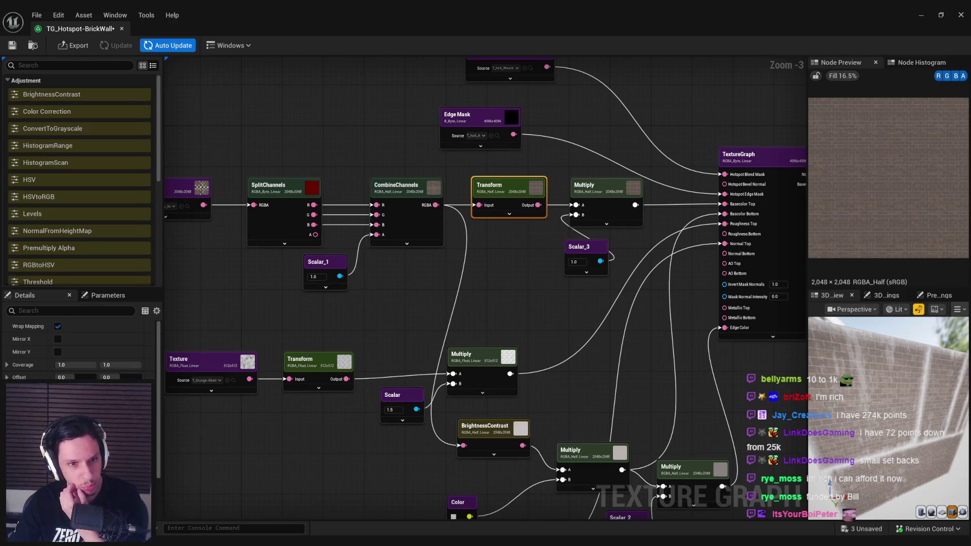
- Dismiss the Notion update prompt, study the PureRef brick wall reference, then return to Unreal
{"action": "key", "text": "alt+Tab"}
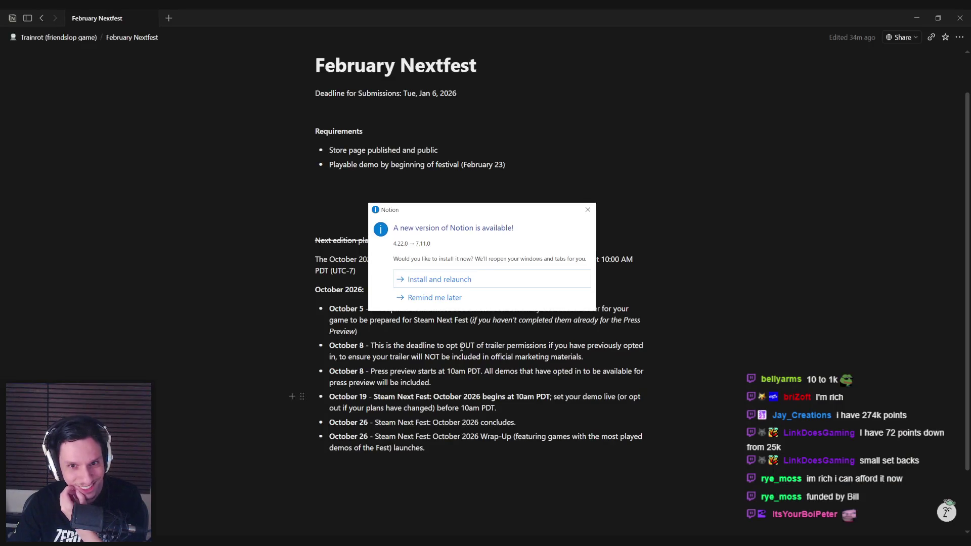
{"action": "left_click", "coordinate": [587, 209]}
{"action": "key", "text": "alt+Tab"}
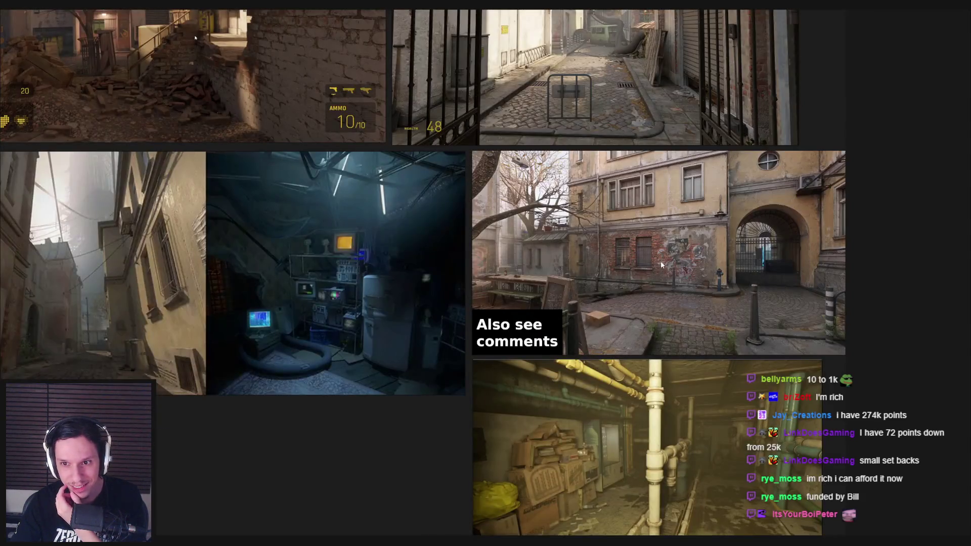
{"action": "scroll", "coordinate": [660, 261], "scroll_direction": "up", "scroll_amount": 6}
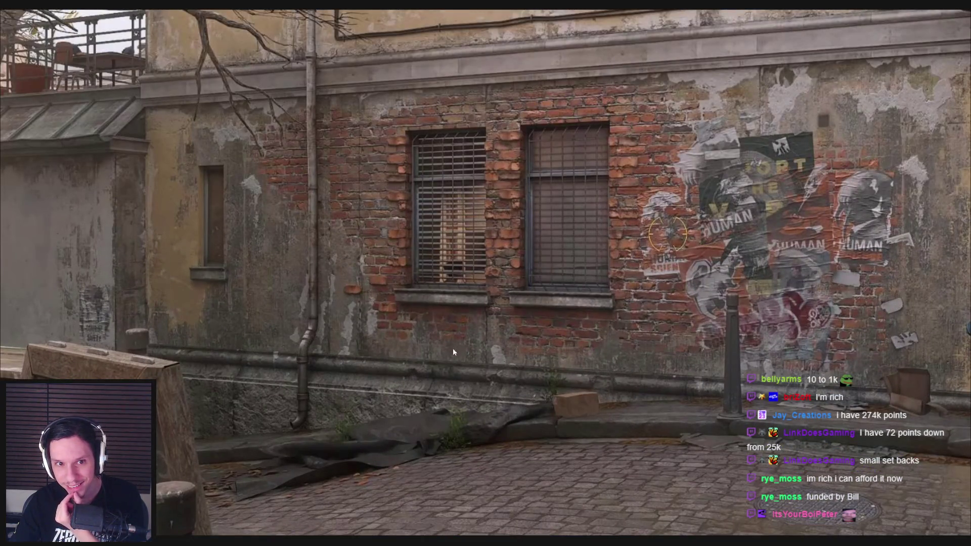
{"action": "key", "text": "alt+Tab"}
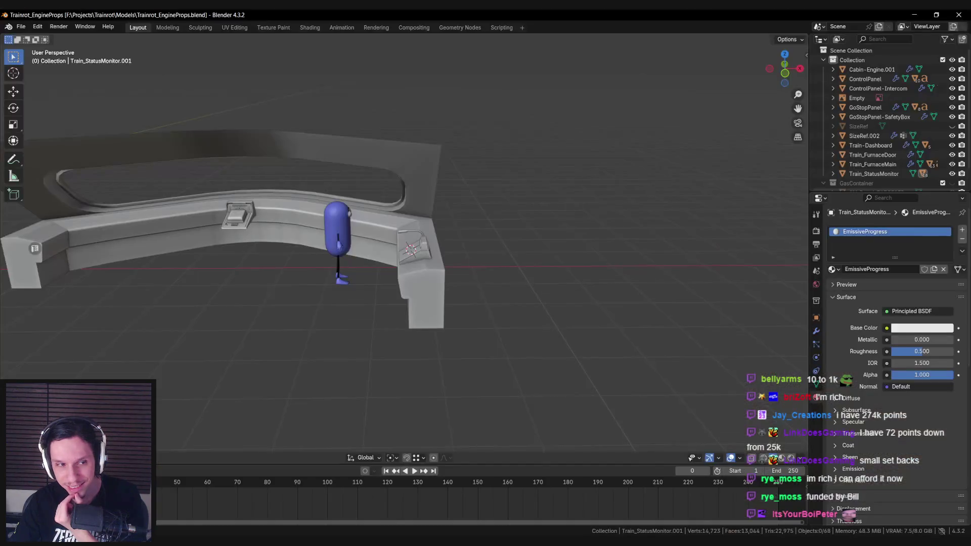
{"action": "key", "text": "alt+Tab"}
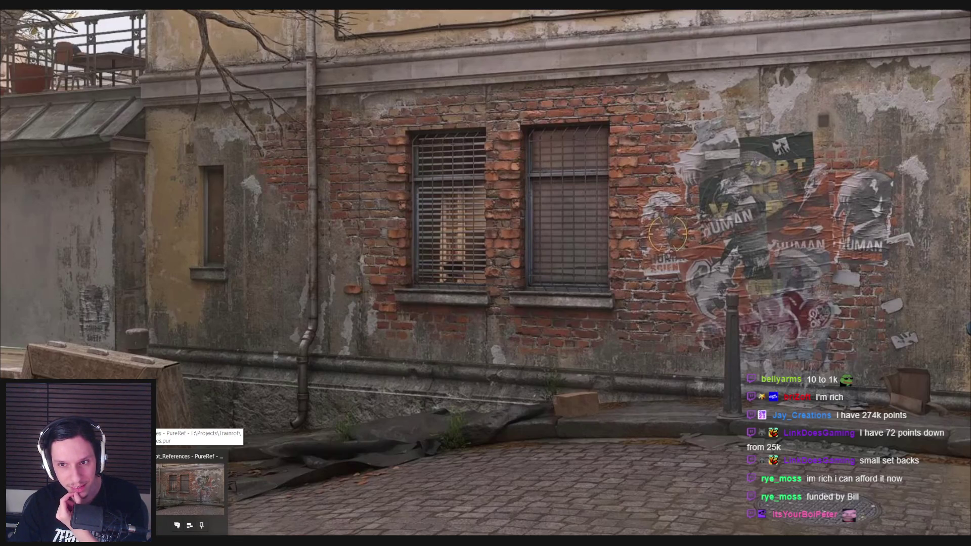
{"action": "key", "text": "alt+Tab"}
{"action": "key", "text": "alt+Tab"}
{"action": "key", "text": "alt+Tab"}
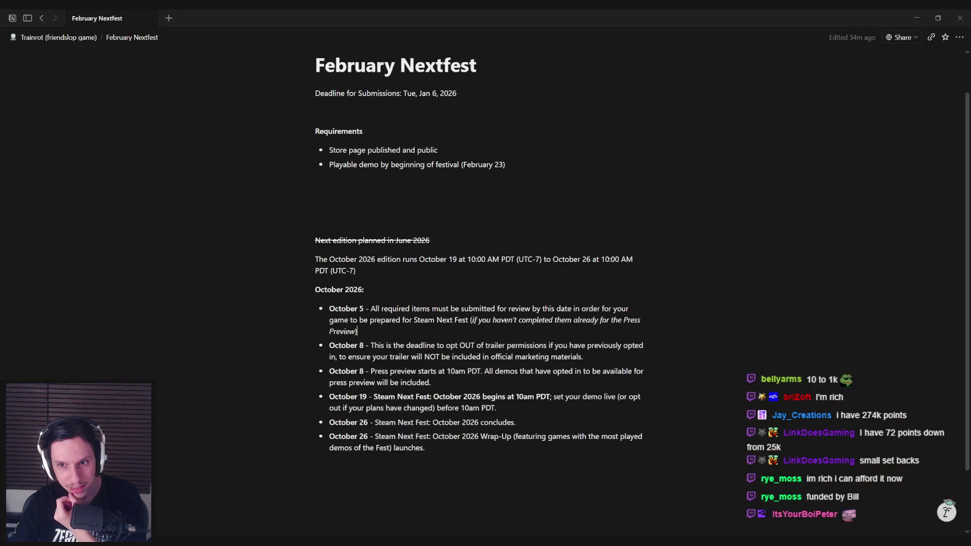
{"action": "left_click", "coordinate": [375, 517]}
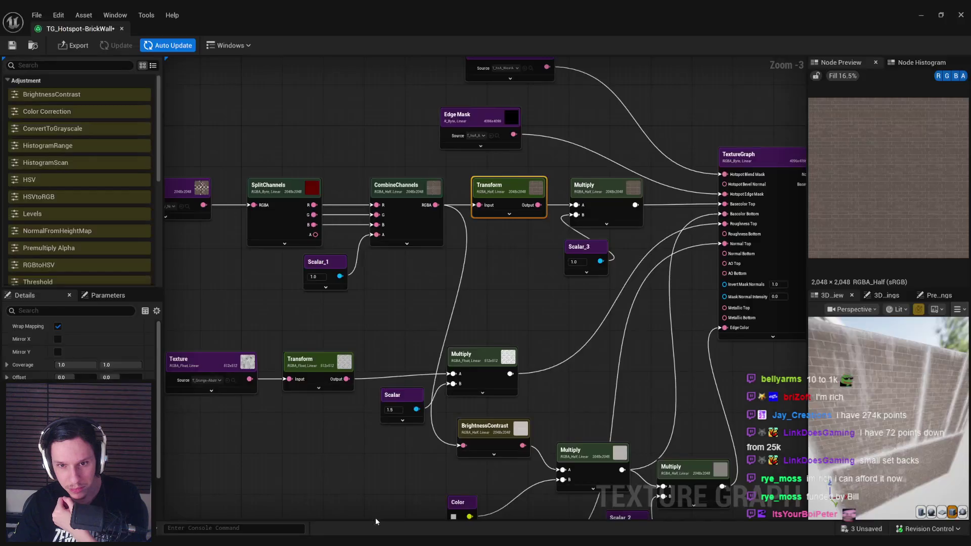
{"action": "left_click_drag", "start_coordinate": [595, 306], "coordinate": [576, 312]}
{"action": "left_click_drag", "start_coordinate": [631, 360], "coordinate": [616, 345]}
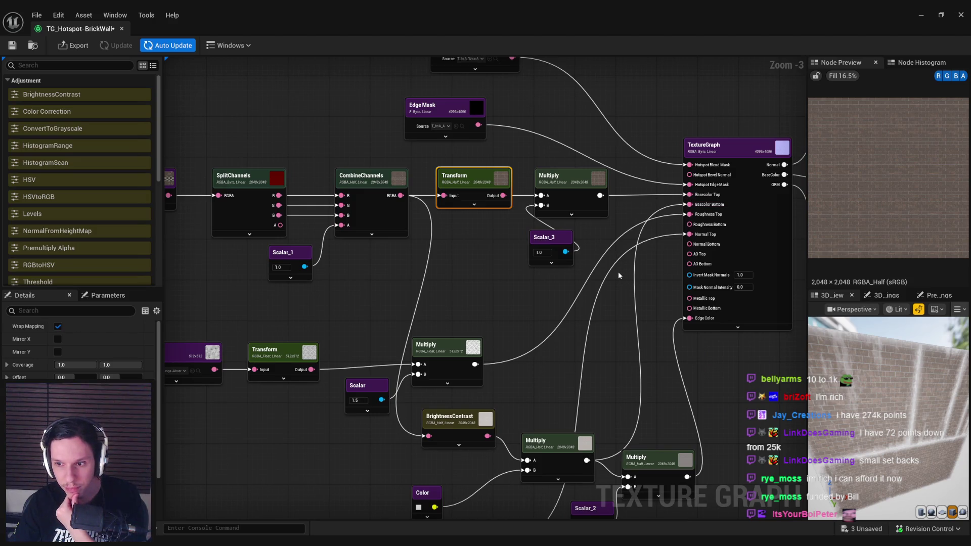
{"action": "left_click_drag", "start_coordinate": [627, 350], "coordinate": [732, 318]}
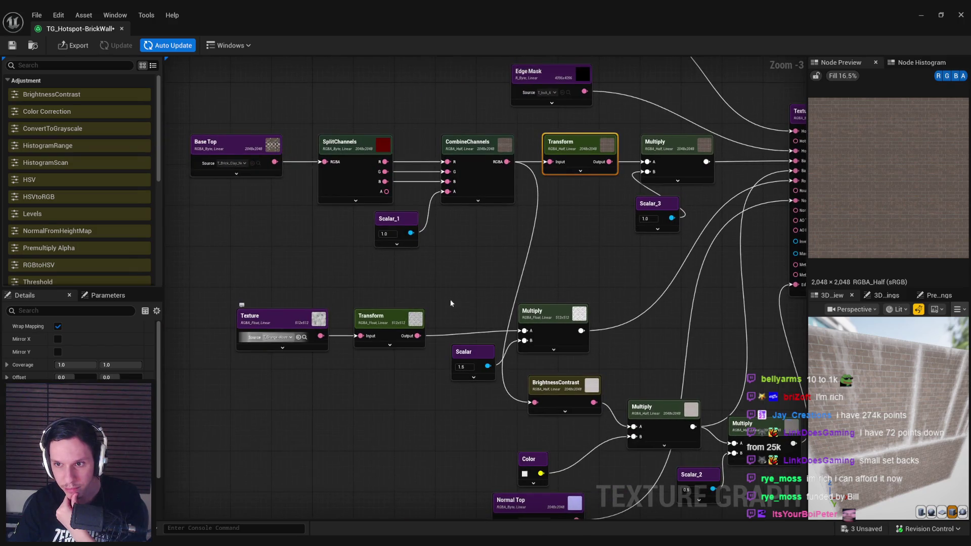
{"action": "left_click_drag", "start_coordinate": [579, 269], "coordinate": [537, 273]}
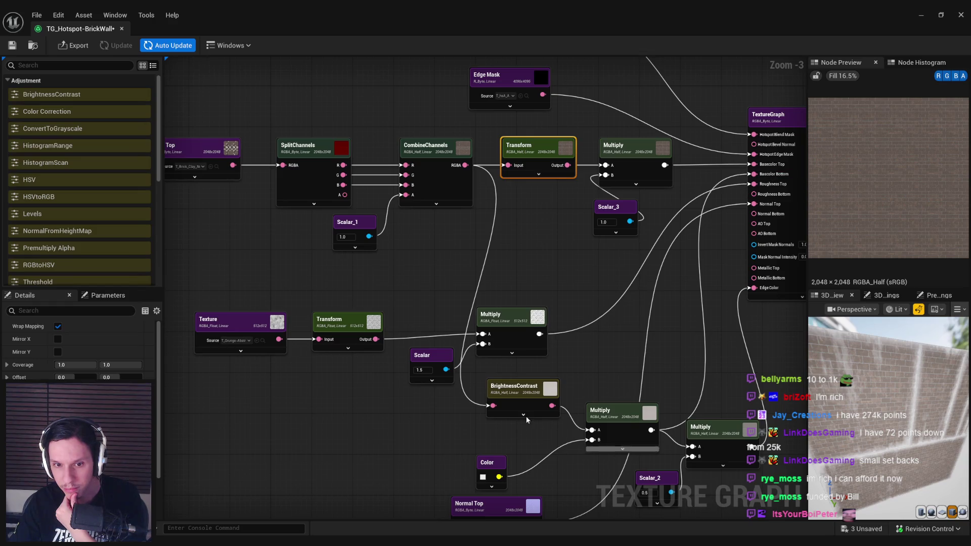
{"action": "left_click_drag", "start_coordinate": [467, 342], "coordinate": [416, 292]}
- Darken the Color node's colour from near-white to grey via the Value slider
{"action": "left_click", "coordinate": [432, 426]}
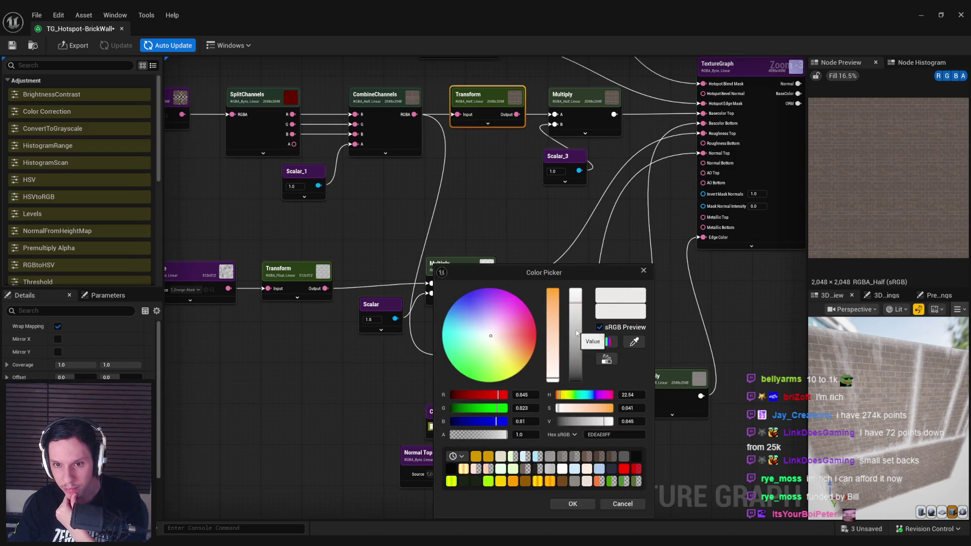
{"action": "left_click", "coordinate": [573, 504]}
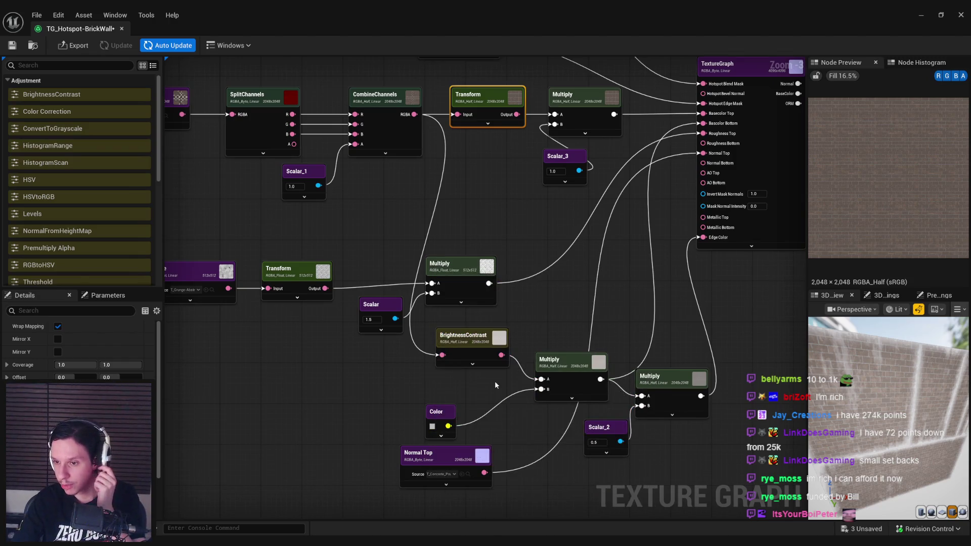
{"action": "left_click", "coordinate": [431, 426]}
{"action": "left_click_drag", "start_coordinate": [573, 328], "coordinate": [574, 363]}
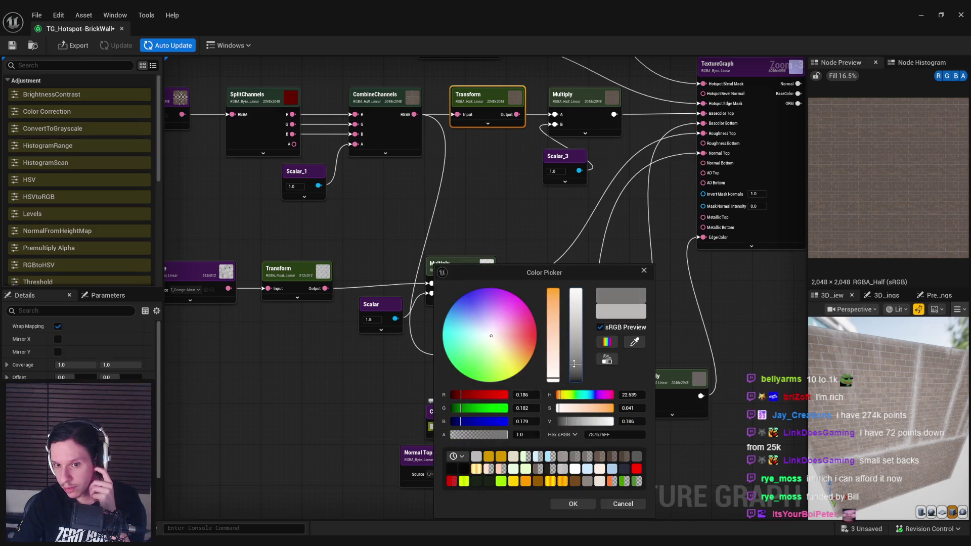
{"action": "left_click", "coordinate": [576, 503]}
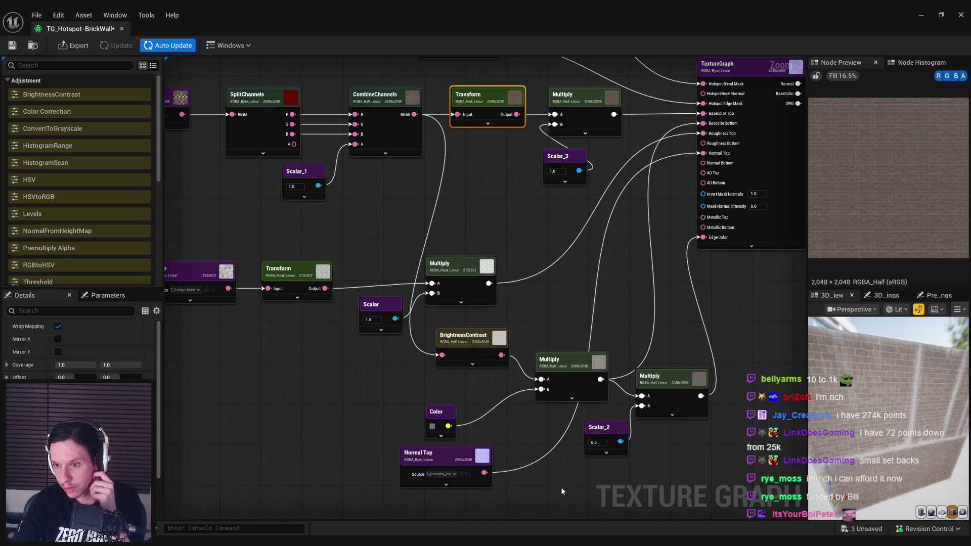
{"action": "left_click", "coordinate": [432, 428]}
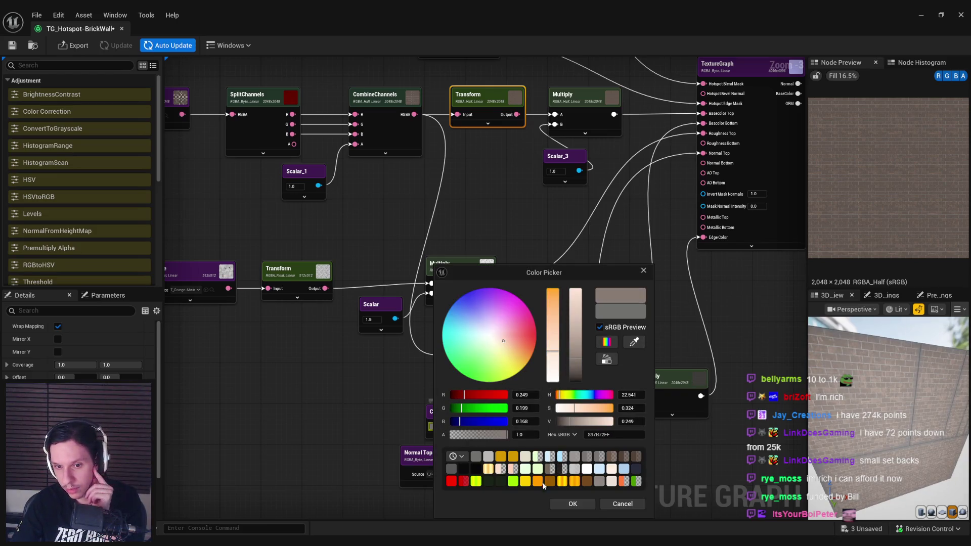
{"action": "left_click", "coordinate": [572, 503]}
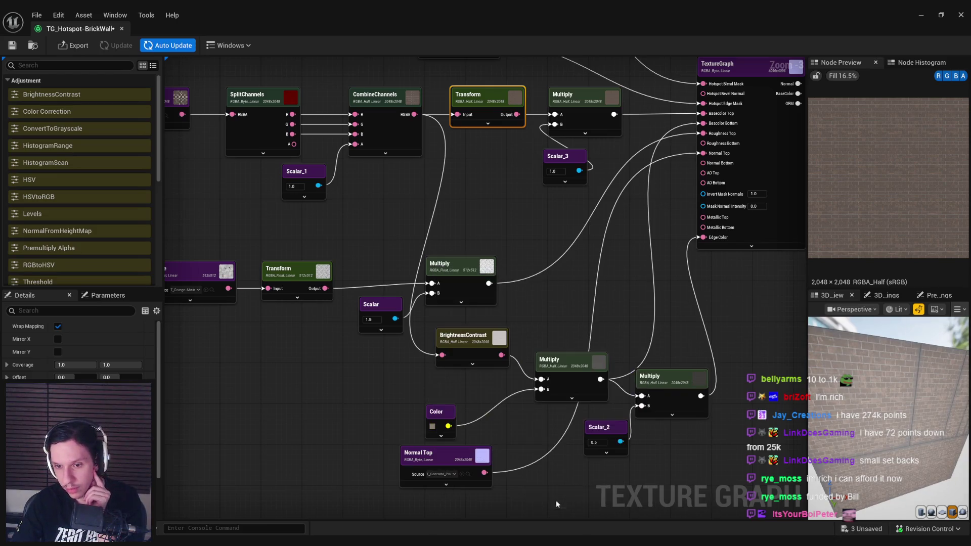
- Refine the Color node to a dark brownish grey, about 0.303/0.247/0.214 RGB
{"action": "left_click", "coordinate": [432, 427]}
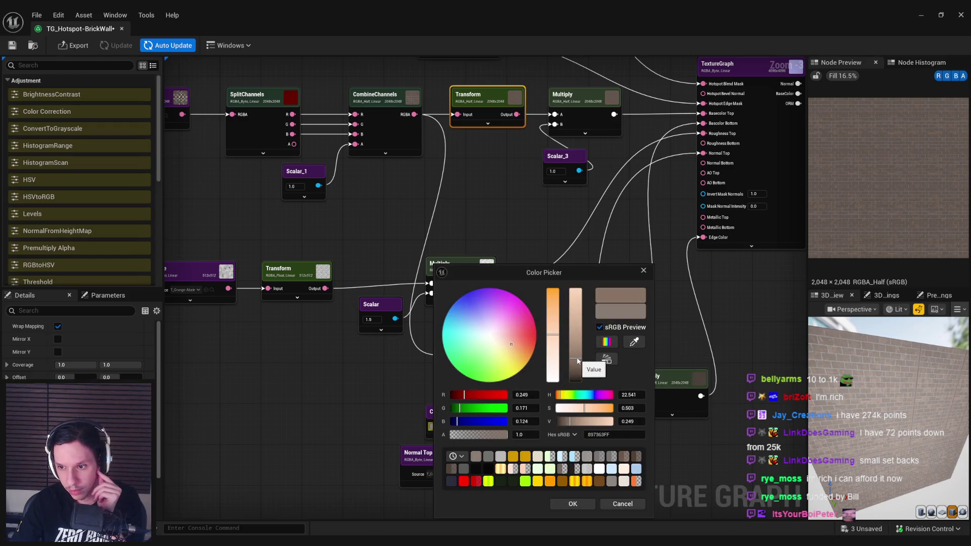
{"action": "left_click", "coordinate": [568, 501]}
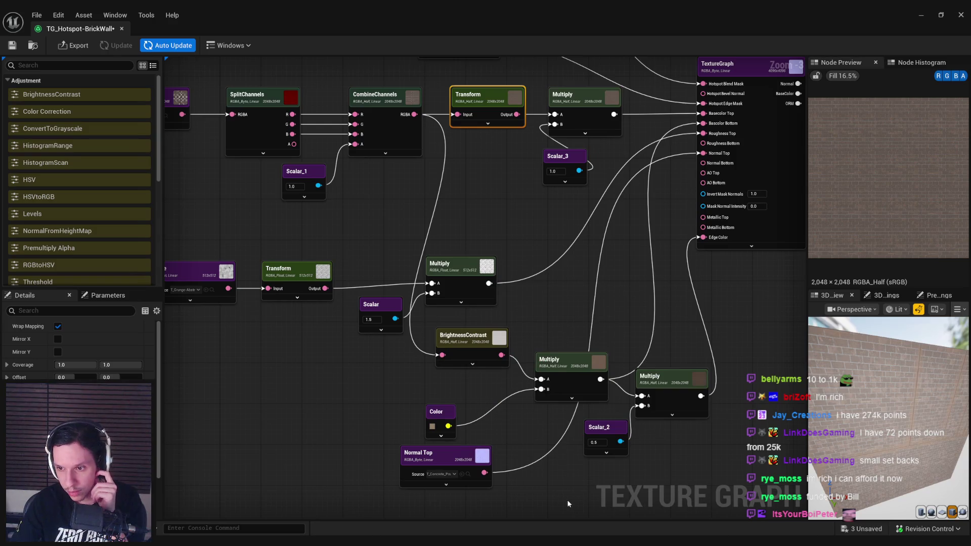
{"action": "left_click", "coordinate": [432, 426]}
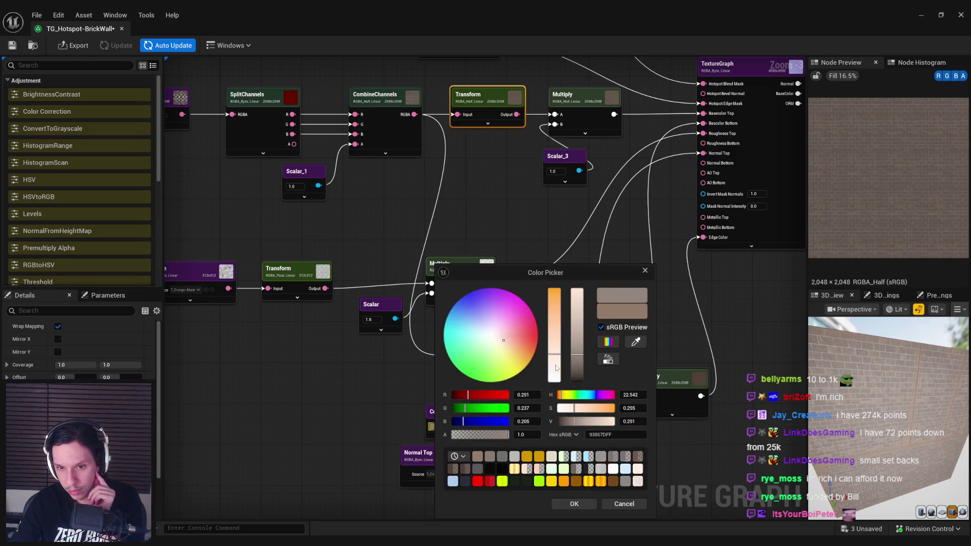
{"action": "left_click", "coordinate": [577, 506]}
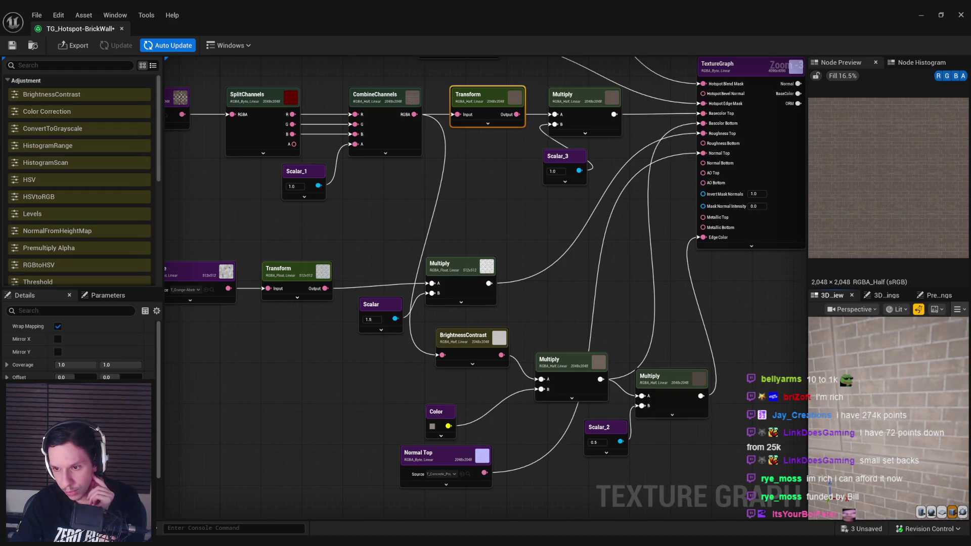
{"action": "left_click", "coordinate": [432, 427]}
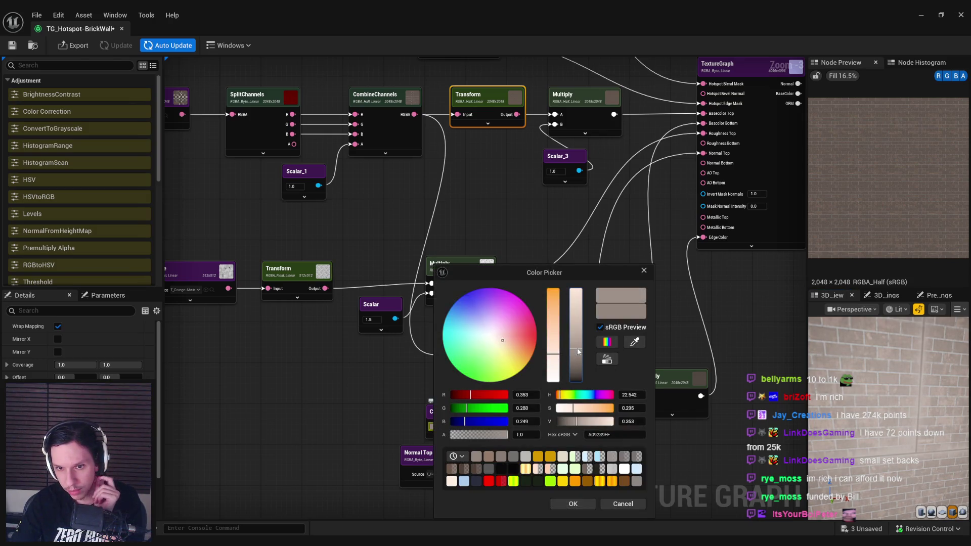
{"action": "left_click", "coordinate": [565, 501]}
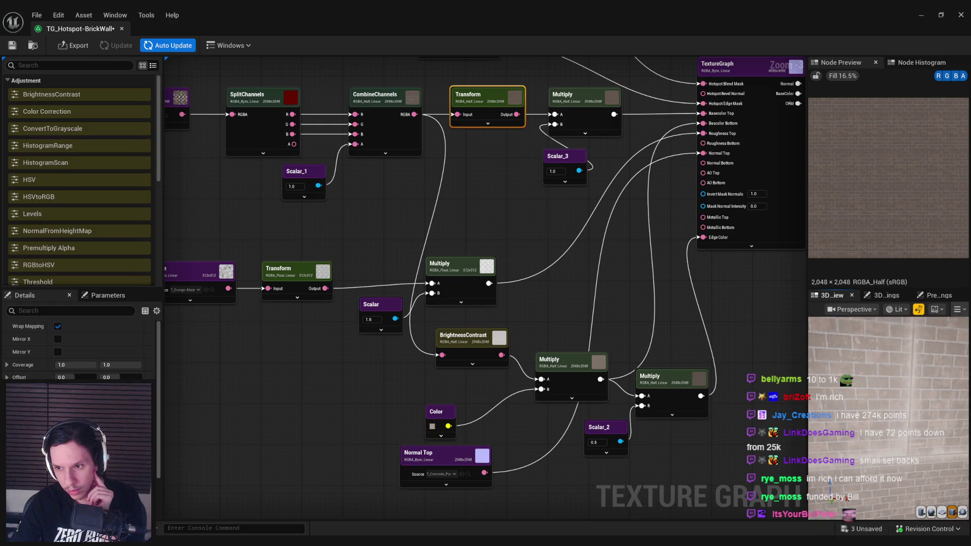
{"action": "left_click", "coordinate": [432, 427]}
{"action": "left_click", "coordinate": [575, 353]}
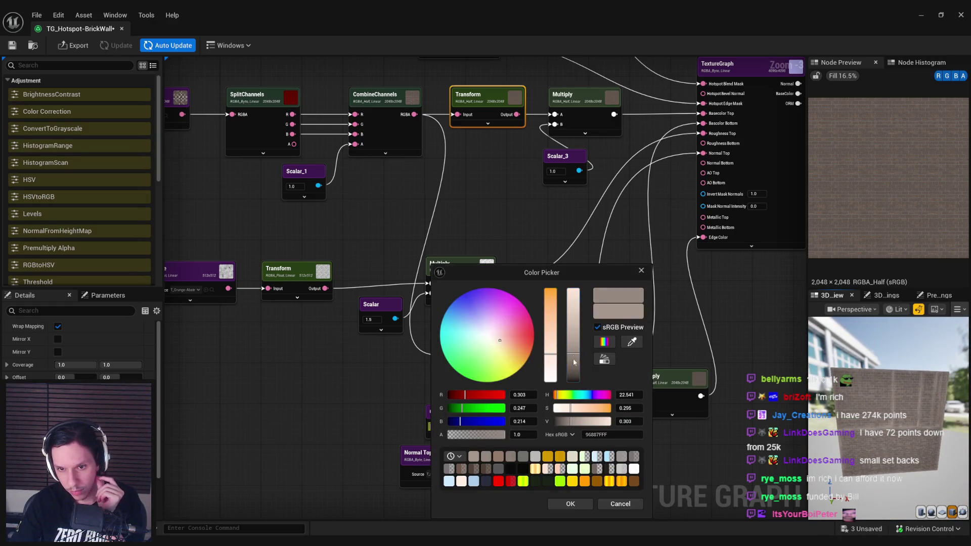
{"action": "left_click", "coordinate": [564, 505]}
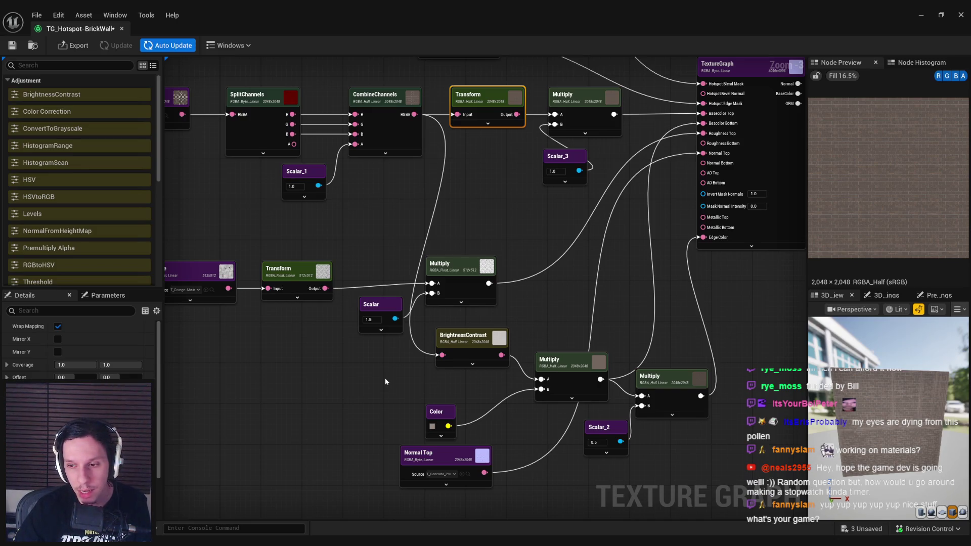
- Move the Texture and Transform nodes right, next to the Multiply node
{"action": "scroll", "coordinate": [405, 341], "scroll_direction": "up", "scroll_amount": 2}
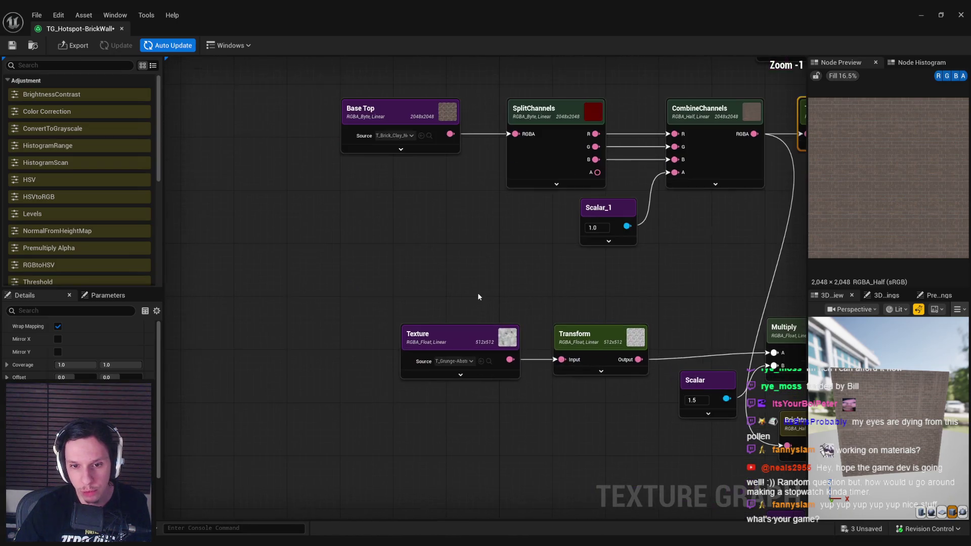
{"action": "scroll", "coordinate": [478, 292], "scroll_direction": "down", "scroll_amount": 1}
{"action": "mouse_move", "coordinate": [374, 318]}
{"action": "left_mouse_down"}
{"action": "mouse_move", "coordinate": [498, 353]}
{"action": "mouse_move", "coordinate": [584, 342]}
{"action": "left_mouse_up"}
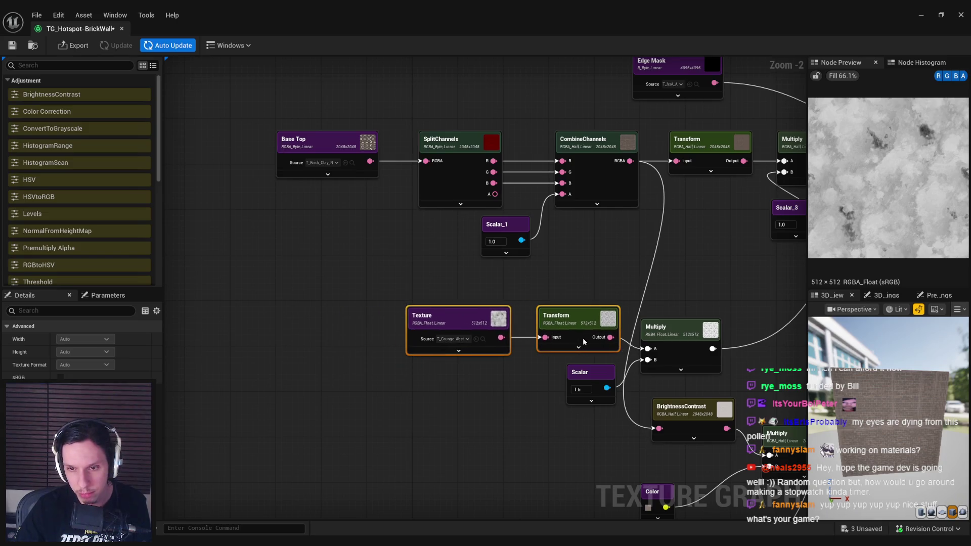
{"action": "left_click", "coordinate": [536, 424]}
- Pan to the Normal Top node and open its source texture list
{"action": "mouse_move", "coordinate": [536, 424]}
{"action": "left_mouse_down"}
{"action": "mouse_move", "coordinate": [413, 408]}
{"action": "mouse_move", "coordinate": [300, 326]}
{"action": "left_mouse_up"}
{"action": "scroll", "coordinate": [412, 408], "scroll_direction": "down", "scroll_amount": 1}
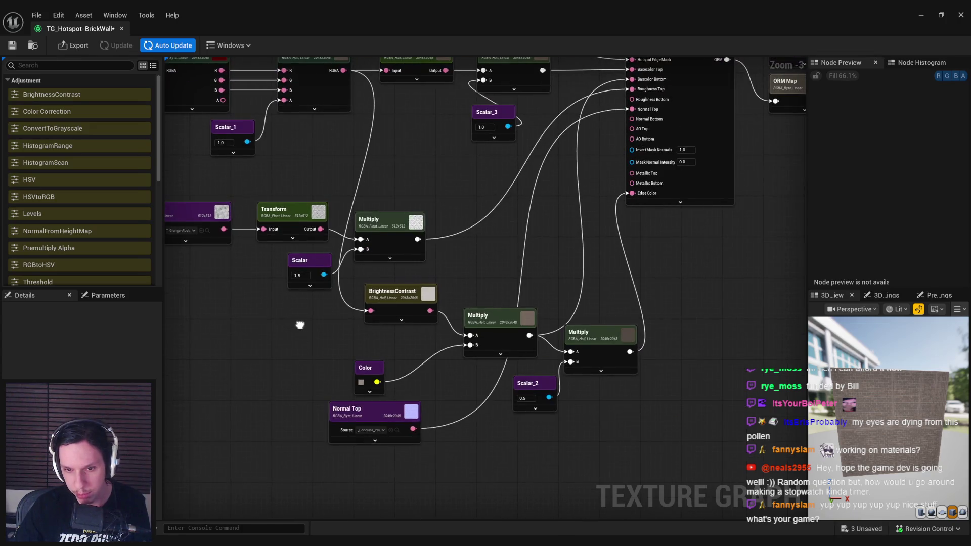
{"action": "mouse_move", "coordinate": [348, 419]}
{"action": "left_mouse_down"}
{"action": "mouse_move", "coordinate": [341, 426]}
{"action": "mouse_move", "coordinate": [396, 425]}
{"action": "left_mouse_up"}
{"action": "left_click", "coordinate": [419, 439]}
- Set Normal Top's source to the T_Brick_Clay_New_N brick normal map and orbit the preview
{"action": "type", "text": "brick"}
{"action": "scroll", "coordinate": [498, 420], "scroll_direction": "down", "scroll_amount": 3}
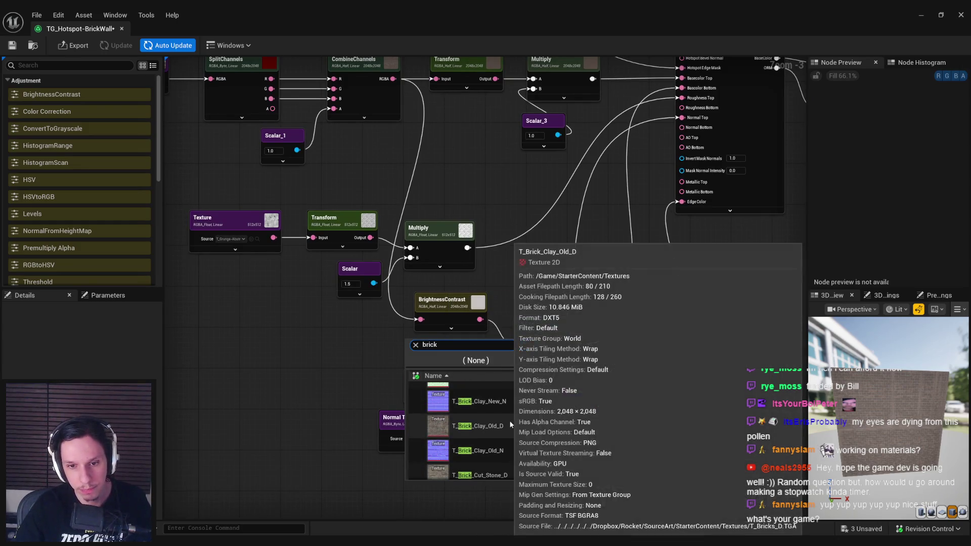
{"action": "left_click", "coordinate": [494, 402]}
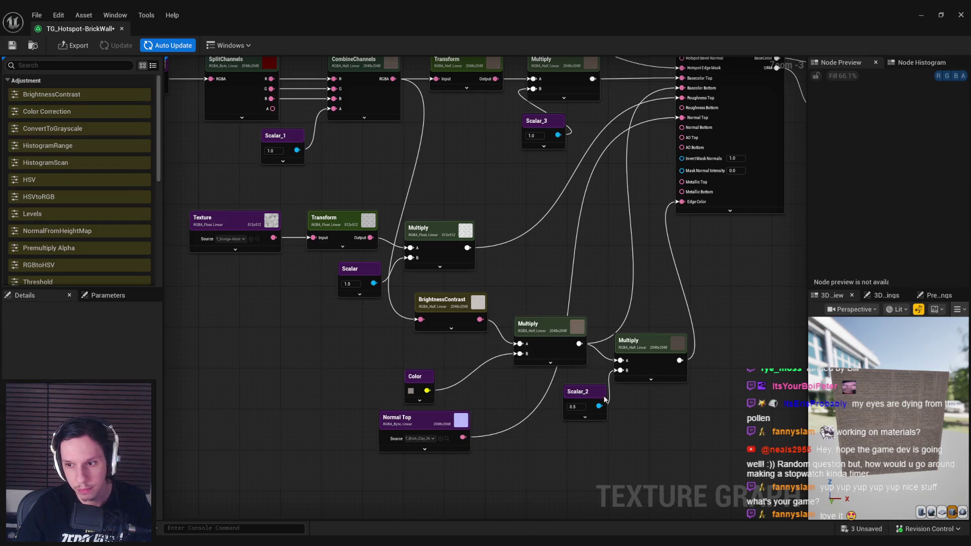
{"action": "left_click_drag", "start_coordinate": [911, 425], "coordinate": [900, 425]}
- Nudge Normal Top slightly left and select the Transform node on the base colour chain
{"action": "scroll", "coordinate": [881, 420], "scroll_direction": "up", "scroll_amount": 5}
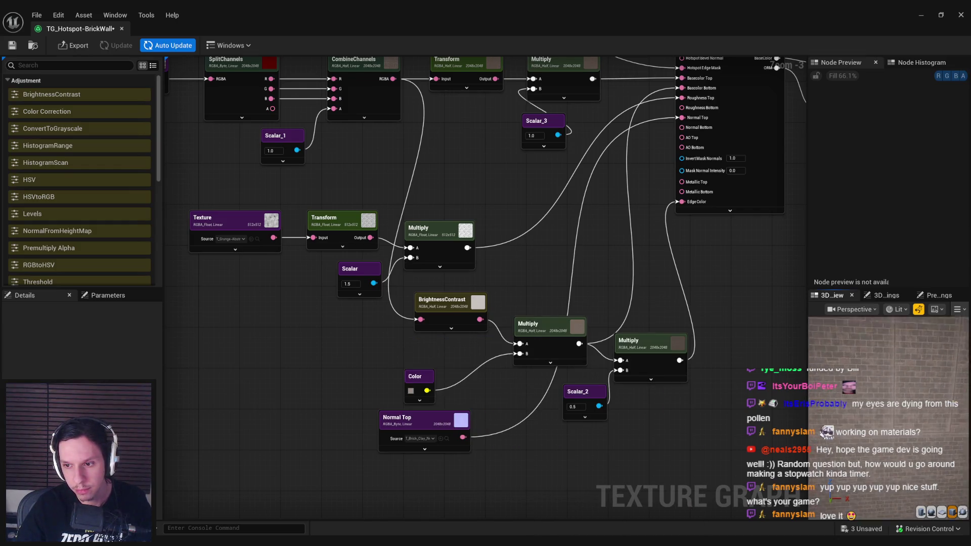
{"action": "scroll", "coordinate": [877, 421], "scroll_direction": "down", "scroll_amount": 5}
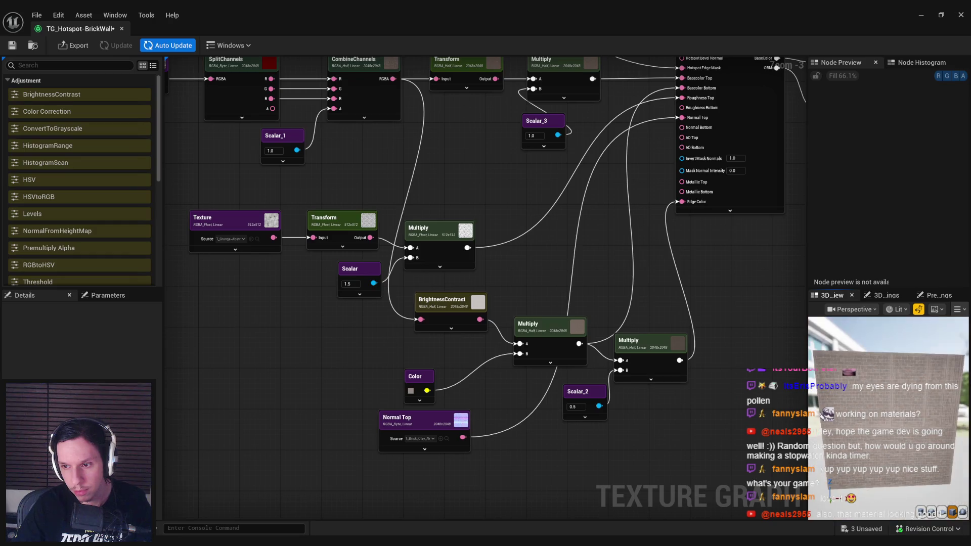
{"action": "left_click_drag", "start_coordinate": [413, 424], "coordinate": [386, 424]}
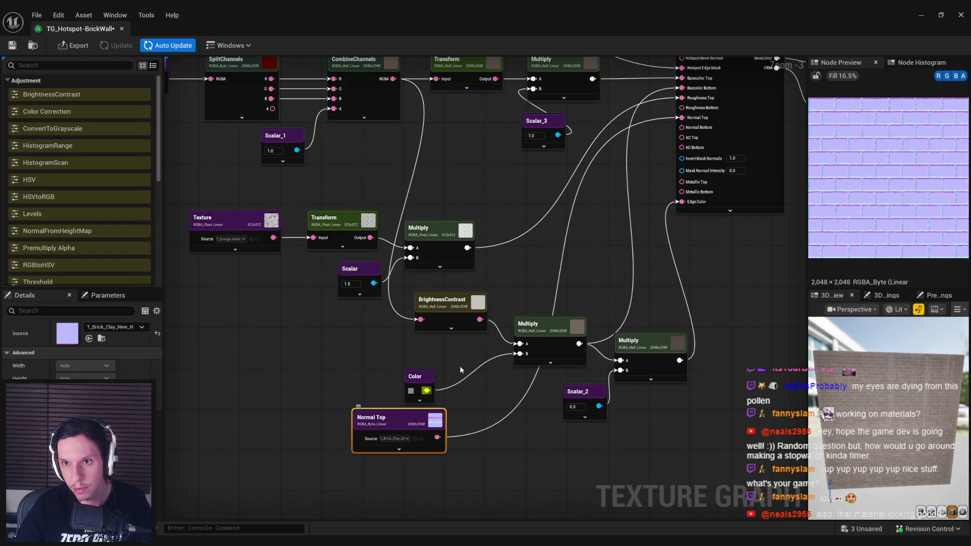
{"action": "left_click_drag", "start_coordinate": [475, 313], "coordinate": [587, 396]}
{"action": "left_click", "coordinate": [576, 144]}
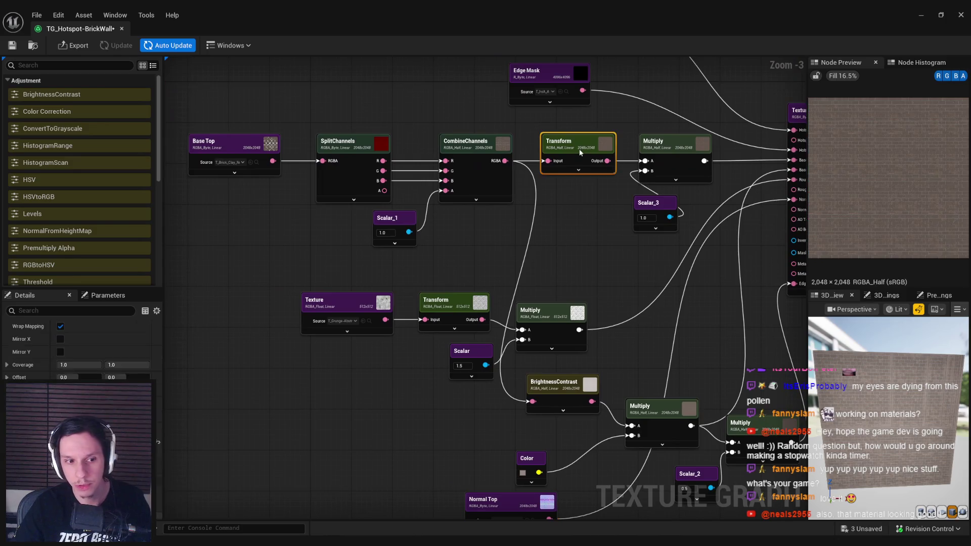
- Duplicate a Transform node and route Normal Top through it into the TextureGraph's Normal Top pin
{"action": "left_click_drag", "start_coordinate": [505, 444], "coordinate": [413, 346]}
{"action": "key", "text": "ctrl+d"}
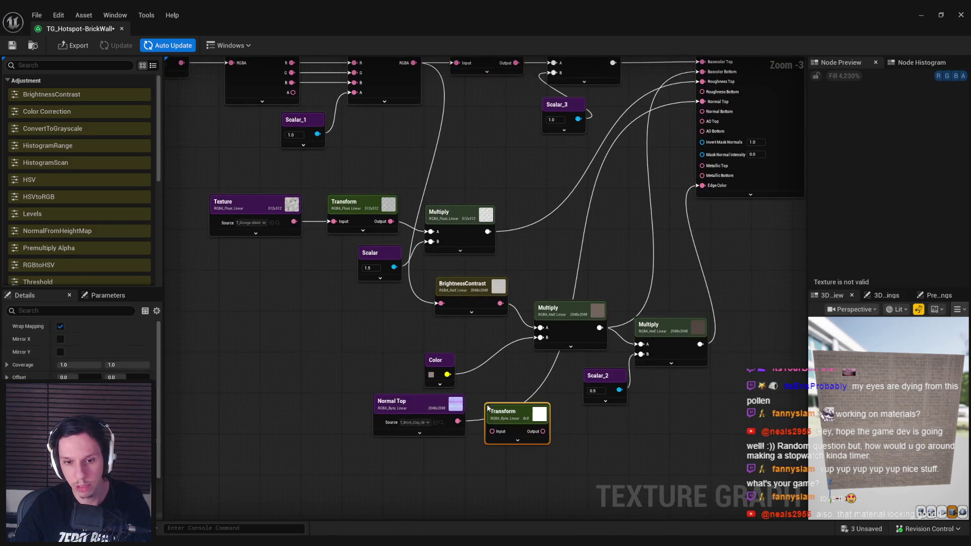
{"action": "left_click_drag", "start_coordinate": [490, 422], "coordinate": [490, 422]}
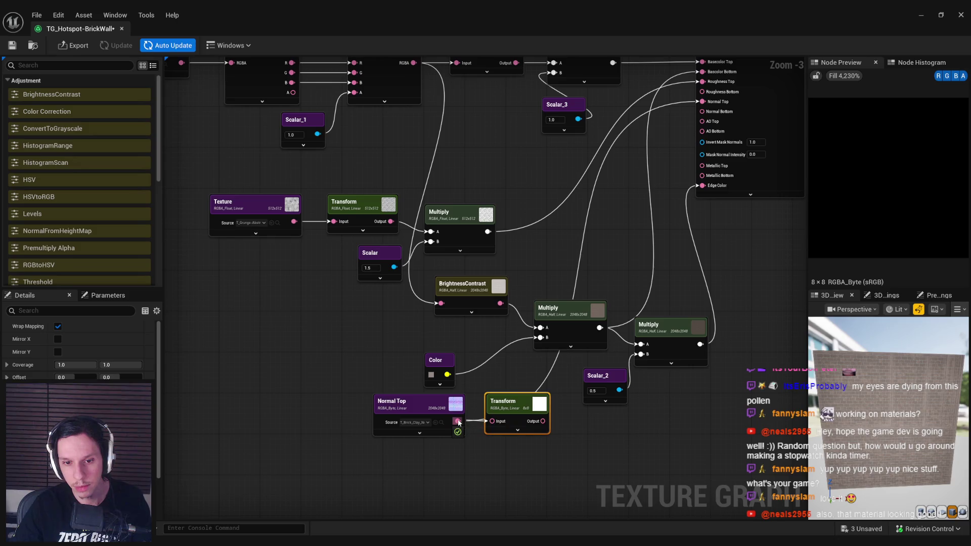
{"action": "mouse_move", "coordinate": [554, 421]}
{"action": "left_mouse_down"}
{"action": "mouse_move", "coordinate": [613, 278]}
{"action": "mouse_move", "coordinate": [713, 103]}
{"action": "left_mouse_up"}
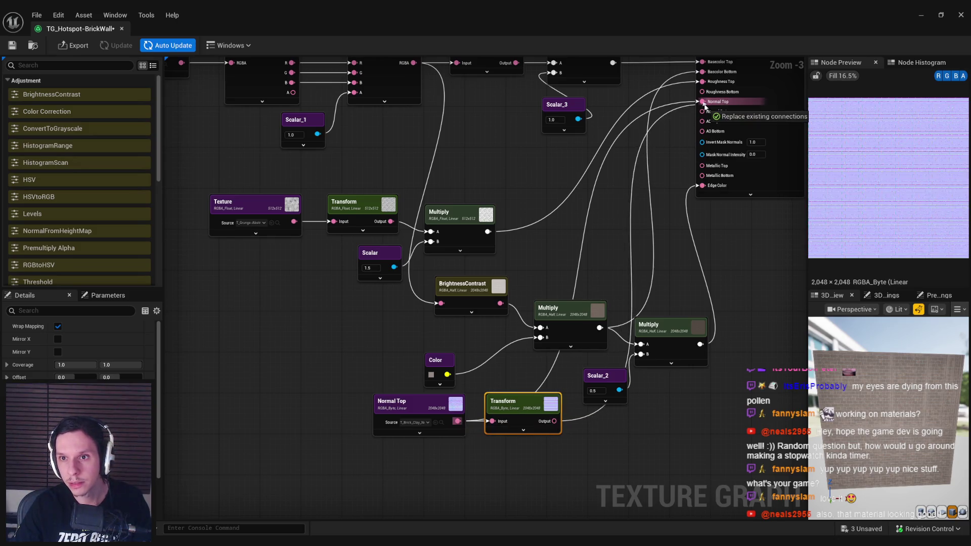
{"action": "scroll", "coordinate": [888, 417], "scroll_direction": "up", "scroll_amount": 5}
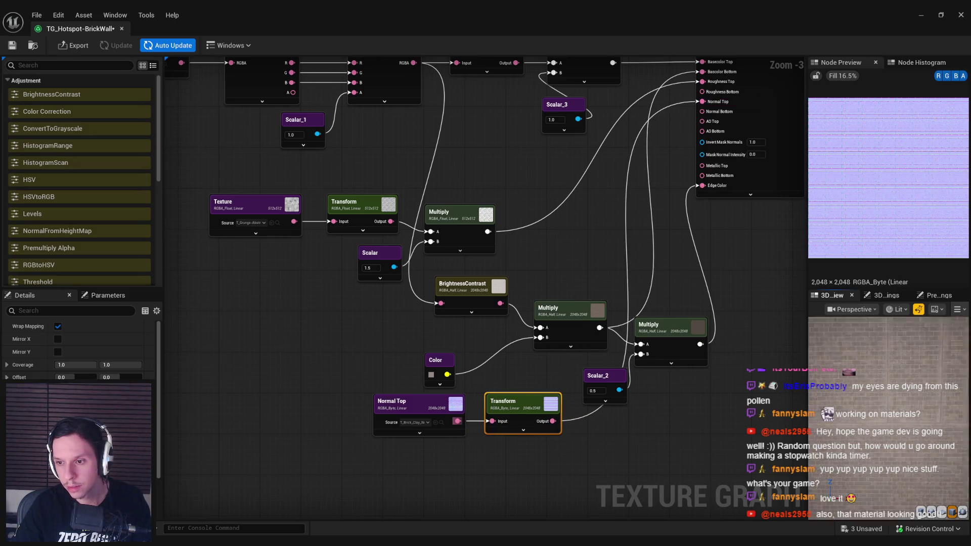
- Check the brick material on the cube, sphere and flat wall preview meshes
{"action": "left_click_drag", "start_coordinate": [888, 418], "coordinate": [858, 445]}
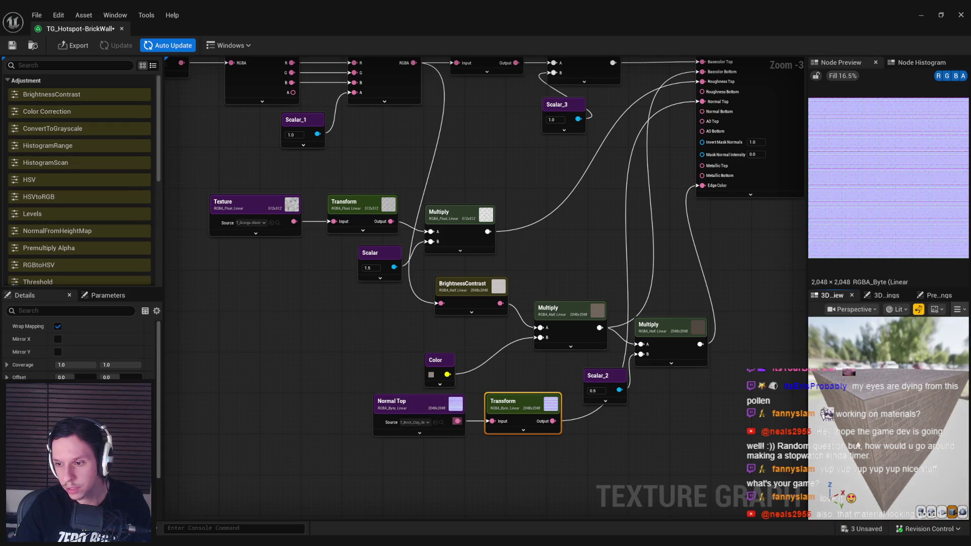
{"action": "left_click", "coordinate": [931, 511]}
{"action": "left_click_drag", "start_coordinate": [888, 417], "coordinate": [880, 418]}
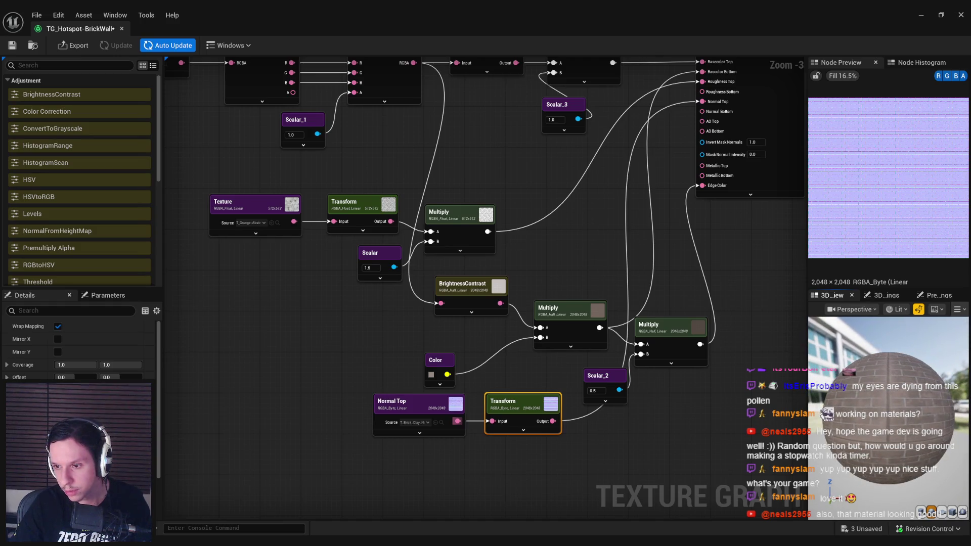
{"action": "left_click", "coordinate": [580, 296]}
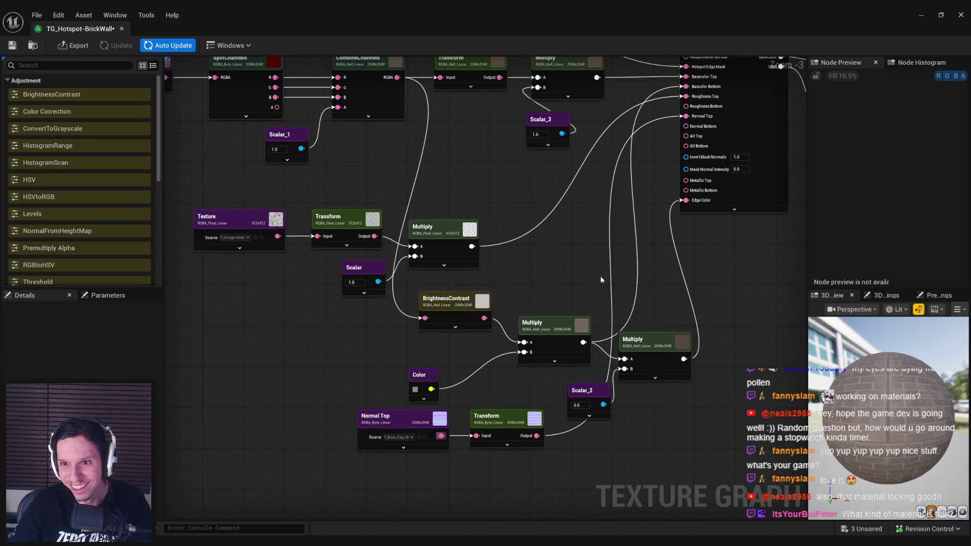
{"action": "mouse_move", "coordinate": [579, 296]}
{"action": "left_mouse_down"}
{"action": "mouse_move", "coordinate": [613, 207]}
{"action": "mouse_move", "coordinate": [551, 233]}
{"action": "left_mouse_up"}
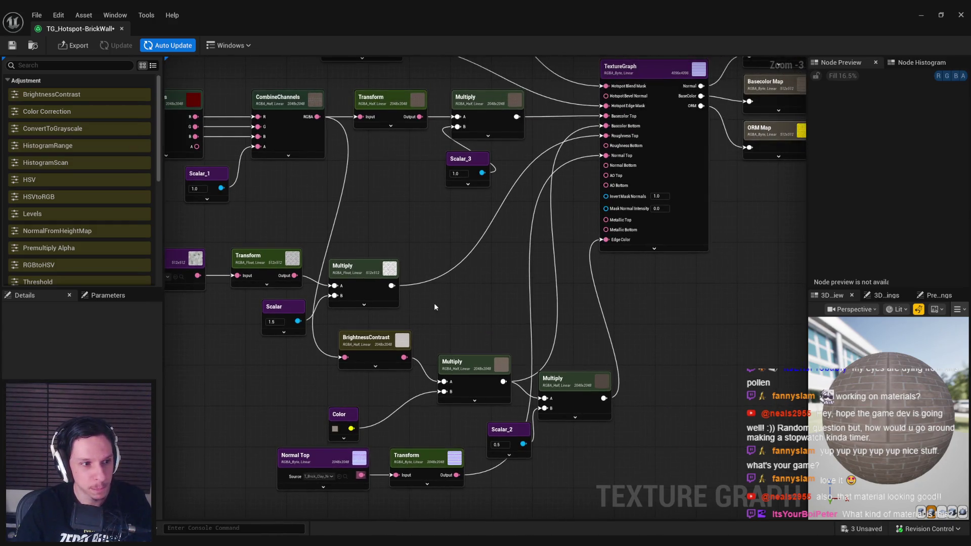
{"action": "mouse_move", "coordinate": [923, 426]}
{"action": "left_mouse_down"}
{"action": "mouse_move", "coordinate": [882, 426]}
{"action": "mouse_move", "coordinate": [949, 498]}
{"action": "left_mouse_up"}
{"action": "left_click", "coordinate": [951, 511]}
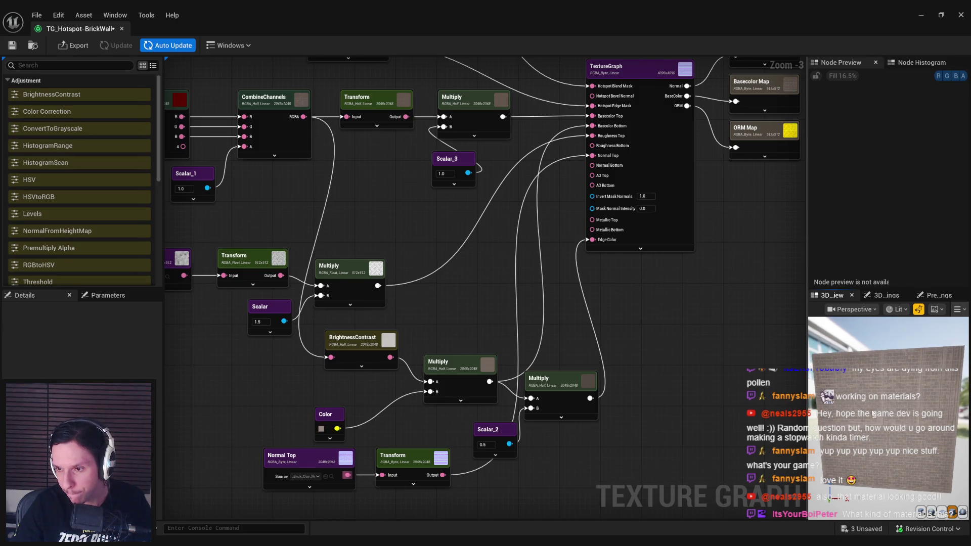
- Confirm the Color node's colour with OK and save TG_Hotspot-BrickWall from the toolbar
{"action": "left_click_drag", "start_coordinate": [337, 411], "coordinate": [398, 419]}
{"action": "left_click", "coordinate": [380, 437]}
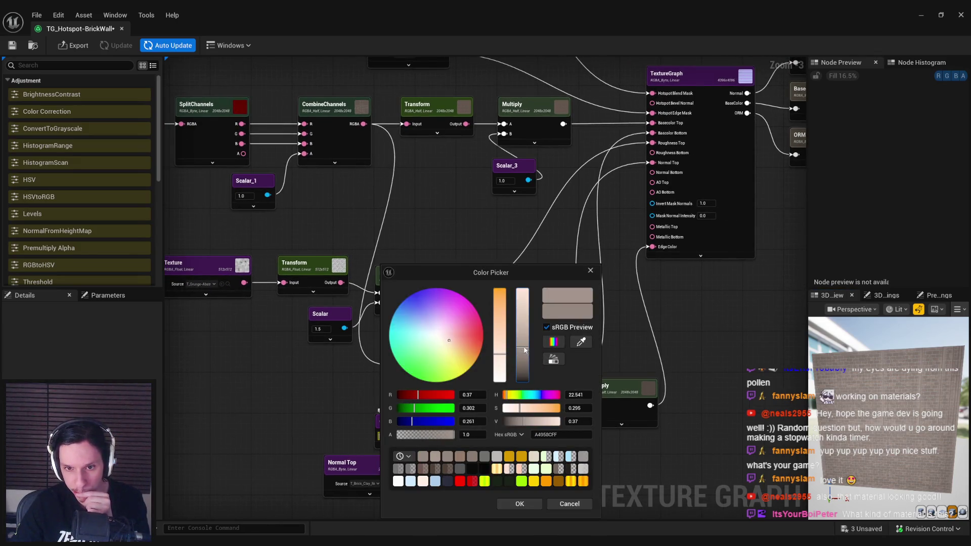
{"action": "left_click", "coordinate": [520, 503]}
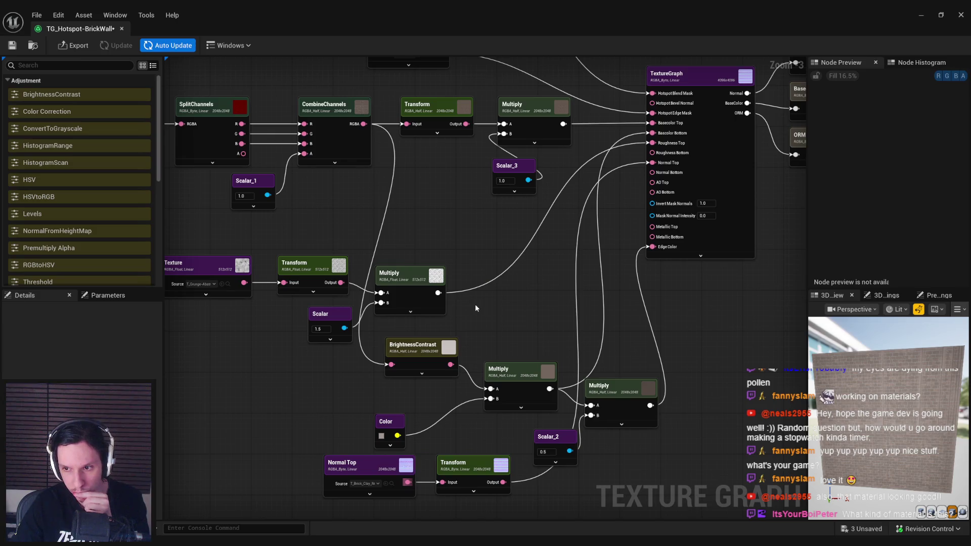
{"action": "mouse_move", "coordinate": [859, 384]}
{"action": "left_mouse_down"}
{"action": "mouse_move", "coordinate": [905, 394]}
{"action": "mouse_move", "coordinate": [882, 391]}
{"action": "left_mouse_up"}
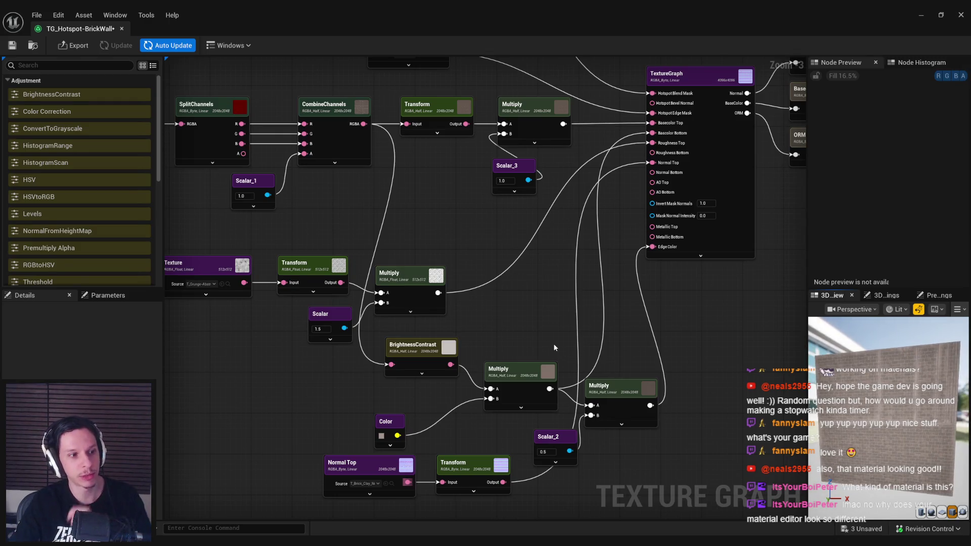
{"action": "left_click", "coordinate": [13, 47]}
{"action": "mouse_move", "coordinate": [360, 210]}
{"action": "left_mouse_down"}
{"action": "mouse_move", "coordinate": [503, 251]}
{"action": "mouse_move", "coordinate": [512, 329]}
{"action": "mouse_move", "coordinate": [497, 241]}
{"action": "left_mouse_up"}
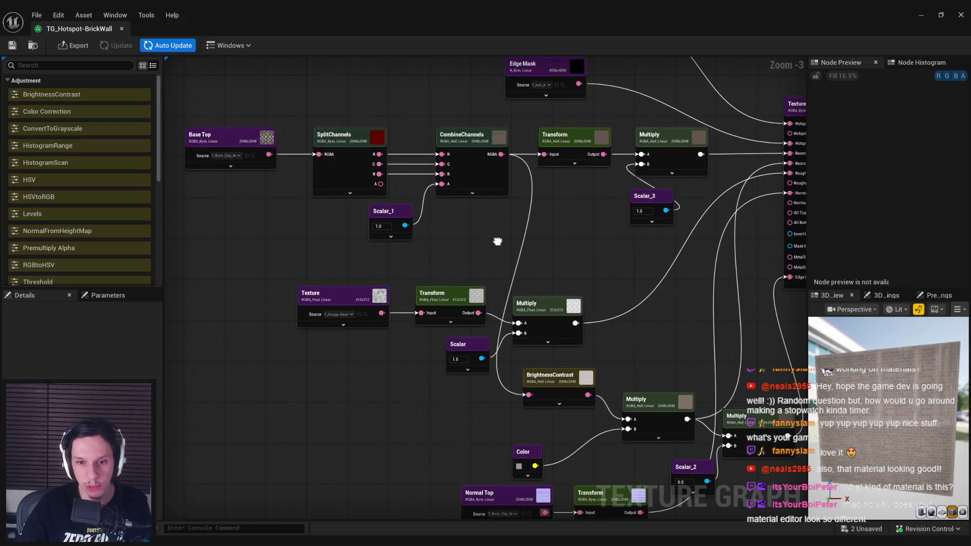
- Drag T_hsA_CracksA from the Content Browser onto the Wear Mask node's Source slot
{"action": "scroll", "coordinate": [575, 242], "scroll_direction": "down", "scroll_amount": 3}
{"action": "scroll", "coordinate": [572, 240], "scroll_direction": "up", "scroll_amount": 3}
{"action": "mouse_move", "coordinate": [573, 239]}
{"action": "left_mouse_down"}
{"action": "mouse_move", "coordinate": [480, 304]}
{"action": "mouse_move", "coordinate": [448, 288]}
{"action": "left_mouse_up"}
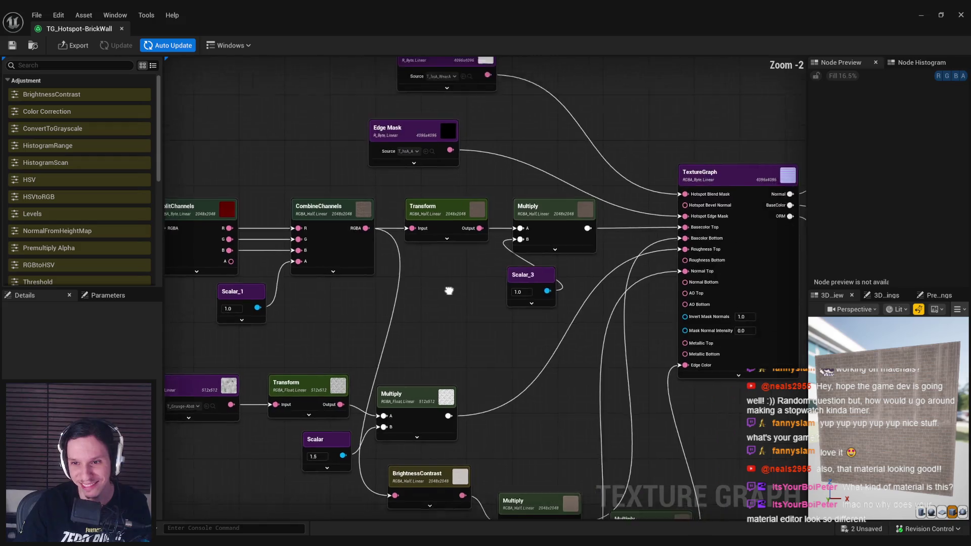
{"action": "scroll", "coordinate": [384, 167], "scroll_direction": "up", "scroll_amount": 1}
{"action": "left_click", "coordinate": [367, 131]}
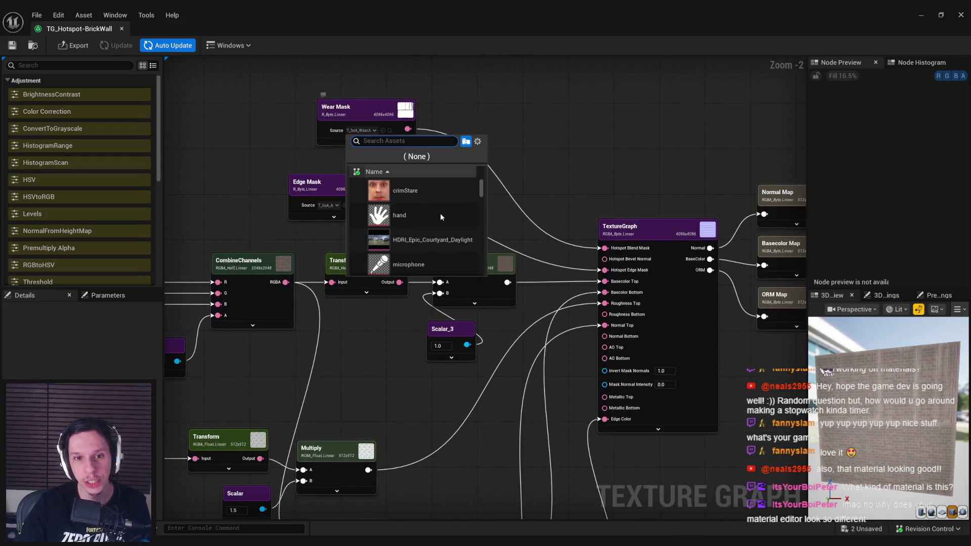
{"action": "left_click", "coordinate": [436, 45]}
{"action": "left_click", "coordinate": [352, 112]}
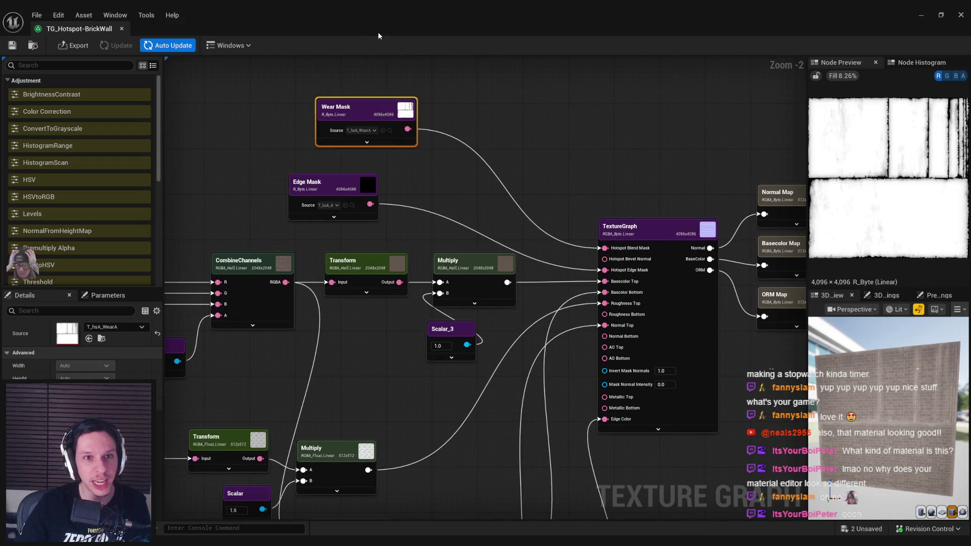
{"action": "double_click", "coordinate": [378, 31]}
{"action": "mouse_move", "coordinate": [282, 417]}
{"action": "left_mouse_down"}
{"action": "mouse_move", "coordinate": [304, 329]}
{"action": "mouse_move", "coordinate": [133, 259]}
{"action": "left_mouse_up"}
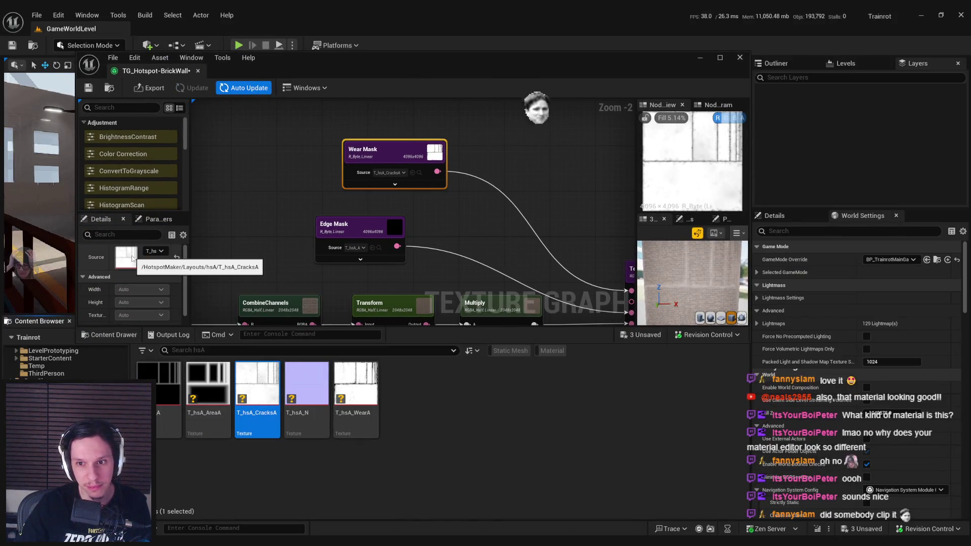
- Drag T_hsA_WearA from the Content Browser back onto Wear Mask's Source field
{"action": "double_click", "coordinate": [442, 60]}
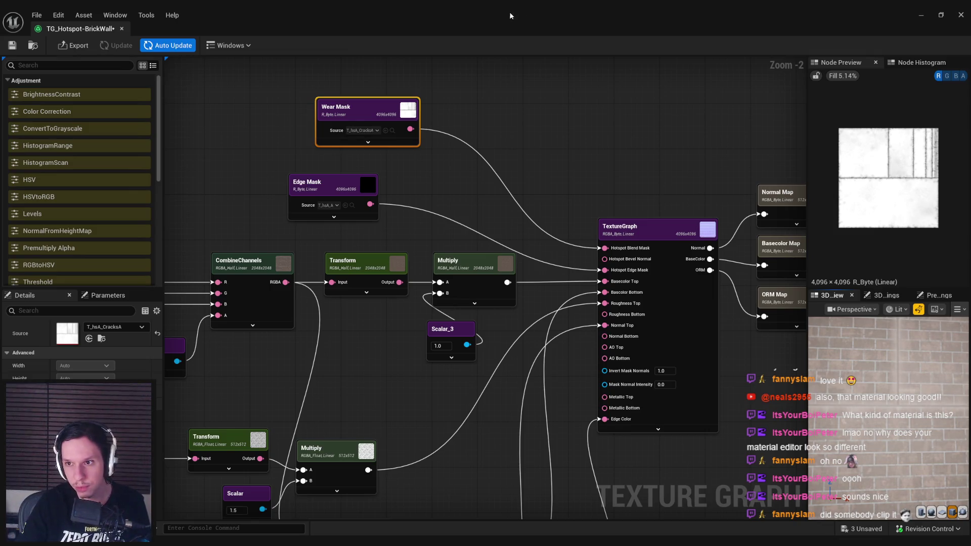
{"action": "double_click", "coordinate": [509, 31]}
{"action": "left_click", "coordinate": [355, 387]}
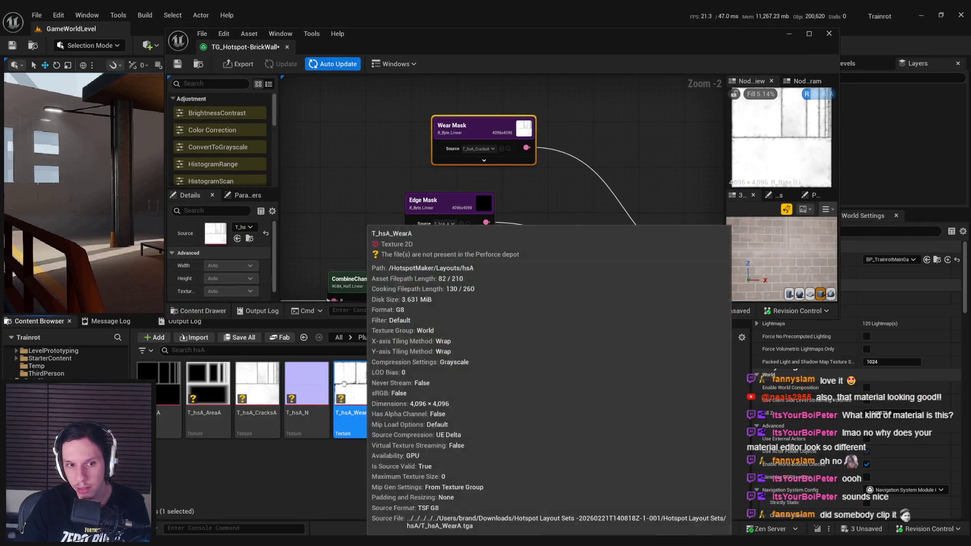
{"action": "mouse_move", "coordinate": [356, 387]}
{"action": "left_mouse_down"}
{"action": "mouse_move", "coordinate": [262, 263]}
{"action": "mouse_move", "coordinate": [215, 241]}
{"action": "left_mouse_up"}
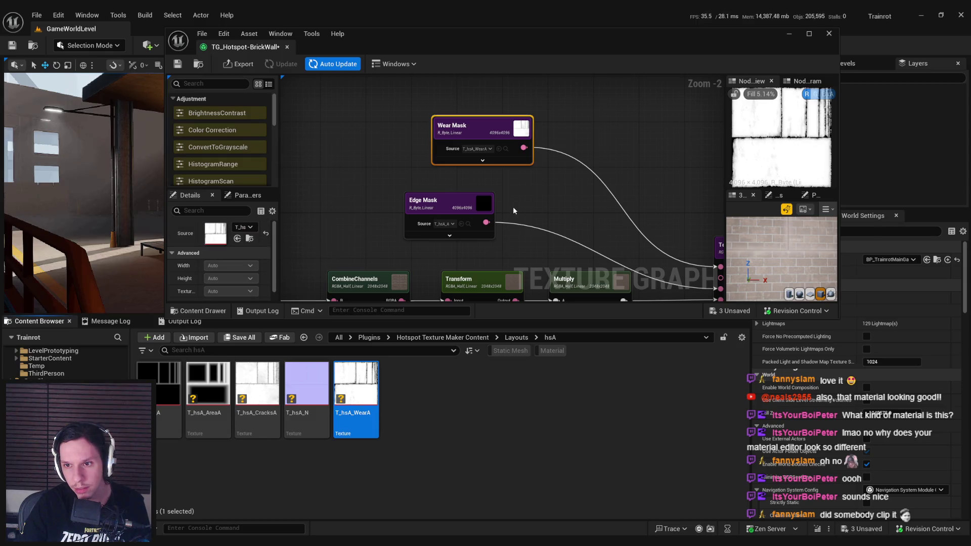
{"action": "left_click_drag", "start_coordinate": [512, 208], "coordinate": [506, 204]}
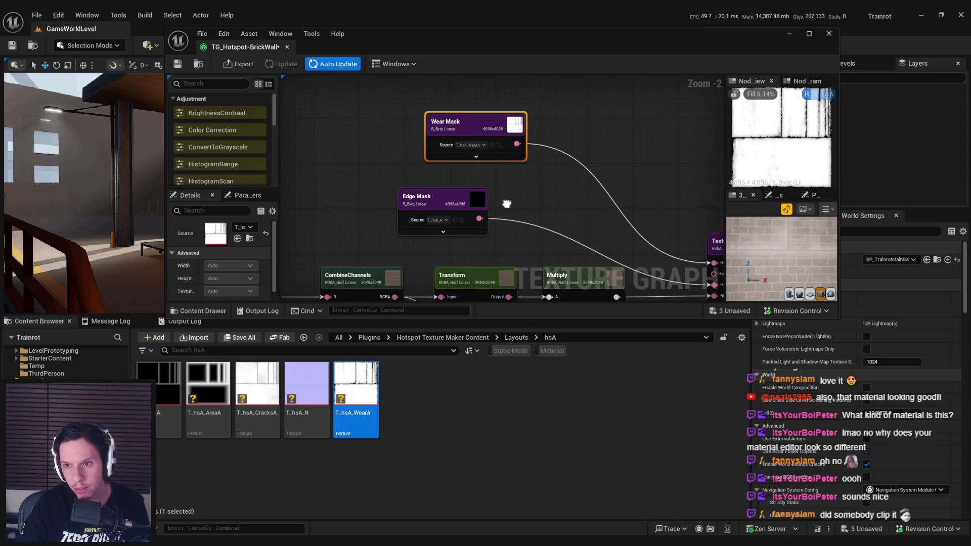
{"action": "double_click", "coordinate": [481, 32]}
{"action": "left_click_drag", "start_coordinate": [481, 182], "coordinate": [530, 238]}
{"action": "left_click", "coordinate": [442, 196]}
- Multiply Wear Mask by a new T_hsA_CracksA texture node wired into input B
{"action": "mouse_move", "coordinate": [449, 162]}
{"action": "left_mouse_down"}
{"action": "mouse_move", "coordinate": [480, 162]}
{"action": "mouse_move", "coordinate": [511, 144]}
{"action": "left_mouse_up"}
{"action": "type", "text": "mult"}
{"action": "left_click", "coordinate": [514, 207]}
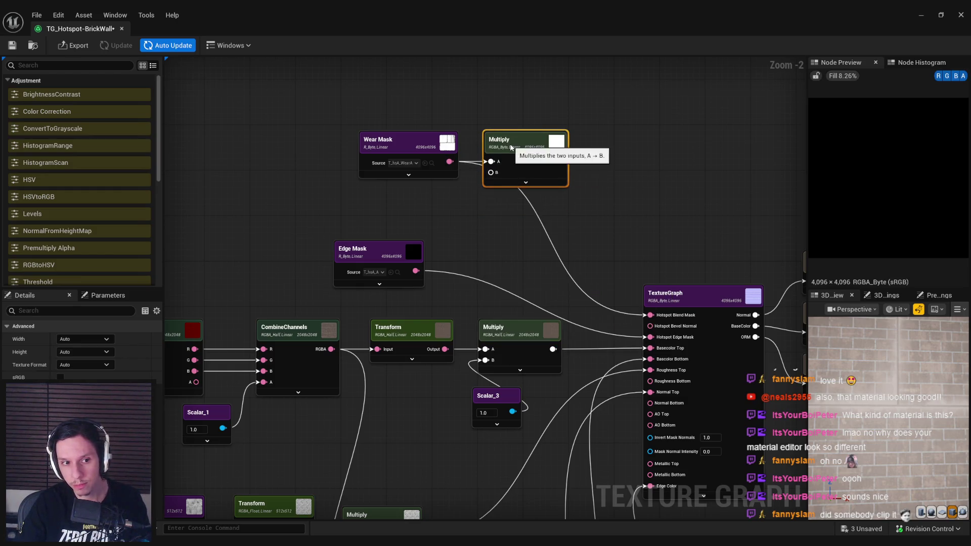
{"action": "double_click", "coordinate": [422, 23]}
{"action": "mouse_move", "coordinate": [256, 395]}
{"action": "left_mouse_down"}
{"action": "mouse_move", "coordinate": [457, 215]}
{"action": "mouse_move", "coordinate": [413, 219]}
{"action": "left_mouse_up"}
{"action": "mouse_move", "coordinate": [543, 195]}
{"action": "left_mouse_down"}
{"action": "mouse_move", "coordinate": [509, 250]}
{"action": "mouse_move", "coordinate": [479, 229]}
{"action": "mouse_move", "coordinate": [479, 215]}
{"action": "left_mouse_up"}
- Move the cracks and Wear Mask nodes up and feed the Multiply into Hotspot Blend Mask
{"action": "mouse_move", "coordinate": [358, 152]}
{"action": "left_mouse_down"}
{"action": "mouse_move", "coordinate": [447, 223]}
{"action": "mouse_move", "coordinate": [477, 215]}
{"action": "left_mouse_up"}
{"action": "left_click", "coordinate": [565, 230]}
{"action": "scroll", "coordinate": [469, 165], "scroll_direction": "down", "scroll_amount": 2}
{"action": "mouse_move", "coordinate": [468, 167]}
{"action": "left_mouse_down"}
{"action": "mouse_move", "coordinate": [561, 250]}
{"action": "mouse_move", "coordinate": [532, 270]}
{"action": "left_mouse_up"}
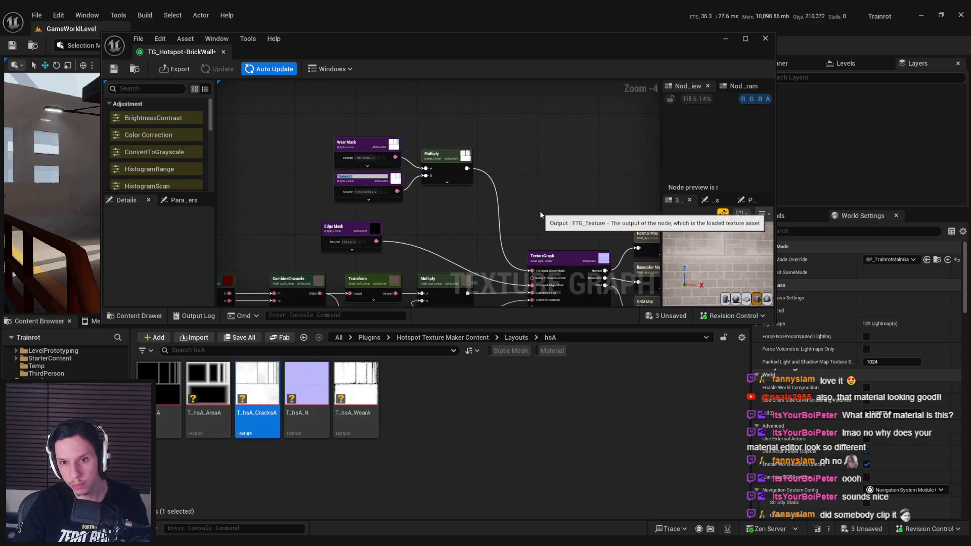
- Lower the Color node's brightness value to 0.32 and commit the Texture_1 node name
{"action": "double_click", "coordinate": [506, 38]}
{"action": "scroll", "coordinate": [893, 388], "scroll_direction": "down", "scroll_amount": 5}
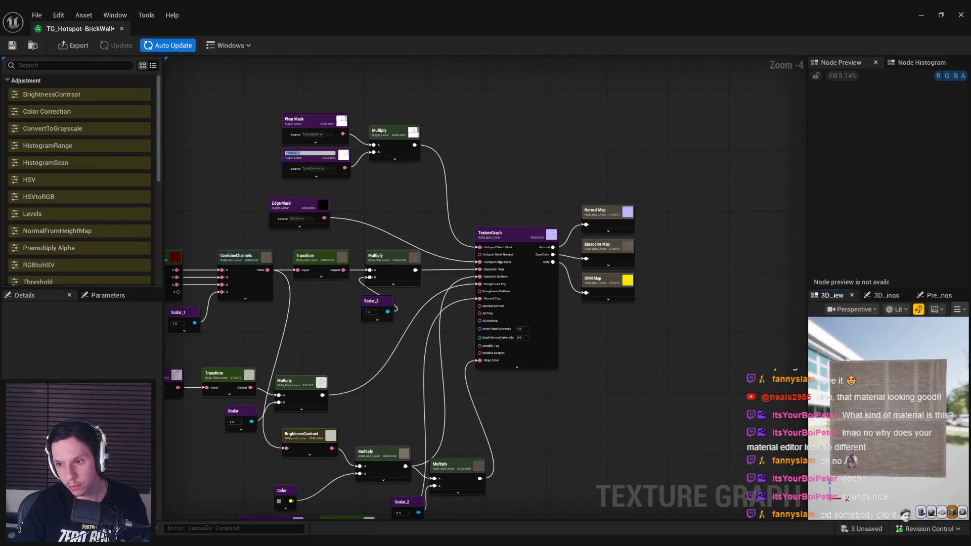
{"action": "left_click_drag", "start_coordinate": [321, 475], "coordinate": [434, 385]}
{"action": "scroll", "coordinate": [435, 385], "scroll_direction": "up", "scroll_amount": 2}
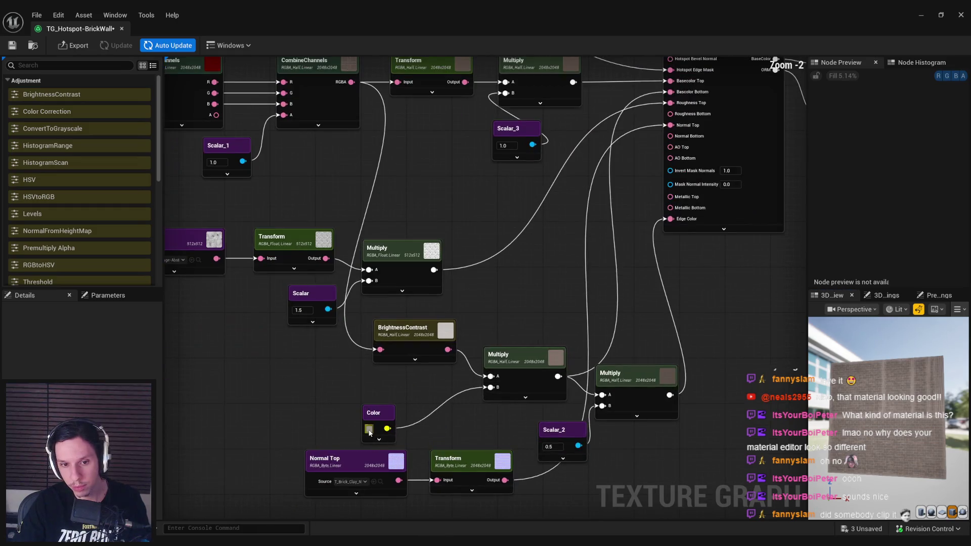
{"action": "double_click", "coordinate": [369, 429]}
{"action": "left_click_drag", "start_coordinate": [511, 354], "coordinate": [511, 354]}
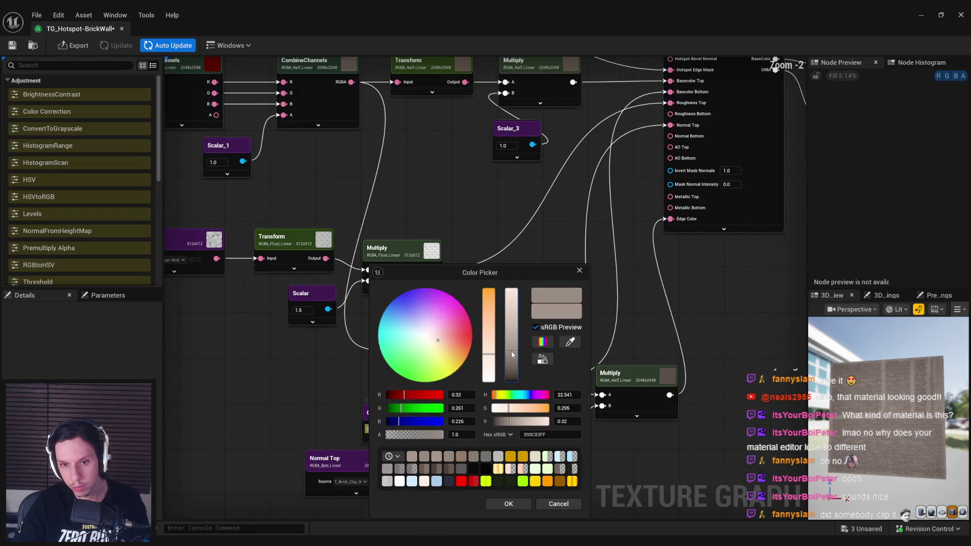
{"action": "left_click", "coordinate": [509, 503]}
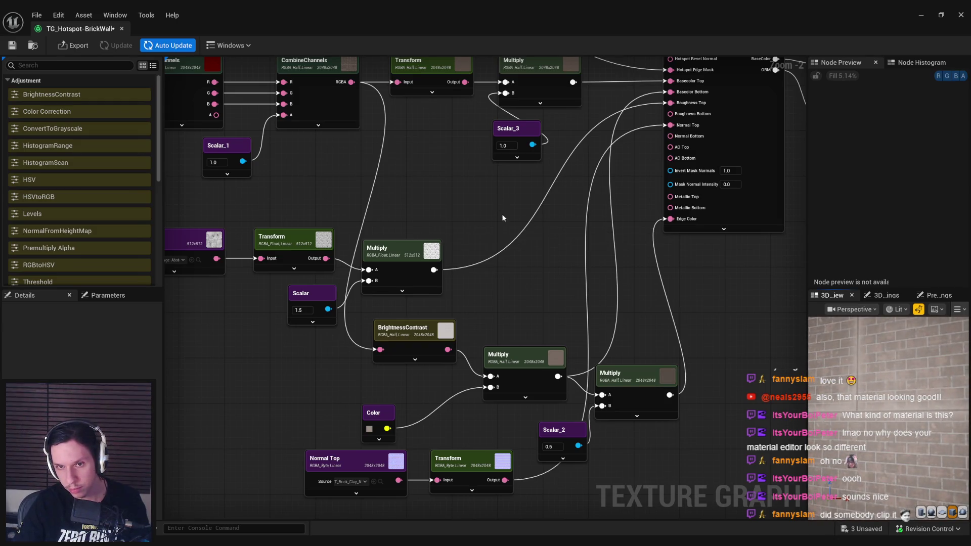
{"action": "key", "text": "Return"}
{"action": "scroll", "coordinate": [436, 175], "scroll_direction": "up", "scroll_amount": 2}
- Add a second Multiply node after Texture_1 and move Edge Mask out of the way
{"action": "left_click_drag", "start_coordinate": [462, 210], "coordinate": [339, 222]}
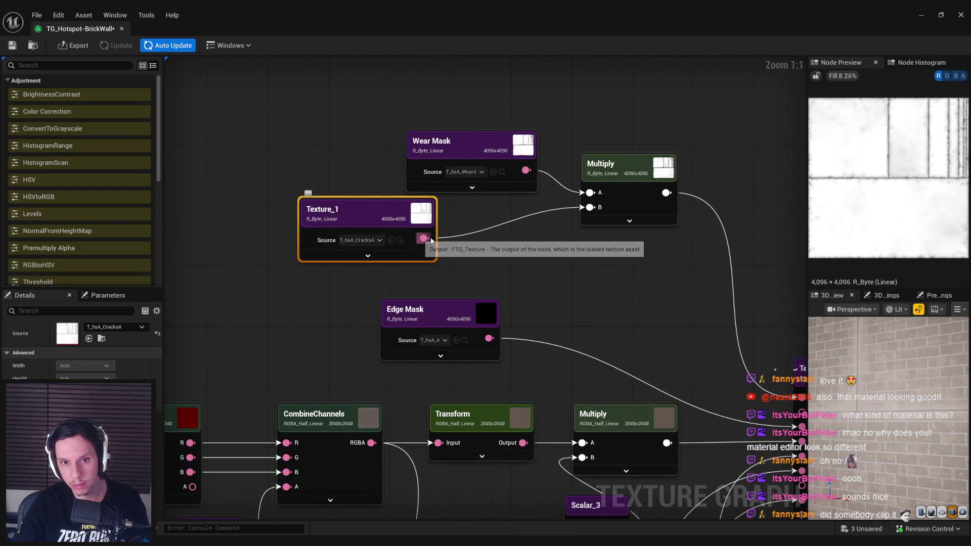
{"action": "left_click_drag", "start_coordinate": [424, 238], "coordinate": [457, 241]}
{"action": "type", "text": "mult"}
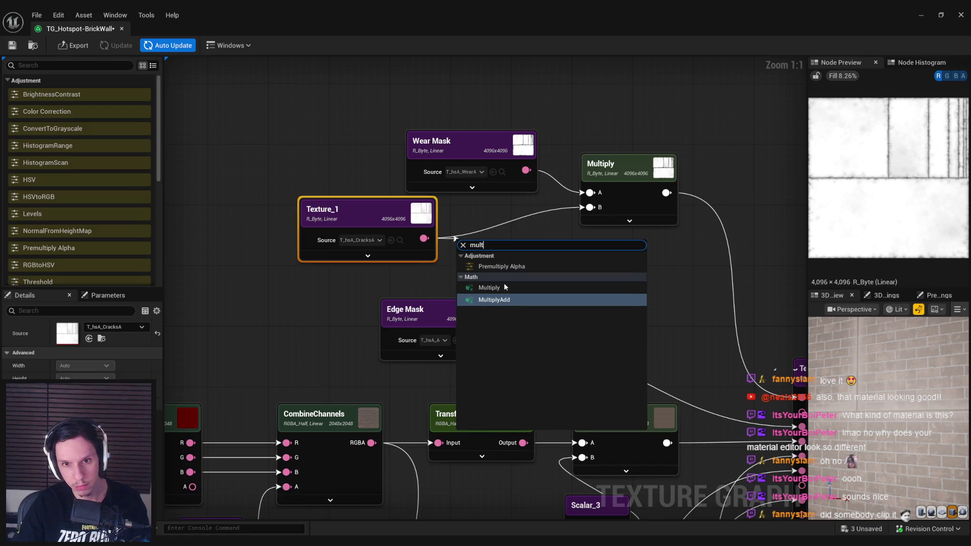
{"action": "left_click", "coordinate": [498, 294]}
{"action": "left_click_drag", "start_coordinate": [496, 218], "coordinate": [488, 211]}
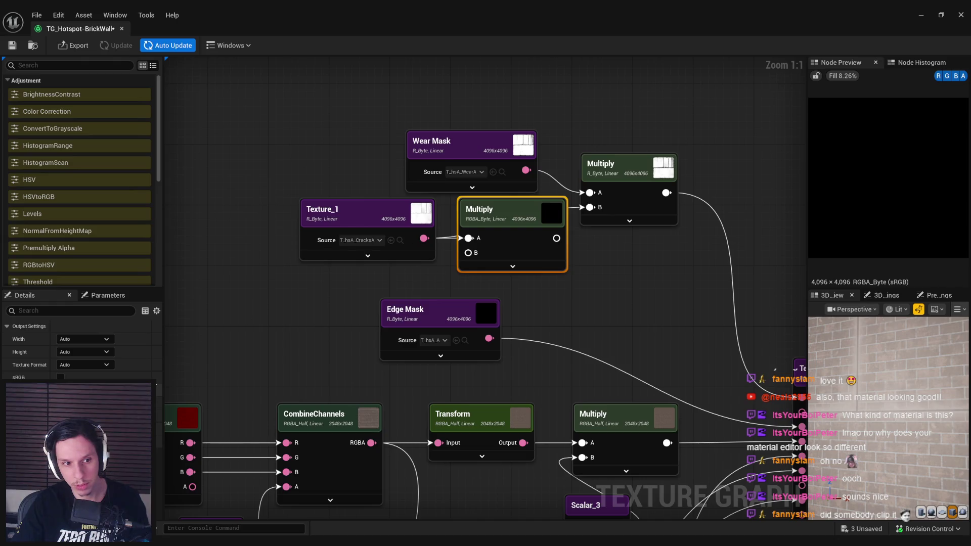
{"action": "left_click_drag", "start_coordinate": [436, 314], "coordinate": [613, 327]}
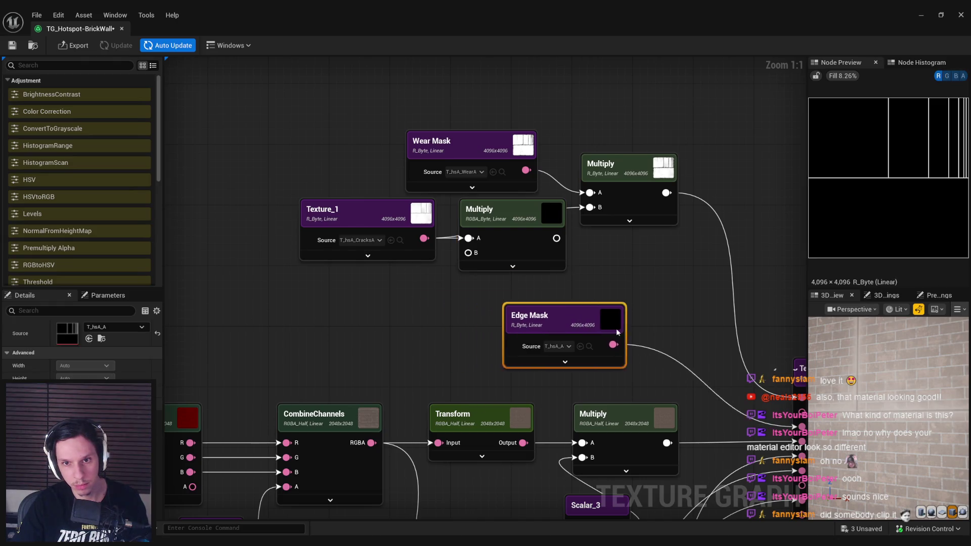
{"action": "left_click", "coordinate": [531, 248]}
- Feed a new Scalar_4 node set to 3.0 into the Multiply's B input
{"action": "left_click_drag", "start_coordinate": [468, 253], "coordinate": [410, 293]}
{"action": "type", "text": "scalar"}
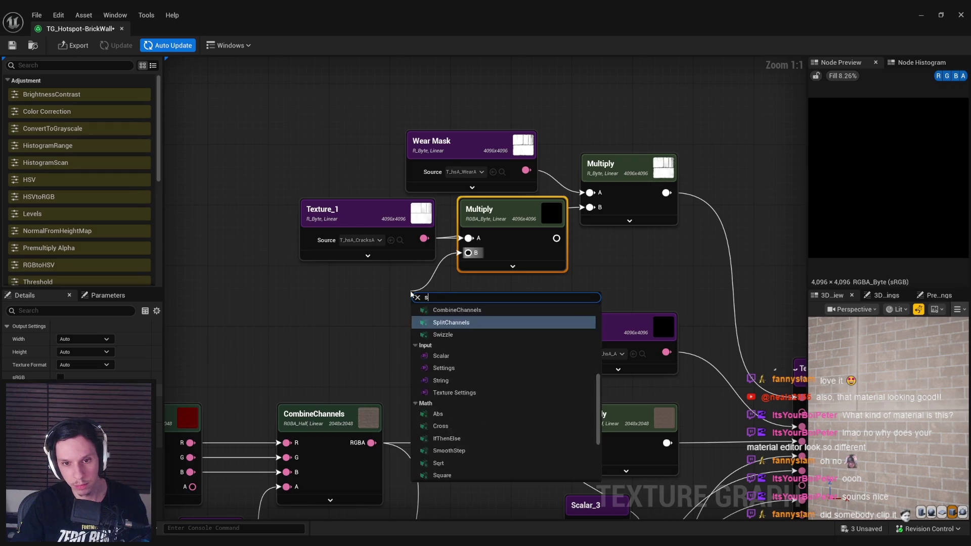
{"action": "left_click", "coordinate": [440, 321]}
{"action": "left_click", "coordinate": [439, 321]}
{"action": "type", "text": "3"}
{"action": "key", "text": "Return"}
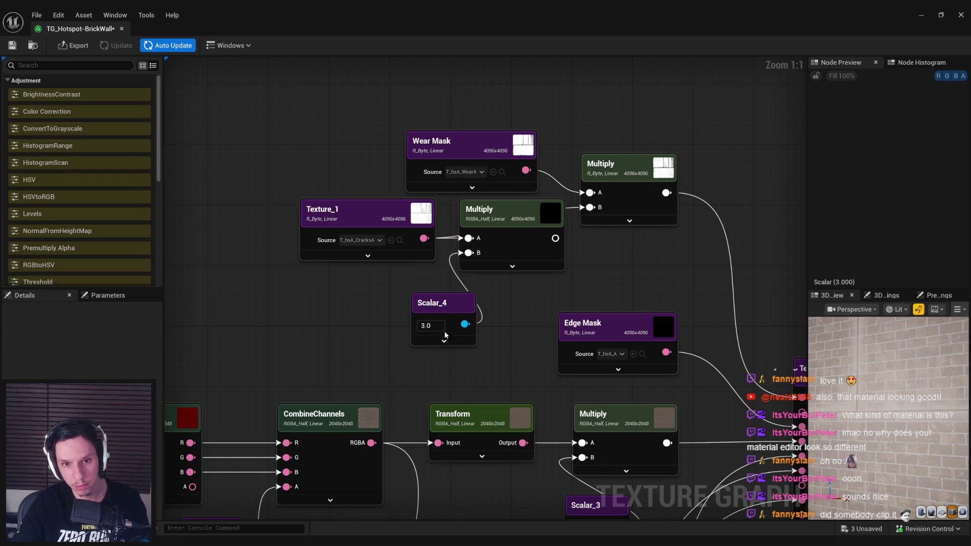
{"action": "left_click_drag", "start_coordinate": [443, 303], "coordinate": [400, 284]}
- Compare previews of Texture_1, Scalar_4 and the cracks Multiply result
{"action": "left_click", "coordinate": [505, 226]}
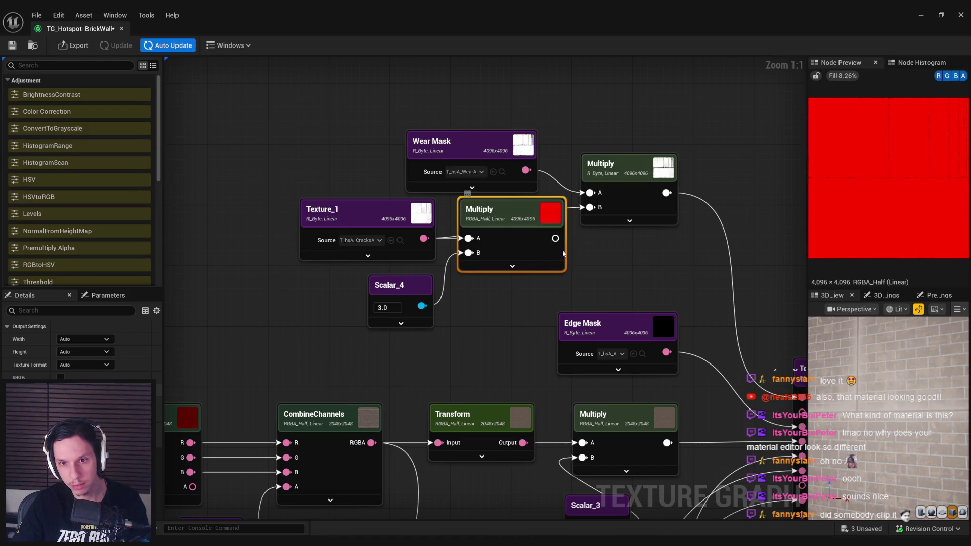
{"action": "left_click", "coordinate": [408, 226]}
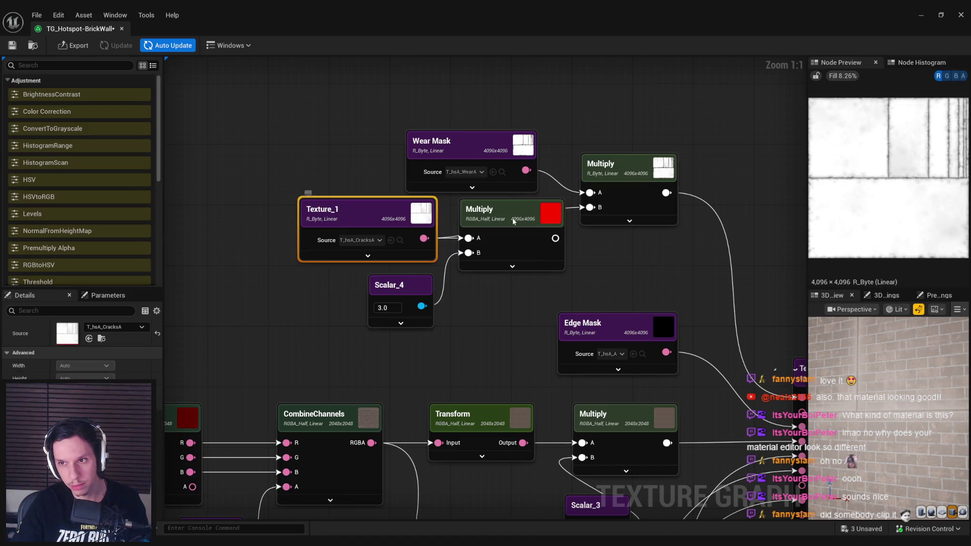
{"action": "left_click", "coordinate": [472, 222]}
{"action": "left_click", "coordinate": [405, 288]}
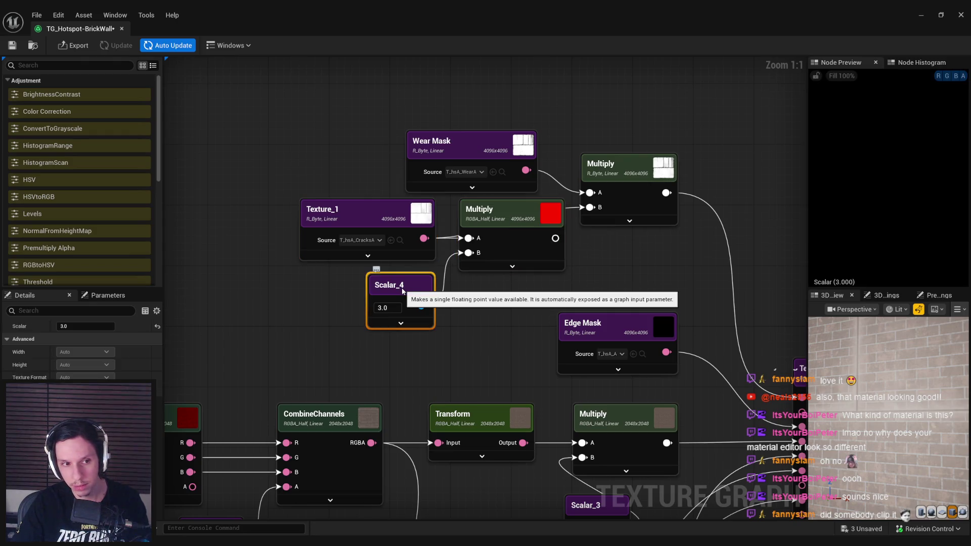
{"action": "left_click", "coordinate": [526, 236]}
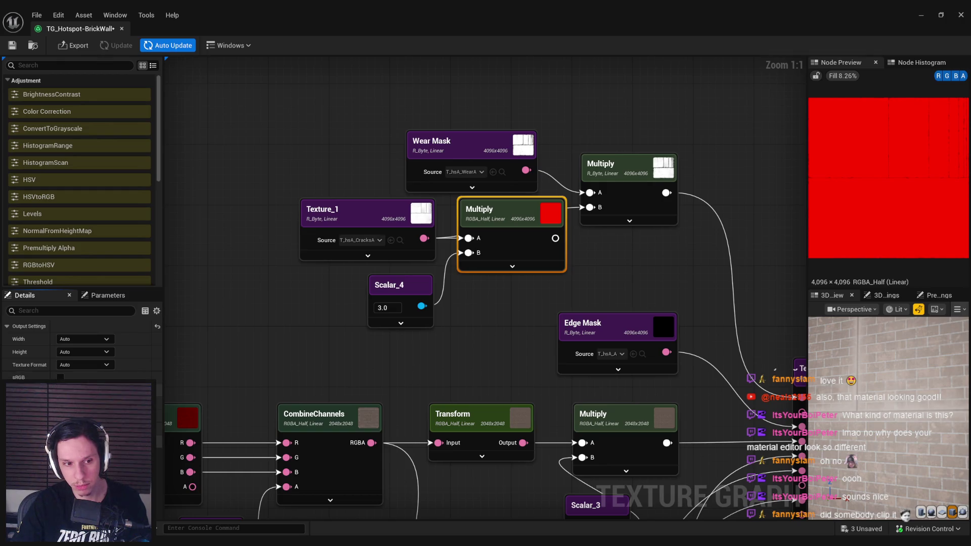
- Wire the boosted cracks Multiply into the upper Multiply's B and preview the combined result
{"action": "left_click", "coordinate": [60, 377]}
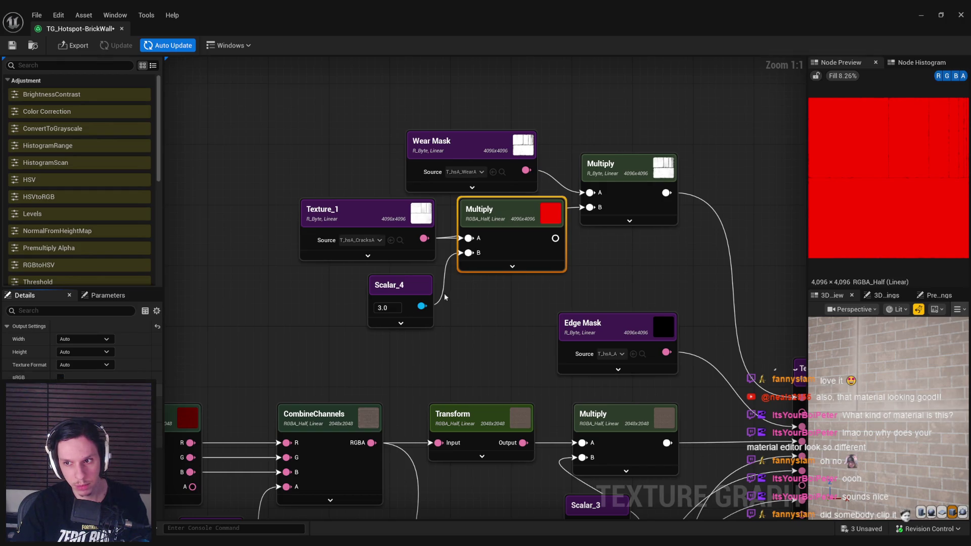
{"action": "left_click_drag", "start_coordinate": [555, 238], "coordinate": [590, 208]}
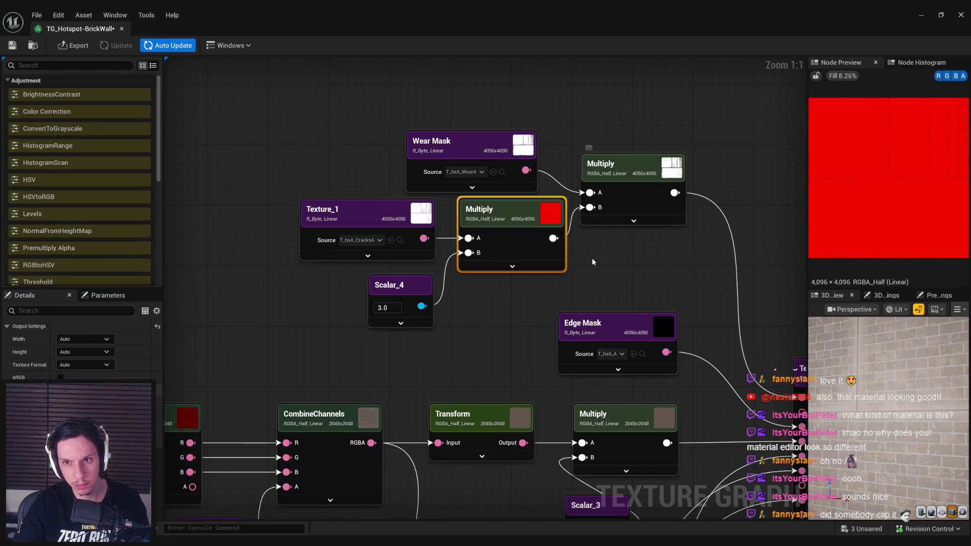
{"action": "left_click", "coordinate": [649, 192]}
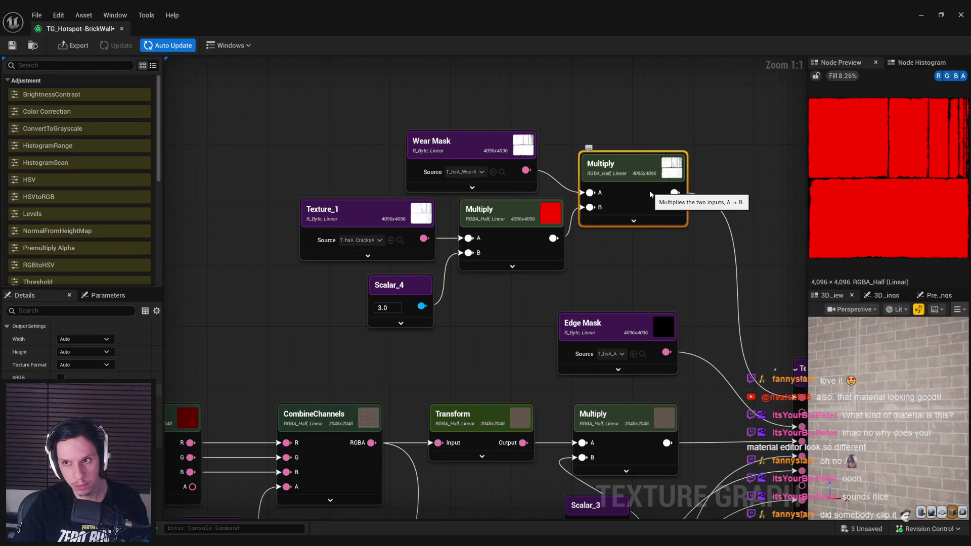
{"action": "left_click", "coordinate": [513, 238]}
{"action": "left_click", "coordinate": [400, 290]}
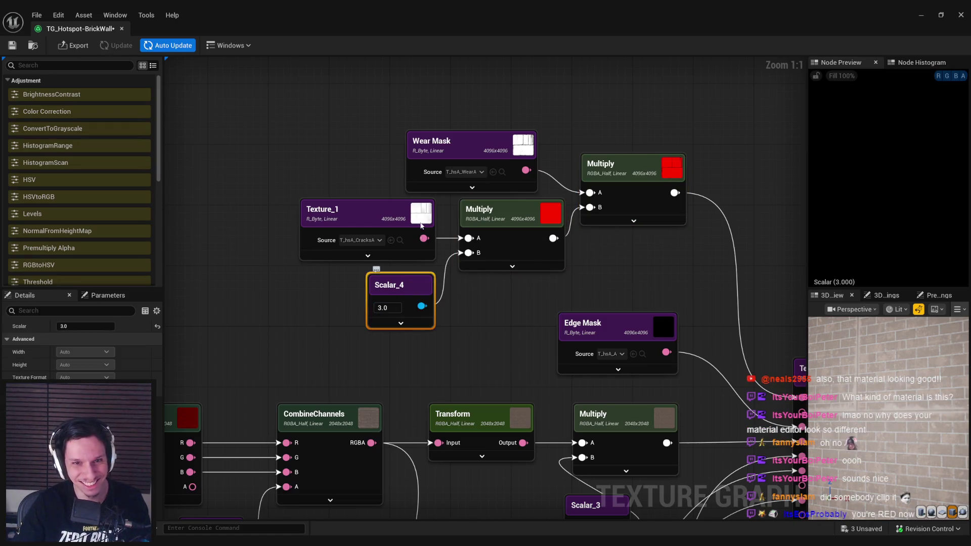
{"action": "left_click", "coordinate": [401, 221]}
{"action": "left_click", "coordinate": [496, 228]}
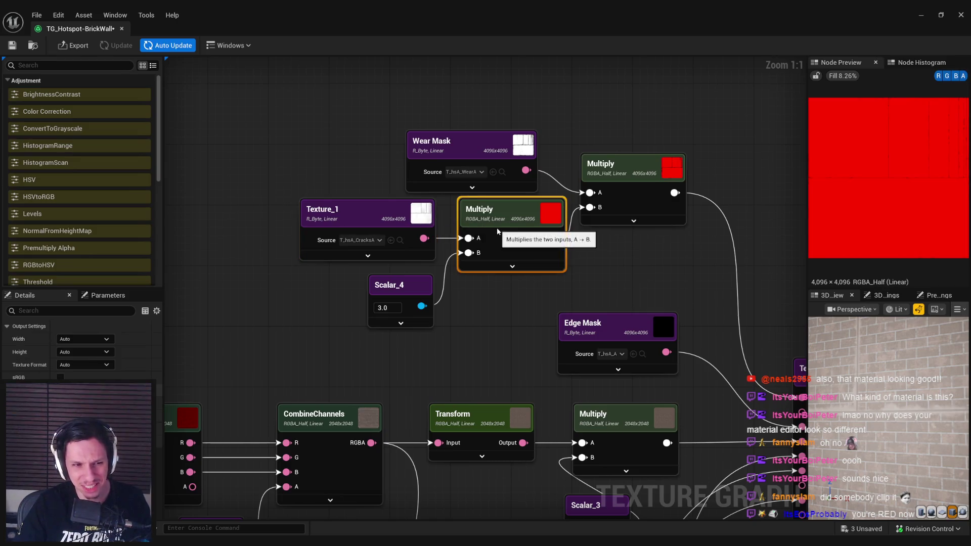
- Shift Texture_1, Multiply and Scalar_4 slightly left together and recheck their previews
{"action": "left_click", "coordinate": [169, 45]}
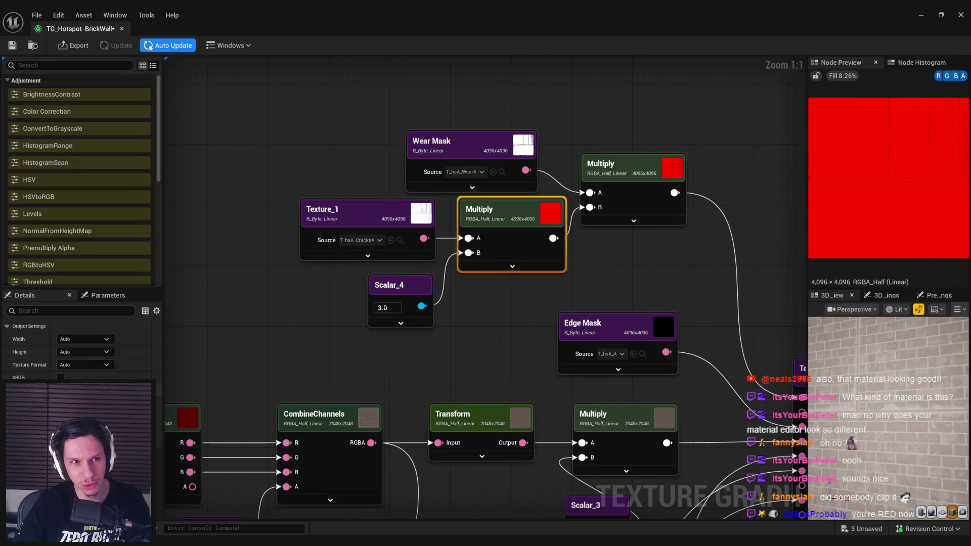
{"action": "left_click", "coordinate": [168, 45]}
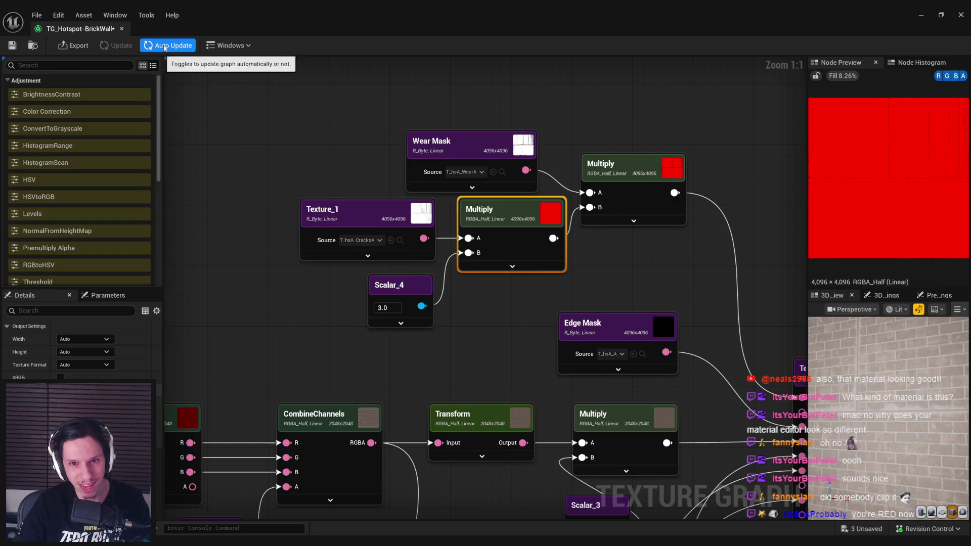
{"action": "left_click", "coordinate": [241, 47]}
{"action": "left_click", "coordinate": [238, 47]}
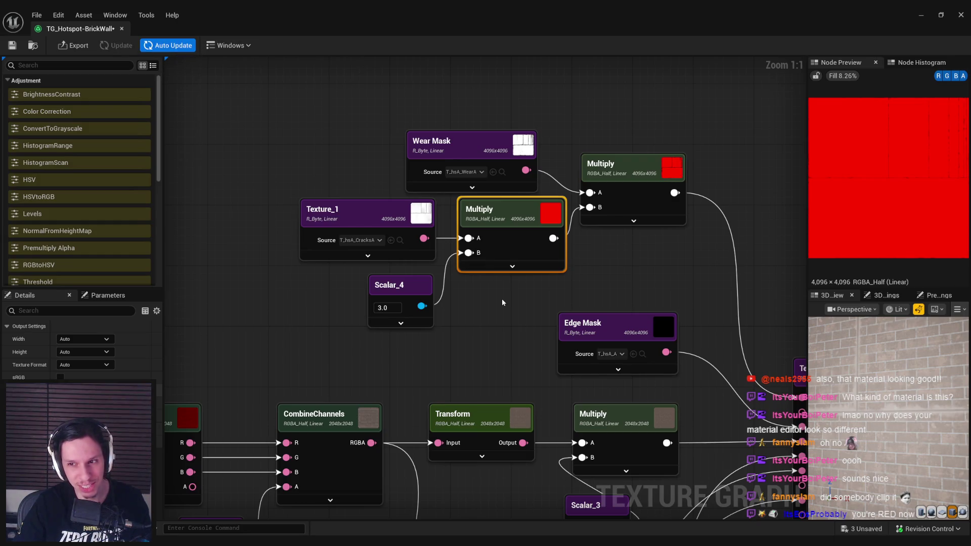
{"action": "left_click", "coordinate": [502, 302]}
{"action": "left_click_drag", "start_coordinate": [505, 318], "coordinate": [427, 243]}
{"action": "left_click_drag", "start_coordinate": [500, 241], "coordinate": [478, 249]}
{"action": "left_click", "coordinate": [477, 245]}
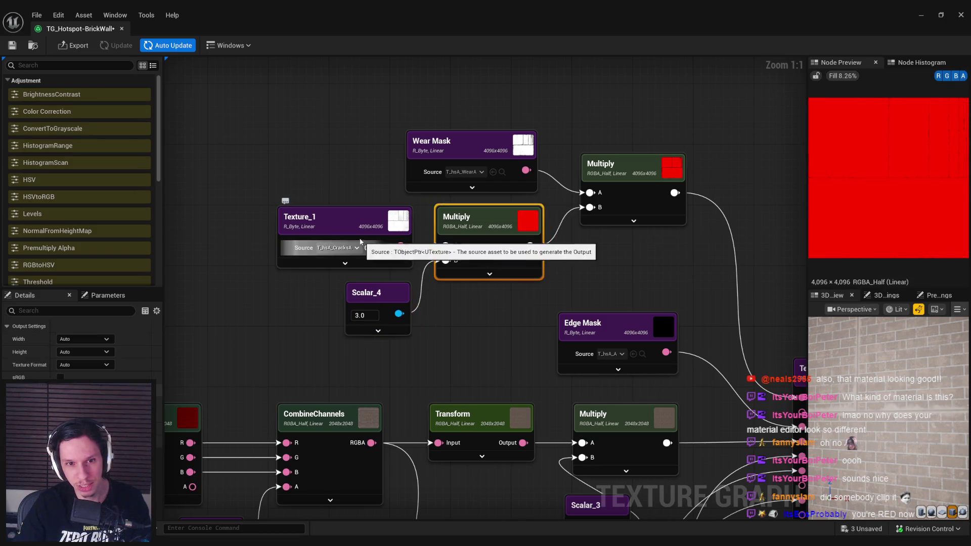
{"action": "left_click", "coordinate": [360, 243]}
{"action": "left_click", "coordinate": [487, 227]}
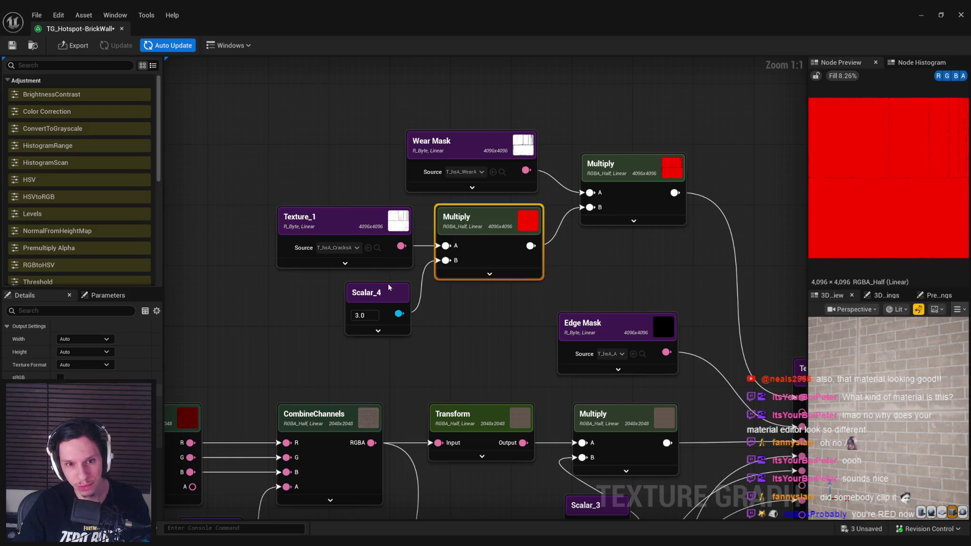
{"action": "left_click", "coordinate": [389, 287]}
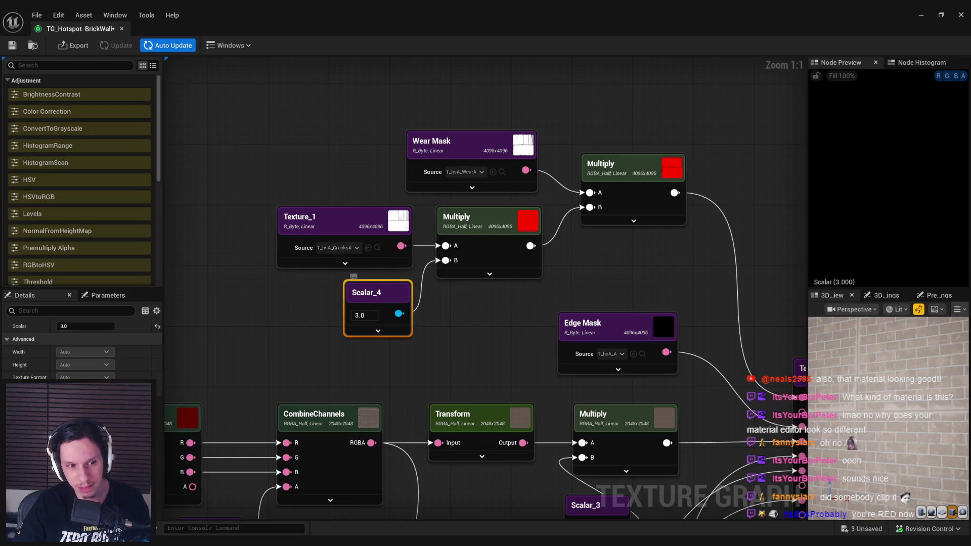
{"action": "left_click", "coordinate": [491, 236]}
- Set the cracks Multiply's Texture Format to 8-bit Grayscale with sRGB unchecked
{"action": "left_click", "coordinate": [60, 377]}
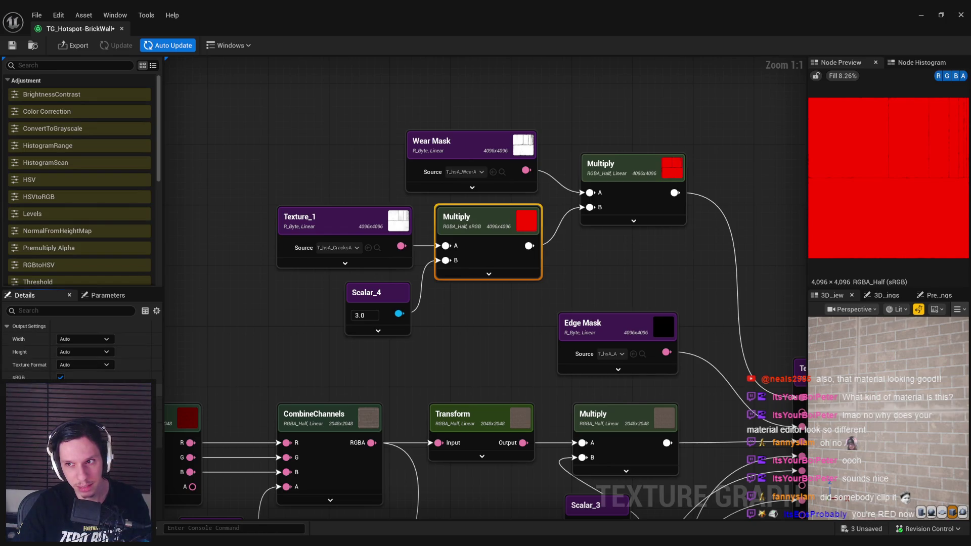
{"action": "left_click", "coordinate": [60, 377]}
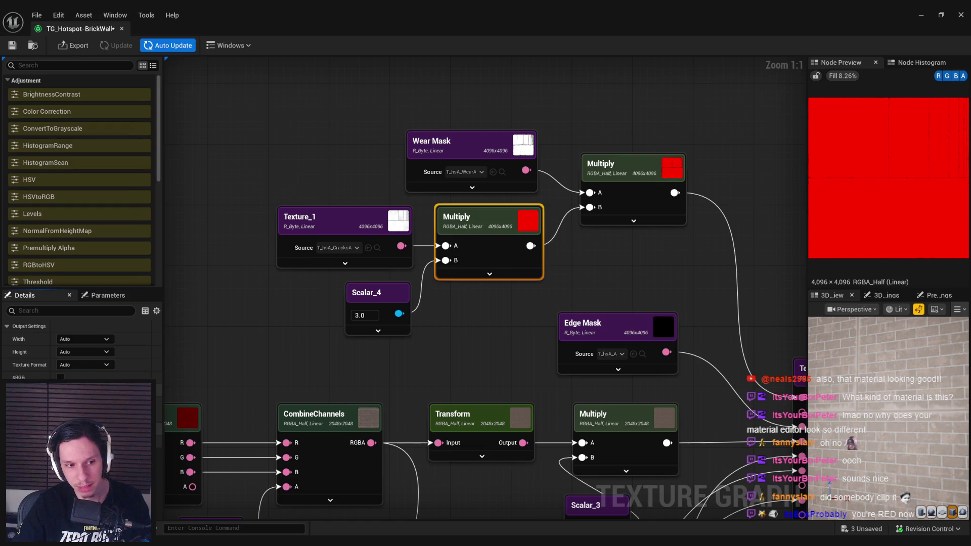
{"action": "left_click", "coordinate": [84, 365]}
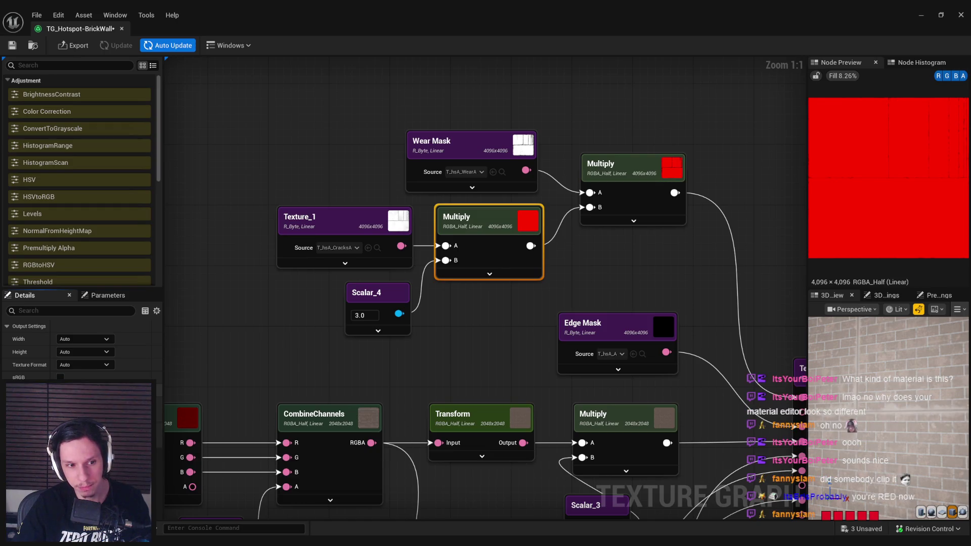
{"action": "left_click", "coordinate": [73, 376]}
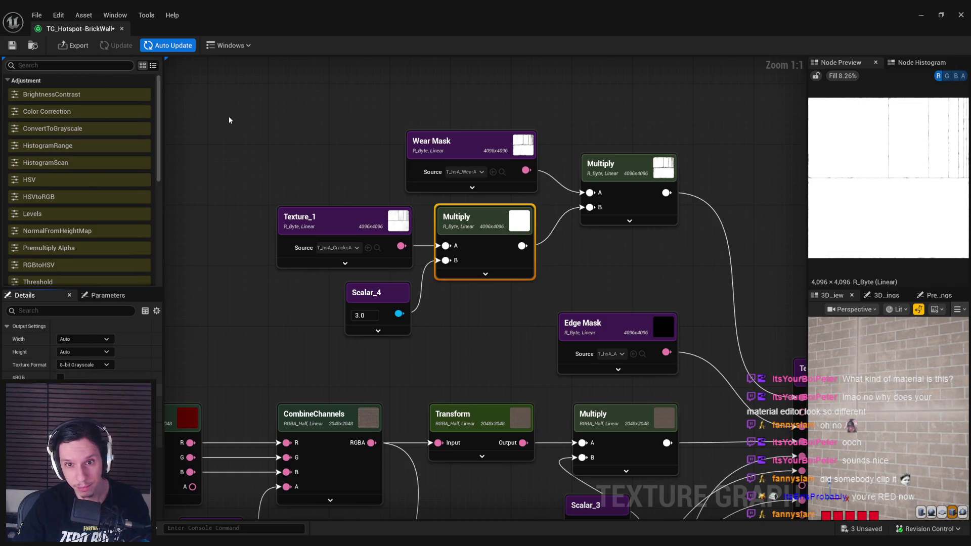
{"action": "left_click", "coordinate": [632, 188]}
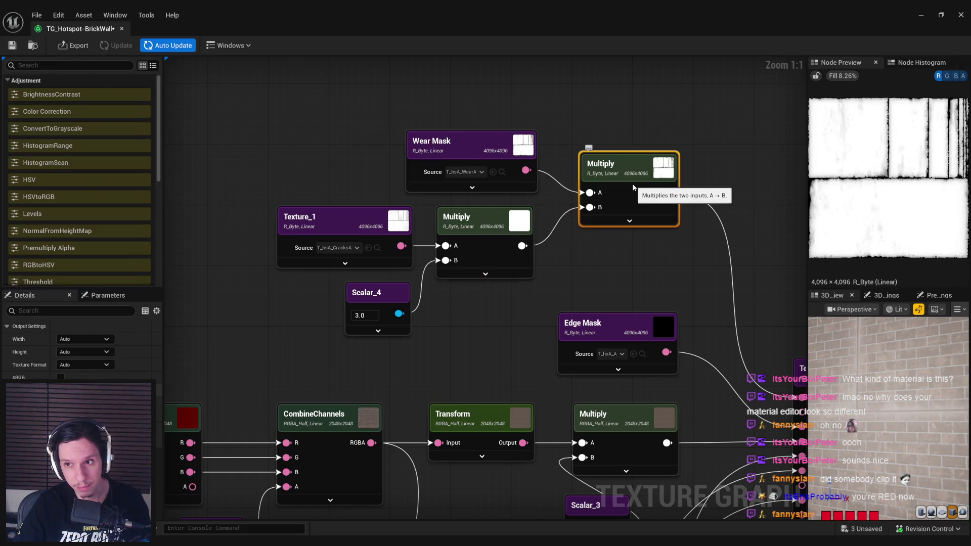
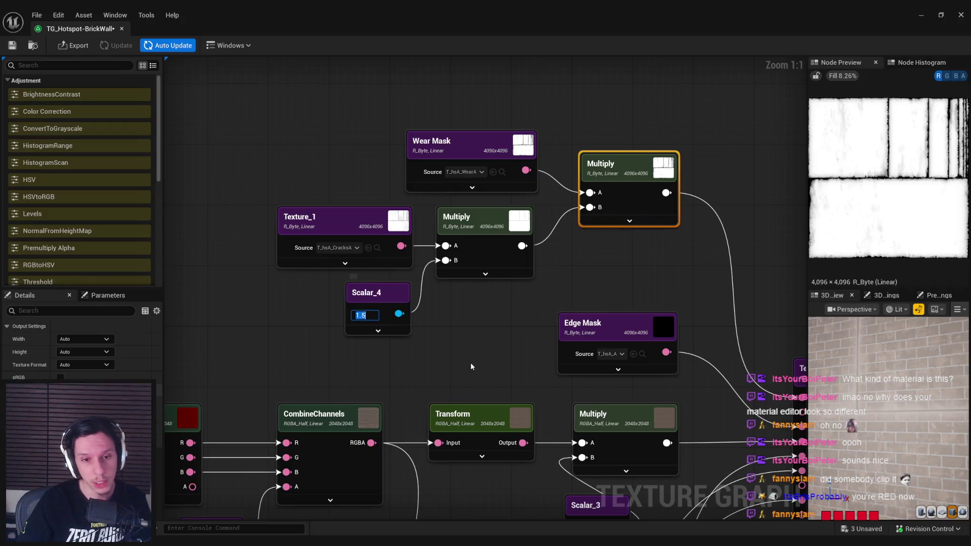
- Commit Scalar_4 at 1.5 and pan the graph to the Base Top, Edge Mask and Scalar_3 nodes
{"action": "left_click", "coordinate": [289, 153]}
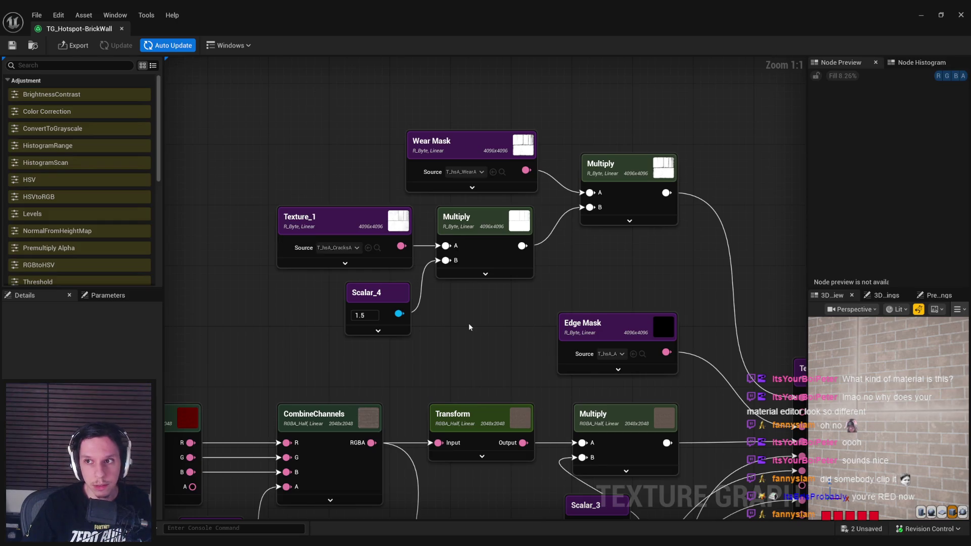
{"action": "scroll", "coordinate": [293, 339], "scroll_direction": "down", "scroll_amount": 1}
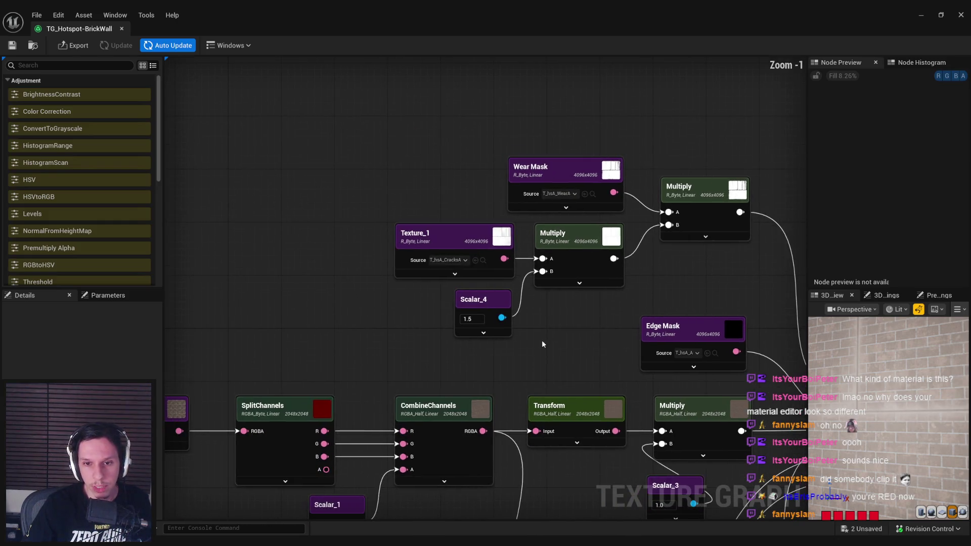
{"action": "scroll", "coordinate": [350, 341], "scroll_direction": "down", "scroll_amount": 1}
{"action": "left_click_drag", "start_coordinate": [349, 340], "coordinate": [620, 284]}
{"action": "scroll", "coordinate": [620, 285], "scroll_direction": "down", "scroll_amount": 1}
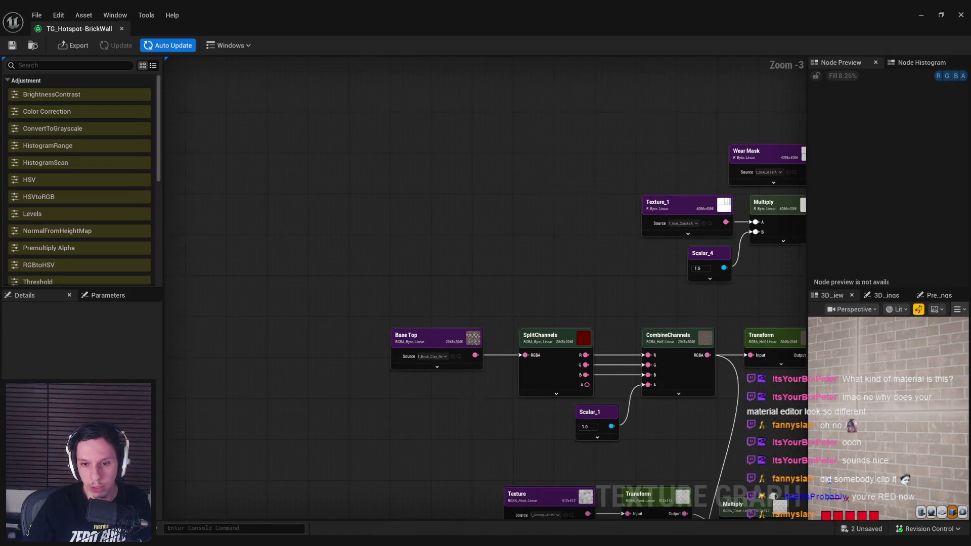
{"action": "left_click_drag", "start_coordinate": [688, 445], "coordinate": [510, 409]}
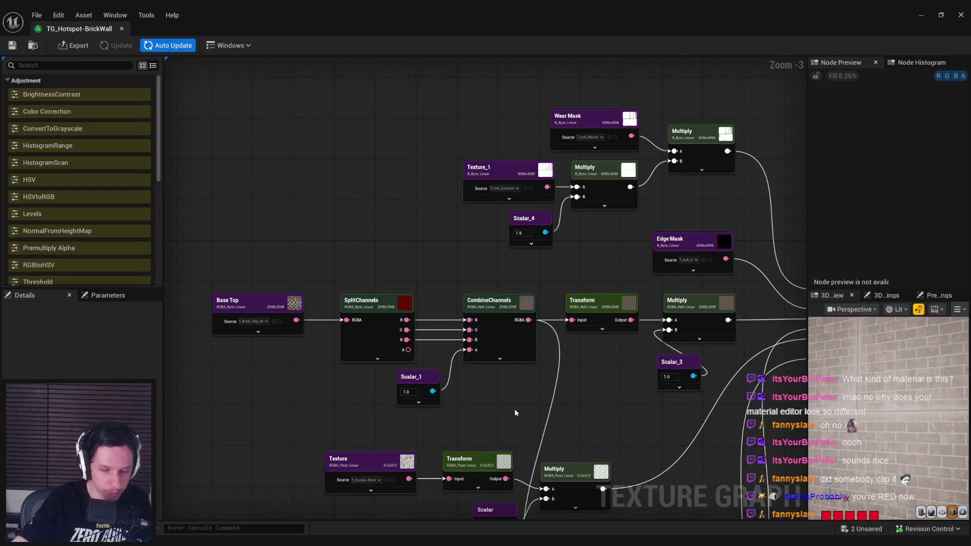
{"action": "mouse_move", "coordinate": [622, 401]}
{"action": "left_mouse_down"}
{"action": "mouse_move", "coordinate": [473, 325]}
{"action": "mouse_move", "coordinate": [468, 406]}
{"action": "left_mouse_up"}
- Preview the top Multiply node's output, then clear the node selection
{"action": "scroll", "coordinate": [472, 327], "scroll_direction": "up", "scroll_amount": 1}
{"action": "scroll", "coordinate": [471, 330], "scroll_direction": "down", "scroll_amount": 2}
{"action": "scroll", "coordinate": [457, 305], "scroll_direction": "up", "scroll_amount": 1}
{"action": "scroll", "coordinate": [456, 300], "scroll_direction": "up", "scroll_amount": 1}
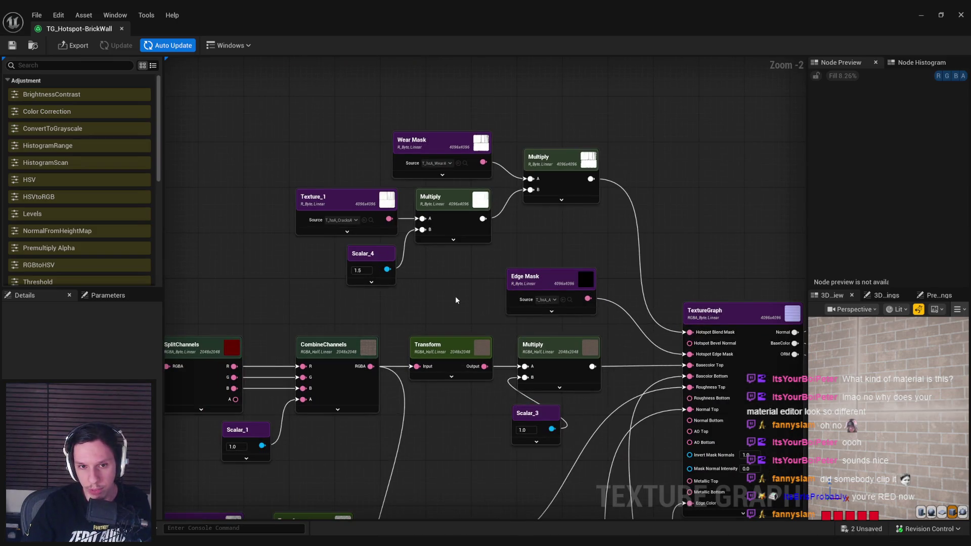
{"action": "scroll", "coordinate": [455, 296], "scroll_direction": "up", "scroll_amount": 2}
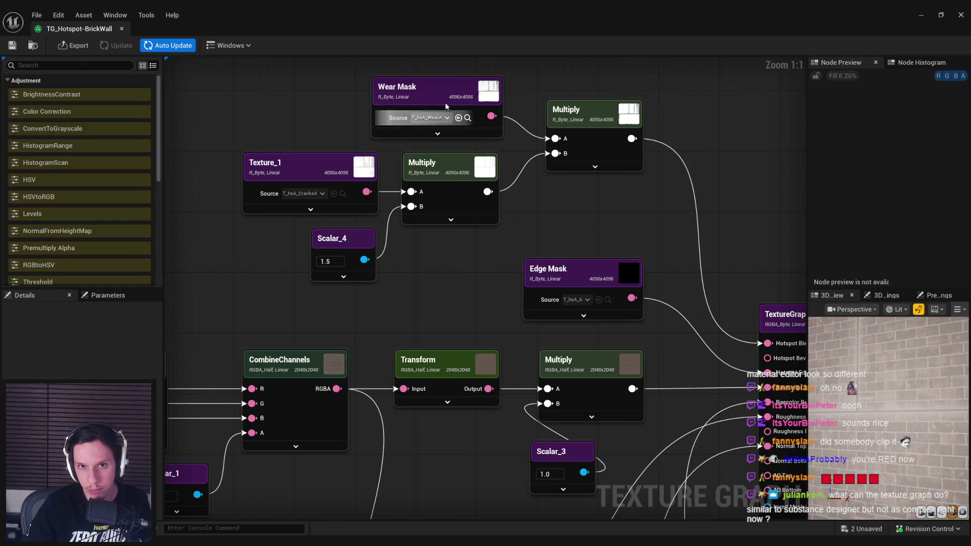
{"action": "left_click", "coordinate": [571, 162]}
{"action": "left_click", "coordinate": [619, 216]}
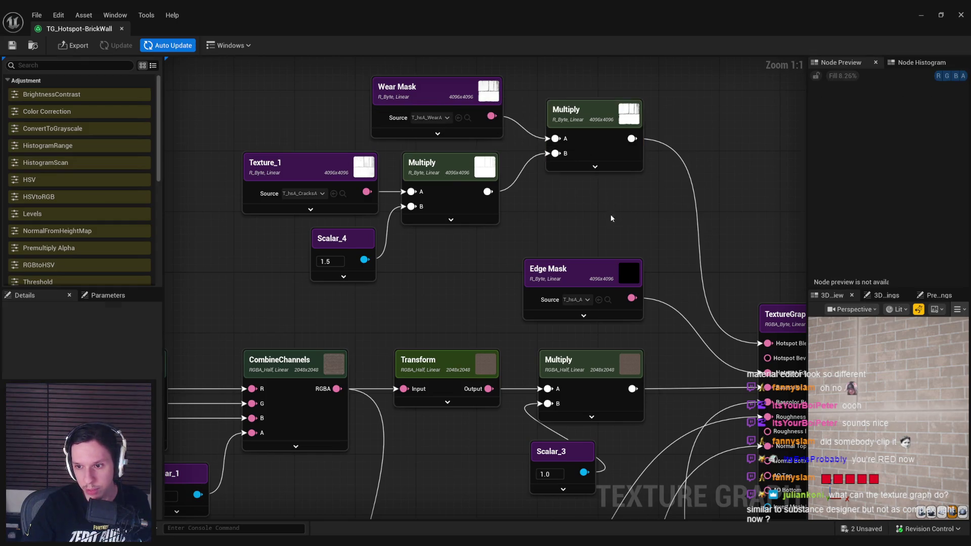
- Shrink the texture graph window and open the T_hsA_N normal map texture
{"action": "scroll", "coordinate": [618, 216], "scroll_direction": "down", "scroll_amount": 2}
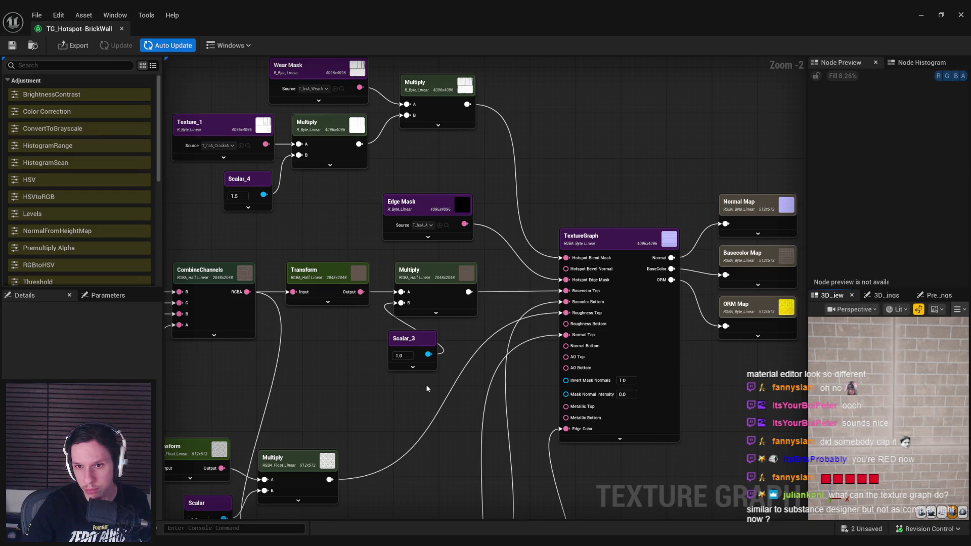
{"action": "left_click_drag", "start_coordinate": [427, 388], "coordinate": [428, 363]}
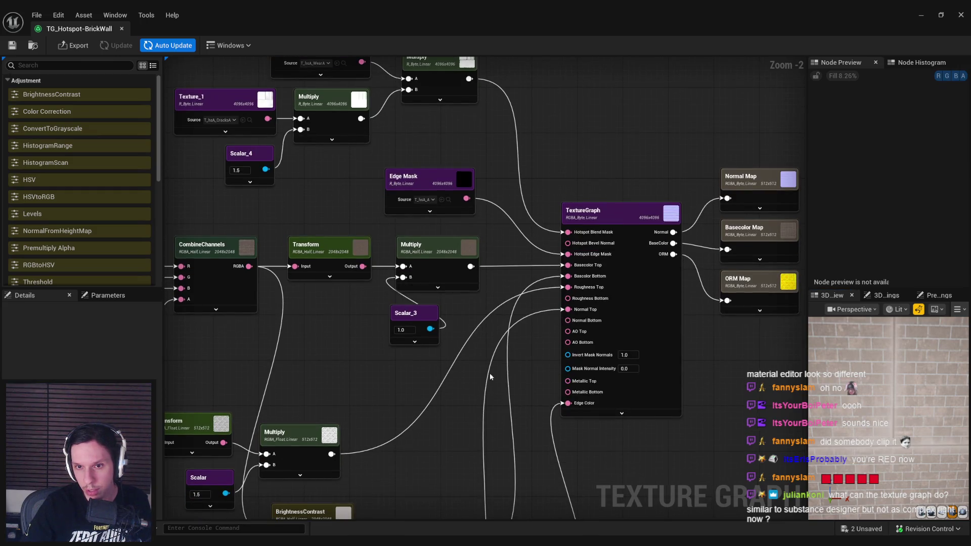
{"action": "left_click_drag", "start_coordinate": [532, 13], "coordinate": [516, 47]}
{"action": "double_click", "coordinate": [310, 413]}
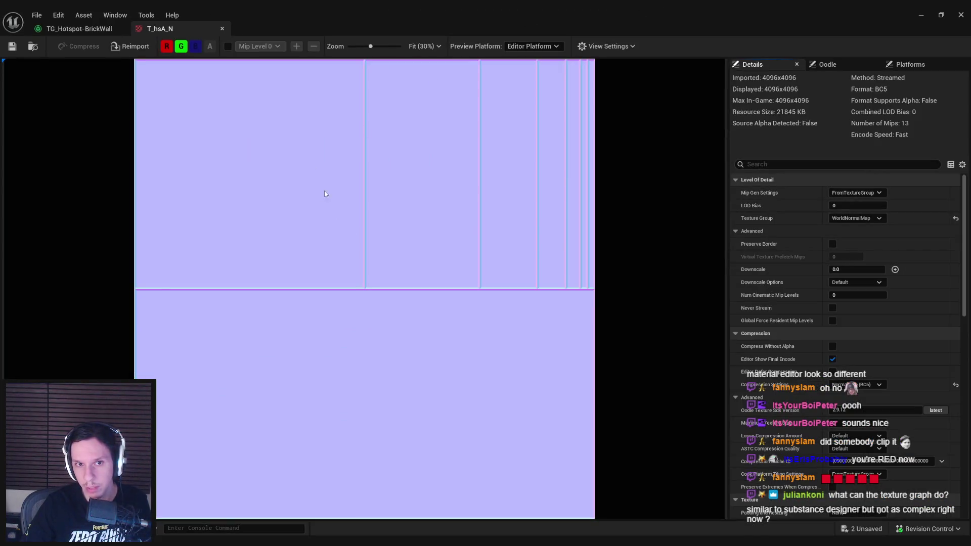
- Close the T_hsA_N texture and pan the graph to centre the TextureGraph node
{"action": "middle_click", "coordinate": [189, 30]}
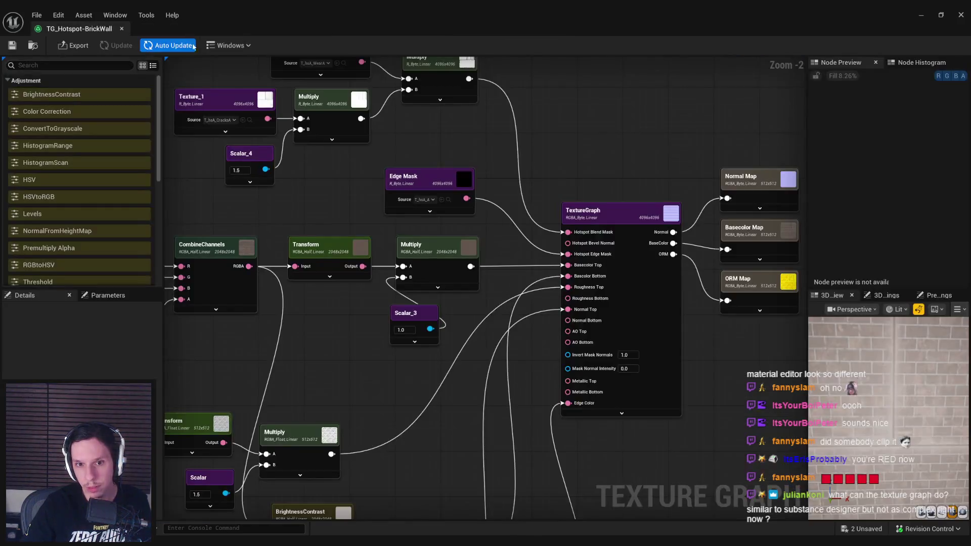
{"action": "left_click_drag", "start_coordinate": [327, 318], "coordinate": [315, 242]}
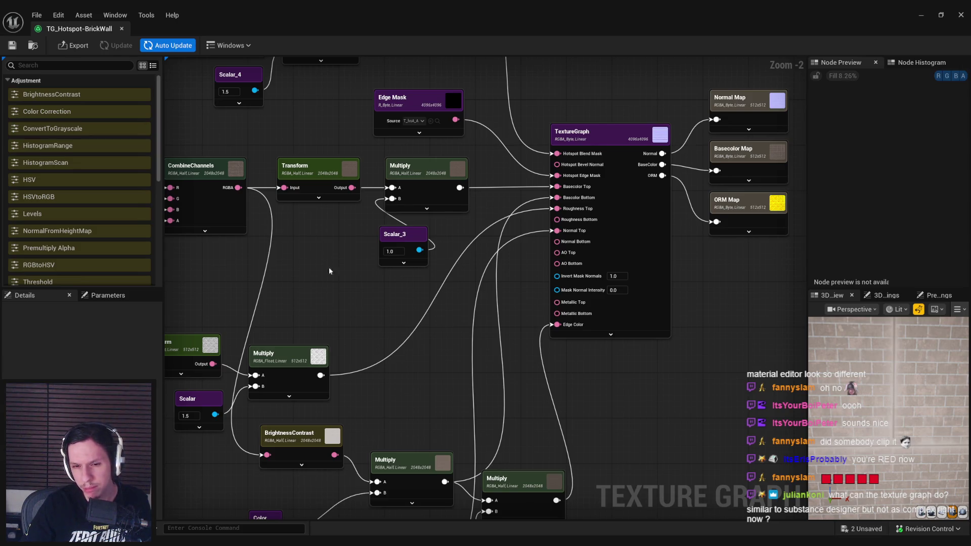
{"action": "left_click_drag", "start_coordinate": [419, 366], "coordinate": [407, 294]}
{"action": "left_click_drag", "start_coordinate": [814, 382], "coordinate": [859, 376]}
{"action": "left_click_drag", "start_coordinate": [620, 342], "coordinate": [534, 440]}
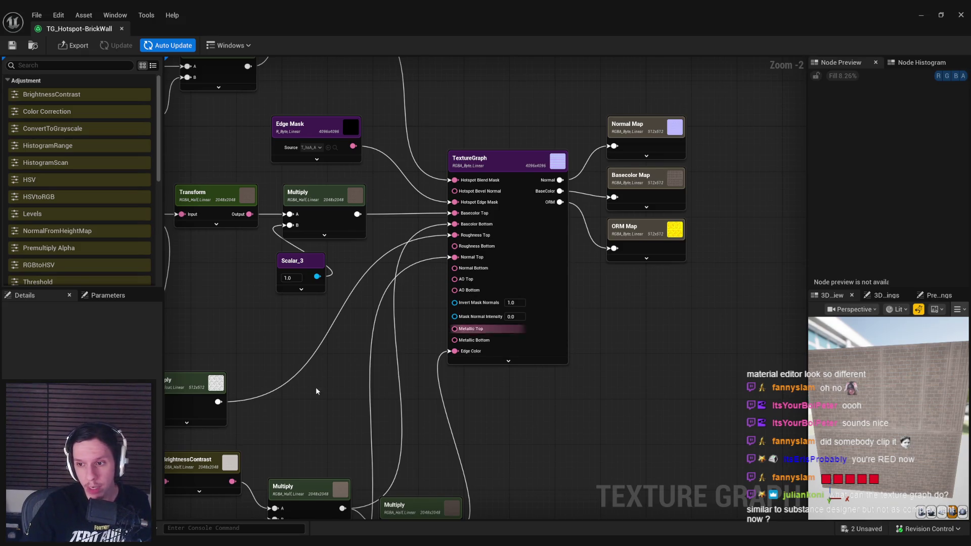
{"action": "left_click_drag", "start_coordinate": [316, 326], "coordinate": [438, 327]}
- Maximize the texture graph window and box-select the Normal, Basecolor and ORM Map outputs
{"action": "mouse_move", "coordinate": [452, 14]}
{"action": "left_mouse_down"}
{"action": "mouse_move", "coordinate": [482, 139]}
{"action": "mouse_move", "coordinate": [496, 275]}
{"action": "mouse_move", "coordinate": [576, 440]}
{"action": "left_mouse_up"}
{"action": "double_click", "coordinate": [495, 275]}
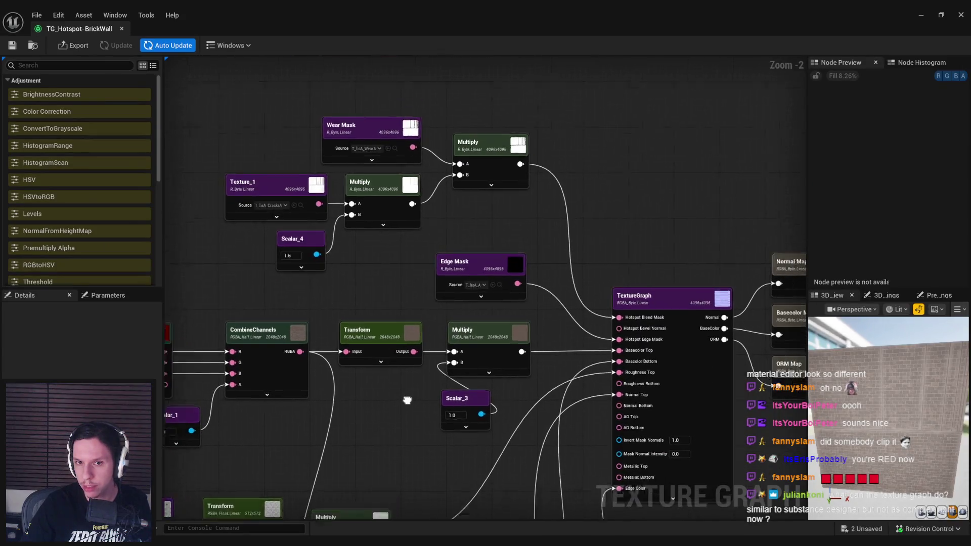
{"action": "left_click_drag", "start_coordinate": [708, 455], "coordinate": [465, 280]}
{"action": "left_click_drag", "start_coordinate": [579, 314], "coordinate": [523, 122]}
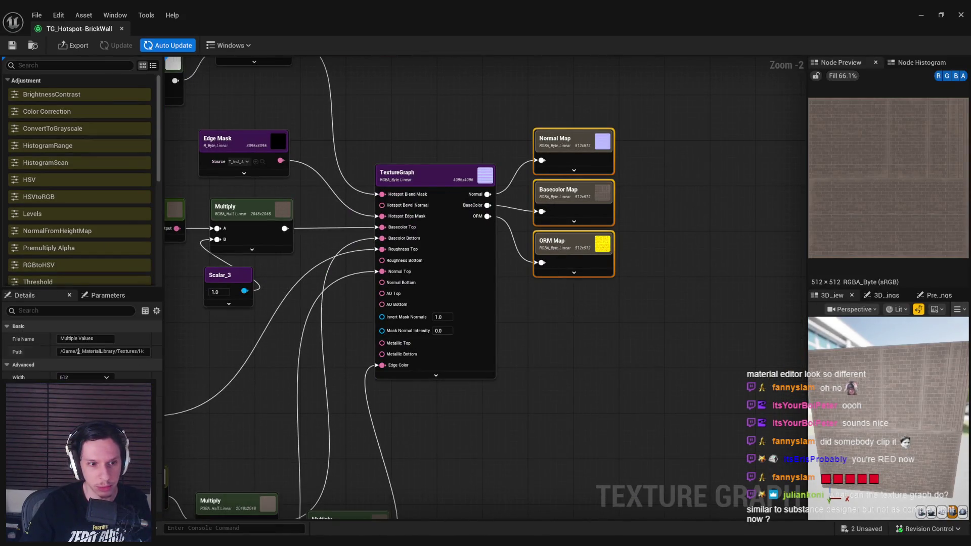
- Check the export path and rename the Normal Map output file from Concrete to BrickWall
{"action": "left_click", "coordinate": [78, 351]}
{"action": "left_click_drag", "start_coordinate": [147, 351], "coordinate": [105, 351]}
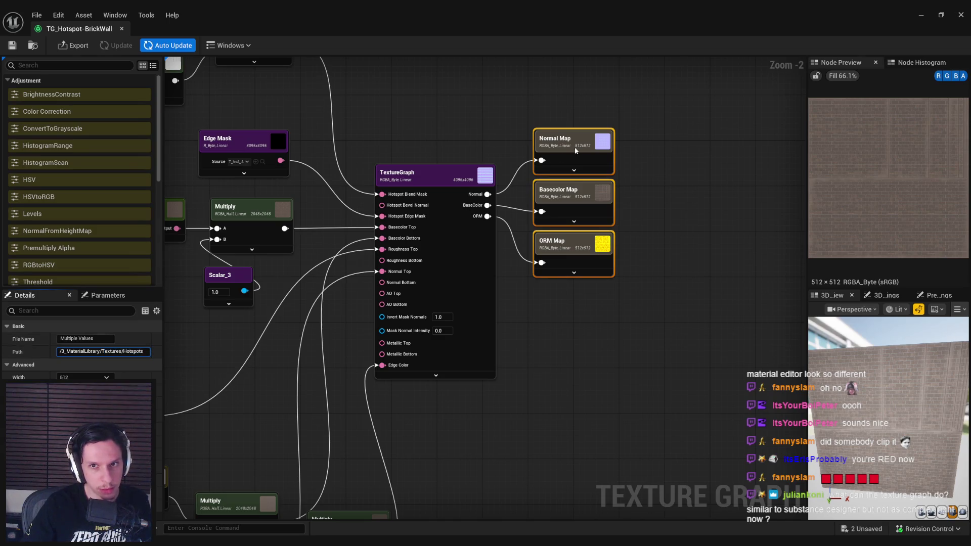
{"action": "left_click", "coordinate": [556, 139]}
{"action": "double_click", "coordinate": [85, 340]}
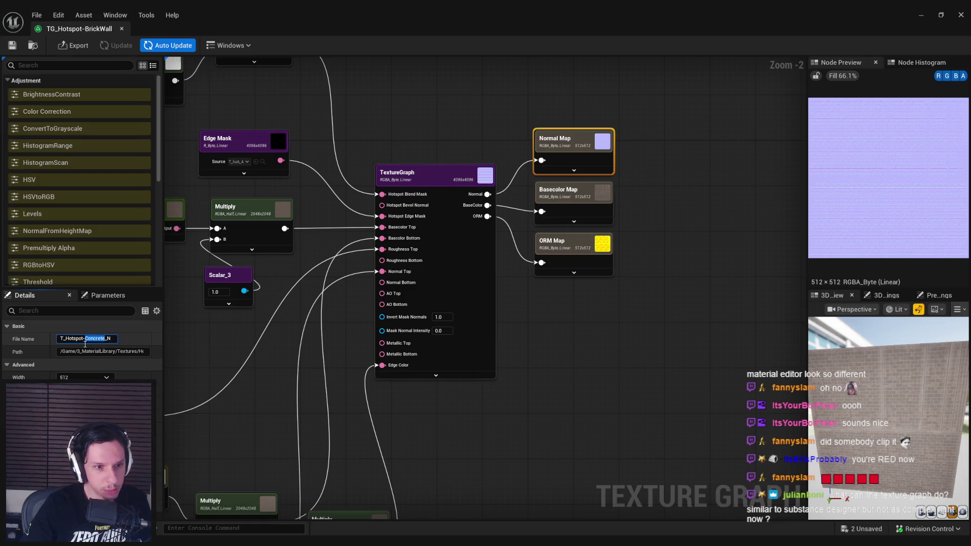
{"action": "type", "text": "BrickWall"}
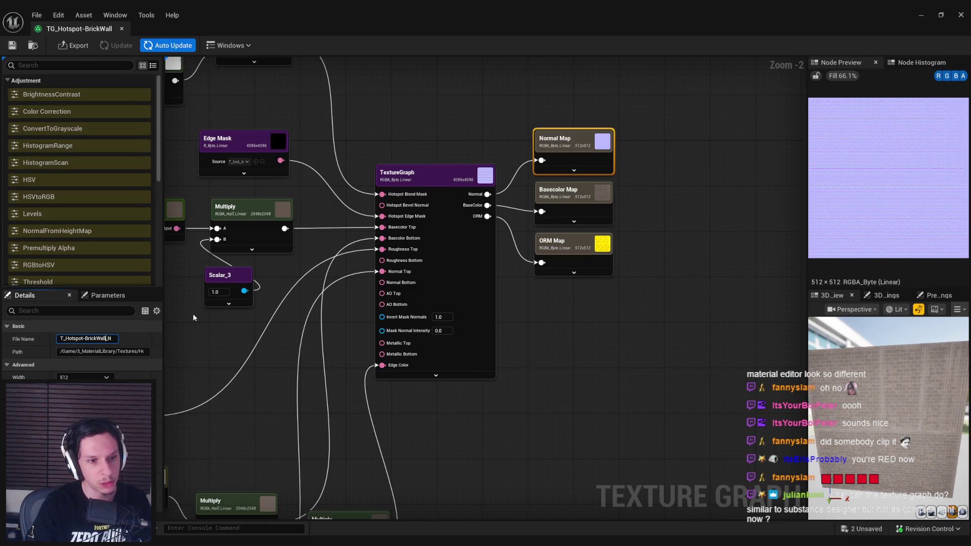
{"action": "key", "text": "Return"}
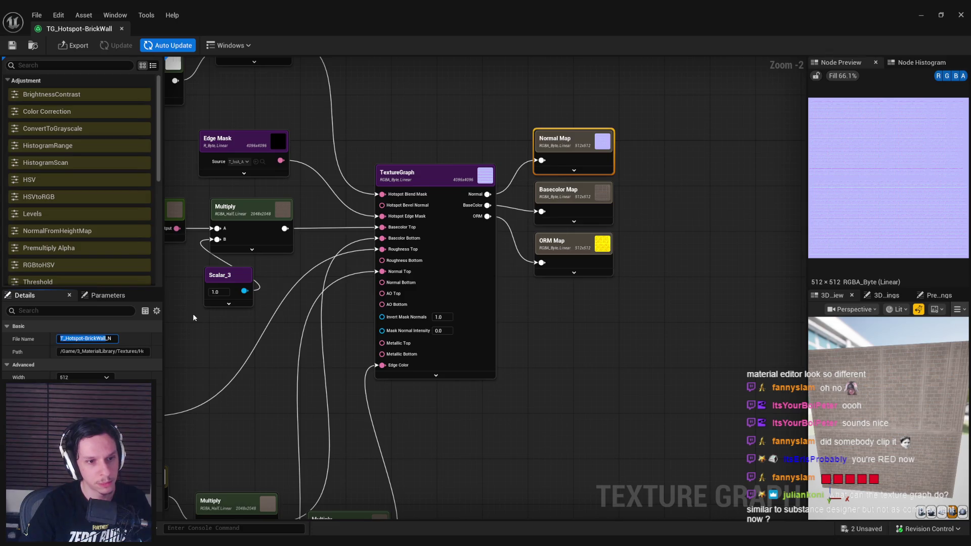
- Rename the Basecolor and ORM output files to BrickWall and save the texture graph
{"action": "left_click", "coordinate": [594, 191]}
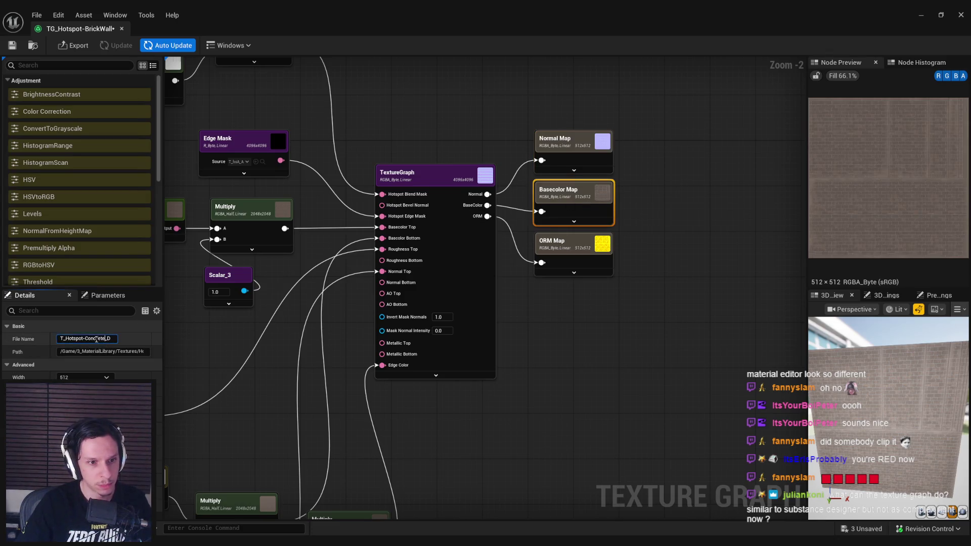
{"action": "type", "text": "T_Hotspot-BrickWall"}
{"action": "left_click", "coordinate": [561, 262]}
{"action": "left_click", "coordinate": [91, 338]}
{"action": "type", "text": "T_Hotspot-BrickWall_RMAO"}
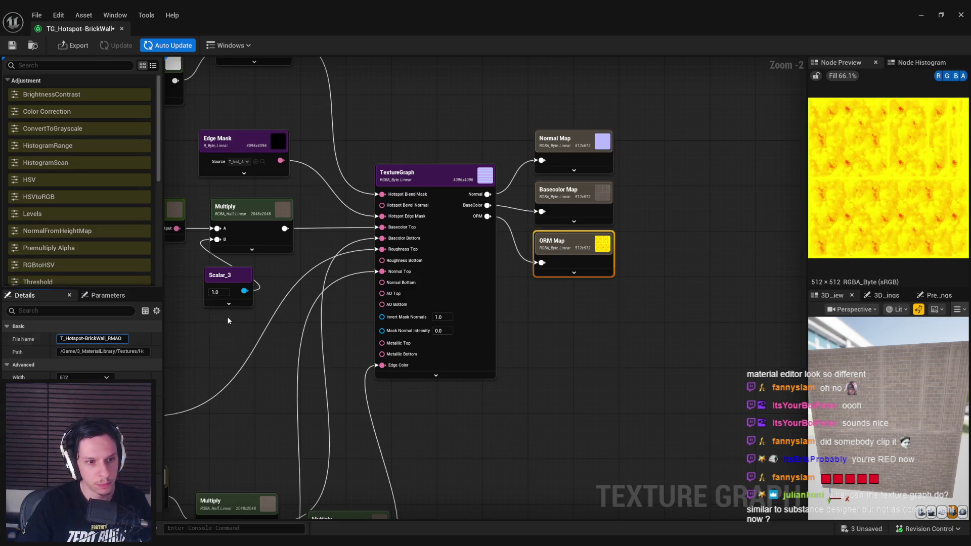
{"action": "key", "text": "Return"}
{"action": "key", "text": "ctrl+s"}
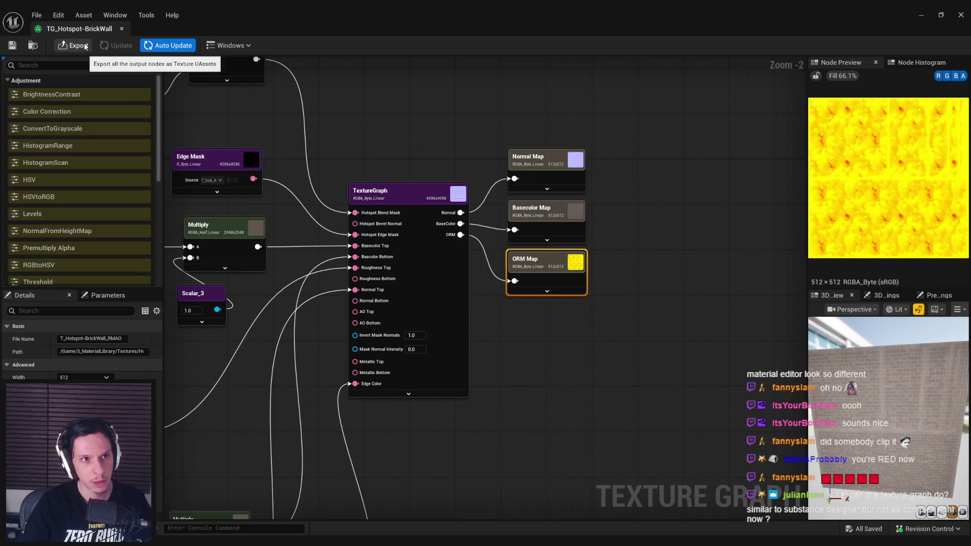
{"action": "left_click_drag", "start_coordinate": [591, 252], "coordinate": [495, 34]}
- Export the Basecolor, Normal and ORM maps as texture assets
{"action": "left_click", "coordinate": [74, 46]}
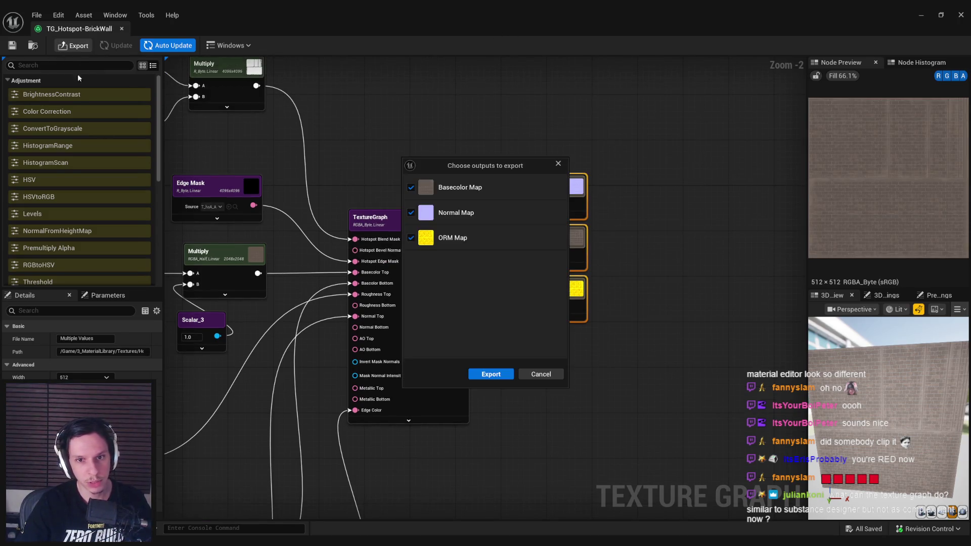
{"action": "left_click", "coordinate": [495, 375]}
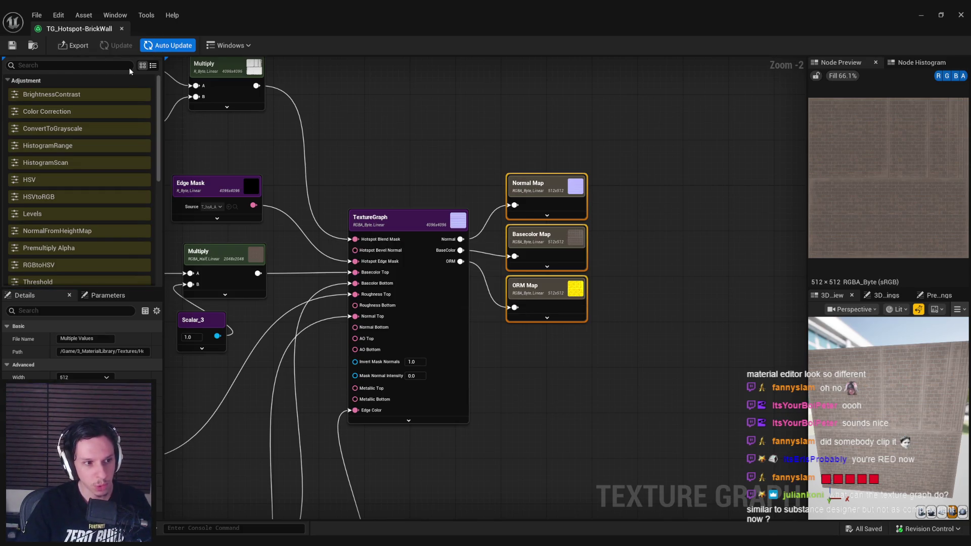
{"action": "left_click_drag", "start_coordinate": [306, 144], "coordinate": [343, 134]}
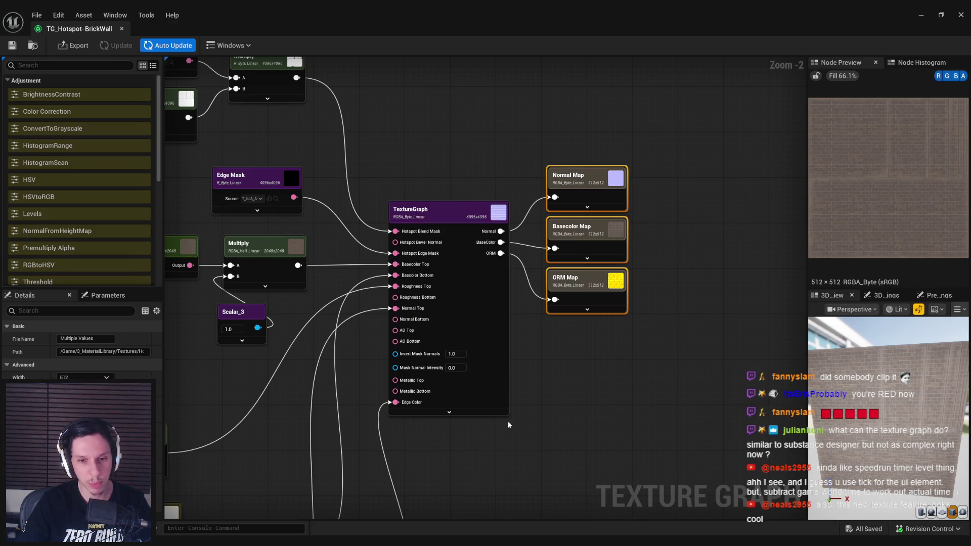
{"action": "left_click_drag", "start_coordinate": [412, 353], "coordinate": [453, 349]}
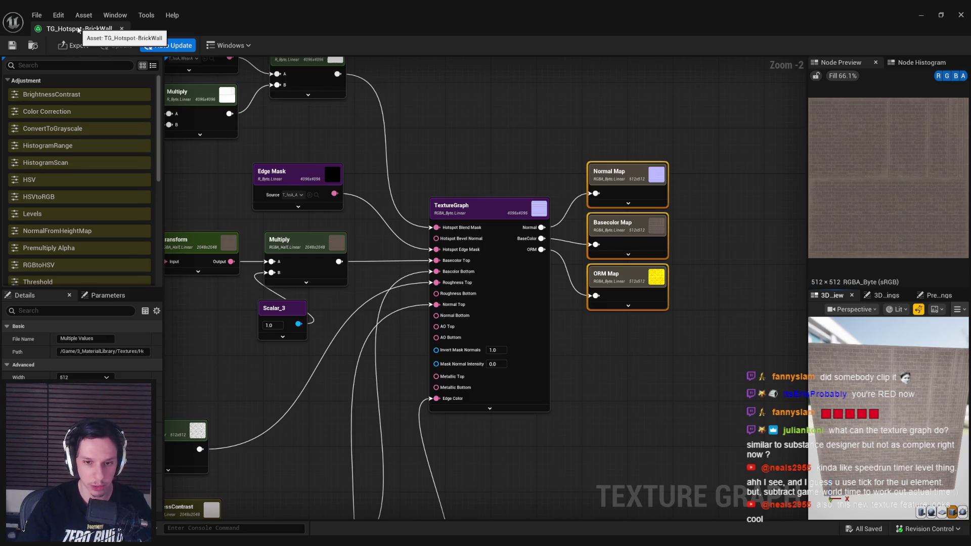
{"action": "mouse_move", "coordinate": [246, 314]}
{"action": "left_mouse_down"}
{"action": "mouse_move", "coordinate": [338, 319]}
{"action": "mouse_move", "coordinate": [358, 279]}
{"action": "left_mouse_up"}
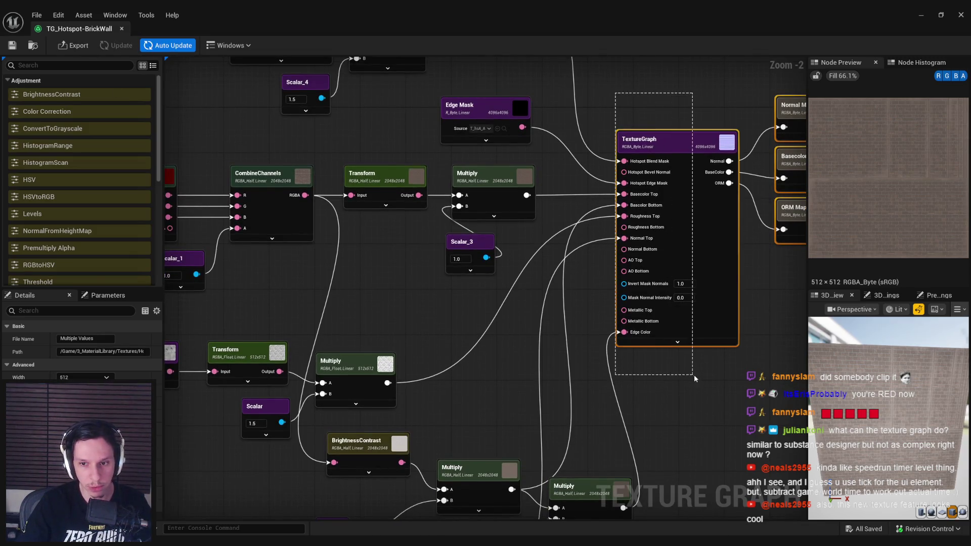
- Inspect the TextureGraph node's settings, then close the TG_Hotspot-BrickWall editor
{"action": "left_click", "coordinate": [678, 344]}
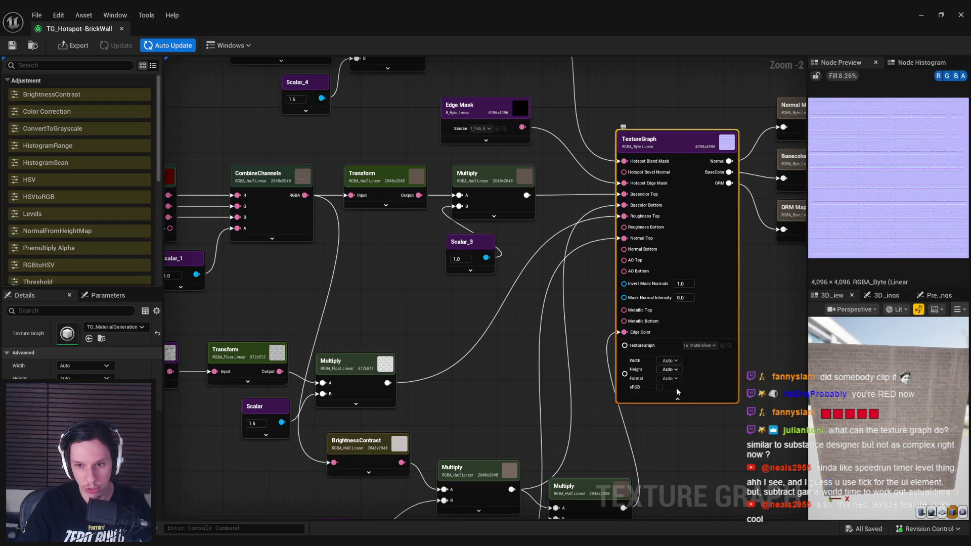
{"action": "left_click", "coordinate": [621, 148]}
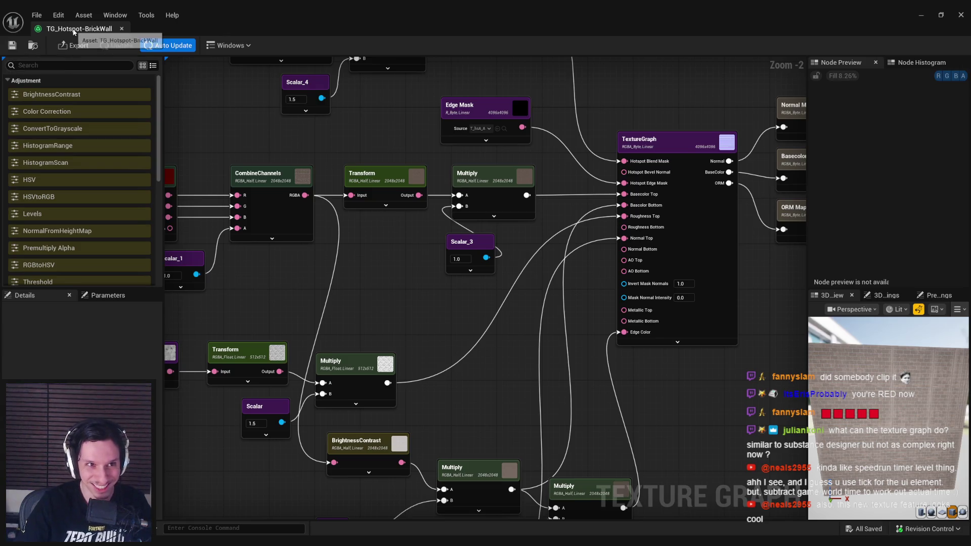
{"action": "left_click", "coordinate": [121, 29]}
{"action": "left_click", "coordinate": [432, 386]}
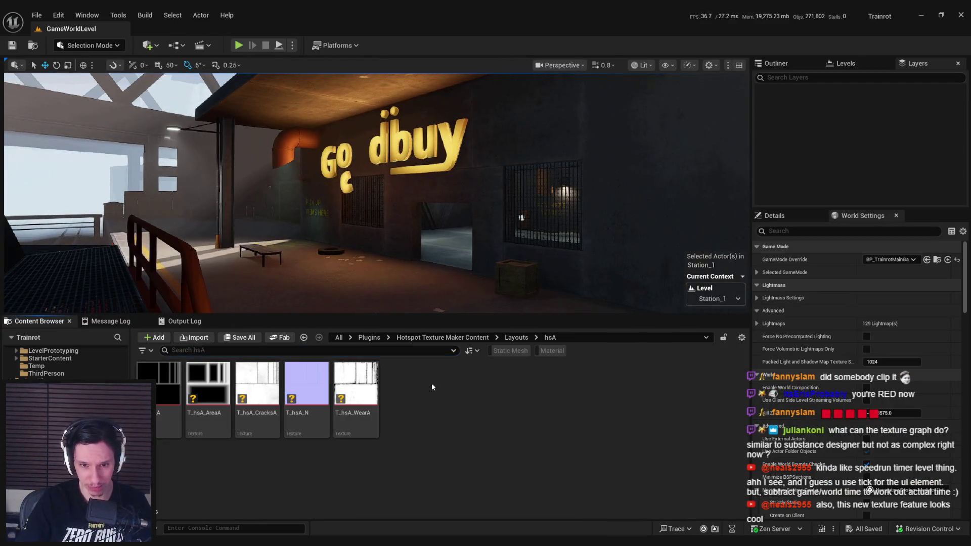
- Show the top-level Content folders and clear the deca filter from the property search
{"action": "scroll", "coordinate": [66, 362], "scroll_direction": "up", "scroll_amount": 5}
{"action": "left_click", "coordinate": [35, 358]}
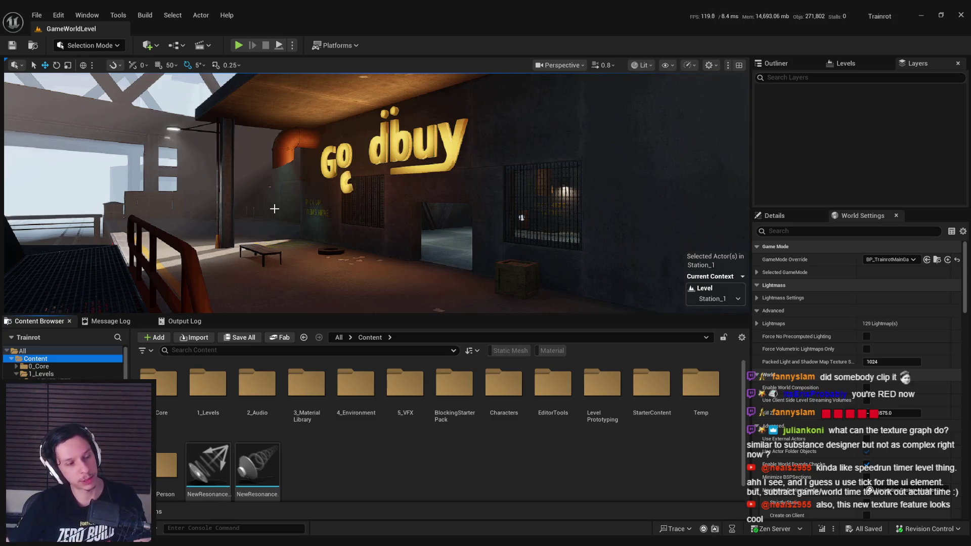
{"action": "left_click", "coordinate": [404, 437]}
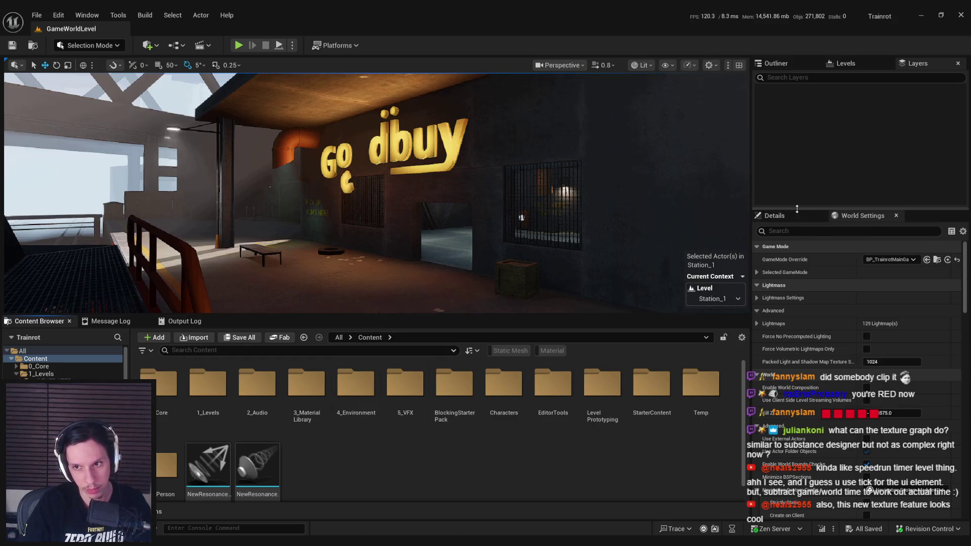
{"action": "left_click", "coordinate": [774, 215]}
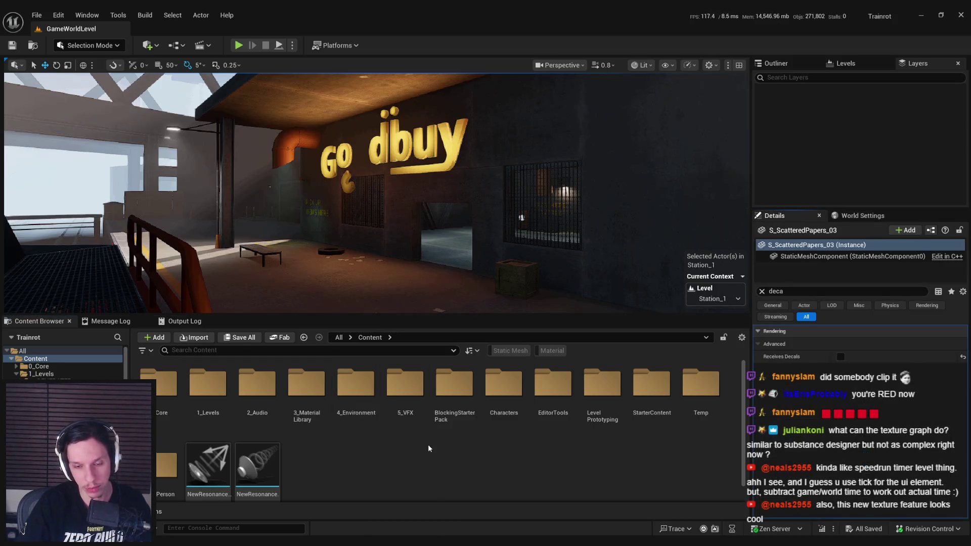
{"action": "left_click", "coordinate": [762, 291]}
- Select the Boolean building mesh and bring the camera close to Boolean2's window wall
{"action": "left_click", "coordinate": [488, 293]}
{"action": "left_click", "coordinate": [523, 267]}
{"action": "mouse_move", "coordinate": [524, 267]}
{"action": "left_mouse_down"}
{"action": "mouse_move", "coordinate": [488, 272]}
{"action": "mouse_move", "coordinate": [453, 258]}
{"action": "mouse_move", "coordinate": [430, 187]}
{"action": "mouse_move", "coordinate": [412, 195]}
{"action": "mouse_move", "coordinate": [425, 190]}
{"action": "mouse_move", "coordinate": [423, 208]}
{"action": "mouse_move", "coordinate": [382, 210]}
{"action": "left_mouse_up"}
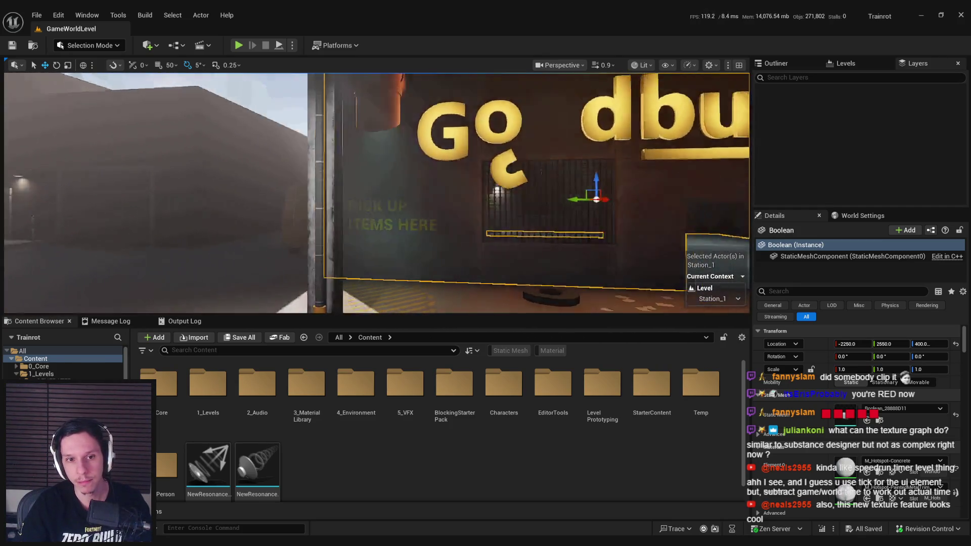
{"action": "mouse_move", "coordinate": [278, 250]}
{"action": "left_mouse_down"}
{"action": "mouse_move", "coordinate": [390, 157]}
{"action": "mouse_move", "coordinate": [553, 119]}
{"action": "mouse_move", "coordinate": [559, 238]}
{"action": "mouse_move", "coordinate": [351, 267]}
{"action": "left_mouse_up"}
{"action": "left_click_drag", "start_coordinate": [527, 193], "coordinate": [528, 192]}
{"action": "left_click", "coordinate": [89, 45]}
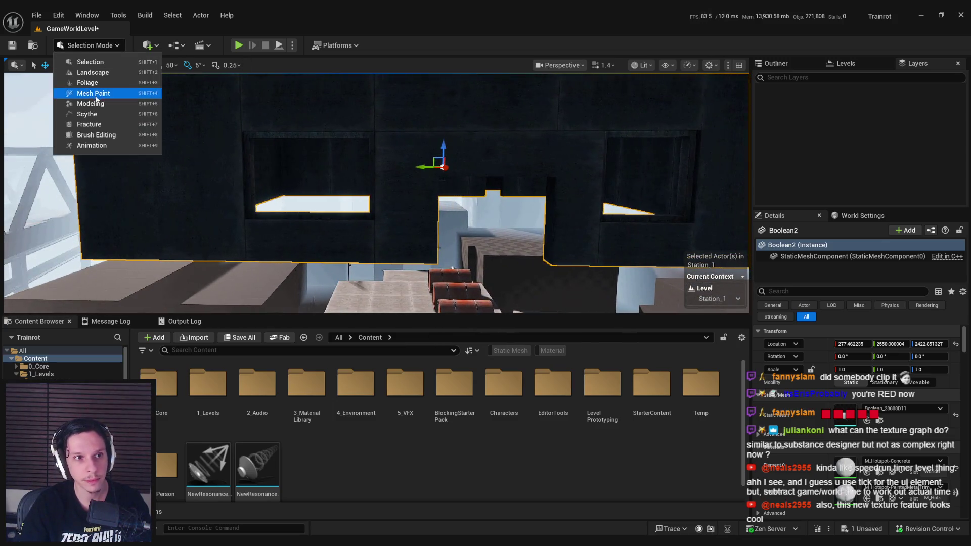
- Open the Content > 3_MaterialLibrary > Hotspots folder
{"action": "key", "text": "Escape"}
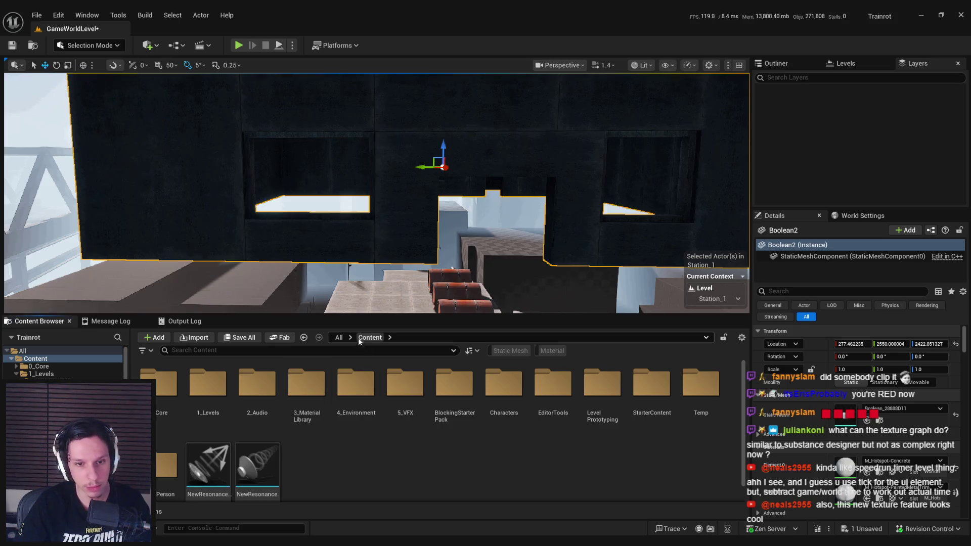
{"action": "left_click", "coordinate": [307, 396]}
{"action": "double_click", "coordinate": [307, 396]}
{"action": "double_click", "coordinate": [208, 384]}
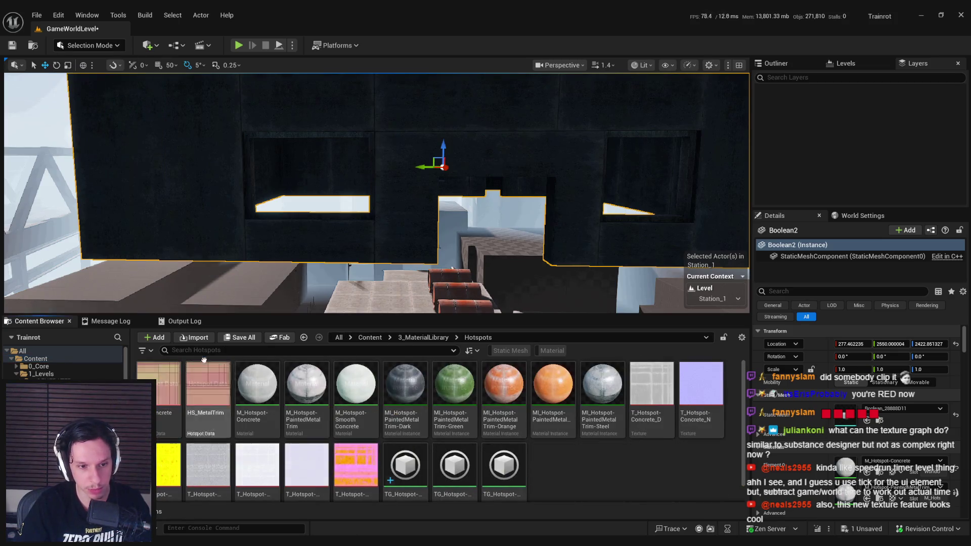
- Make the bottom panel taller and scroll through the Output Log warnings
{"action": "left_click", "coordinate": [202, 321]}
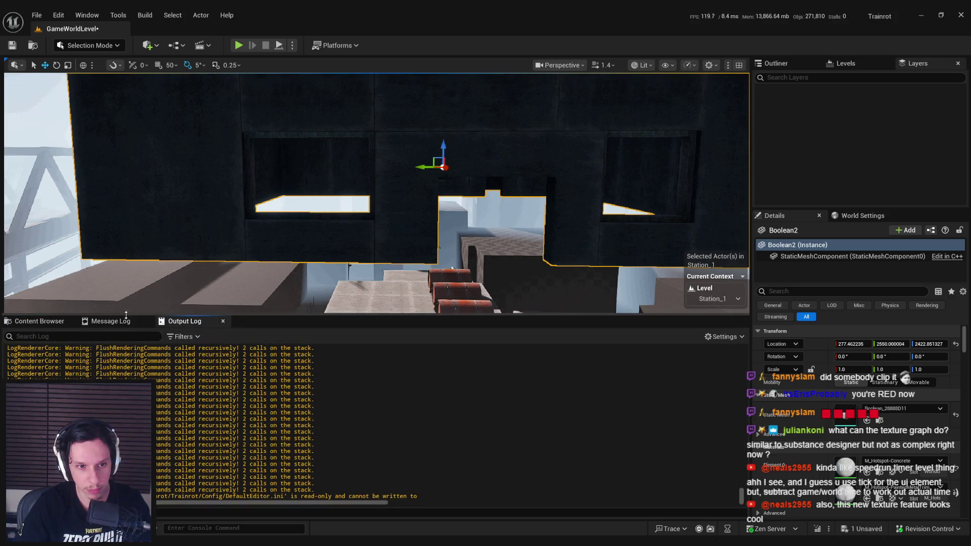
{"action": "left_click", "coordinate": [39, 321]}
{"action": "left_click_drag", "start_coordinate": [289, 313], "coordinate": [248, 228]}
{"action": "left_click", "coordinate": [193, 233]}
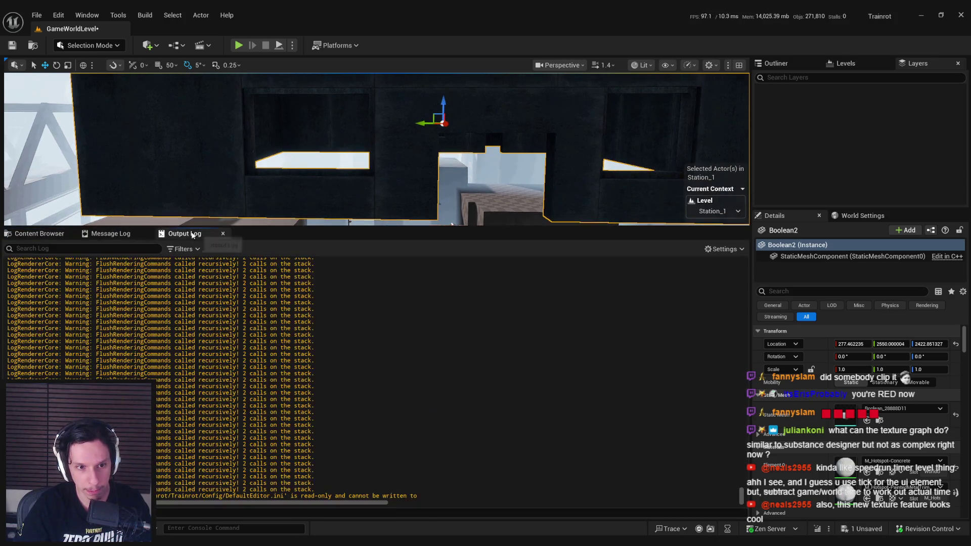
{"action": "mouse_move", "coordinate": [739, 500]}
{"action": "left_mouse_down"}
{"action": "mouse_move", "coordinate": [717, 422]}
{"action": "mouse_move", "coordinate": [730, 396]}
{"action": "mouse_move", "coordinate": [730, 311]}
{"action": "mouse_move", "coordinate": [733, 333]}
{"action": "left_mouse_up"}
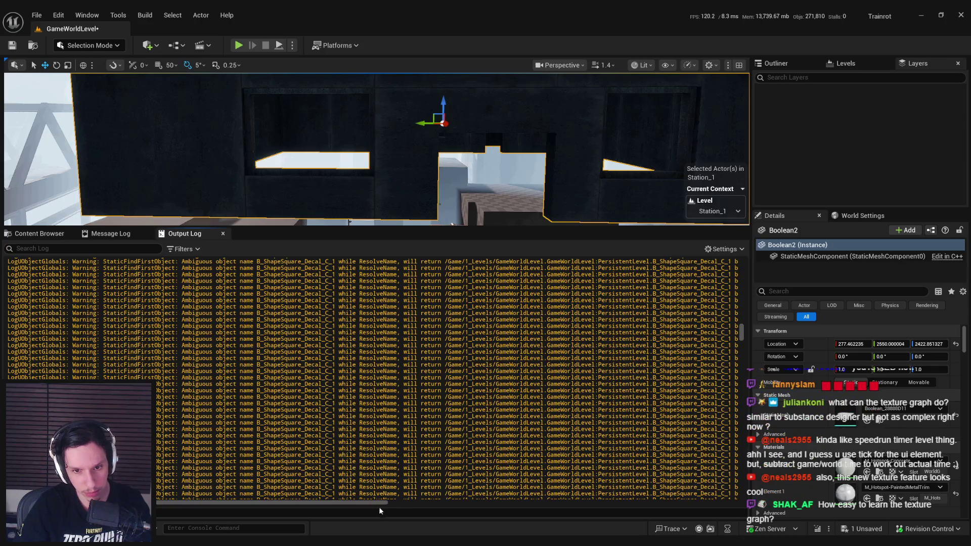
{"action": "scroll", "coordinate": [359, 503], "scroll_direction": "right", "scroll_amount": 5}
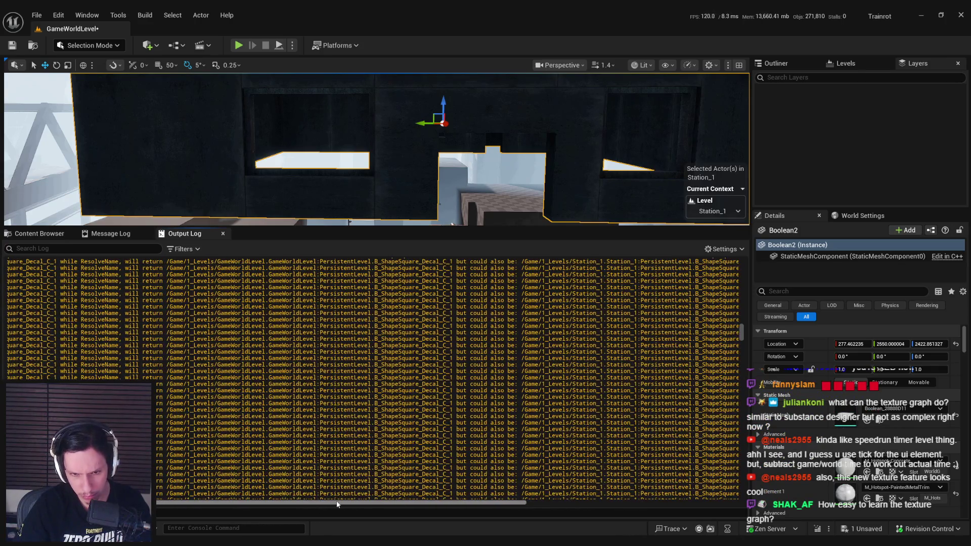
{"action": "left_click_drag", "start_coordinate": [337, 504], "coordinate": [197, 491]}
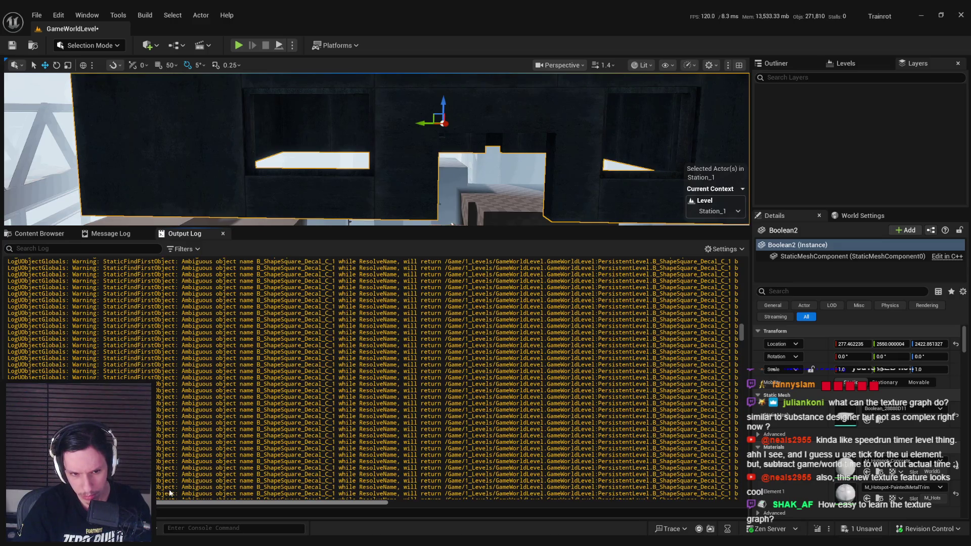
{"action": "left_click_drag", "start_coordinate": [741, 331], "coordinate": [742, 357]}
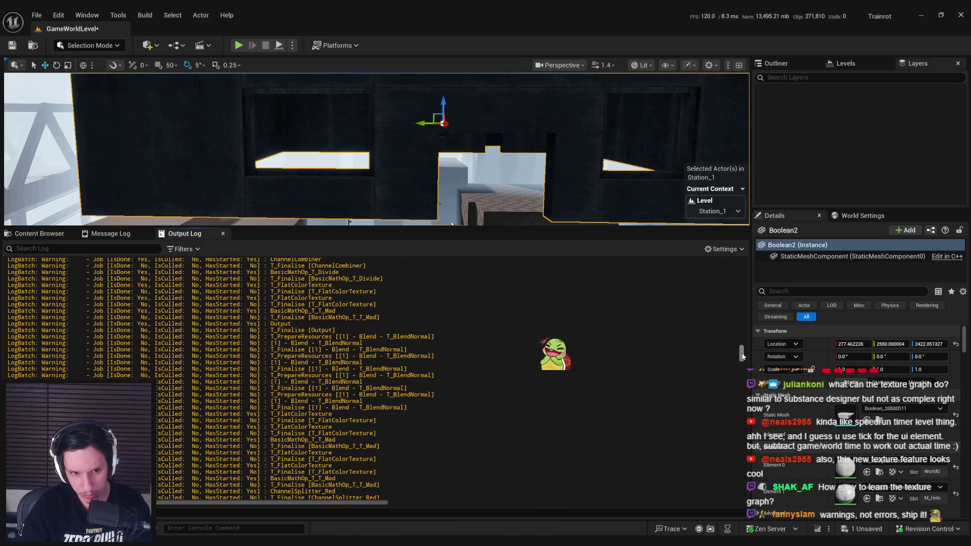
- Move the three T_Hotspot-BrickWall textures from Textures > Hotspots into 3_MaterialLibrary/Hotspots
{"action": "left_click", "coordinate": [44, 232]}
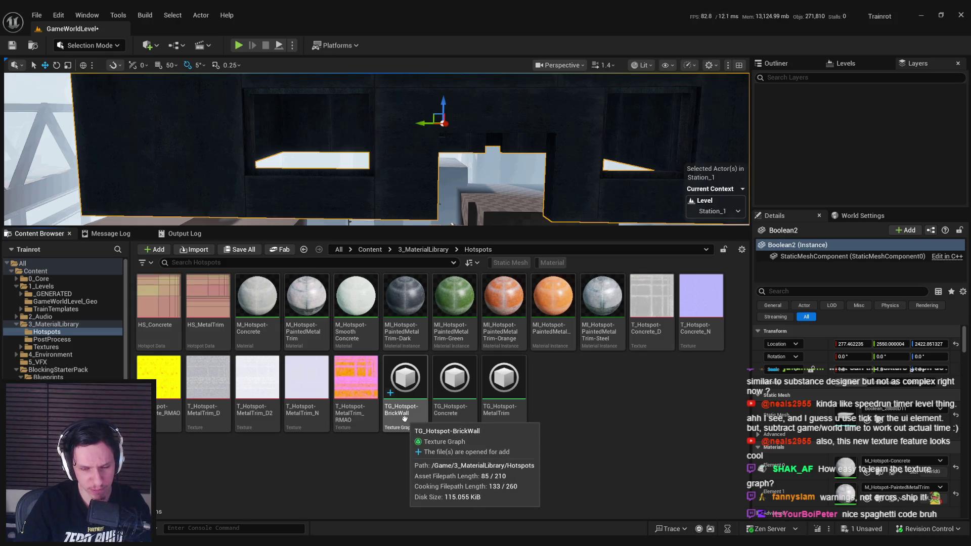
{"action": "left_click", "coordinate": [417, 249]}
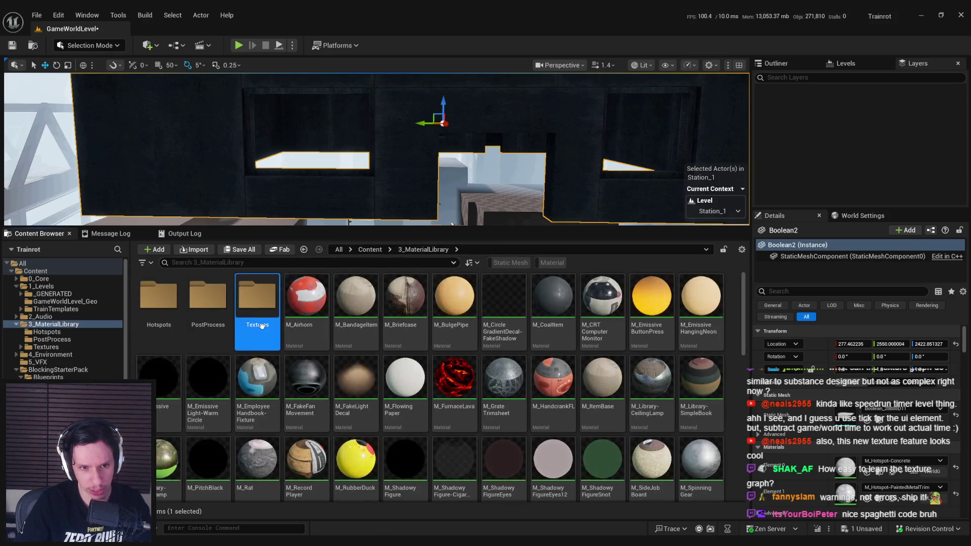
{"action": "double_click", "coordinate": [257, 296]}
{"action": "double_click", "coordinate": [173, 318]}
{"action": "left_click", "coordinate": [257, 304]}
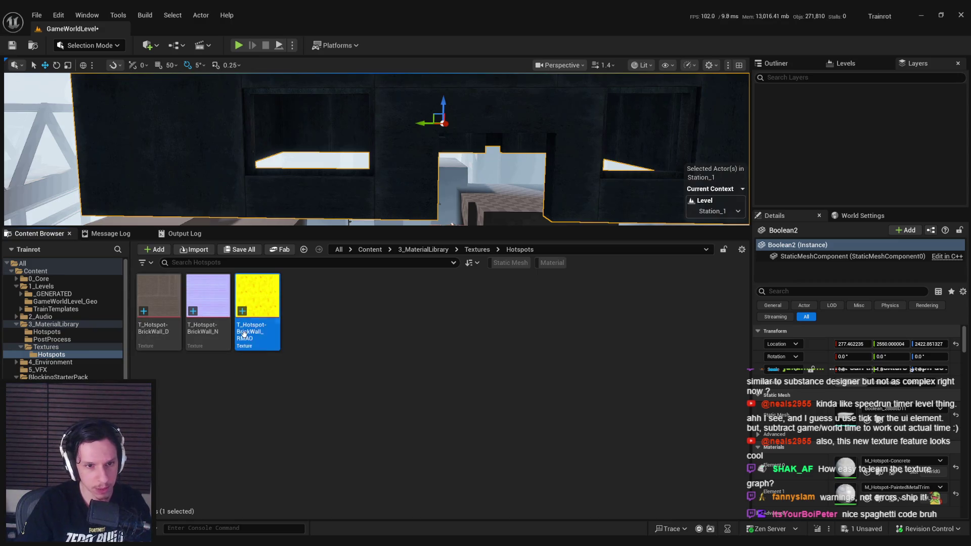
{"action": "left_click", "coordinate": [162, 331], "text": "shift"}
{"action": "left_click_drag", "start_coordinate": [162, 331], "coordinate": [46, 331]}
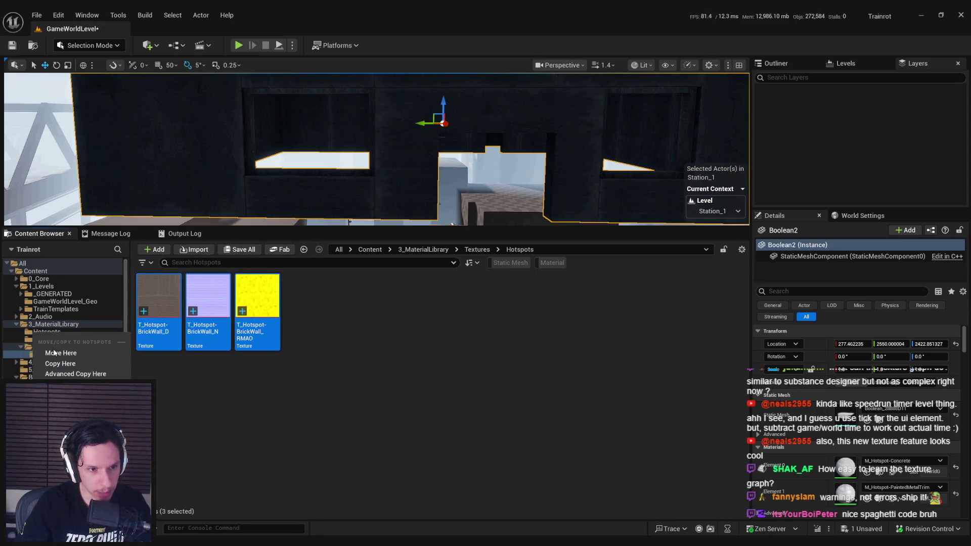
{"action": "left_click", "coordinate": [46, 353]}
- Check the emptied Textures Hotspots folder, cancel its deletion, and open the Hotspots material folder
{"action": "left_click", "coordinate": [50, 354]}
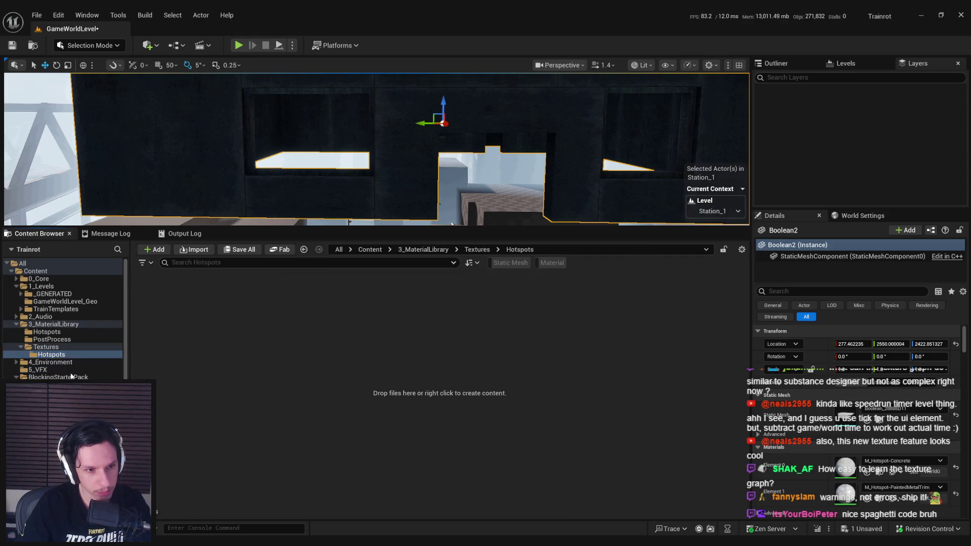
{"action": "left_click", "coordinate": [46, 347]}
{"action": "key", "text": "Delete"}
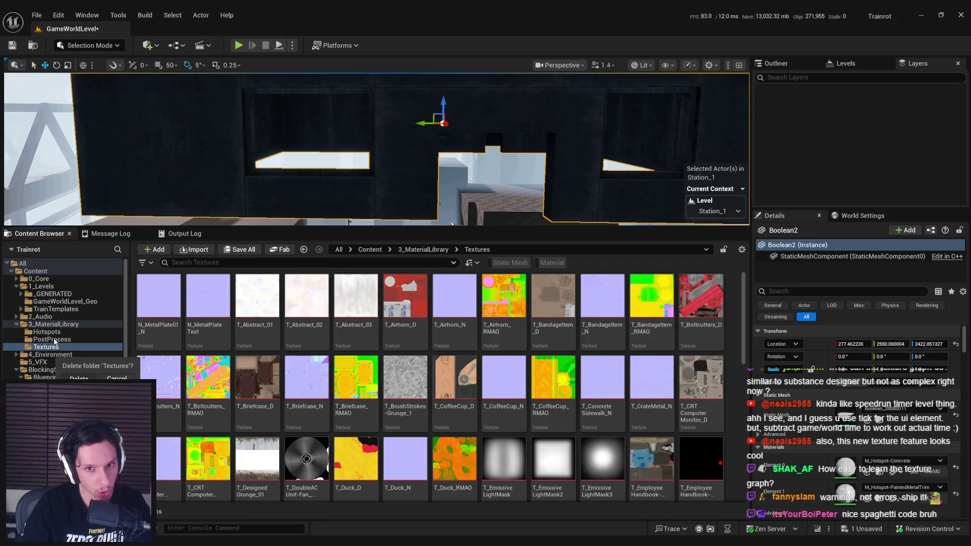
{"action": "left_click", "coordinate": [46, 332]}
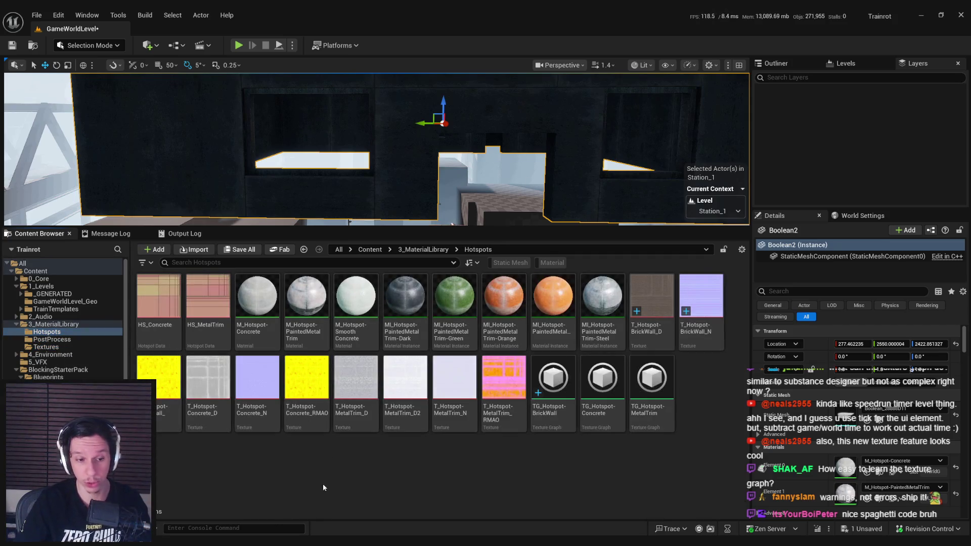
- Inspect the T_Hotspot-BrickWall_RMAO texture in the texture viewer, then close it
{"action": "double_click", "coordinate": [167, 377]}
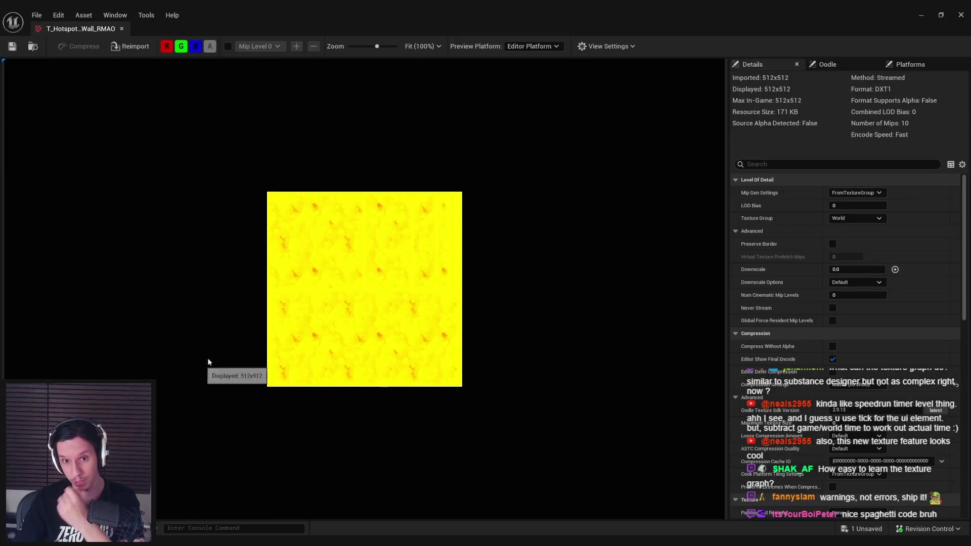
{"action": "scroll", "coordinate": [400, 282], "scroll_direction": "up", "scroll_amount": 1}
{"action": "scroll", "coordinate": [809, 303], "scroll_direction": "down", "scroll_amount": 2}
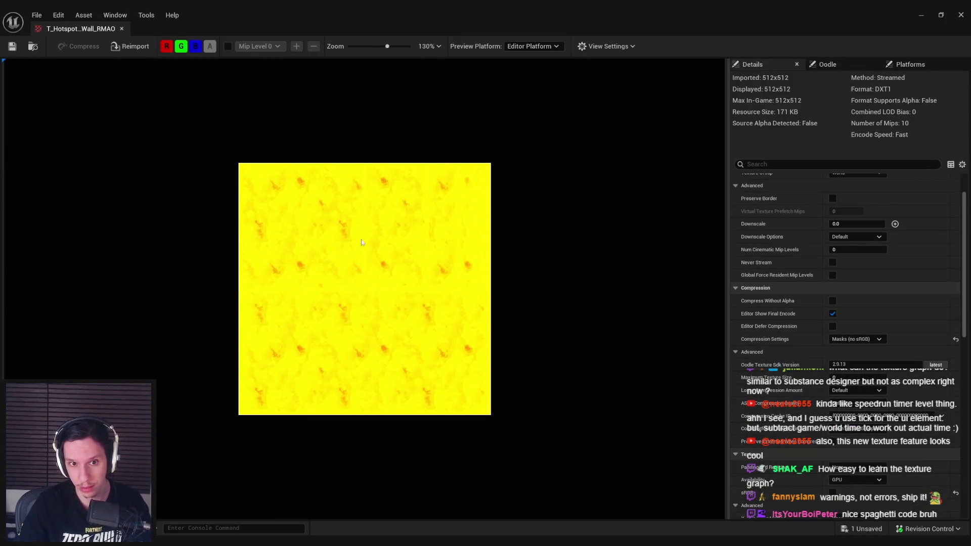
{"action": "scroll", "coordinate": [320, 225], "scroll_direction": "up", "scroll_amount": 3}
{"action": "scroll", "coordinate": [320, 225], "scroll_direction": "down", "scroll_amount": 1}
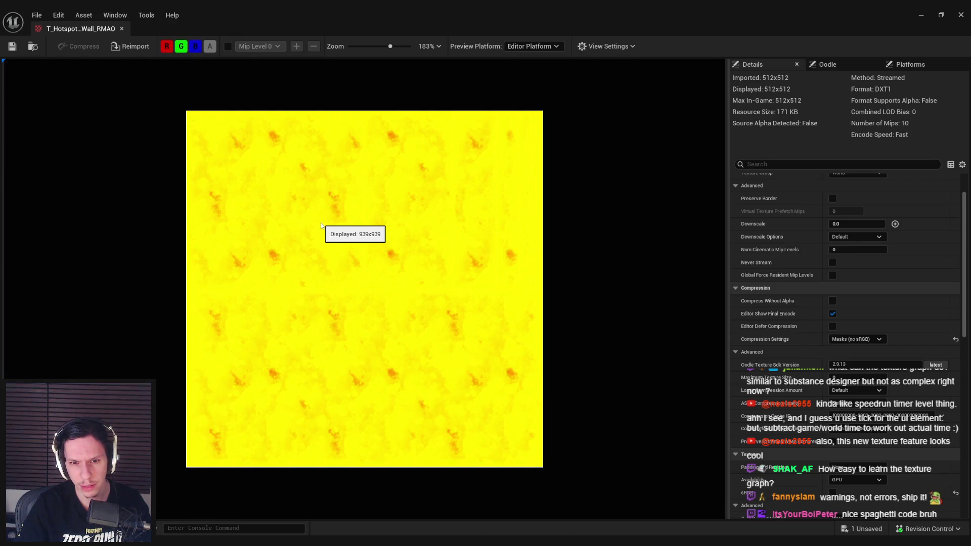
{"action": "left_click", "coordinate": [121, 29]}
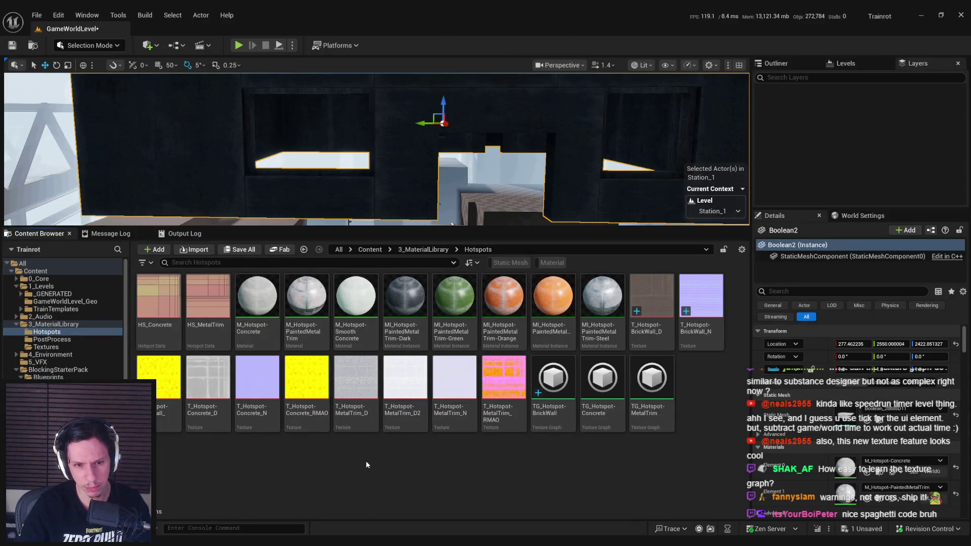
{"action": "double_click", "coordinate": [553, 386]}
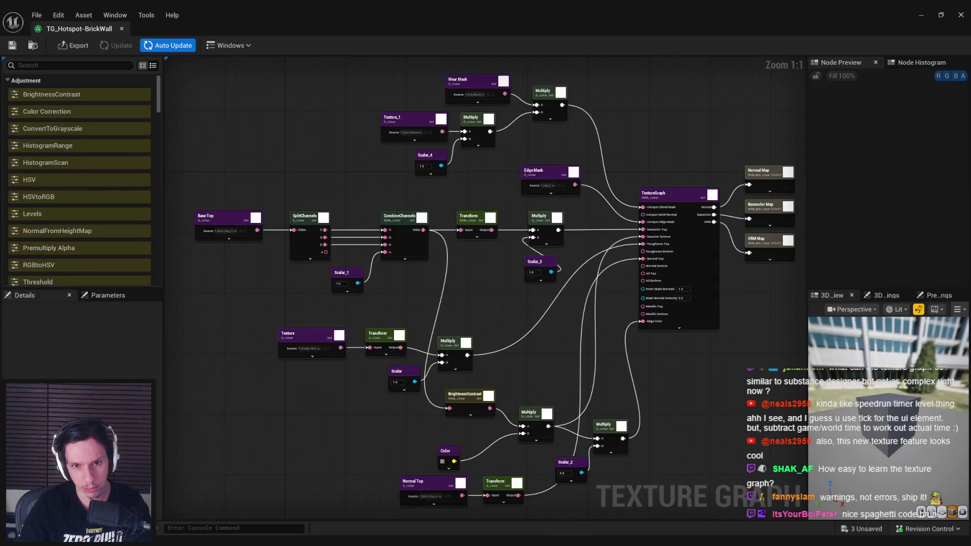
{"action": "right_click", "coordinate": [321, 289]}
{"action": "scroll", "coordinate": [321, 289], "scroll_direction": "up", "scroll_amount": 3}
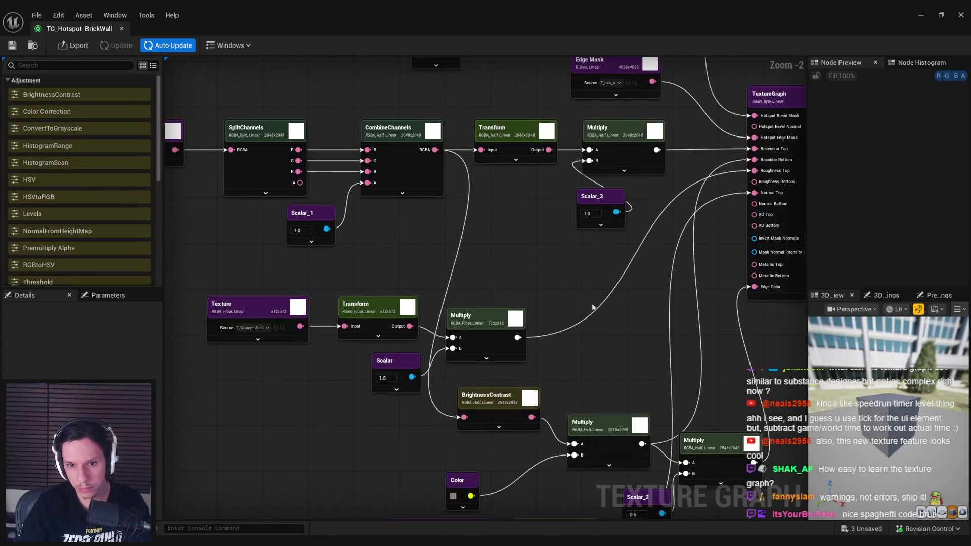
{"action": "left_click", "coordinate": [252, 328]}
{"action": "type", "text": "brick"}
{"action": "scroll", "coordinate": [340, 422], "scroll_direction": "down", "scroll_amount": 2}
{"action": "scroll", "coordinate": [349, 434], "scroll_direction": "up", "scroll_amount": 3}
{"action": "scroll", "coordinate": [341, 445], "scroll_direction": "up", "scroll_amount": 1}
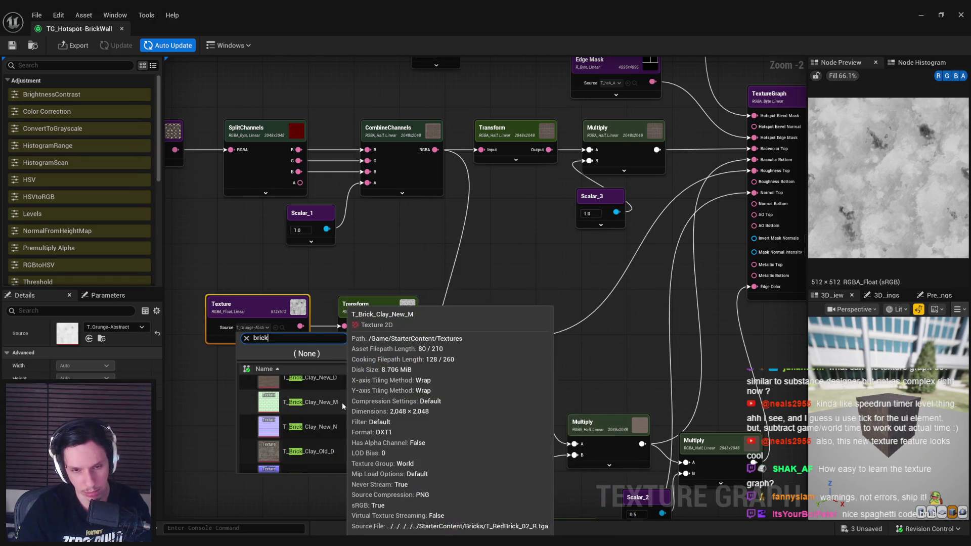
{"action": "left_click_drag", "start_coordinate": [212, 388], "coordinate": [241, 373]}
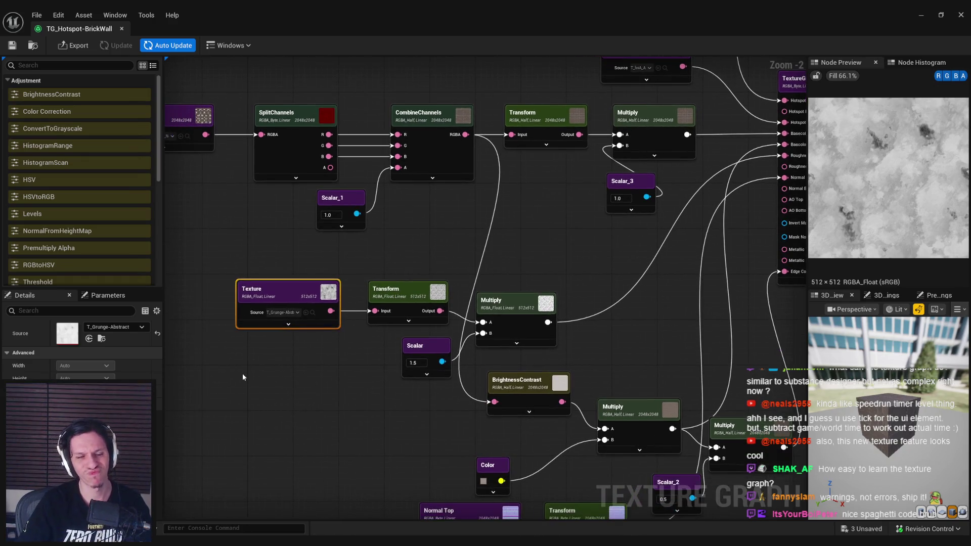
{"action": "left_click", "coordinate": [242, 375]}
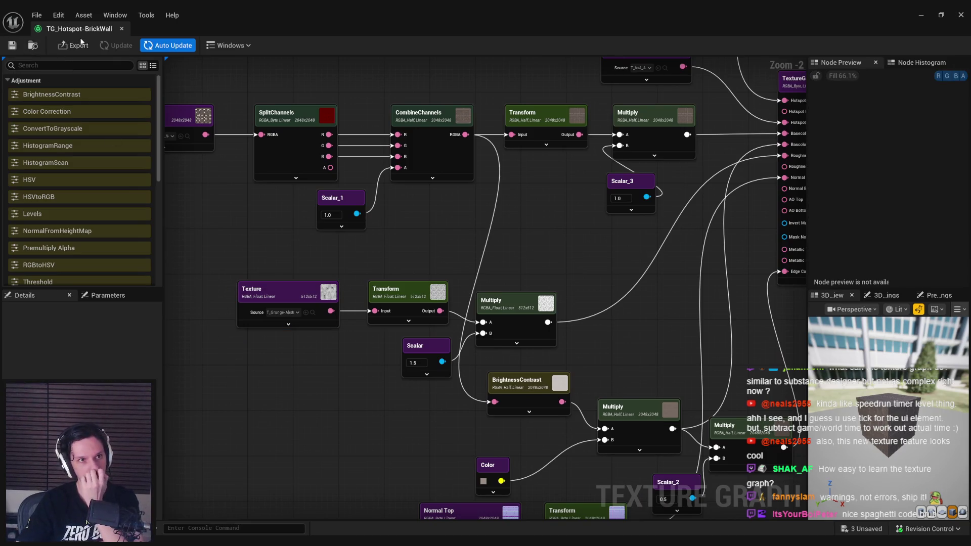
{"action": "key", "text": "ctrl+b"}
{"action": "left_click", "coordinate": [324, 449]}
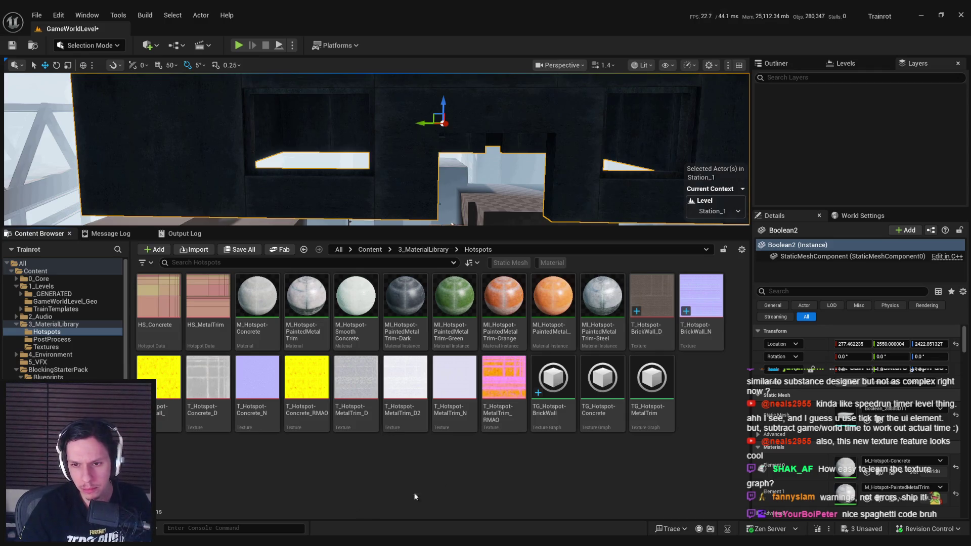
- Open M_Hotspot-Concrete in the Material Editor to look over its graph
{"action": "mouse_move", "coordinate": [692, 332]}
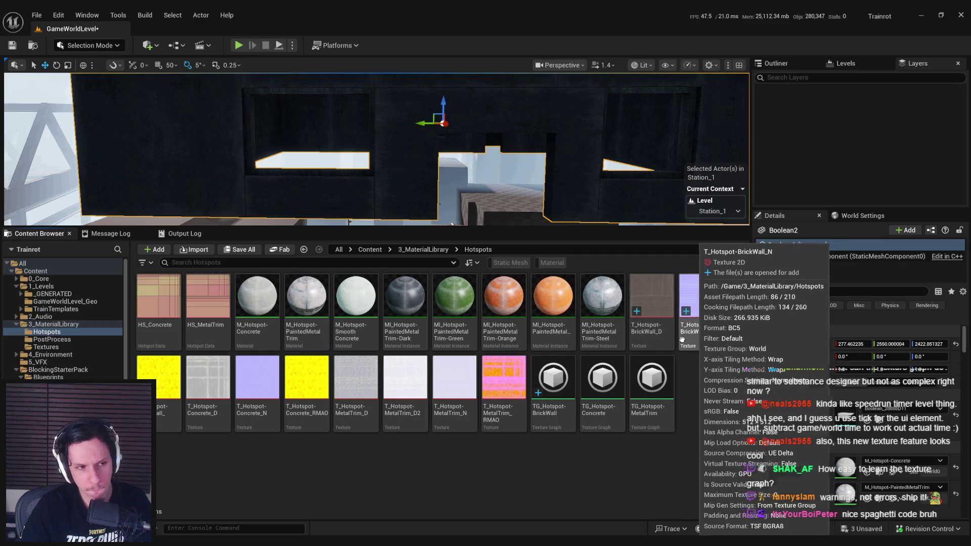
{"action": "left_click", "coordinate": [257, 329]}
{"action": "right_click", "coordinate": [257, 329]}
{"action": "key", "text": "Escape"}
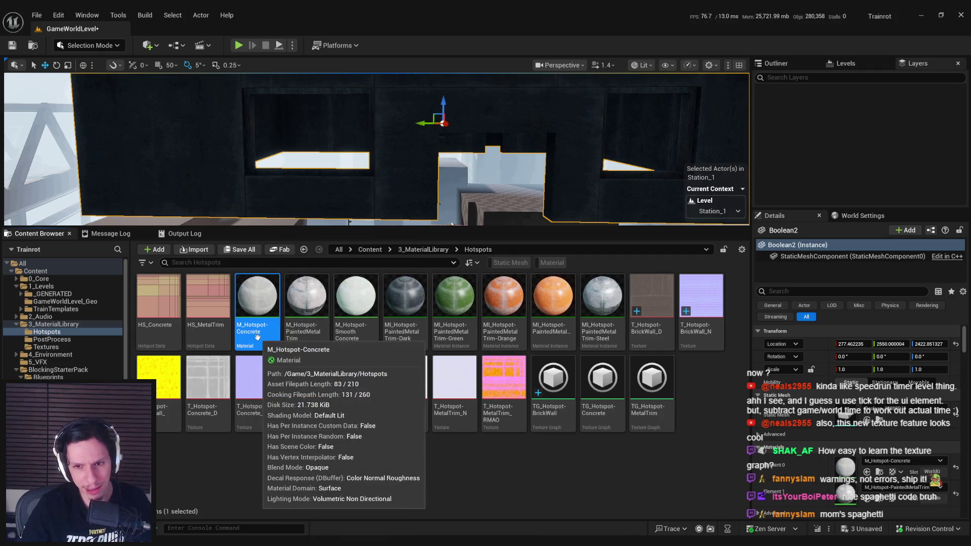
{"action": "right_click", "coordinate": [257, 336]}
{"action": "left_click", "coordinate": [258, 366]}
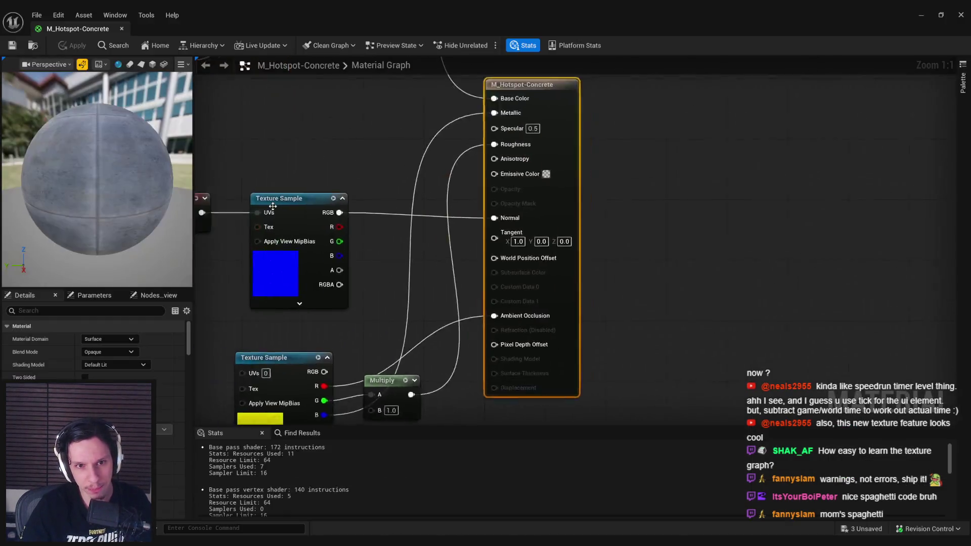
{"action": "scroll", "coordinate": [273, 206], "scroll_direction": "down", "scroll_amount": 2}
{"action": "mouse_move", "coordinate": [272, 206]}
{"action": "left_mouse_down"}
{"action": "mouse_move", "coordinate": [368, 198]}
{"action": "mouse_move", "coordinate": [369, 332]}
{"action": "mouse_move", "coordinate": [603, 375]}
{"action": "mouse_move", "coordinate": [550, 295]}
{"action": "mouse_move", "coordinate": [499, 253]}
{"action": "left_mouse_up"}
{"action": "key", "text": "alt+Tab"}
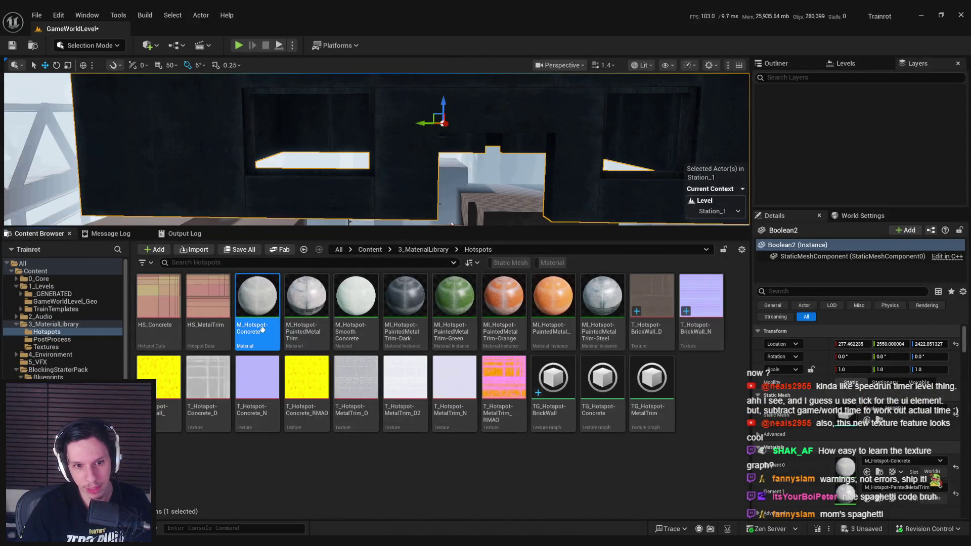
- Duplicate M_Hotspot-Concrete, name the copy M_Hotspot-BrickWall, and open it
{"action": "right_click", "coordinate": [262, 329]}
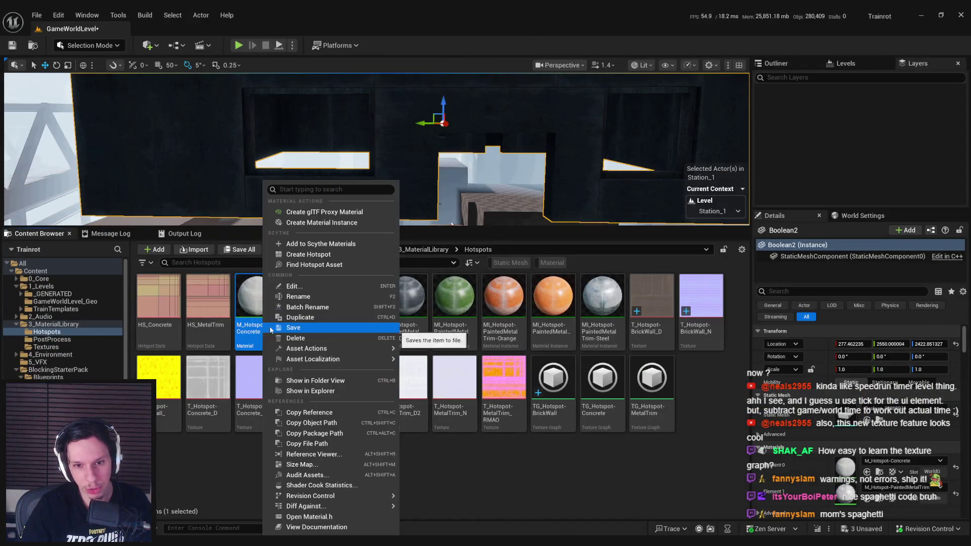
{"action": "left_click", "coordinate": [336, 317]}
{"action": "key", "text": "BackSpace"}
{"action": "key", "text": "BackSpace"}
{"action": "key", "text": "BackSpace"}
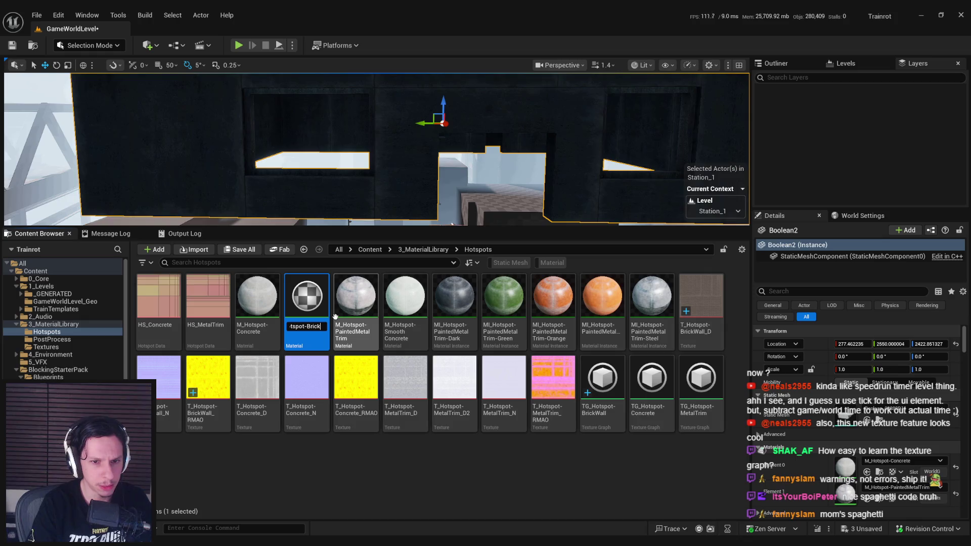
{"action": "key", "text": "Return"}
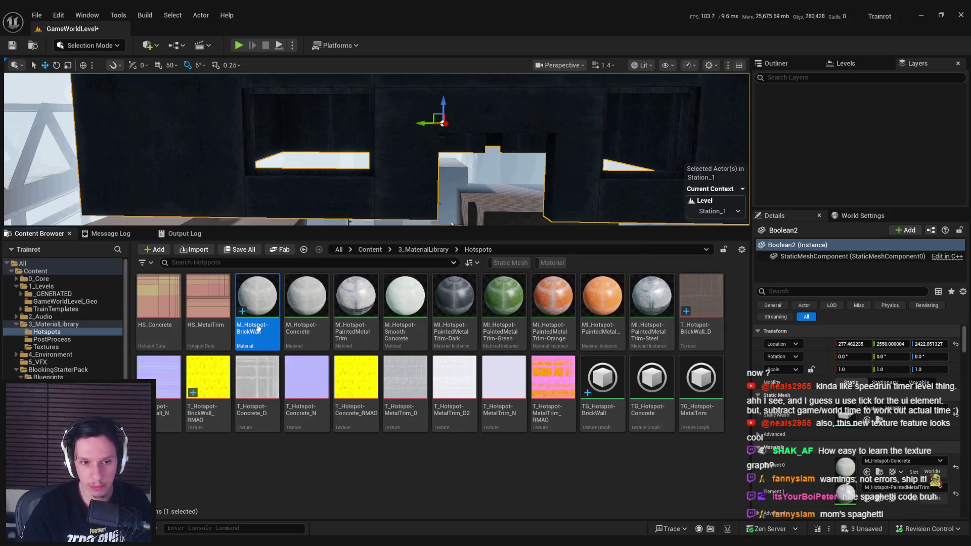
{"action": "left_click", "coordinate": [256, 341]}
{"action": "double_click", "coordinate": [256, 342]}
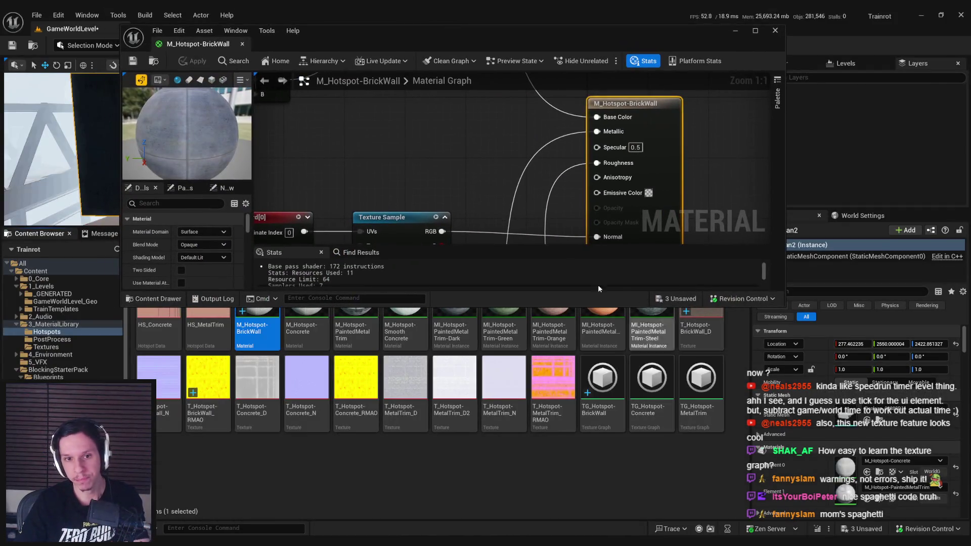
- Assign T_Hotspot-BrickWall_D as the base colour texture and set the tint constant to light peach
{"action": "left_click", "coordinate": [389, 104]}
{"action": "mouse_move", "coordinate": [700, 328]}
{"action": "left_mouse_down"}
{"action": "mouse_move", "coordinate": [250, 240]}
{"action": "mouse_move", "coordinate": [202, 268]}
{"action": "mouse_move", "coordinate": [188, 250]}
{"action": "left_mouse_up"}
{"action": "left_click", "coordinate": [425, 137]}
{"action": "scroll", "coordinate": [420, 146], "scroll_direction": "down", "scroll_amount": 1}
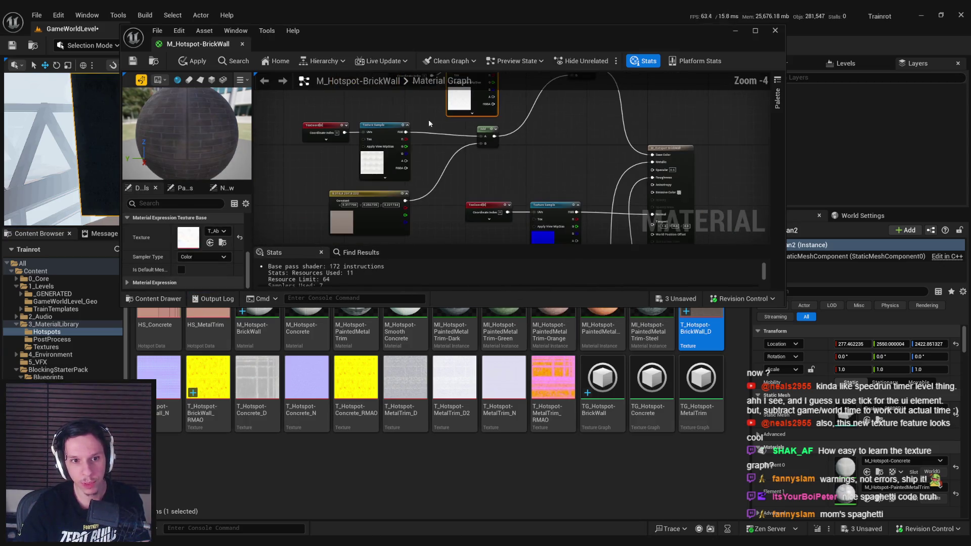
{"action": "left_click_drag", "start_coordinate": [379, 222], "coordinate": [351, 156]}
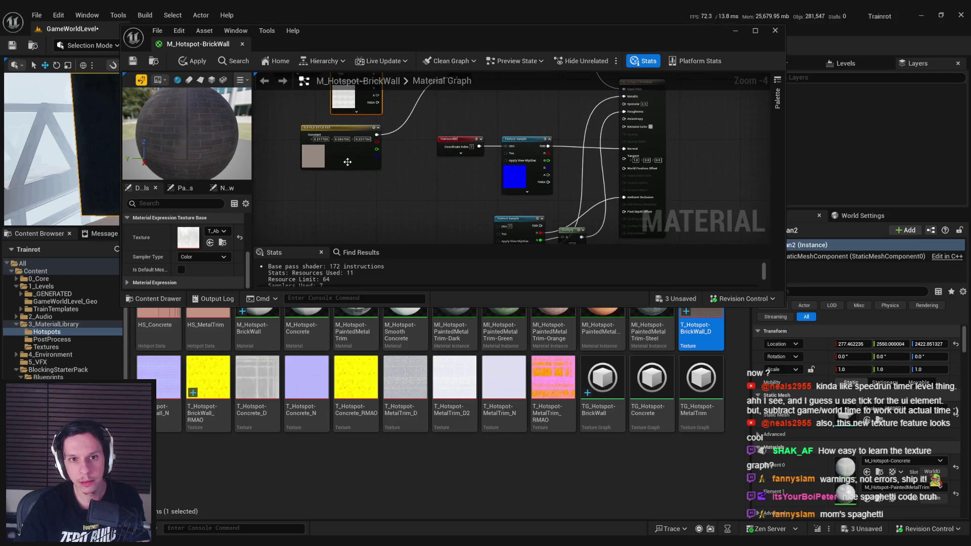
{"action": "left_click", "coordinate": [352, 164]}
{"action": "left_click_drag", "start_coordinate": [265, 180], "coordinate": [255, 231]}
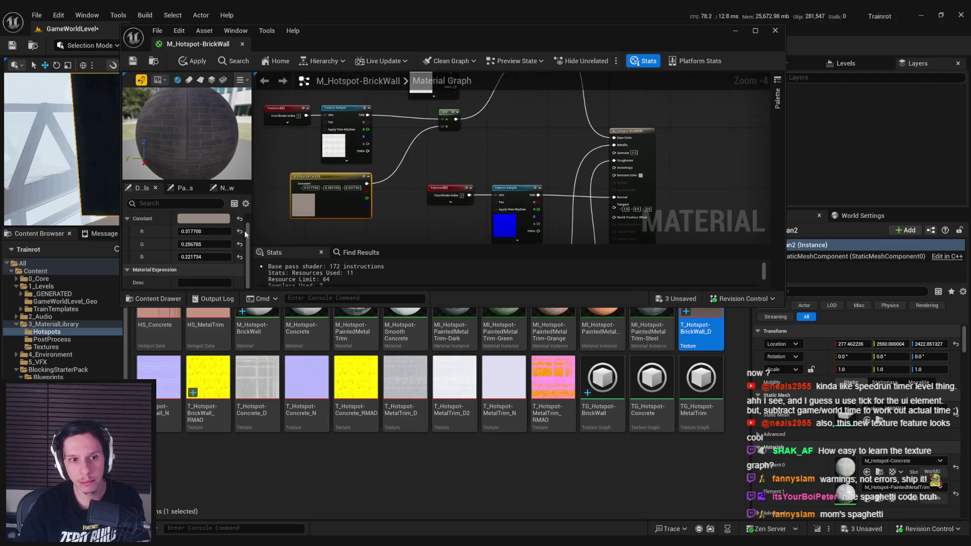
{"action": "left_click", "coordinate": [203, 219]}
{"action": "left_click", "coordinate": [340, 419]}
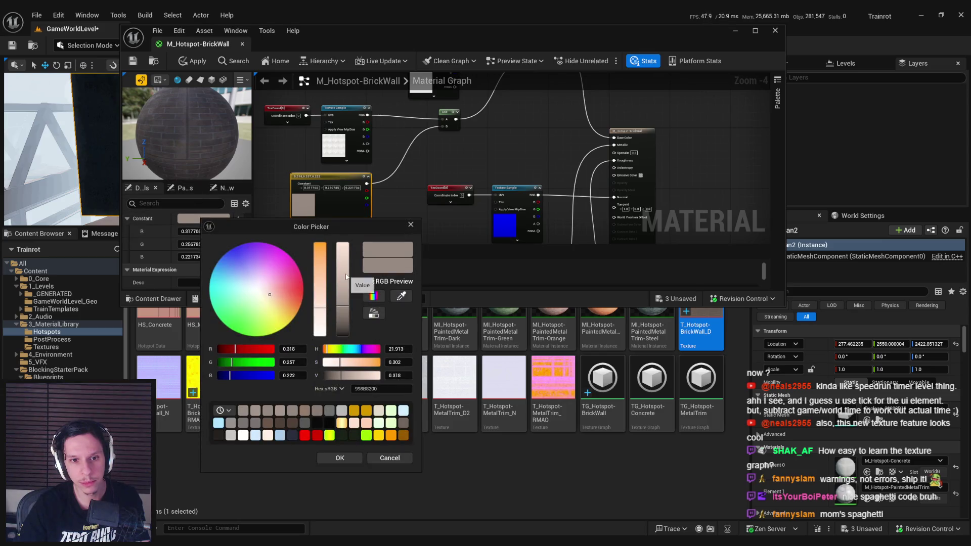
{"action": "left_click", "coordinate": [339, 457]}
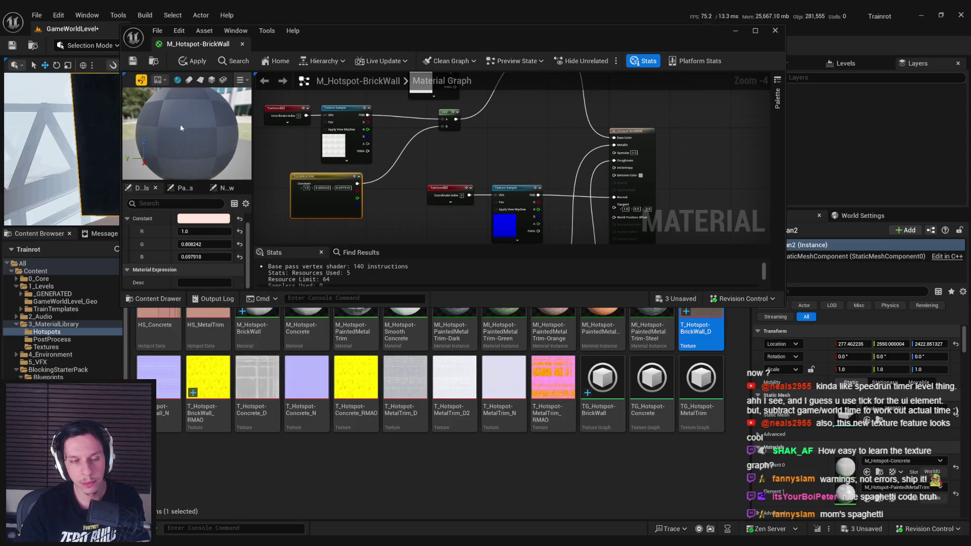
- Select the normal map texture node and orbit the preview sphere to inspect the bricks
{"action": "mouse_move", "coordinate": [418, 168]}
{"action": "left_mouse_down"}
{"action": "mouse_move", "coordinate": [414, 229]}
{"action": "mouse_move", "coordinate": [462, 191]}
{"action": "left_mouse_up"}
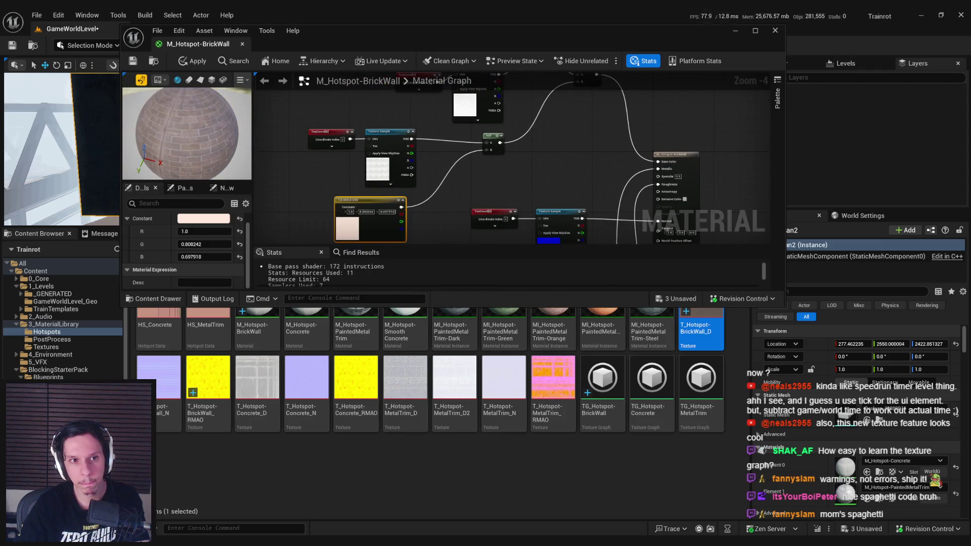
{"action": "left_click_drag", "start_coordinate": [433, 229], "coordinate": [388, 158]}
{"action": "left_click", "coordinate": [506, 177]}
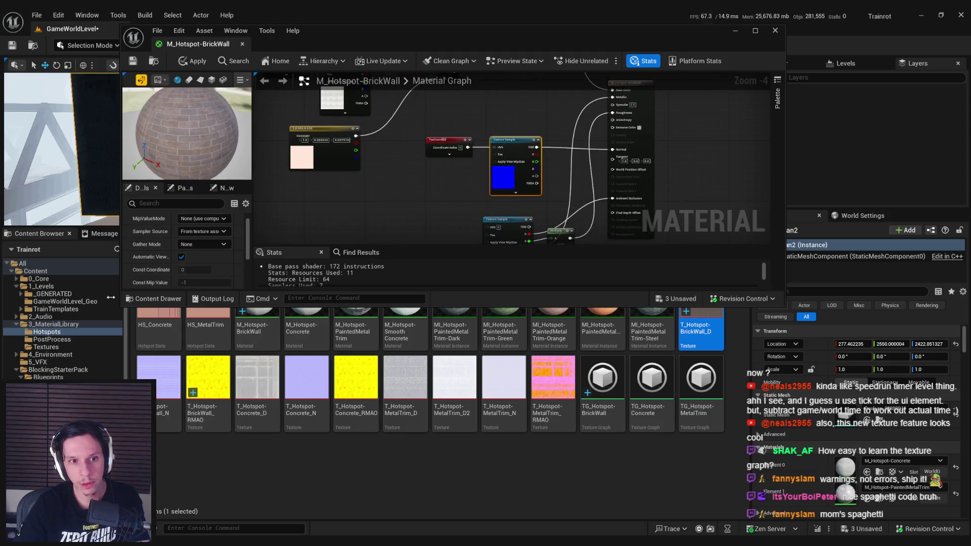
{"action": "scroll", "coordinate": [217, 261], "scroll_direction": "down", "scroll_amount": 3}
{"action": "left_click_drag", "start_coordinate": [161, 390], "coordinate": [191, 279]}
{"action": "scroll", "coordinate": [196, 135], "scroll_direction": "up", "scroll_amount": 5}
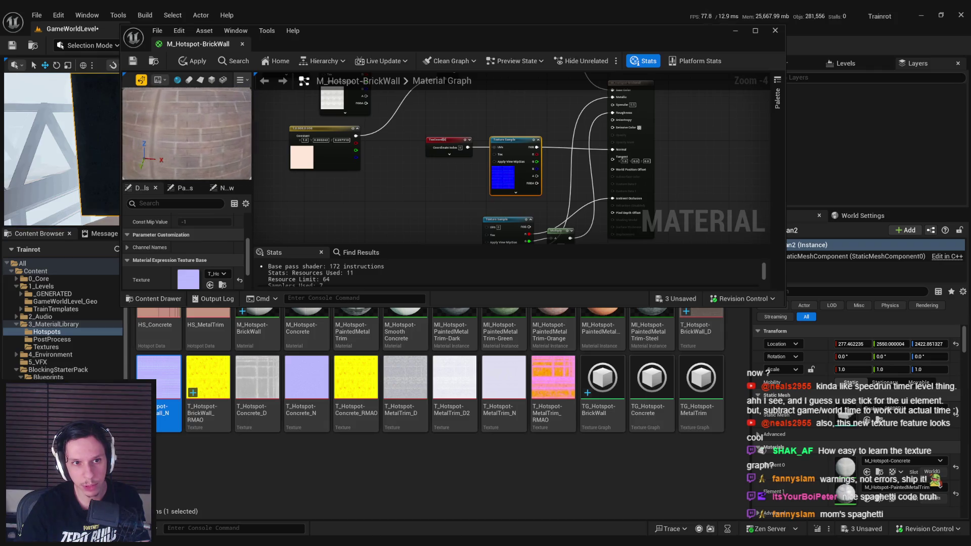
{"action": "left_click_drag", "start_coordinate": [196, 134], "coordinate": [175, 137]}
{"action": "mouse_move", "coordinate": [354, 96]}
{"action": "left_mouse_down"}
{"action": "mouse_move", "coordinate": [422, 154]}
{"action": "mouse_move", "coordinate": [333, 96]}
{"action": "left_mouse_up"}
{"action": "left_click_drag", "start_coordinate": [417, 174], "coordinate": [476, 177]}
- Set the TexCoord U and V tiling to 1.0 and apply the material changes
{"action": "left_click", "coordinate": [476, 177]}
{"action": "type", "text": "1"}
{"action": "key", "text": "Tab"}
{"action": "type", "text": "1"}
{"action": "key", "text": "Return"}
{"action": "left_click_drag", "start_coordinate": [400, 234], "coordinate": [392, 219]}
{"action": "left_click", "coordinate": [187, 60]}
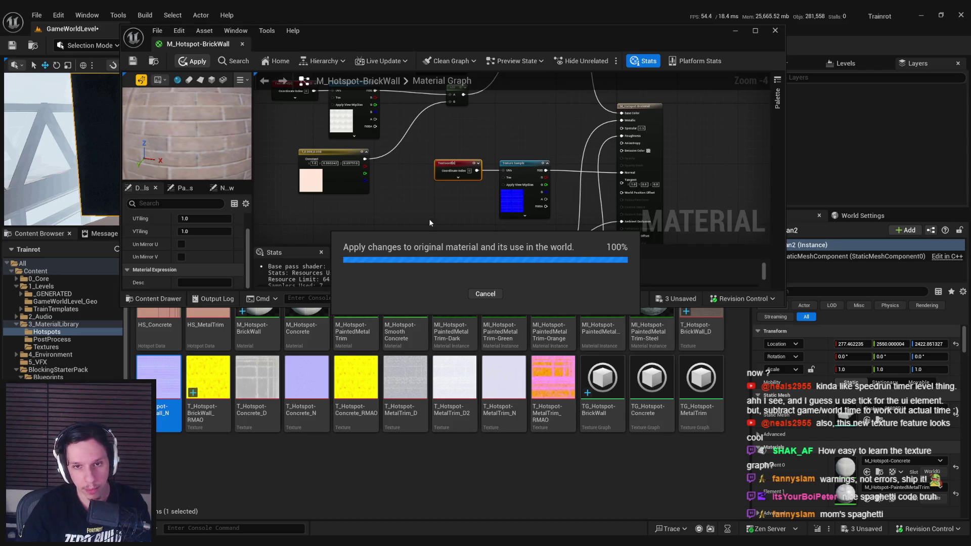
- Assign T_Hotspot-BrickWall_RMAO to the yellow texture sample node and save the material
{"action": "left_click_drag", "start_coordinate": [426, 208], "coordinate": [408, 145]}
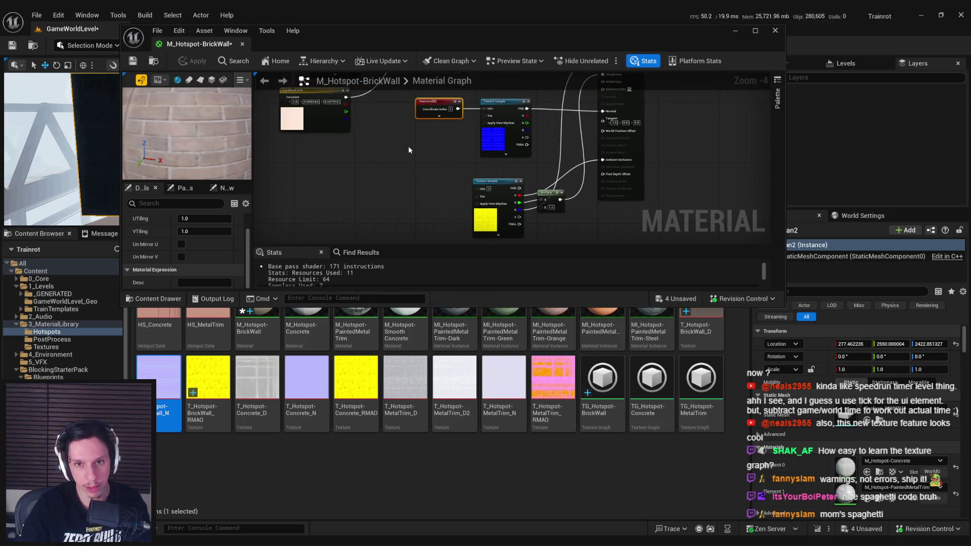
{"action": "left_click", "coordinate": [498, 207]}
{"action": "mouse_move", "coordinate": [208, 376]}
{"action": "left_mouse_down"}
{"action": "mouse_move", "coordinate": [185, 234]}
{"action": "mouse_move", "coordinate": [184, 256]}
{"action": "left_mouse_up"}
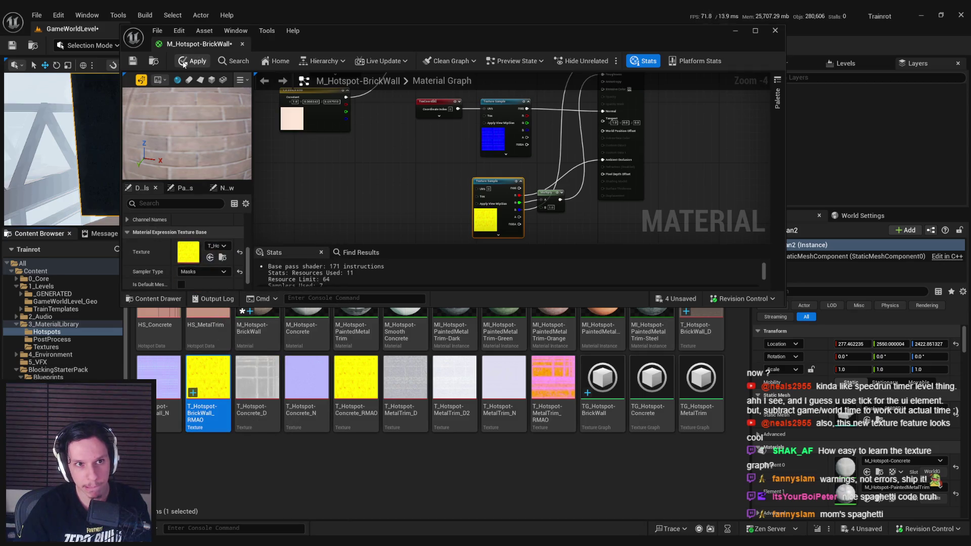
{"action": "left_click", "coordinate": [135, 64]}
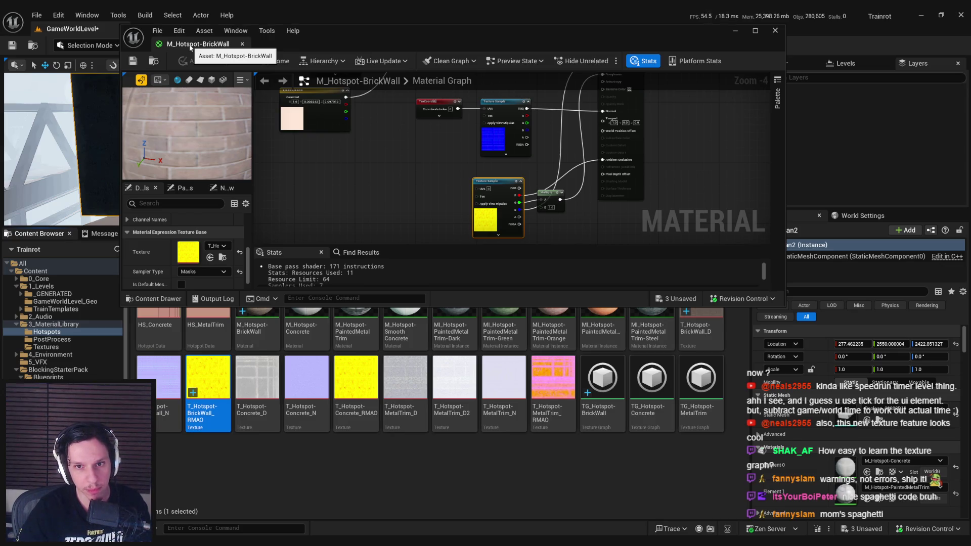
- Close the Material Editor and select the HS_Concrete hotspot asset in the Content Browser
{"action": "middle_click", "coordinate": [190, 47]}
{"action": "left_click", "coordinate": [163, 333]}
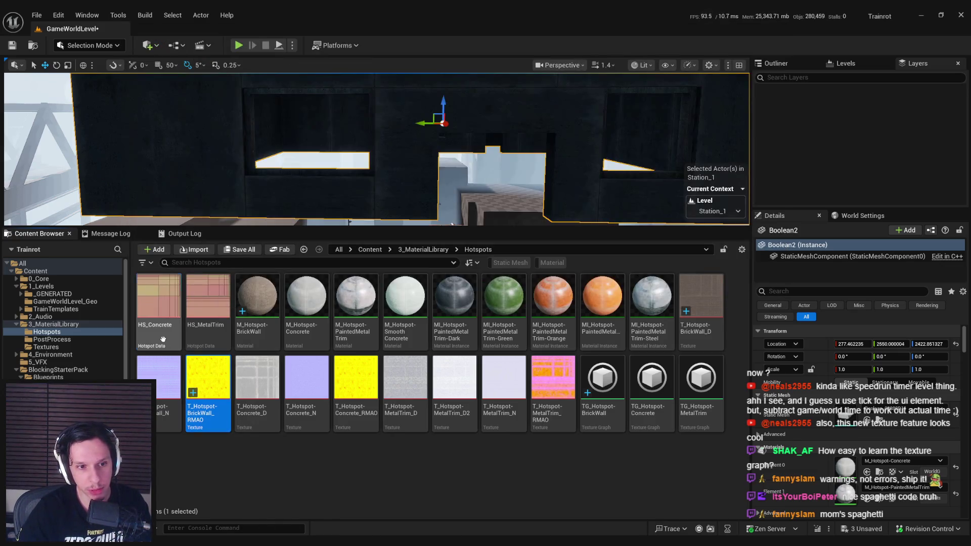
{"action": "right_click", "coordinate": [163, 334]}
{"action": "left_click", "coordinate": [193, 480]}
- Create a new Hotspot Data asset named HS_BrickWall in empty Content Browser space
{"action": "right_click", "coordinate": [257, 472]}
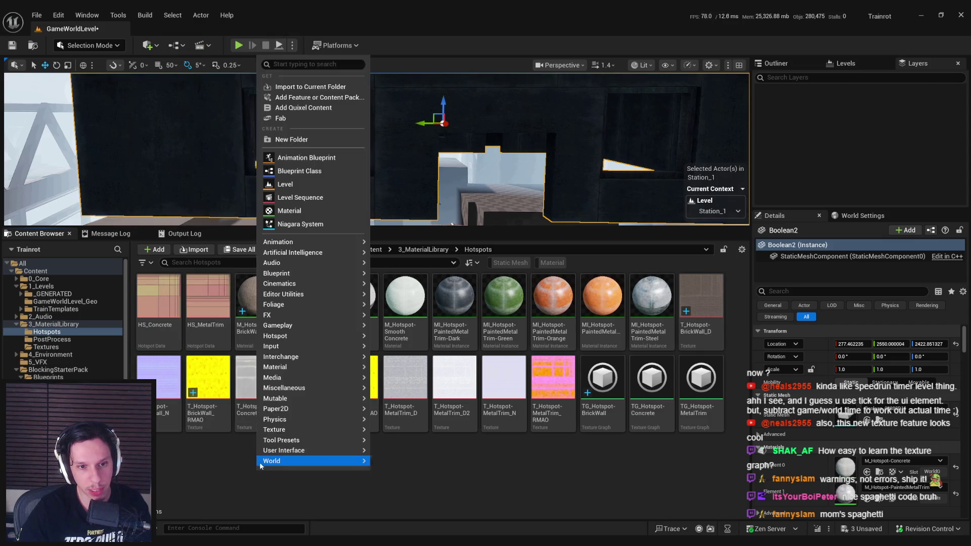
{"action": "mouse_move", "coordinate": [278, 453]}
{"action": "mouse_move", "coordinate": [279, 388]}
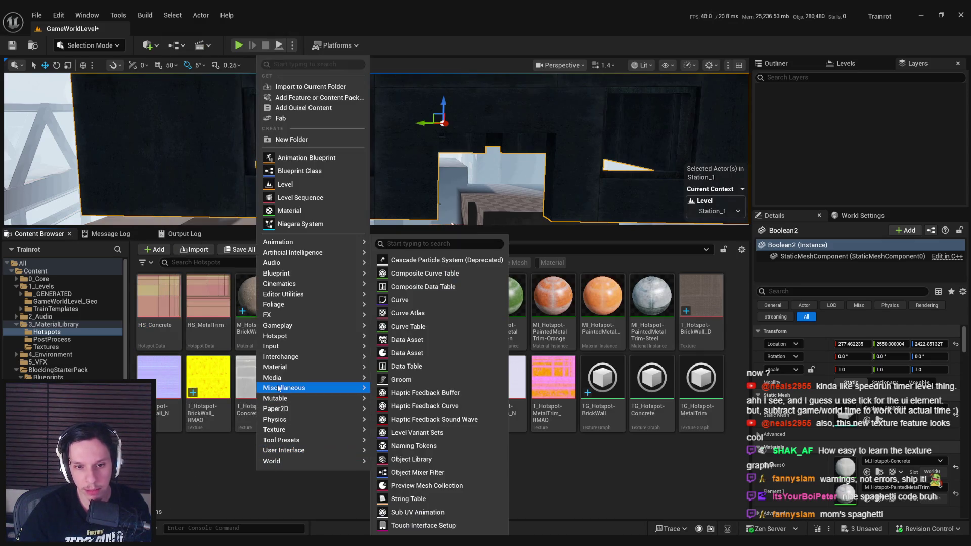
{"action": "mouse_move", "coordinate": [282, 337]}
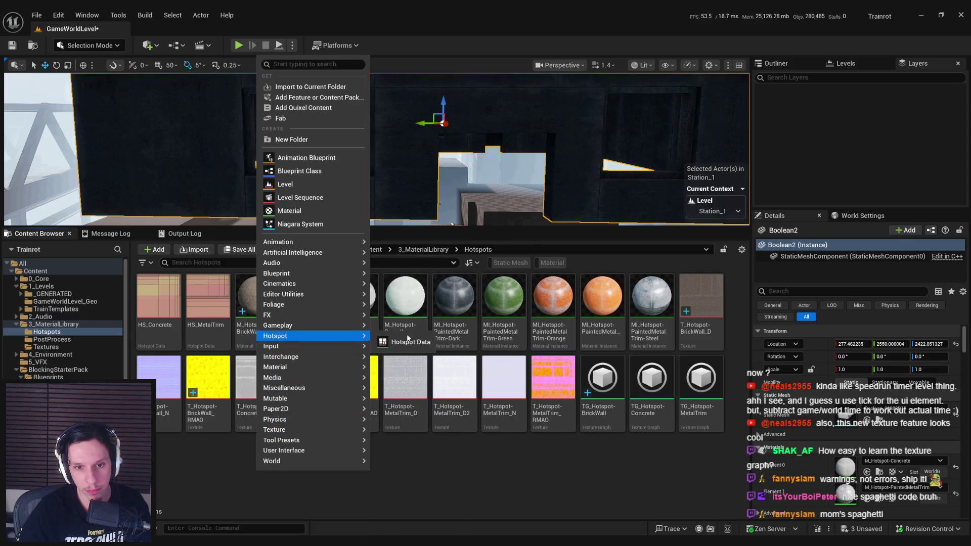
{"action": "left_click", "coordinate": [407, 340]}
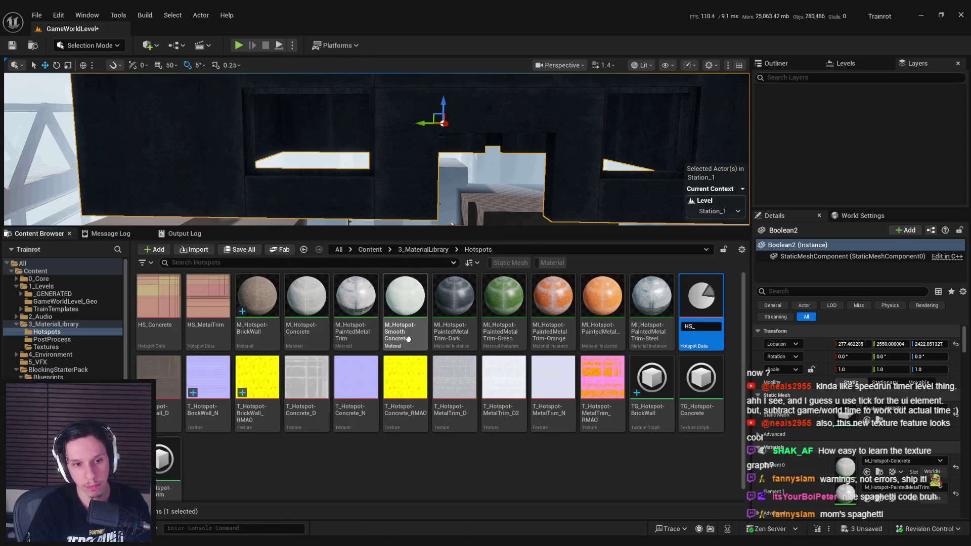
{"action": "type", "text": "BrickWall"}
{"action": "key", "text": "Return"}
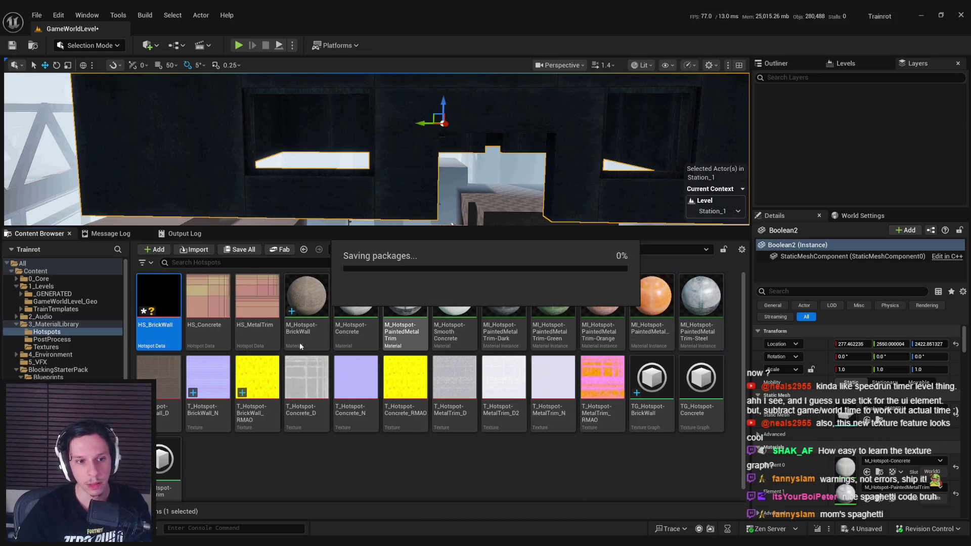
{"action": "key", "text": "alt+Tab"}
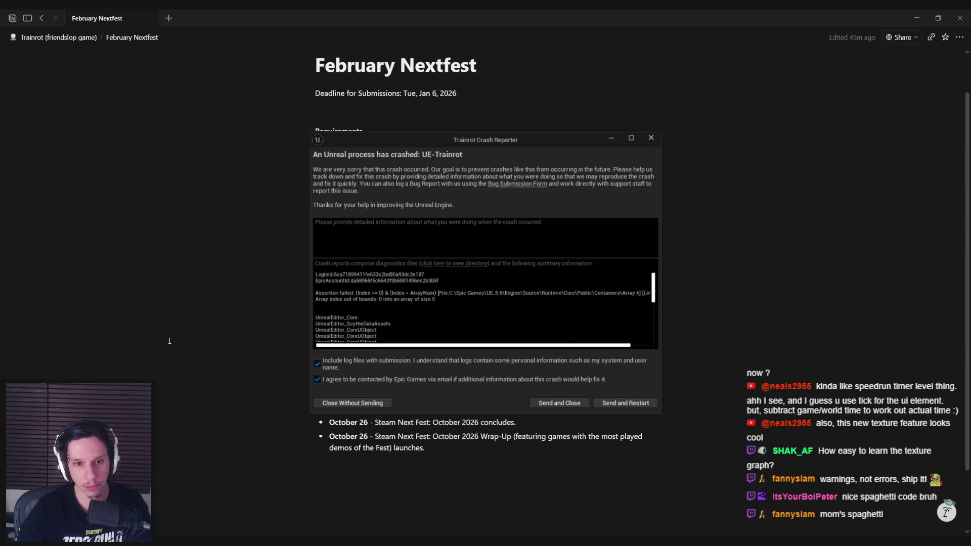
- Close the crash report without sending and relaunch the Unreal editor from Rider
{"action": "left_click", "coordinate": [358, 405]}
{"action": "key", "text": "alt+Tab"}
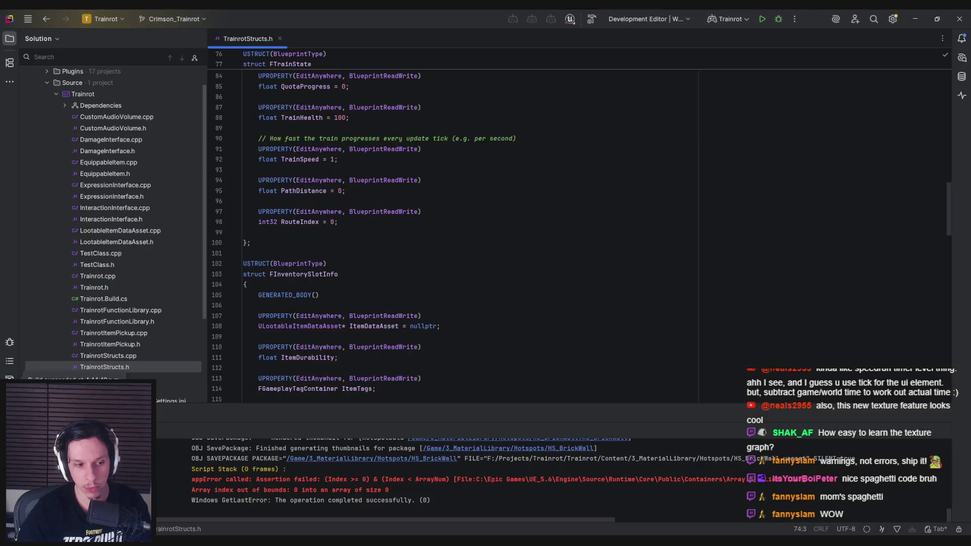
{"action": "left_click", "coordinate": [763, 19]}
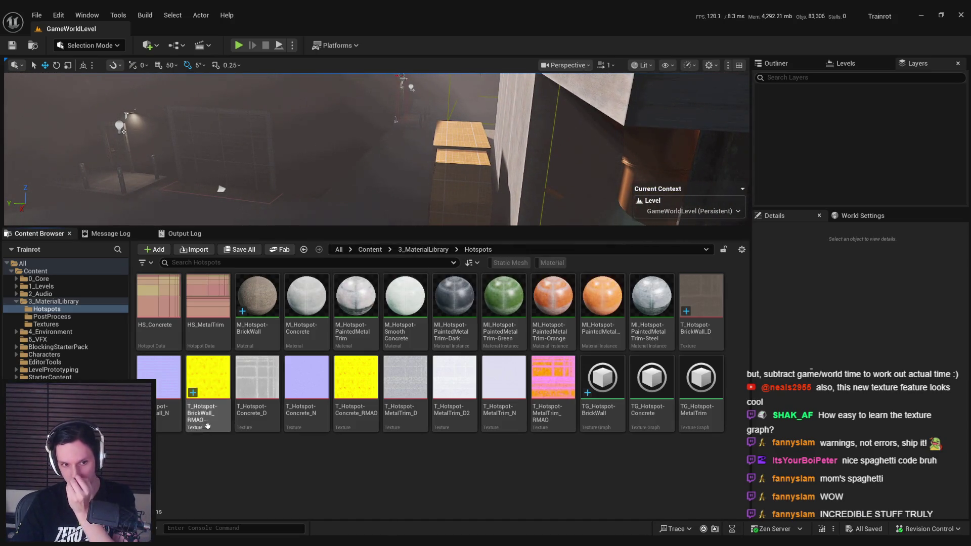
- Open M_Hotspot-BrickWall to check its TexCoord tiling and RMAO texture, then return to the Content Browser
{"action": "left_click", "coordinate": [240, 324]}
{"action": "double_click", "coordinate": [241, 324]}
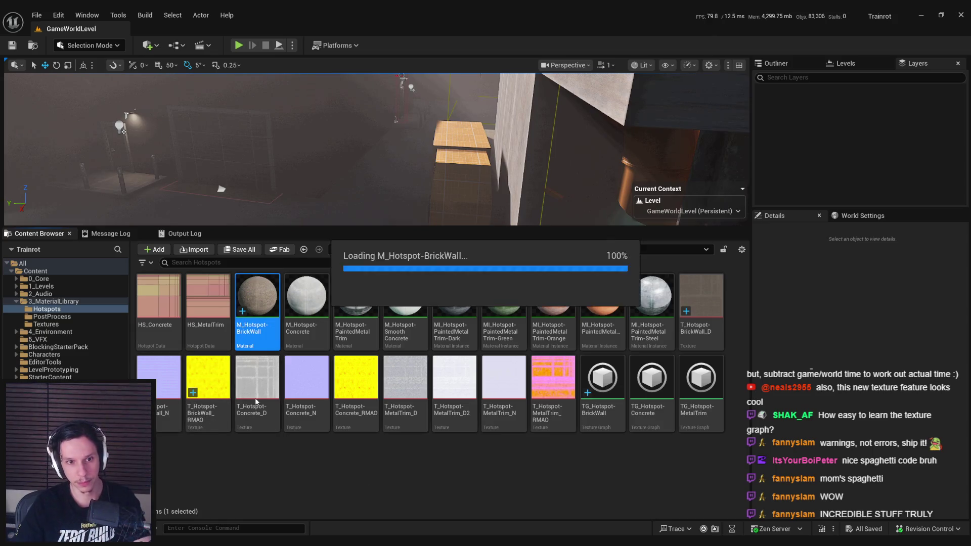
{"action": "left_click", "coordinate": [356, 107]}
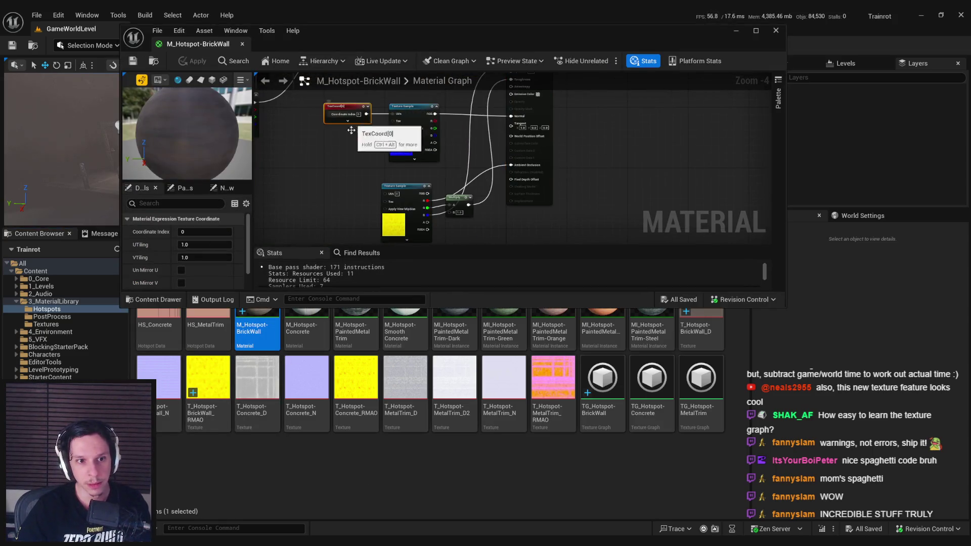
{"action": "left_click", "coordinate": [403, 233]}
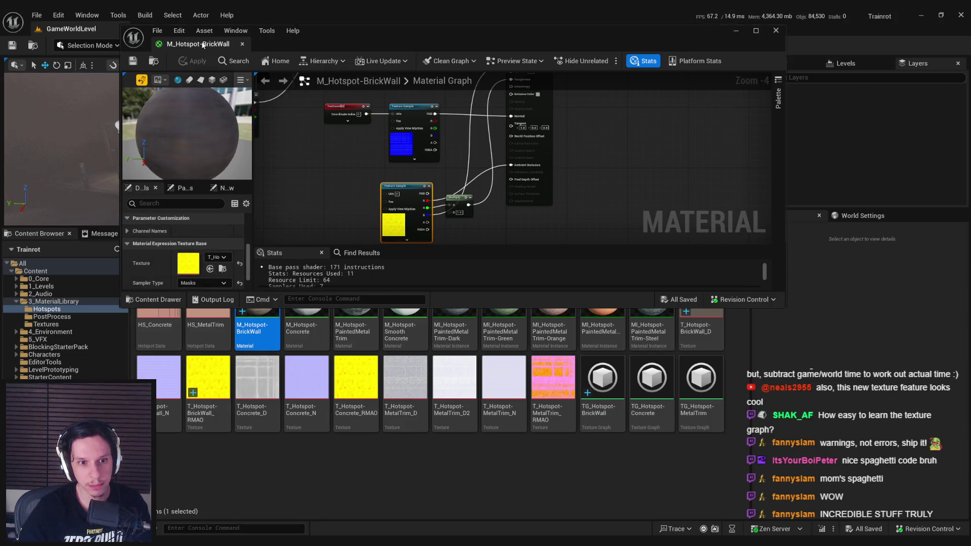
{"action": "left_click", "coordinate": [250, 457]}
{"action": "right_click", "coordinate": [278, 458]}
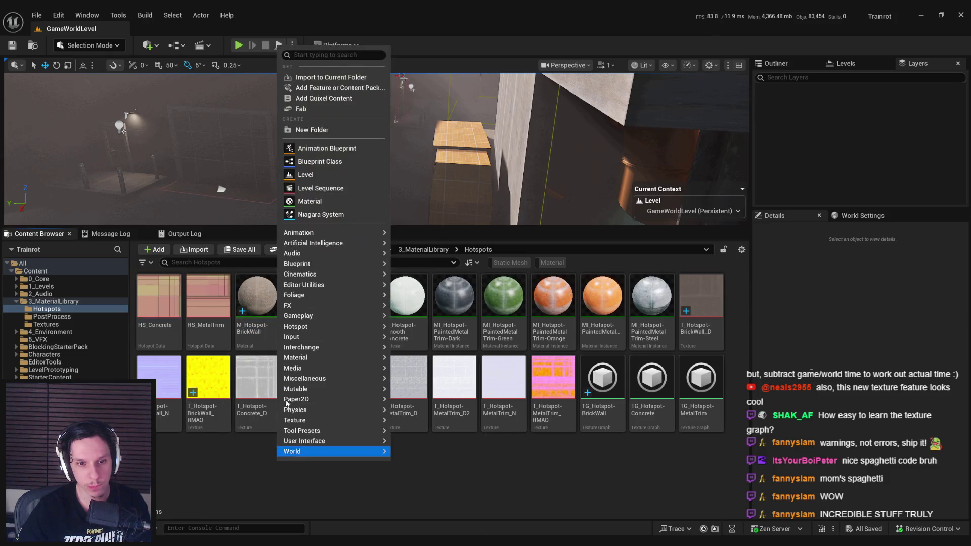
- Recreate the HS_BrickWall Hotspot Data asset in Hotspots and save all assets with Ctrl+S
{"action": "mouse_move", "coordinate": [303, 326]}
{"action": "left_click", "coordinate": [404, 331]}
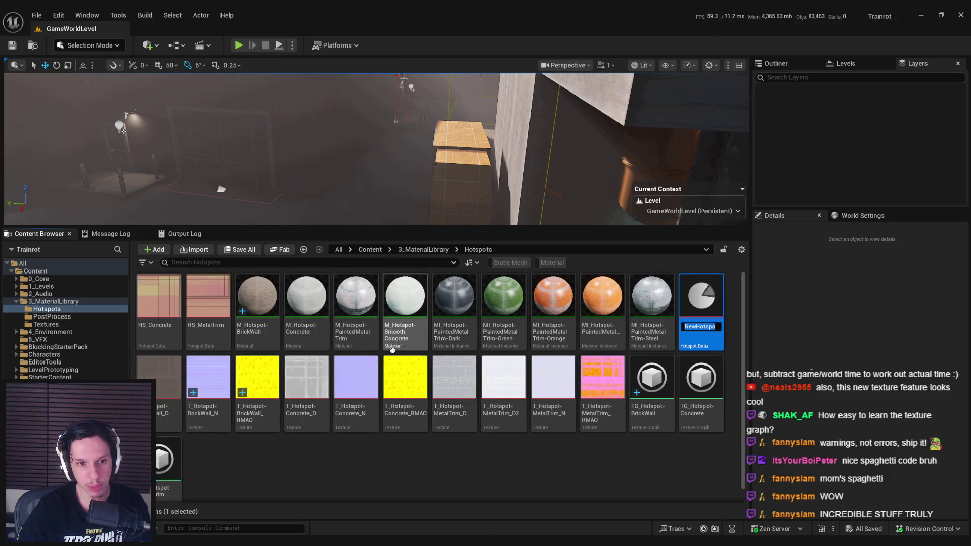
{"action": "type", "text": "HS"}
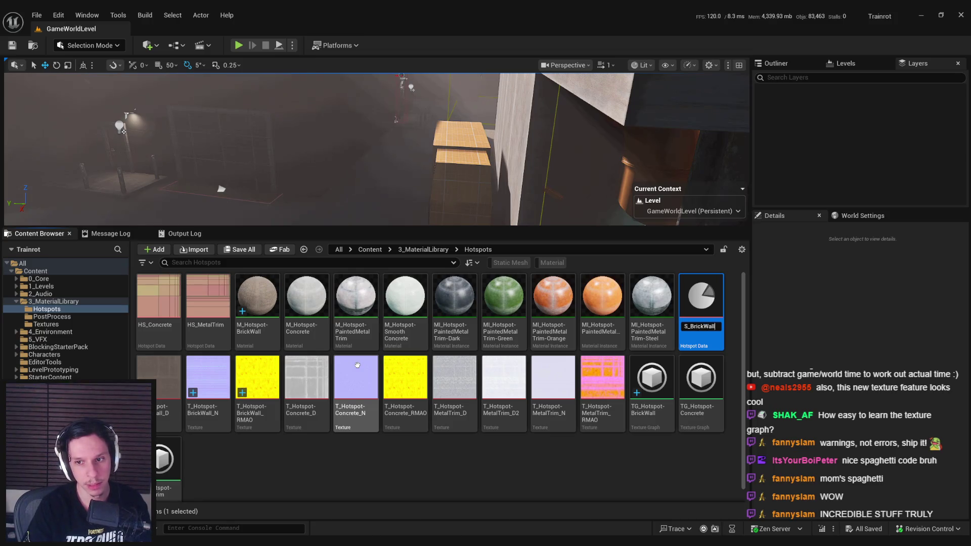
{"action": "key", "text": "Return"}
{"action": "left_click", "coordinate": [222, 458]}
{"action": "key", "text": "ctrl+s"}
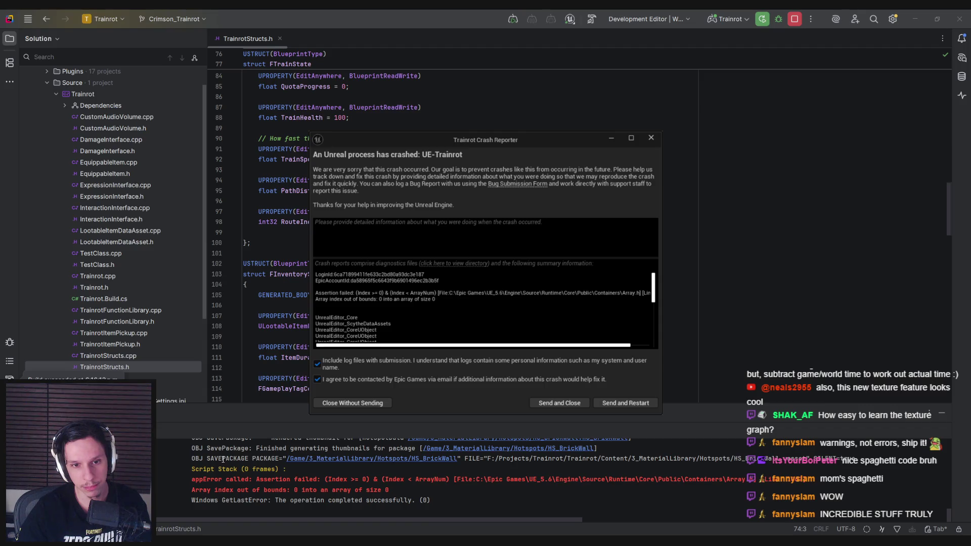
- Close the second crash report so the editor can relaunch
{"action": "left_click", "coordinate": [352, 403]}
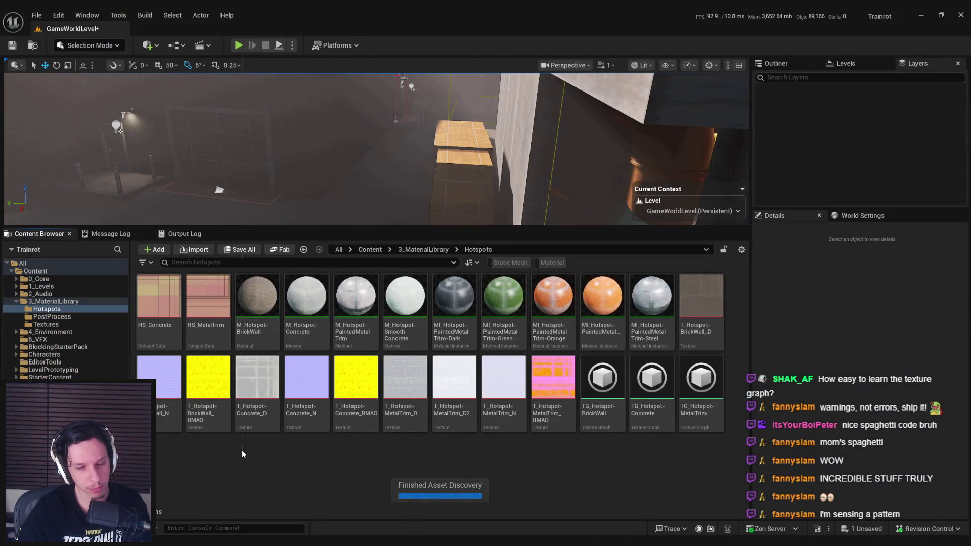
- Reveal the Hotspots content folder in File Explorer with Show in Explorer
{"action": "right_click", "coordinate": [242, 454]}
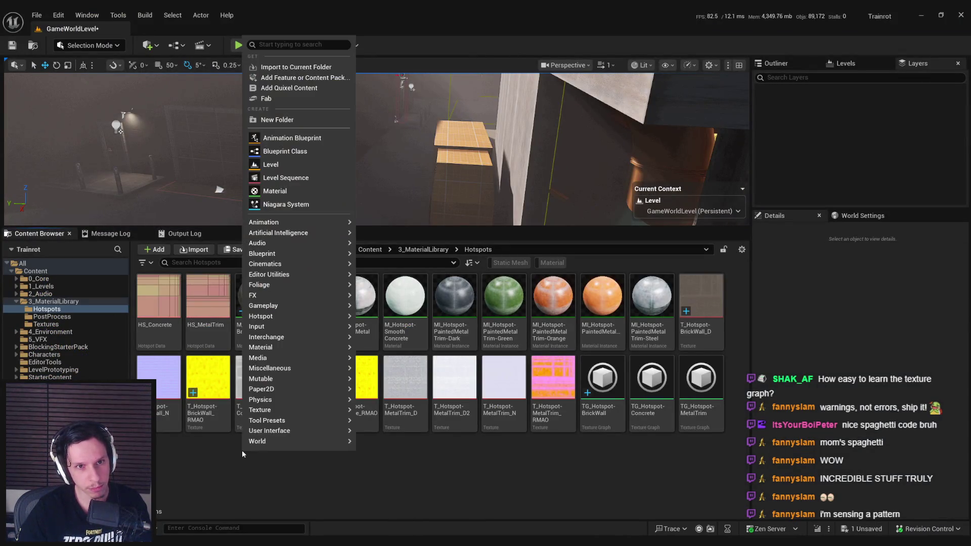
{"action": "right_click", "coordinate": [50, 308]}
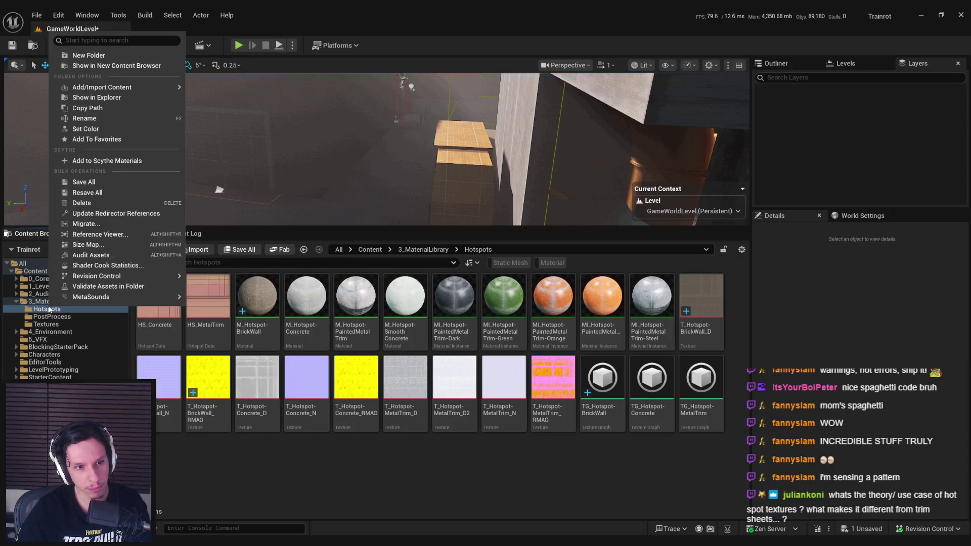
{"action": "mouse_move", "coordinate": [81, 294]}
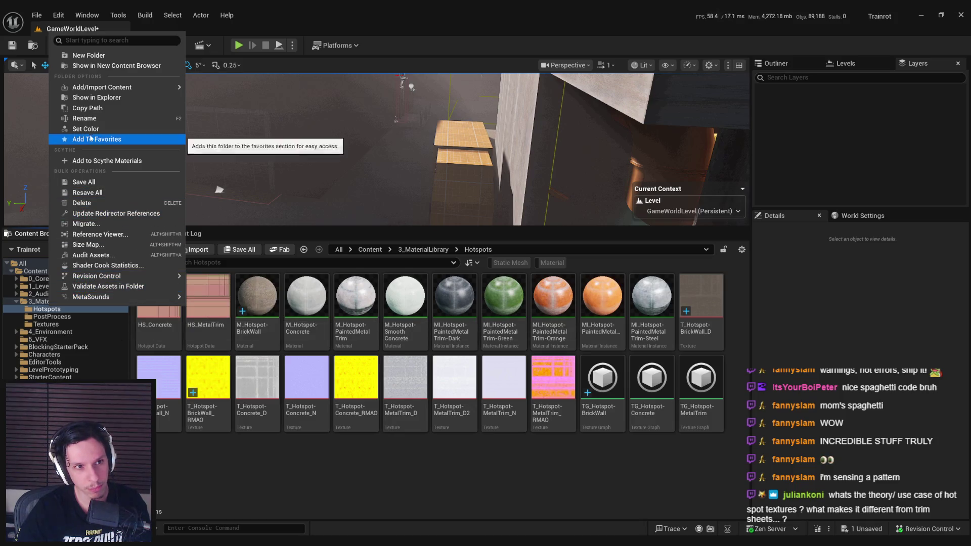
{"action": "left_click", "coordinate": [95, 97]}
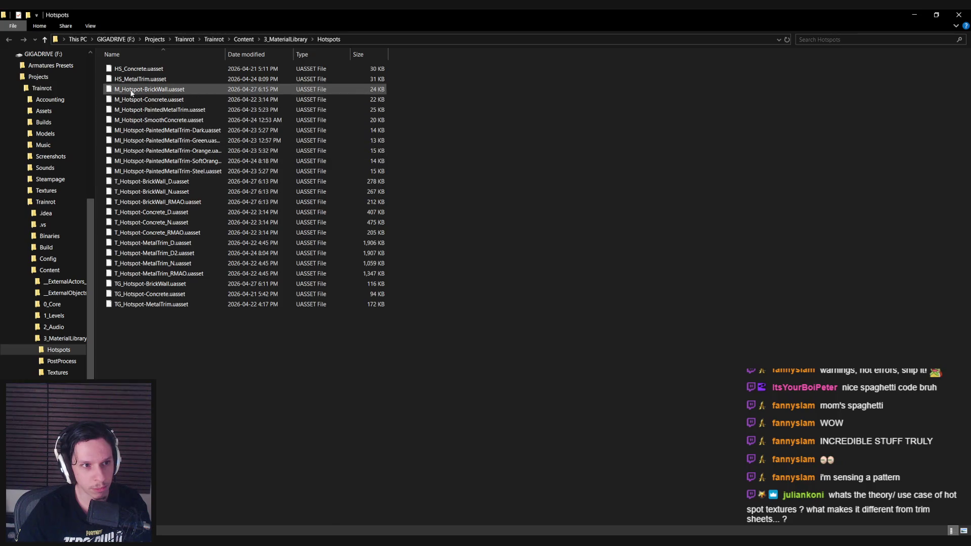
- Close the File Explorer window listing the Hotspots .uasset files
{"action": "left_click", "coordinate": [957, 15]}
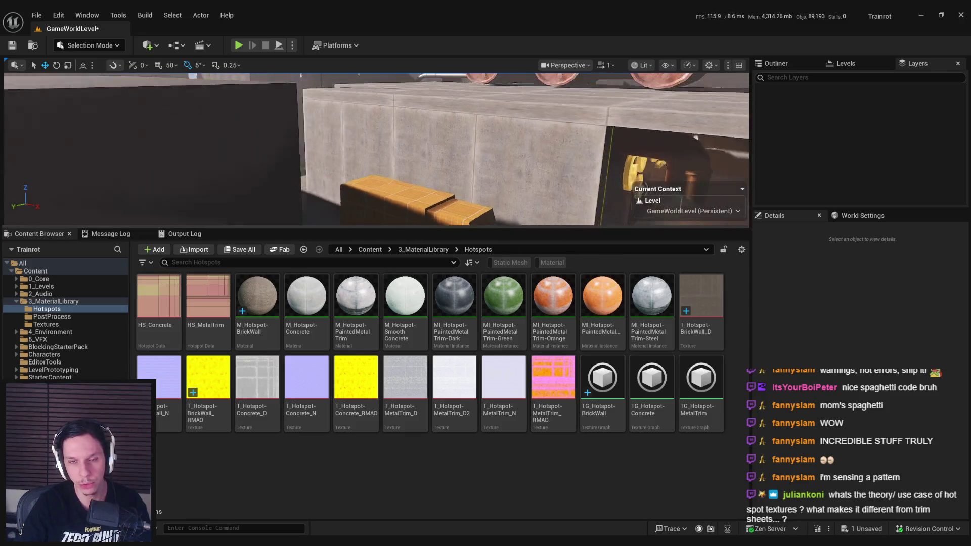
- Fly the viewport camera over to the dark concrete platform with the bollards
{"action": "left_click", "coordinate": [283, 495]}
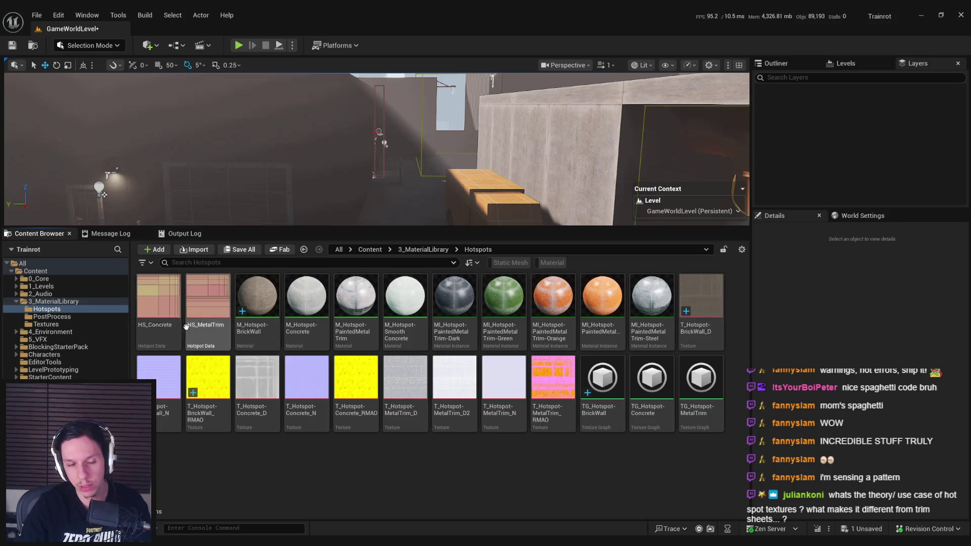
{"action": "mouse_move", "coordinate": [158, 325]}
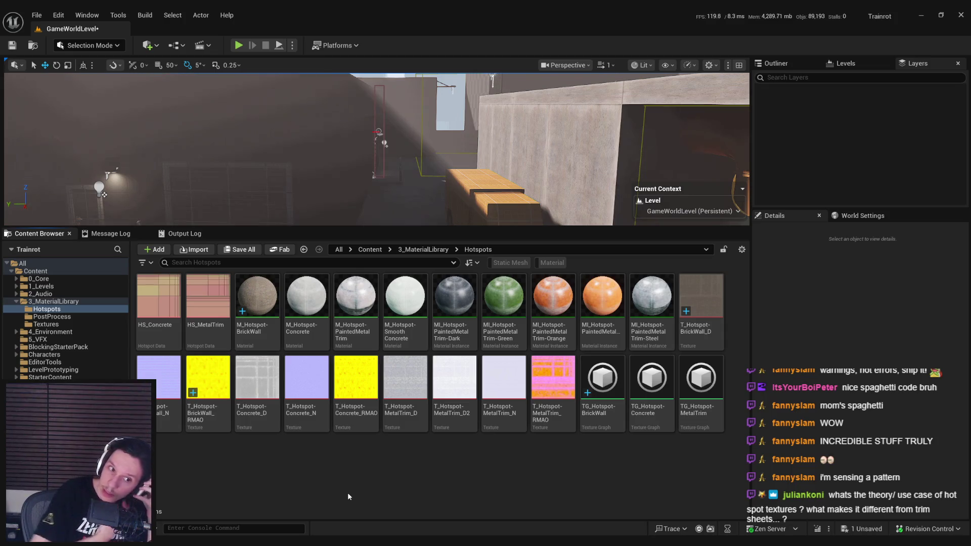
{"action": "mouse_move", "coordinate": [243, 202]}
{"action": "left_mouse_down"}
{"action": "mouse_move", "coordinate": [284, 212]}
{"action": "mouse_move", "coordinate": [225, 177]}
{"action": "mouse_move", "coordinate": [445, 194]}
{"action": "left_mouse_up"}
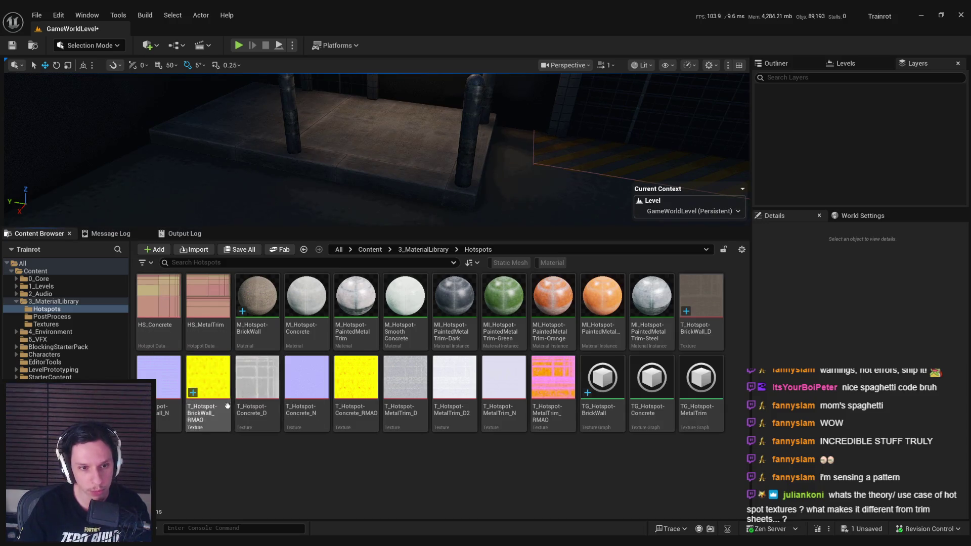
- Create a new Hotspot Data asset named HS_Wall in the Hotspots folder
{"action": "right_click", "coordinate": [252, 484]}
{"action": "mouse_move", "coordinate": [271, 348]}
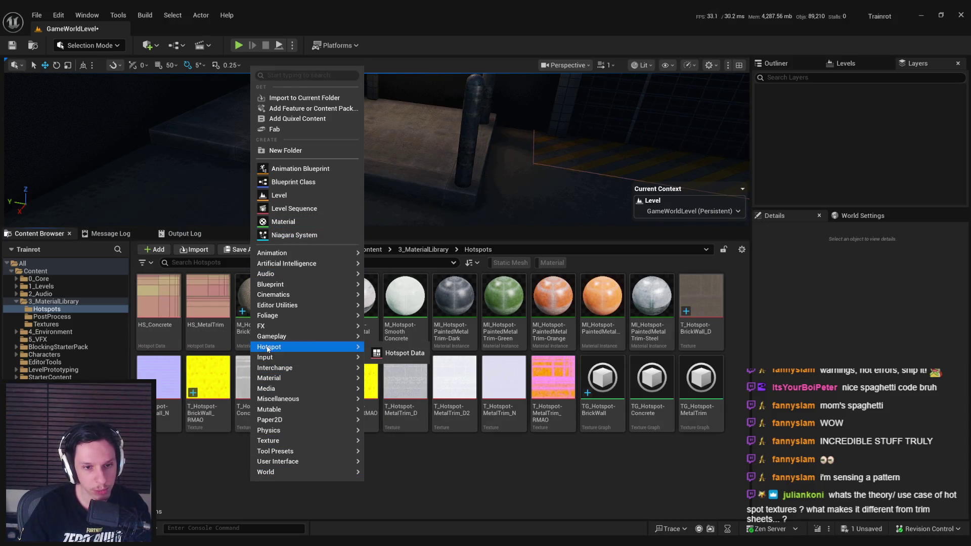
{"action": "left_click", "coordinate": [402, 352]}
{"action": "type", "text": "HS_Wa"}
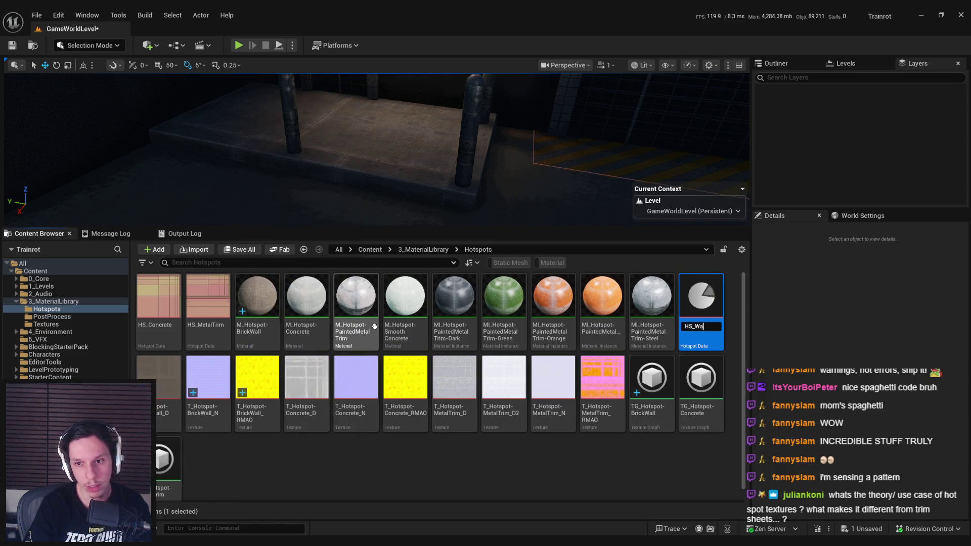
{"action": "type", "text": "ll"}
{"action": "key", "text": "Return"}
- Set HS_Wall's target material to M_Hotspot-BrickWall and save the asset
{"action": "double_click", "coordinate": [254, 333]}
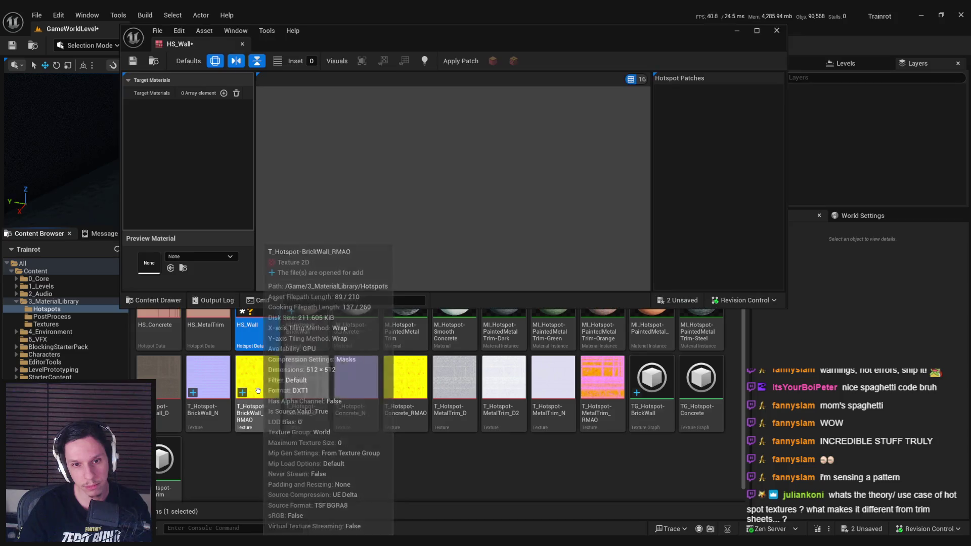
{"action": "left_click", "coordinate": [224, 93]}
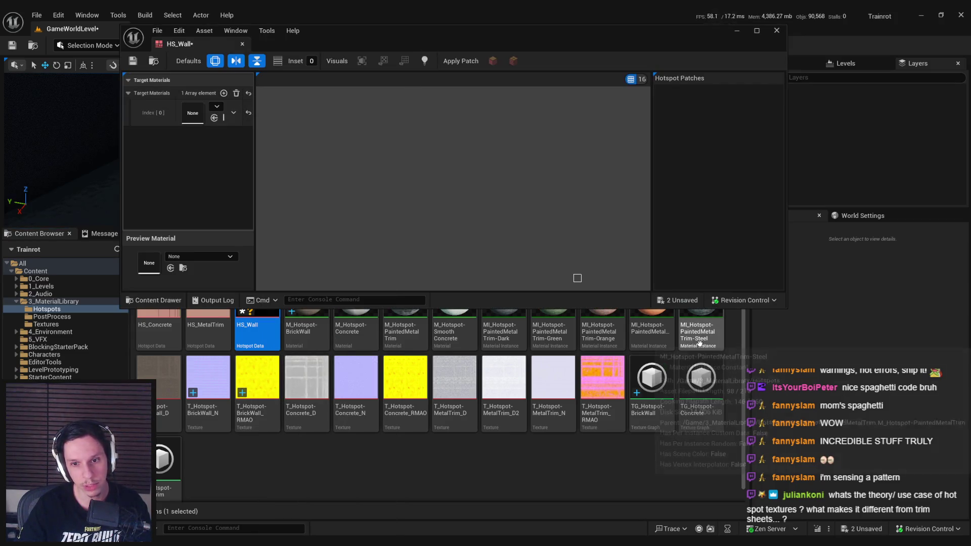
{"action": "left_click_drag", "start_coordinate": [306, 328], "coordinate": [197, 118]}
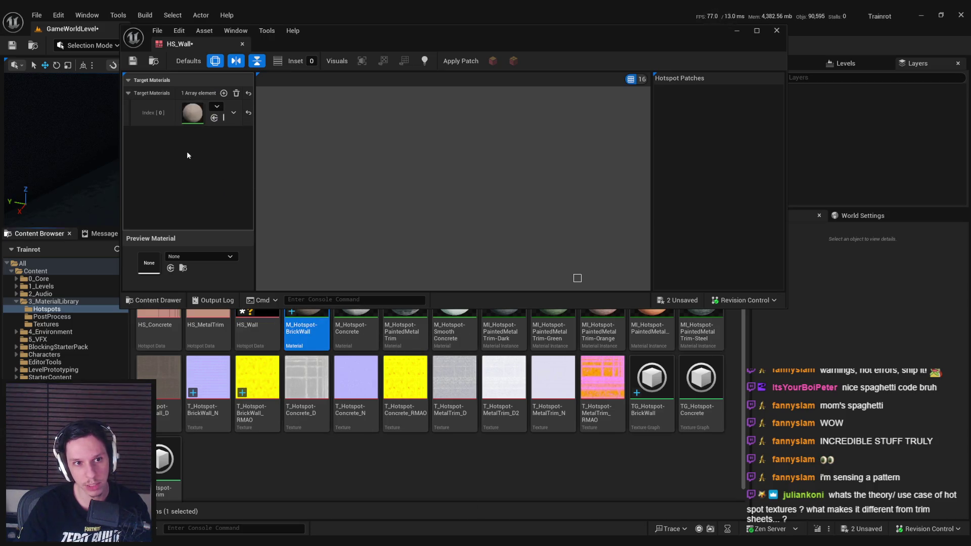
{"action": "left_click_drag", "start_coordinate": [306, 329], "coordinate": [149, 263]}
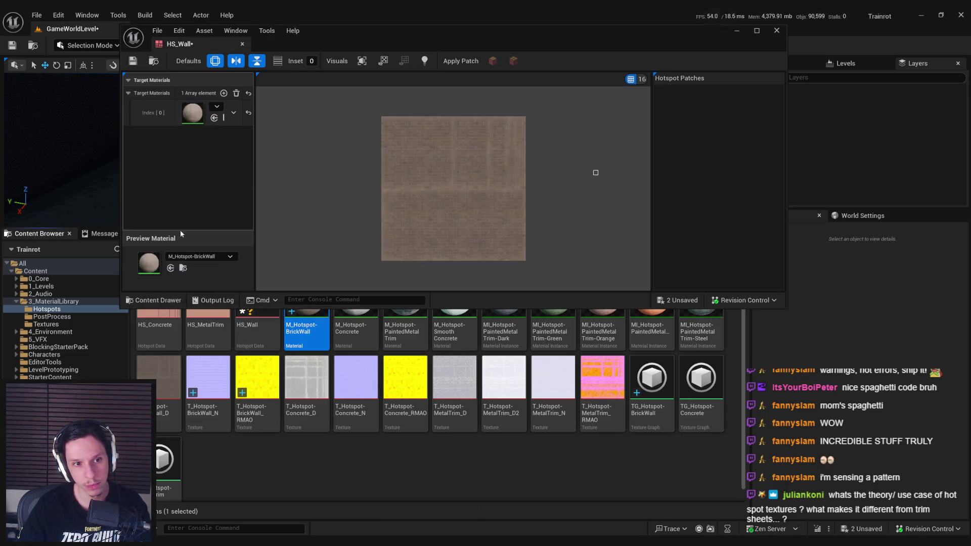
{"action": "key", "text": "ctrl+s"}
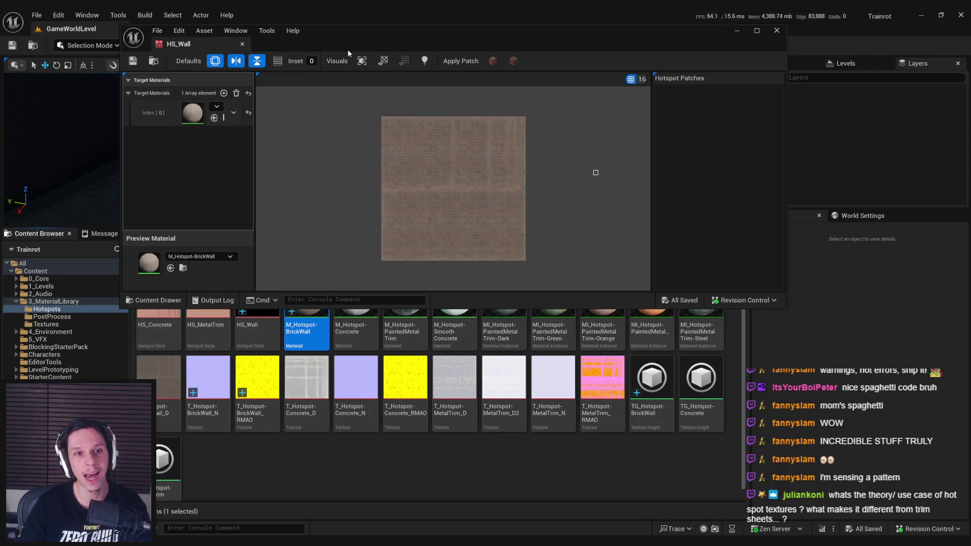
{"action": "double_click", "coordinate": [355, 41]}
- Draw the first four hotspot patches over the upper-left brick area and neighbouring strips
{"action": "scroll", "coordinate": [452, 225], "scroll_direction": "up", "scroll_amount": 4}
{"action": "scroll", "coordinate": [453, 226], "scroll_direction": "down", "scroll_amount": 1}
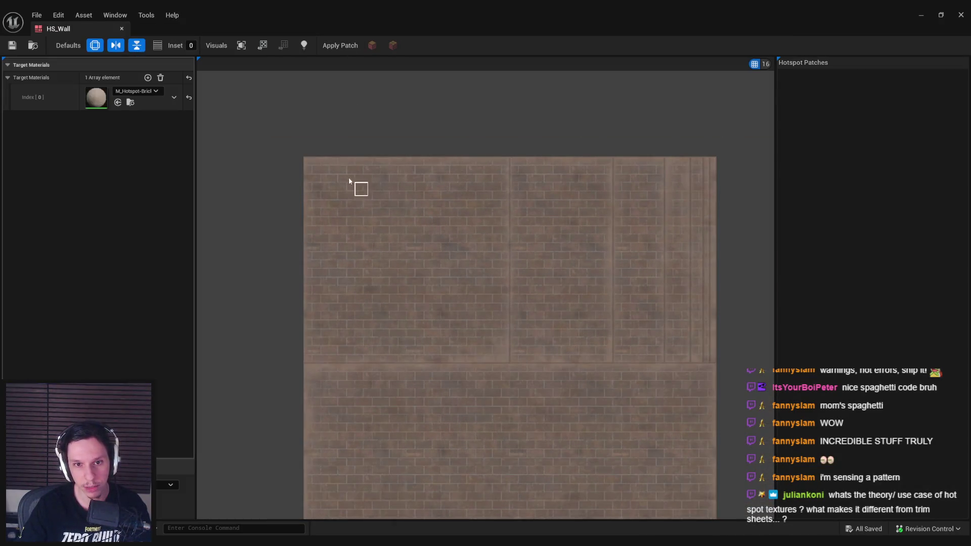
{"action": "left_click_drag", "start_coordinate": [502, 358], "coordinate": [321, 165]}
{"action": "left_click_drag", "start_coordinate": [513, 161], "coordinate": [612, 352]}
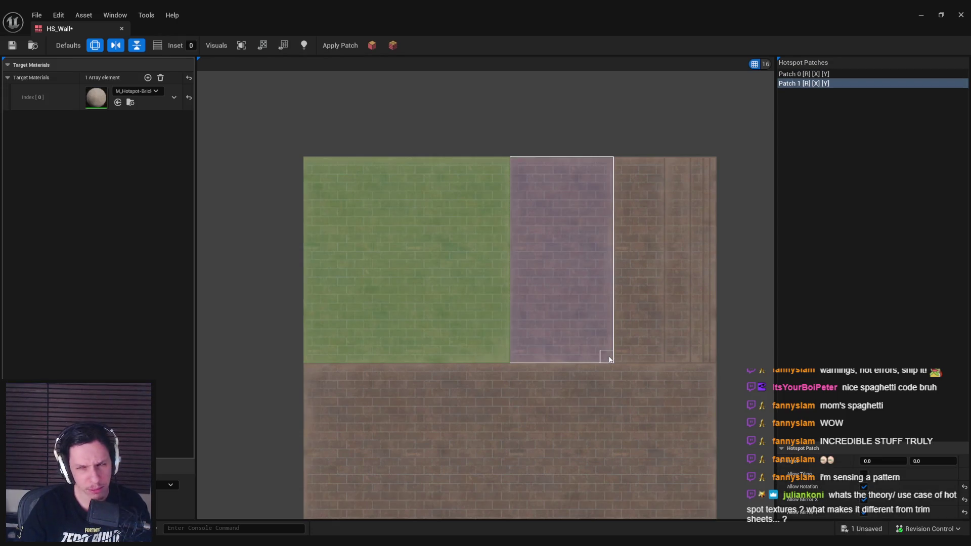
{"action": "left_click_drag", "start_coordinate": [661, 250], "coordinate": [667, 258]}
{"action": "mouse_move", "coordinate": [666, 158]}
{"action": "left_mouse_down"}
{"action": "mouse_move", "coordinate": [687, 316]}
{"action": "mouse_move", "coordinate": [682, 361]}
{"action": "mouse_move", "coordinate": [695, 359]}
{"action": "left_mouse_up"}
- Set grid snap to 8, add the thin right-edge strips and lower brick patch, and save HS_Wall
{"action": "left_click", "coordinate": [755, 64]}
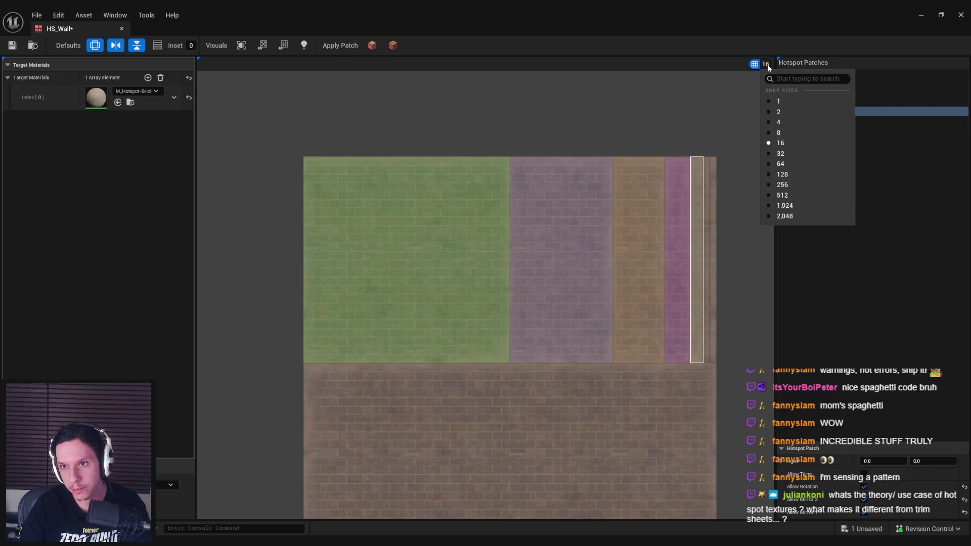
{"action": "left_click", "coordinate": [778, 133]}
{"action": "left_click_drag", "start_coordinate": [706, 365], "coordinate": [711, 360]}
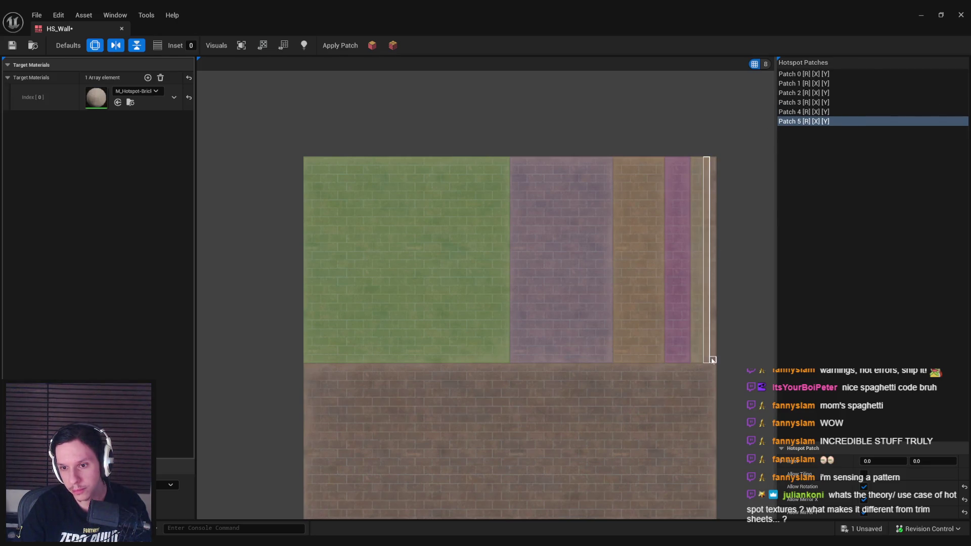
{"action": "left_click_drag", "start_coordinate": [720, 200], "coordinate": [721, 157]}
{"action": "scroll", "coordinate": [460, 331], "scroll_direction": "down", "scroll_amount": 3}
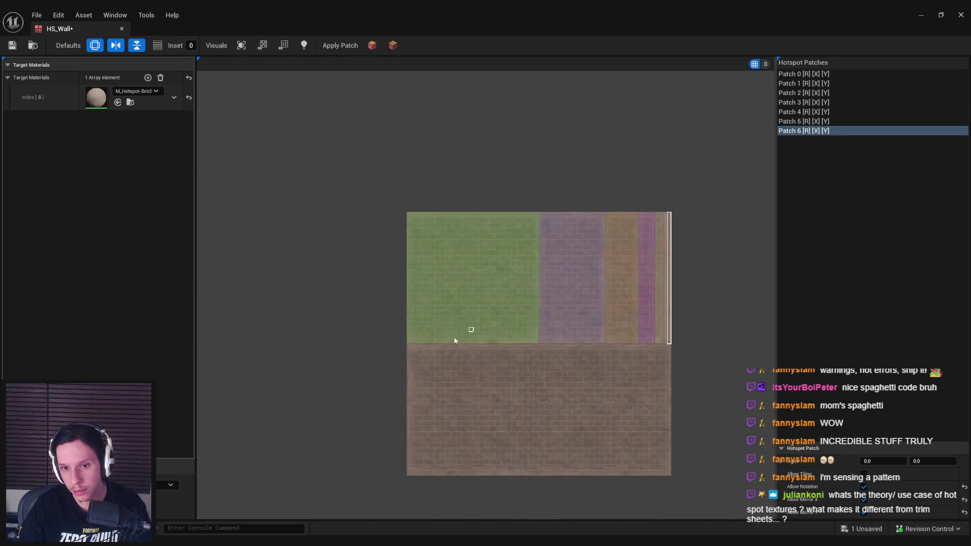
{"action": "scroll", "coordinate": [409, 348], "scroll_direction": "up", "scroll_amount": 2}
{"action": "mouse_move", "coordinate": [416, 360]}
{"action": "left_mouse_down"}
{"action": "mouse_move", "coordinate": [569, 500]}
{"action": "mouse_move", "coordinate": [731, 506]}
{"action": "left_mouse_up"}
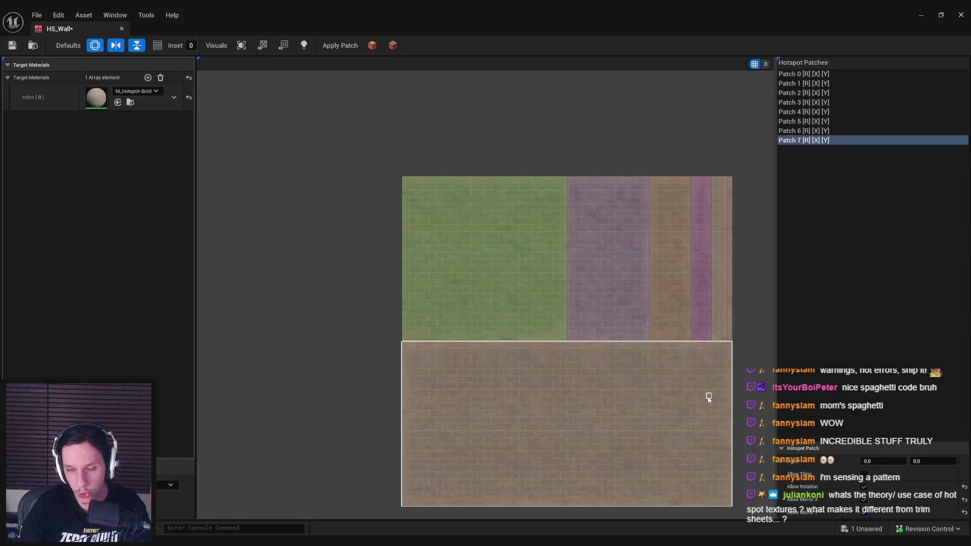
{"action": "key", "text": "ctrl+s"}
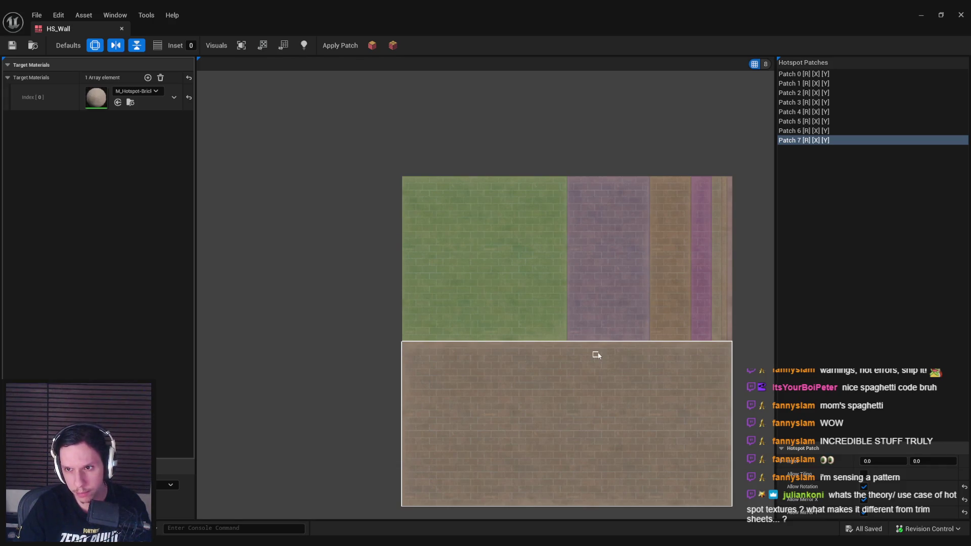
{"action": "left_click", "coordinate": [819, 75]}
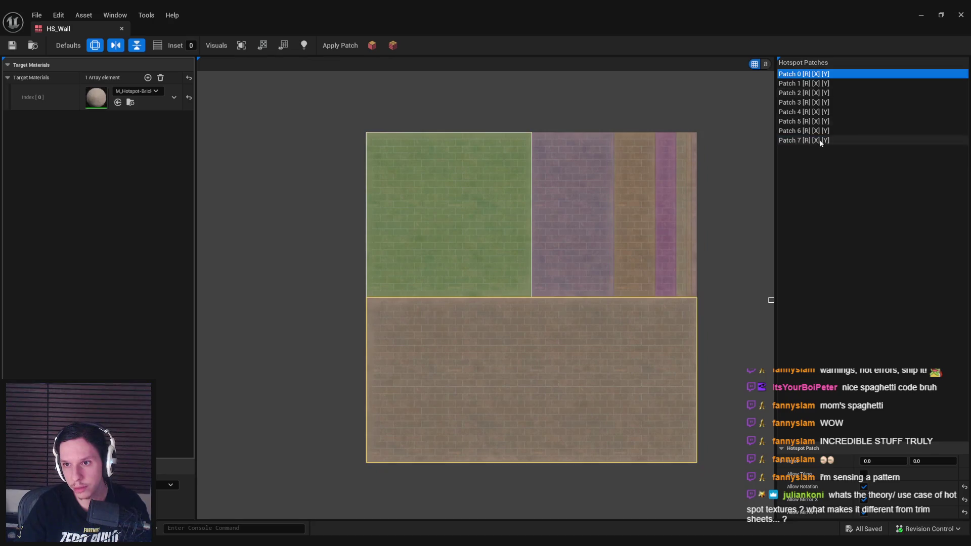
- Select all eight HS_Wall patches, disallow rotation on them, and save the asset
{"action": "left_click", "coordinate": [819, 139], "text": "shift"}
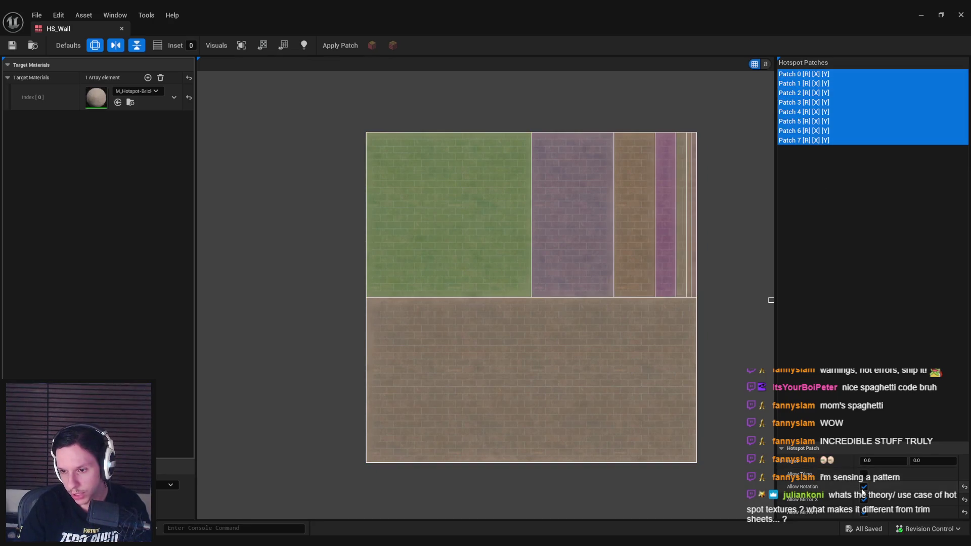
{"action": "left_click", "coordinate": [864, 486]}
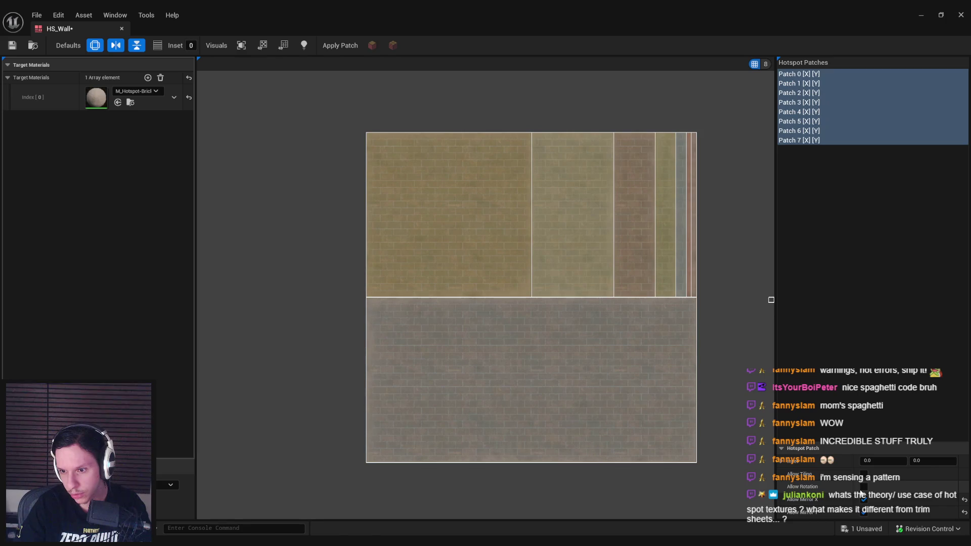
{"action": "key", "text": "ctrl+s"}
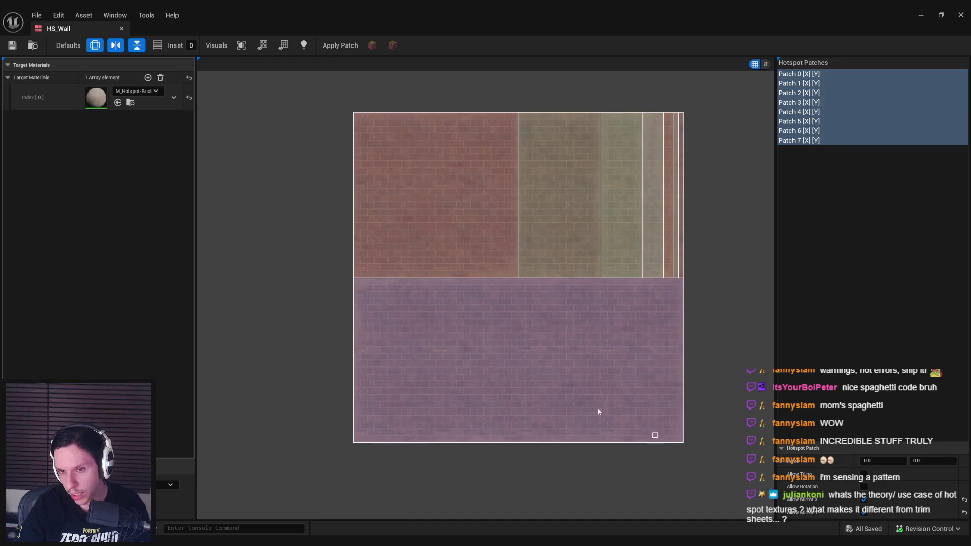
- Preview the HS_Wall texture unlit and lit, select Patch 1, then close the editor
{"action": "left_click", "coordinate": [839, 235]}
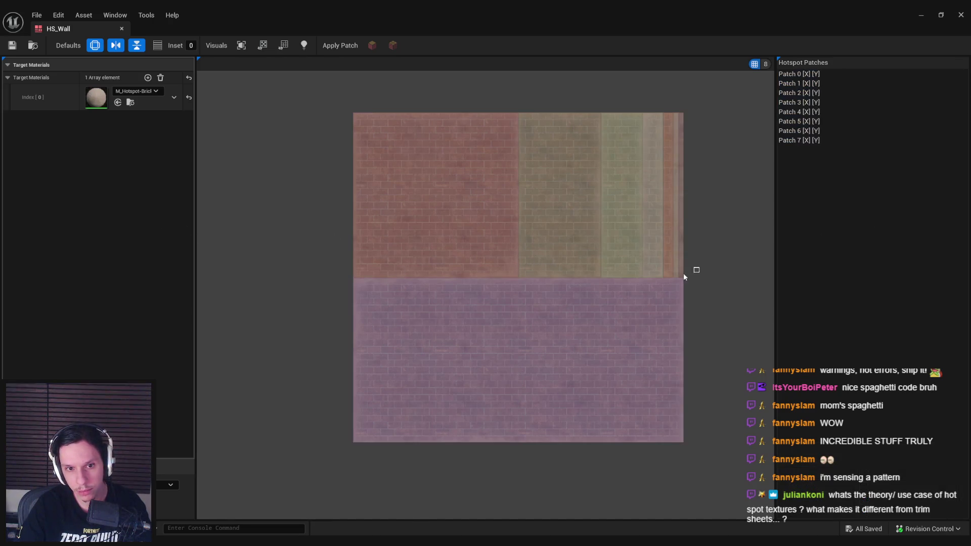
{"action": "left_click_drag", "start_coordinate": [733, 293], "coordinate": [718, 296]}
{"action": "scroll", "coordinate": [460, 223], "scroll_direction": "up", "scroll_amount": 2}
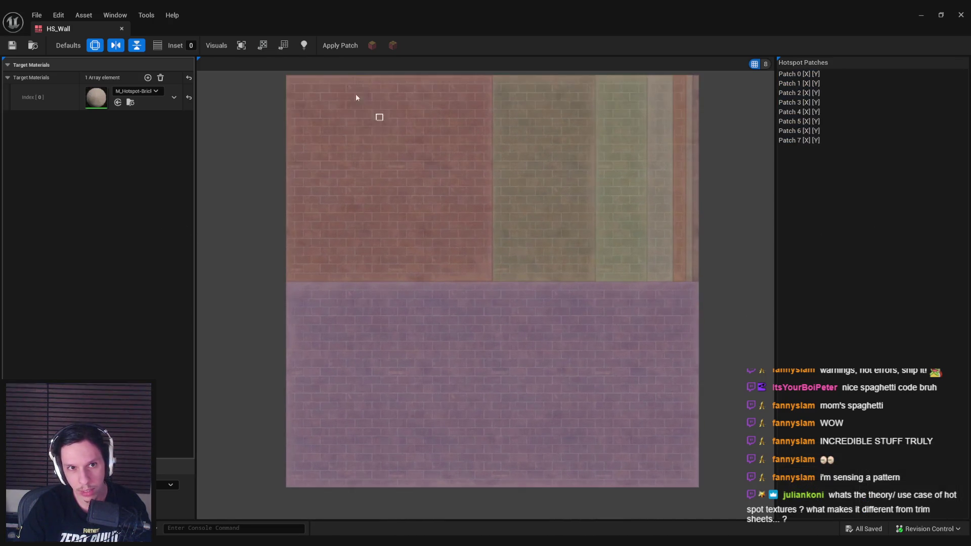
{"action": "left_click", "coordinate": [308, 46]}
{"action": "left_click", "coordinate": [307, 47]}
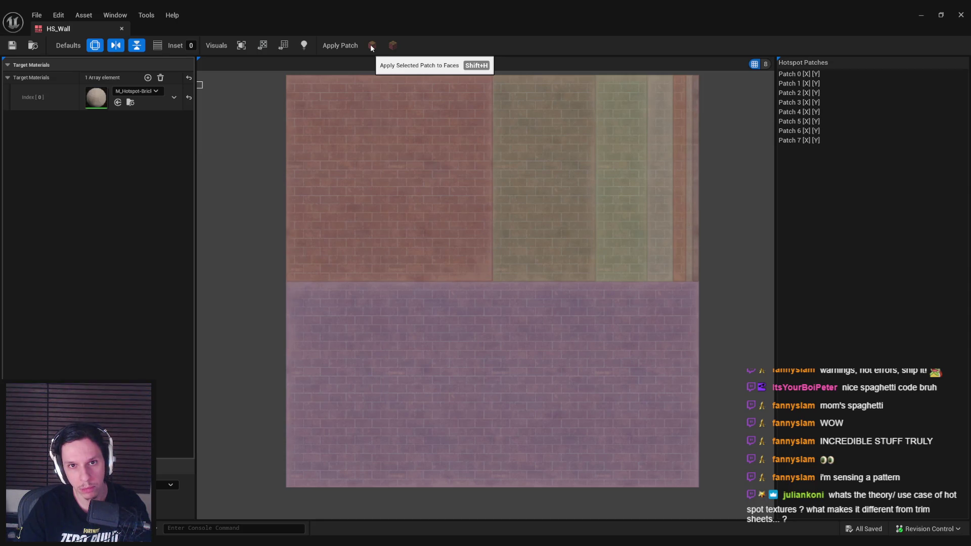
{"action": "left_click", "coordinate": [799, 83]}
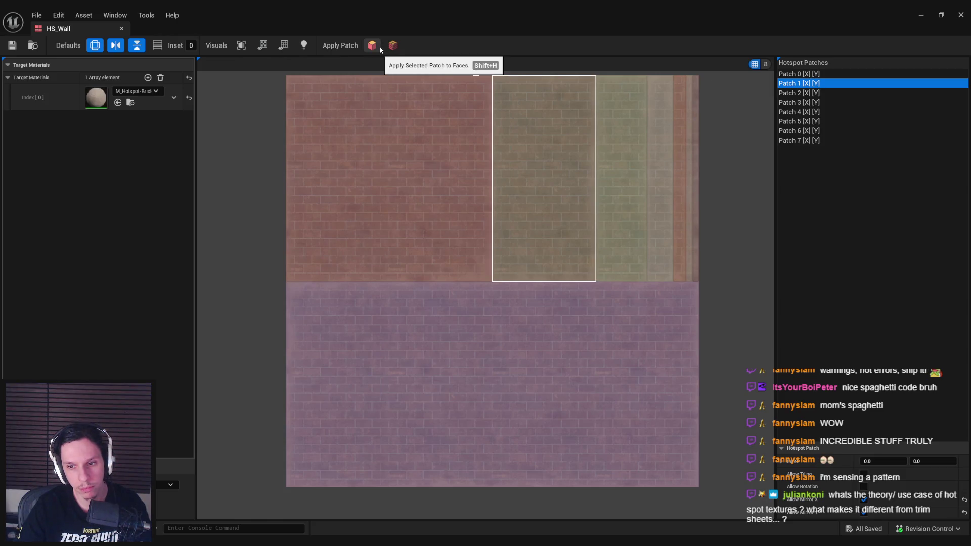
{"action": "left_click", "coordinate": [121, 28]}
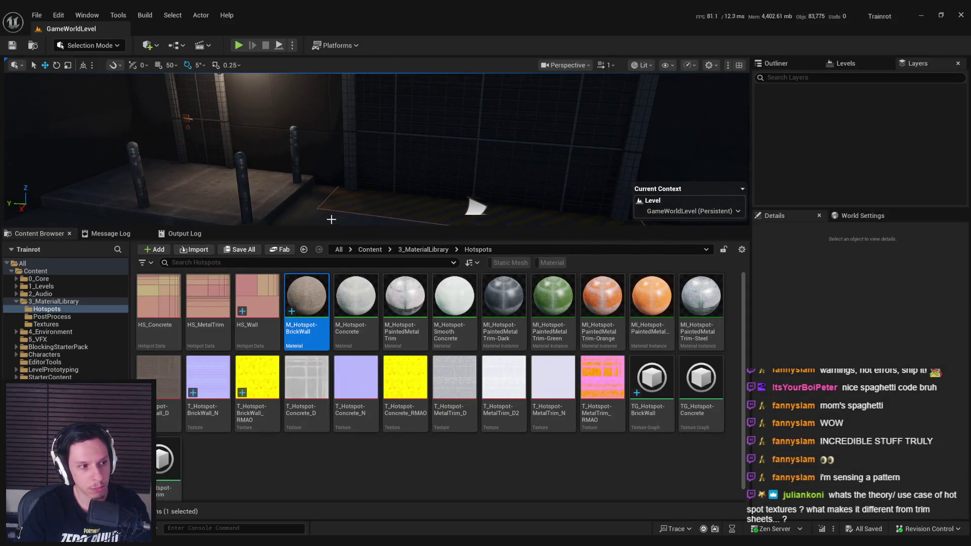
- Enlarge the level view and switch the editor to Scythe modelling mode
{"action": "left_click_drag", "start_coordinate": [327, 230], "coordinate": [327, 317]}
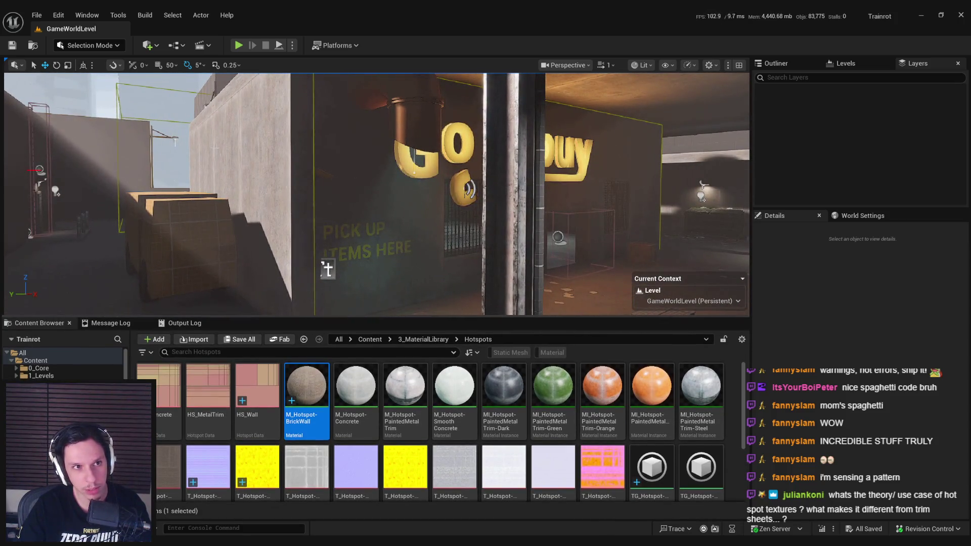
{"action": "left_click", "coordinate": [89, 45]}
{"action": "left_click", "coordinate": [115, 121]}
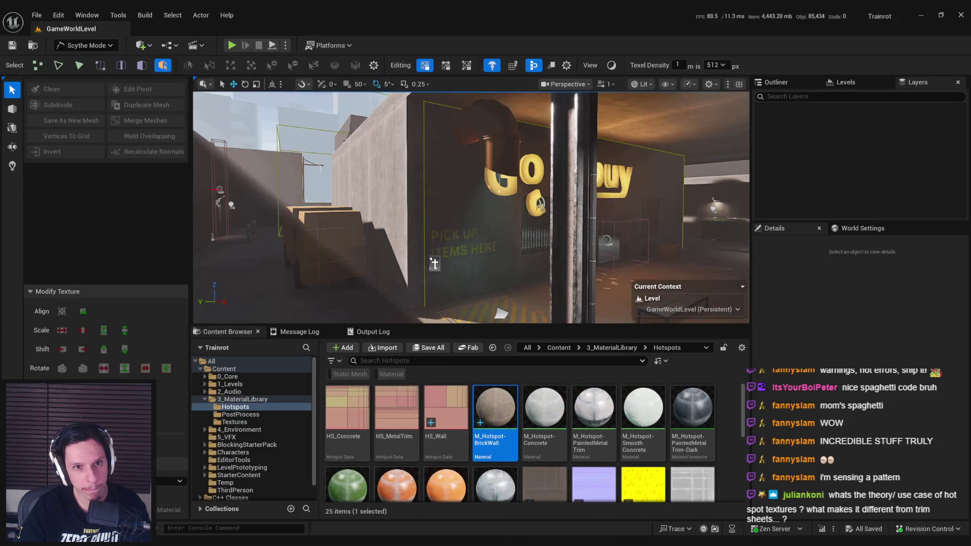
{"action": "left_click", "coordinate": [354, 203]}
- Fly toward the Goodbuy sign wall and compare it with the brick building reference photo
{"action": "left_click_drag", "start_coordinate": [452, 253], "coordinate": [601, 206]}
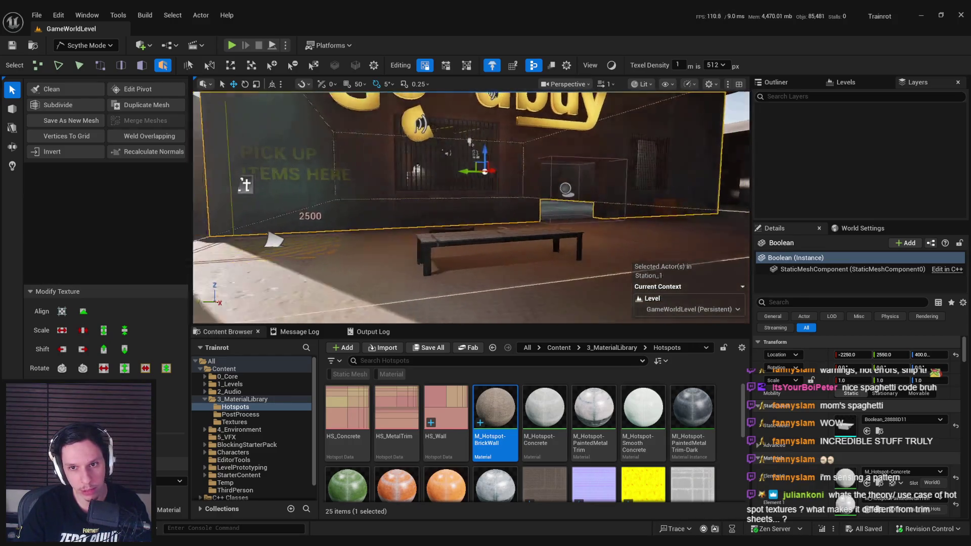
{"action": "key", "text": "alt+Tab"}
{"action": "key", "text": "alt+Tab"}
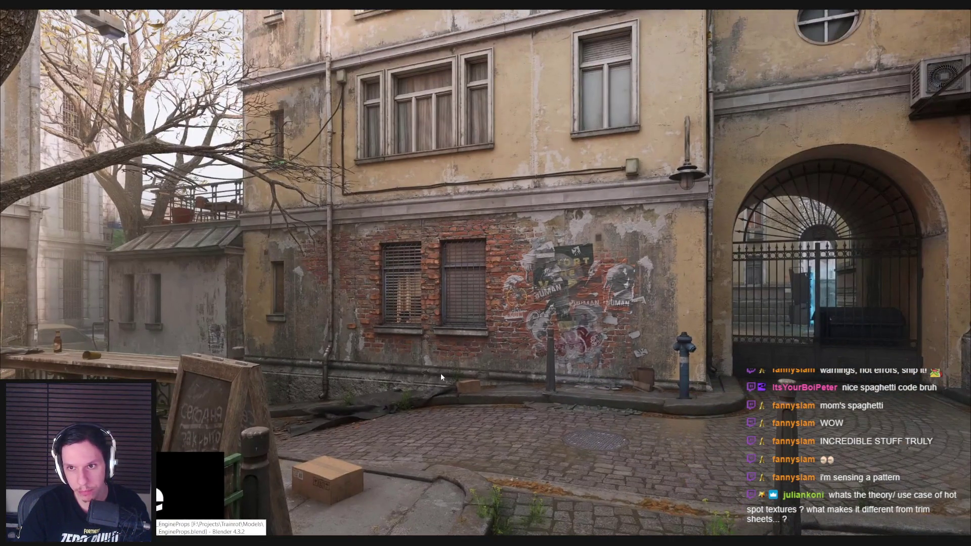
{"action": "key", "text": "alt+Tab"}
{"action": "key", "text": "alt+Tab"}
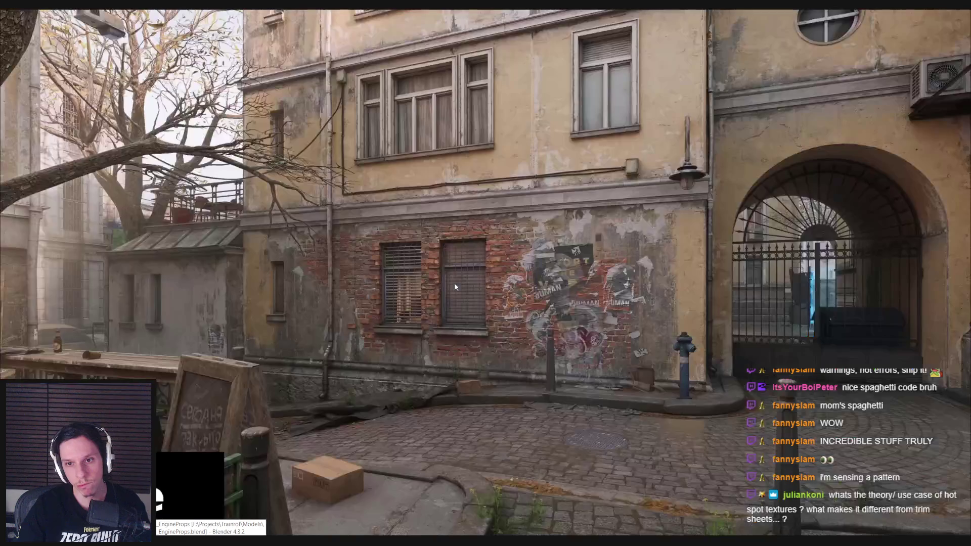
{"action": "key", "text": "alt+Tab"}
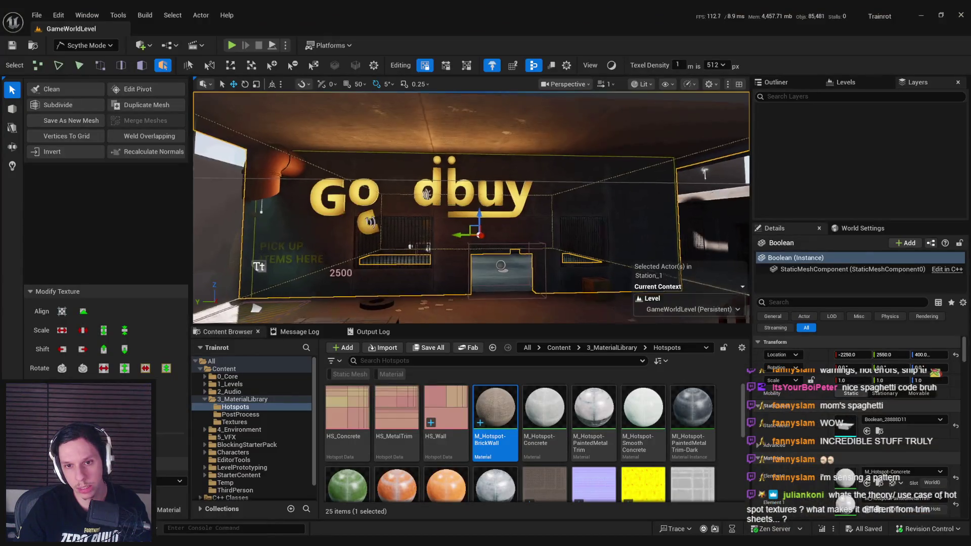
- Switch to face selection, then select and frame a Boolean2 wall face
{"action": "scroll", "coordinate": [413, 272], "scroll_direction": "up", "scroll_amount": 1}
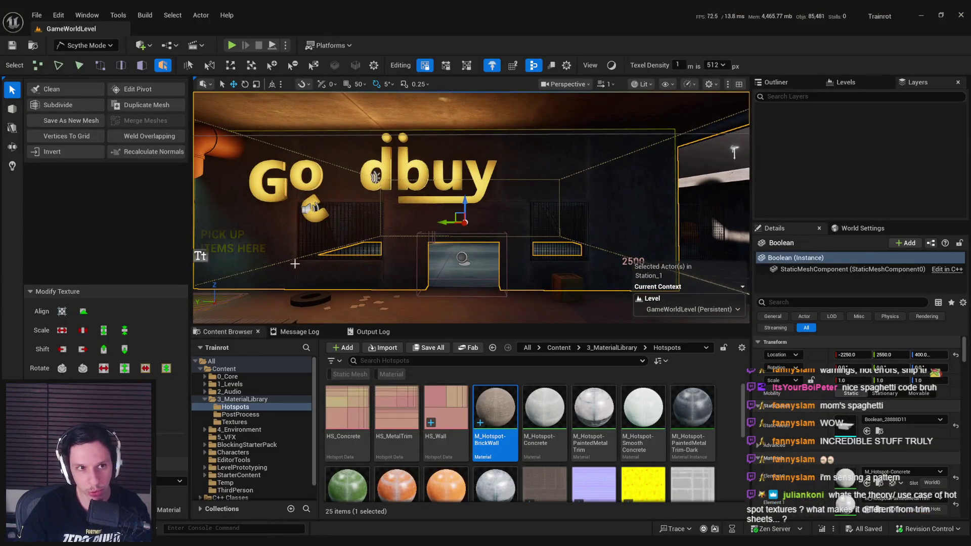
{"action": "mouse_move", "coordinate": [498, 407]}
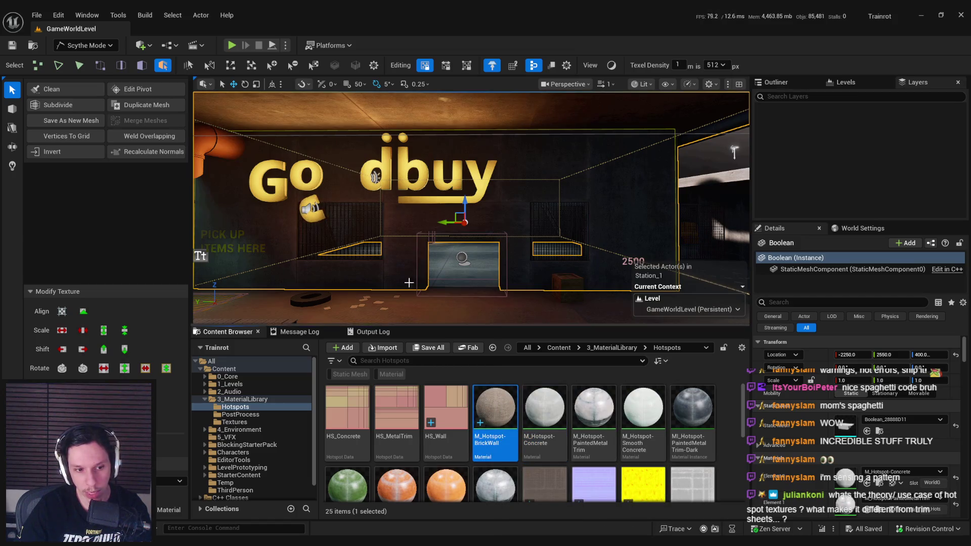
{"action": "mouse_move", "coordinate": [427, 299]}
{"action": "left_mouse_down"}
{"action": "mouse_move", "coordinate": [455, 283]}
{"action": "mouse_move", "coordinate": [457, 228]}
{"action": "mouse_move", "coordinate": [450, 265]}
{"action": "mouse_move", "coordinate": [436, 232]}
{"action": "mouse_move", "coordinate": [448, 232]}
{"action": "left_mouse_up"}
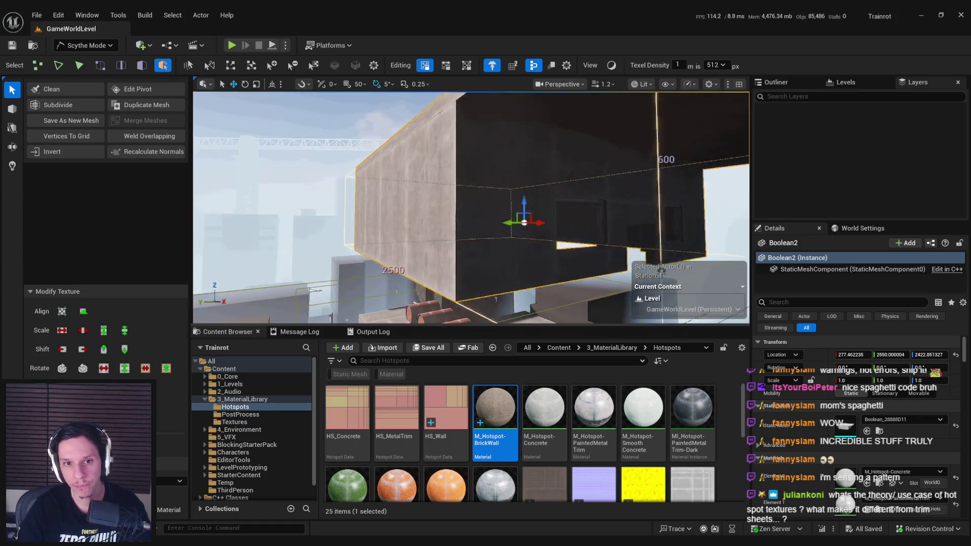
{"action": "key", "text": "3"}
{"action": "left_click", "coordinate": [450, 232]}
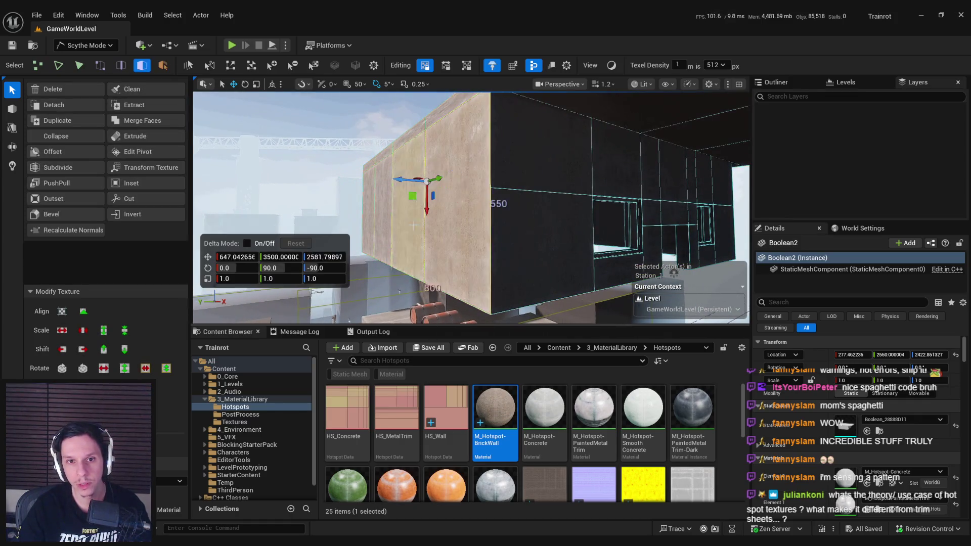
{"action": "key", "text": "f"}
{"action": "left_click_drag", "start_coordinate": [497, 276], "coordinate": [526, 274]}
{"action": "mouse_move", "coordinate": [360, 217]}
{"action": "left_mouse_down"}
{"action": "mouse_move", "coordinate": [396, 212]}
{"action": "mouse_move", "coordinate": [401, 227]}
{"action": "left_mouse_up"}
- Select the box's wall faces to texture, with the viewport in unlit shading
{"action": "left_click", "coordinate": [471, 224]}
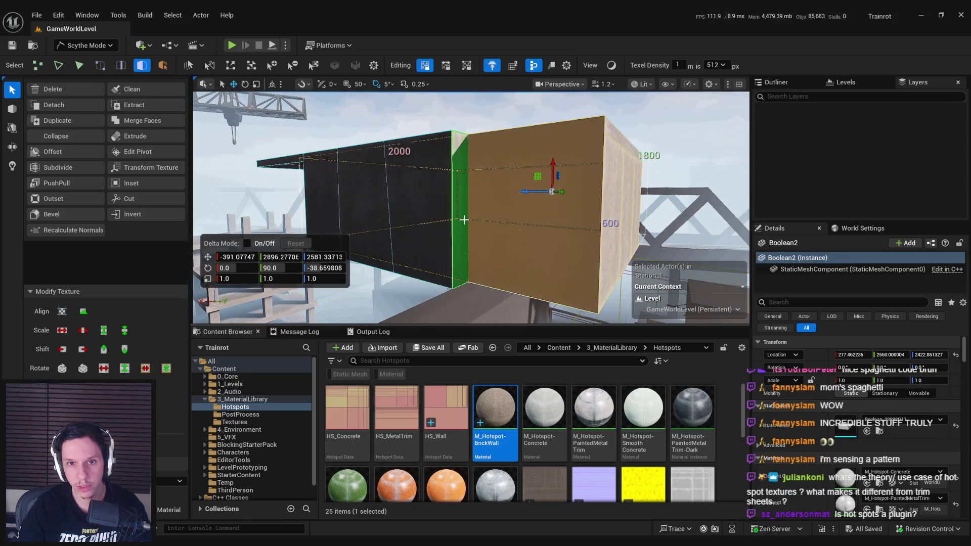
{"action": "left_click_drag", "start_coordinate": [387, 213], "coordinate": [408, 213]}
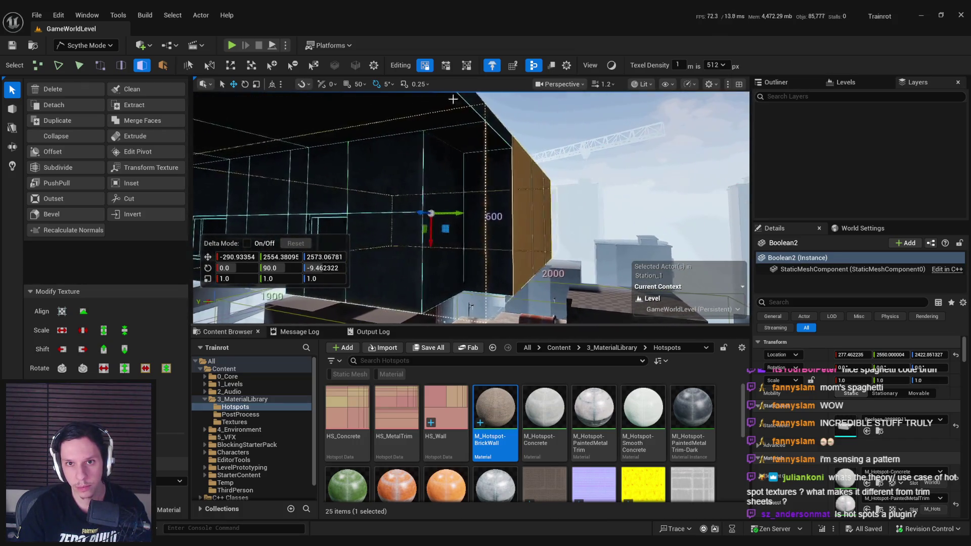
{"action": "key", "text": "alt+3"}
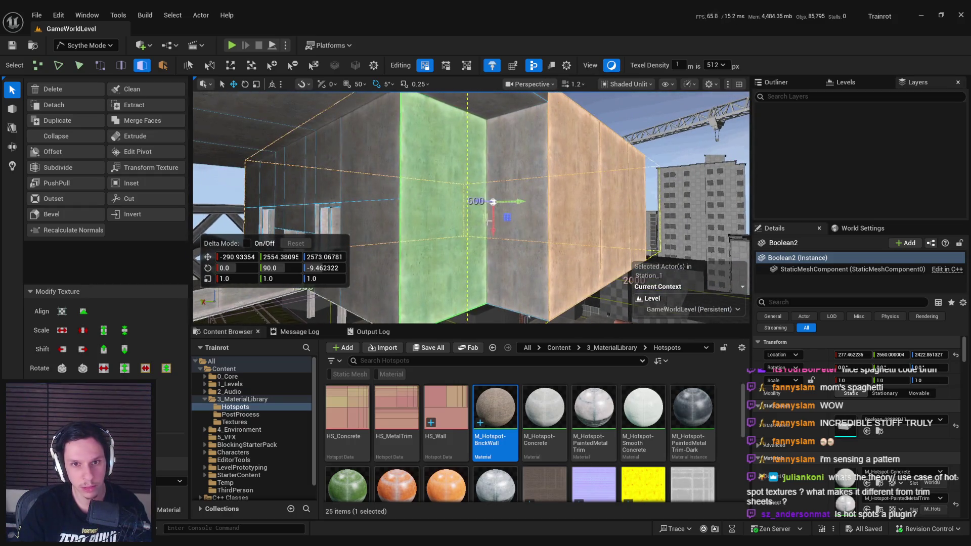
{"action": "left_click", "coordinate": [504, 218]}
{"action": "key", "text": "ctrl+z"}
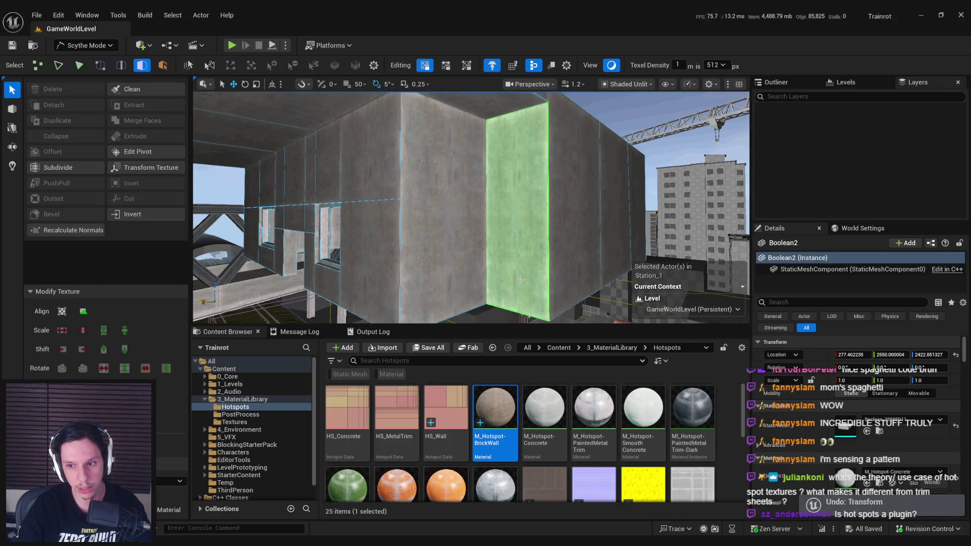
{"action": "scroll", "coordinate": [524, 262], "scroll_direction": "down", "scroll_amount": 3}
{"action": "left_click", "coordinate": [524, 265]}
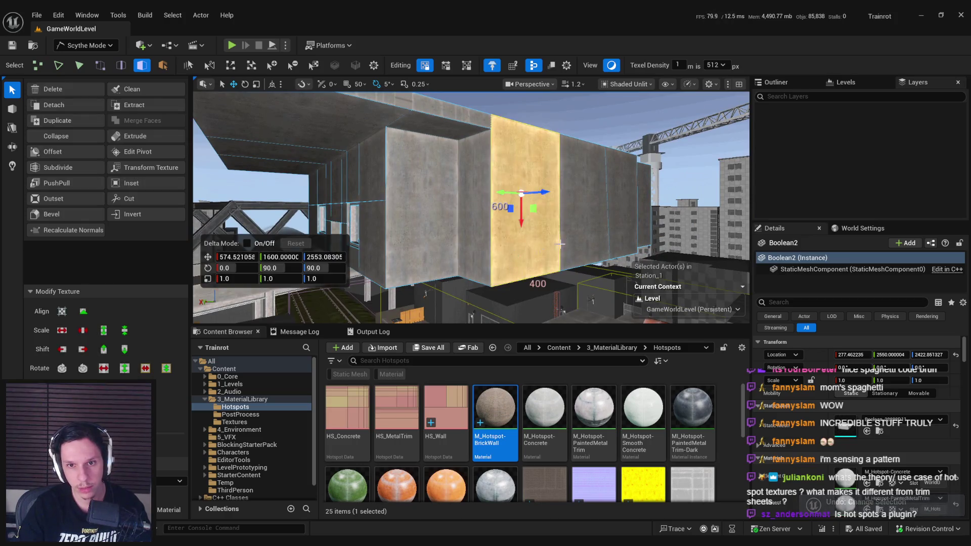
{"action": "scroll", "coordinate": [556, 255], "scroll_direction": "up", "scroll_amount": 5}
- Apply M_Hotspot-BrickWall to the faces around the window openings, then select the HS_Wall asset
{"action": "left_click_drag", "start_coordinate": [593, 249], "coordinate": [550, 259]}
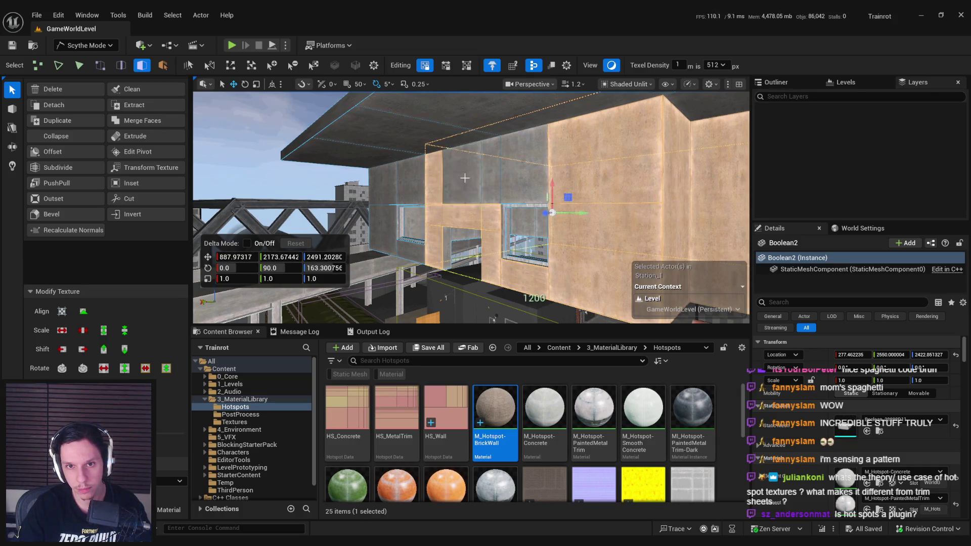
{"action": "left_click_drag", "start_coordinate": [512, 179], "coordinate": [504, 177]}
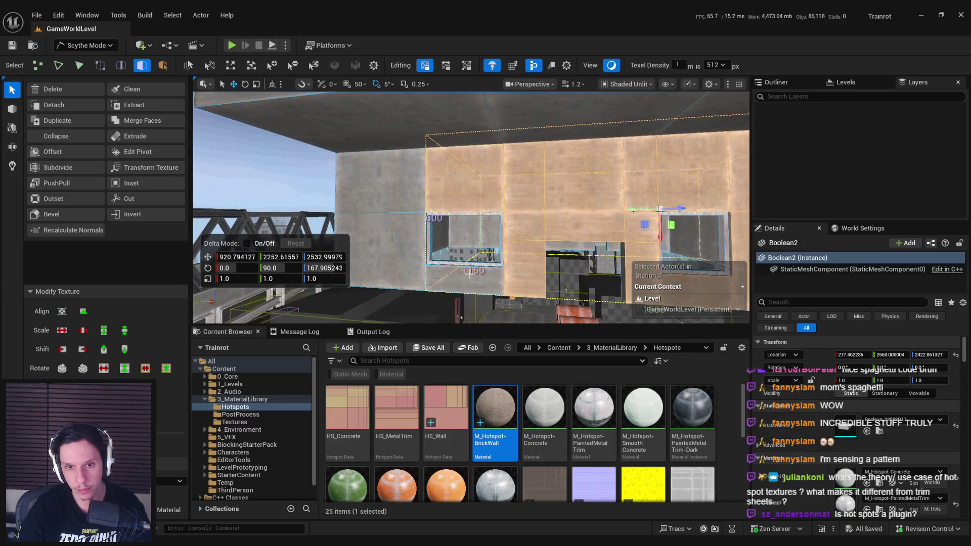
{"action": "left_click_drag", "start_coordinate": [393, 264], "coordinate": [486, 233]}
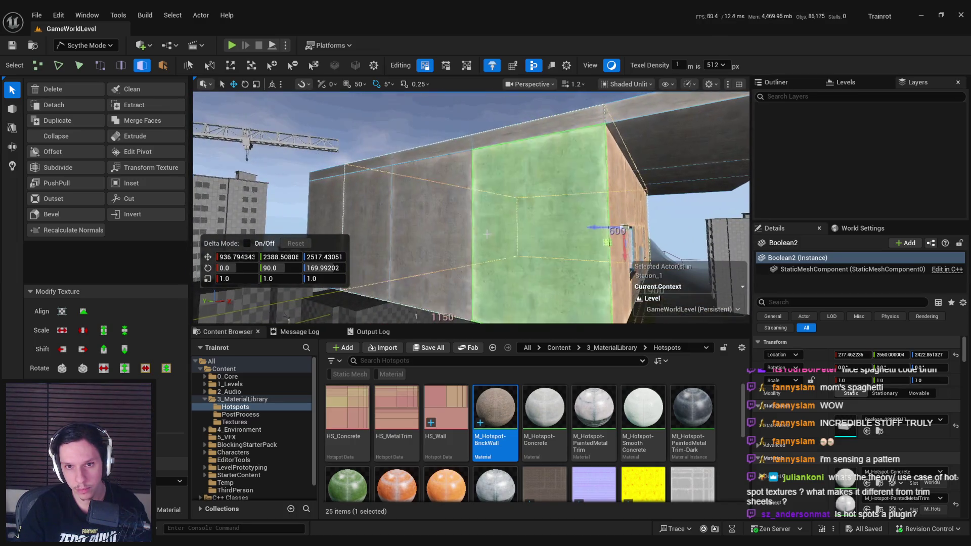
{"action": "mouse_move", "coordinate": [386, 236]}
{"action": "left_mouse_down"}
{"action": "mouse_move", "coordinate": [530, 233]}
{"action": "mouse_move", "coordinate": [530, 209]}
{"action": "mouse_move", "coordinate": [495, 200]}
{"action": "left_mouse_up"}
{"action": "left_click_drag", "start_coordinate": [271, 205], "coordinate": [498, 212]}
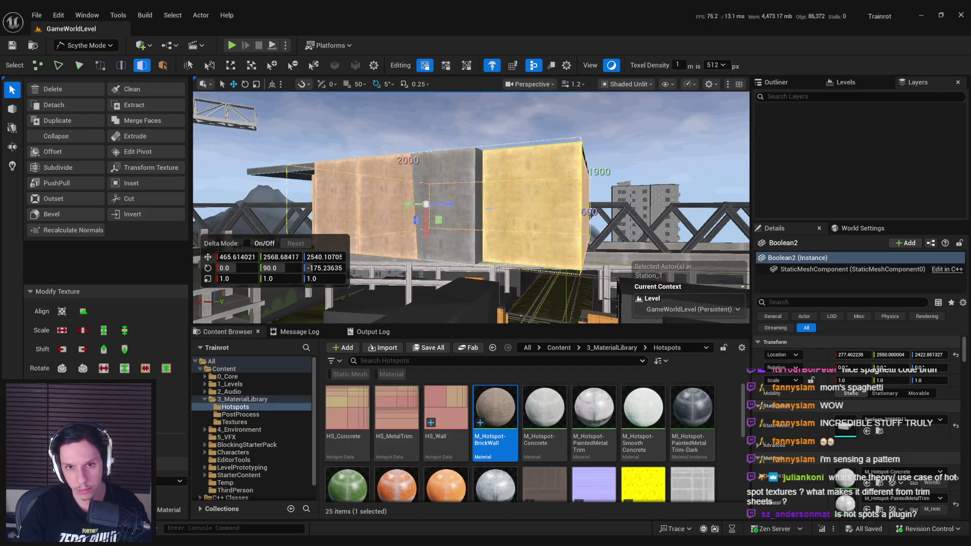
{"action": "mouse_move", "coordinate": [444, 253]}
{"action": "left_mouse_down"}
{"action": "mouse_move", "coordinate": [613, 317]}
{"action": "mouse_move", "coordinate": [521, 293]}
{"action": "left_mouse_up"}
{"action": "mouse_move", "coordinate": [456, 225]}
{"action": "left_mouse_down"}
{"action": "mouse_move", "coordinate": [576, 184]}
{"action": "mouse_move", "coordinate": [447, 206]}
{"action": "mouse_move", "coordinate": [487, 193]}
{"action": "mouse_move", "coordinate": [487, 225]}
{"action": "left_mouse_up"}
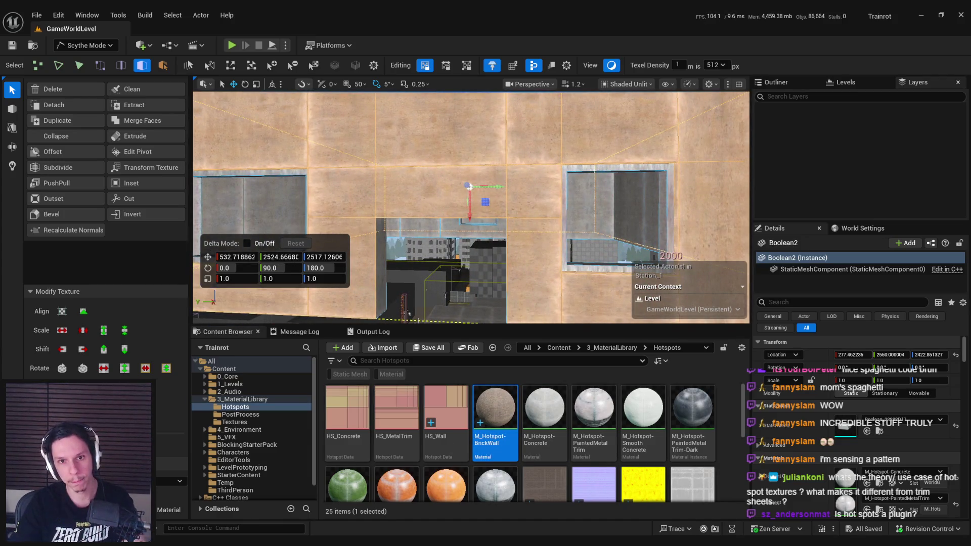
{"action": "left_click", "coordinate": [491, 241]}
{"action": "mouse_move", "coordinate": [490, 241]}
{"action": "left_mouse_down"}
{"action": "mouse_move", "coordinate": [493, 276]}
{"action": "mouse_move", "coordinate": [435, 278]}
{"action": "mouse_move", "coordinate": [462, 276]}
{"action": "left_mouse_up"}
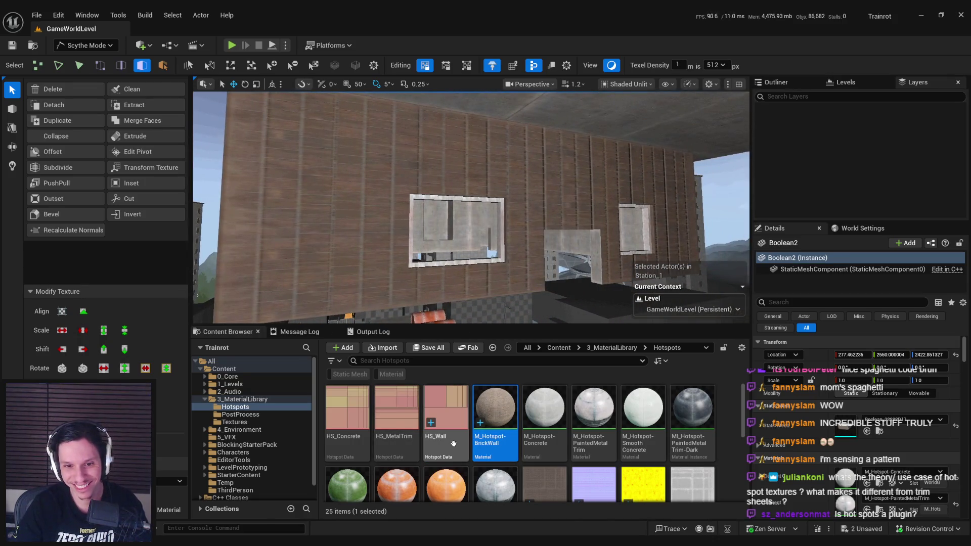
{"action": "left_click", "coordinate": [454, 443]}
{"action": "left_click", "coordinate": [490, 385]}
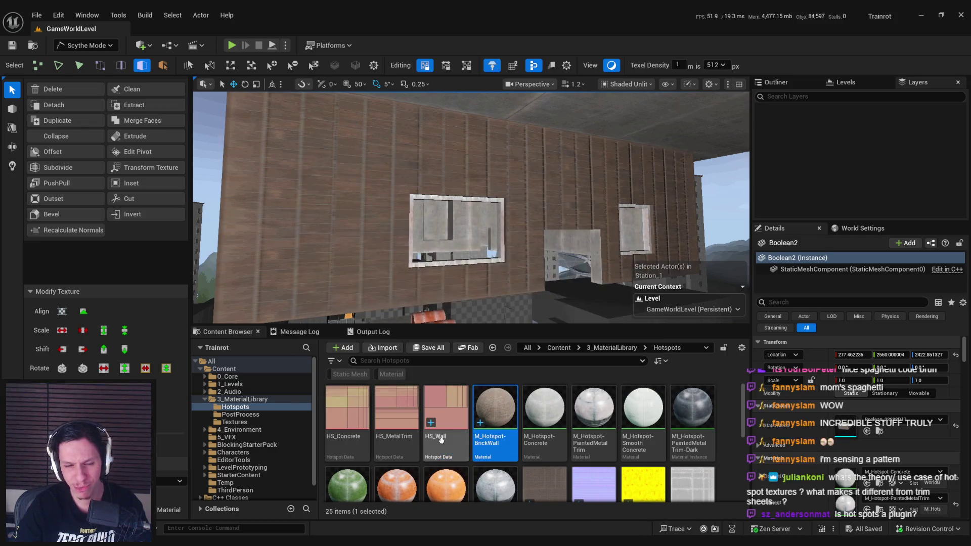
{"action": "double_click", "coordinate": [440, 452]}
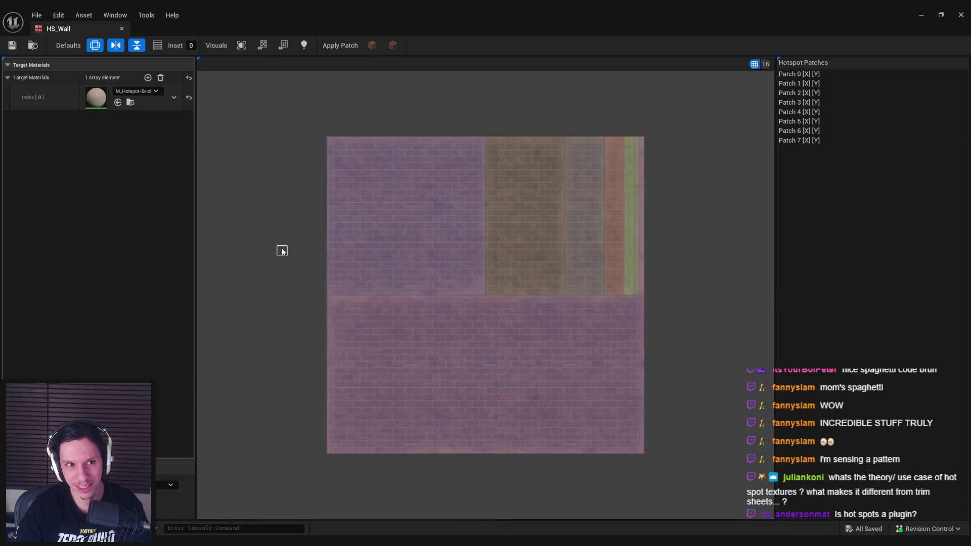
{"action": "left_click", "coordinate": [799, 140]}
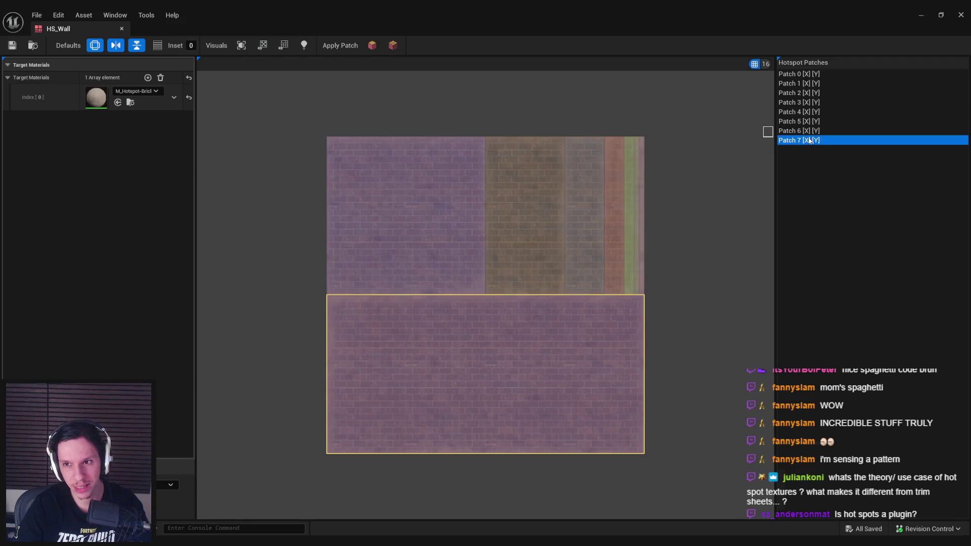
{"action": "left_click", "coordinate": [798, 74], "text": "shift"}
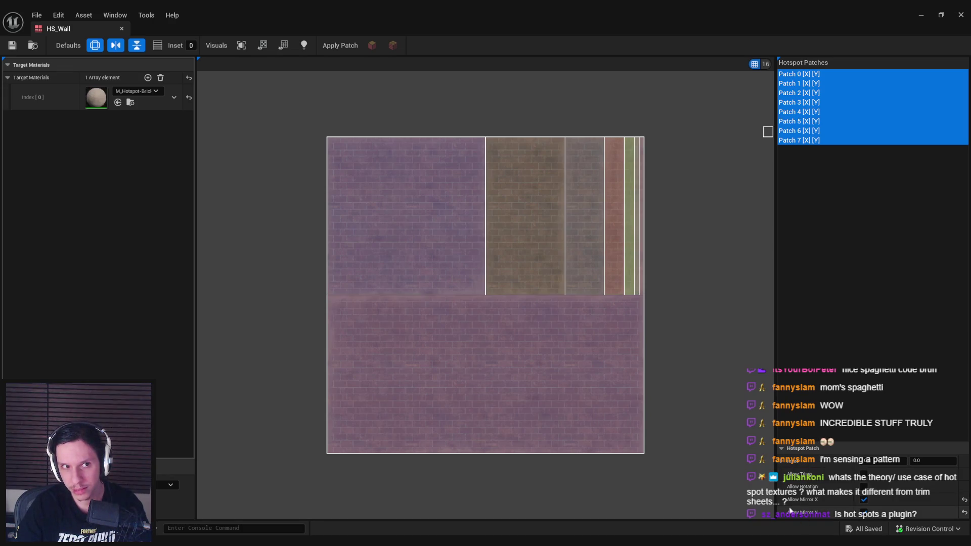
{"action": "left_click", "coordinate": [122, 29]}
{"action": "left_click_drag", "start_coordinate": [470, 207], "coordinate": [516, 197]}
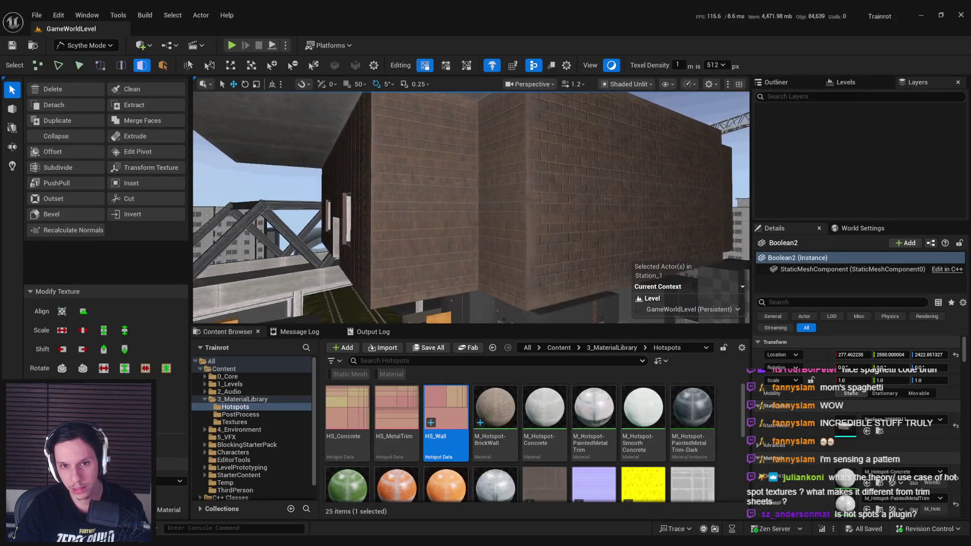
- Set hotspot tiling matching to Only Tiling and reapply it to the Boolean2 wall
{"action": "key", "text": "f"}
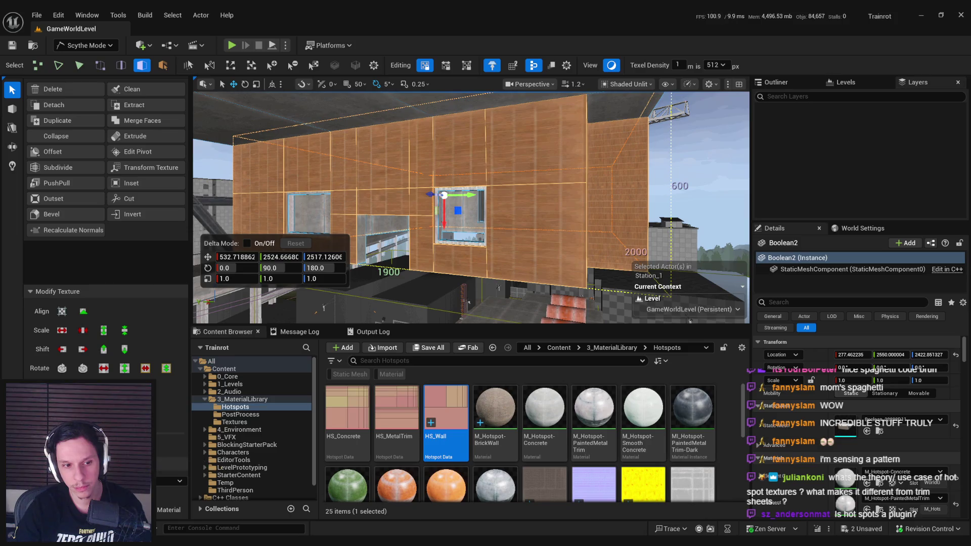
{"action": "left_click", "coordinate": [172, 481]}
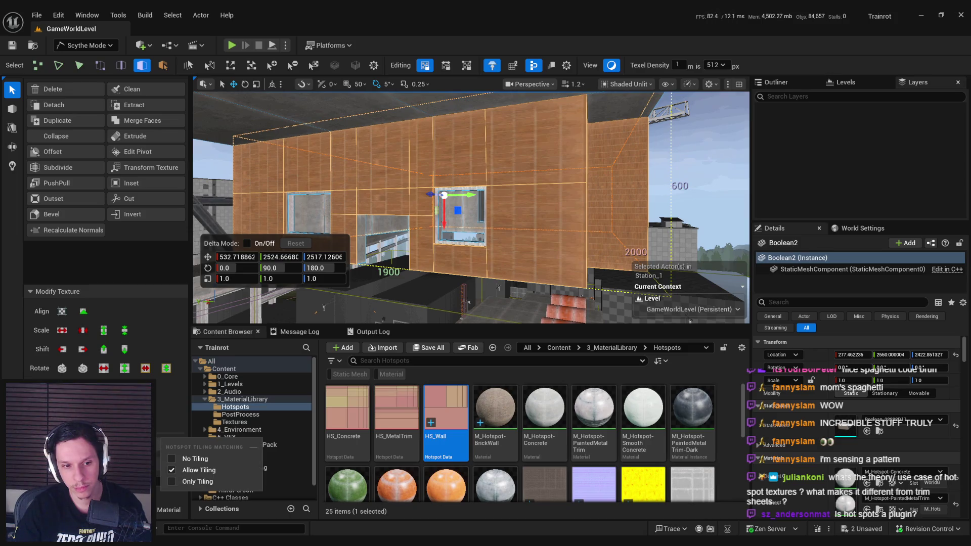
{"action": "left_click", "coordinate": [198, 482]}
{"action": "key", "text": "Escape"}
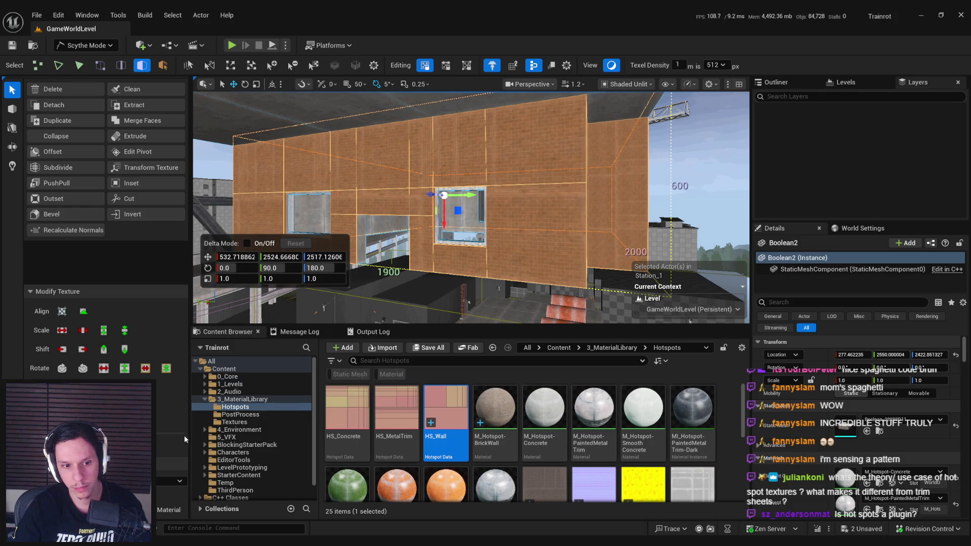
- Restore Allow Tiling matching, save all changes, and open the HS_Wall asset
{"action": "left_click", "coordinate": [158, 444]}
{"action": "left_click", "coordinate": [197, 470]}
{"action": "key", "text": "Escape"}
{"action": "mouse_move", "coordinate": [455, 242]}
{"action": "left_mouse_down"}
{"action": "mouse_move", "coordinate": [467, 287]}
{"action": "mouse_move", "coordinate": [434, 274]}
{"action": "left_mouse_up"}
{"action": "key", "text": "ctrl+s"}
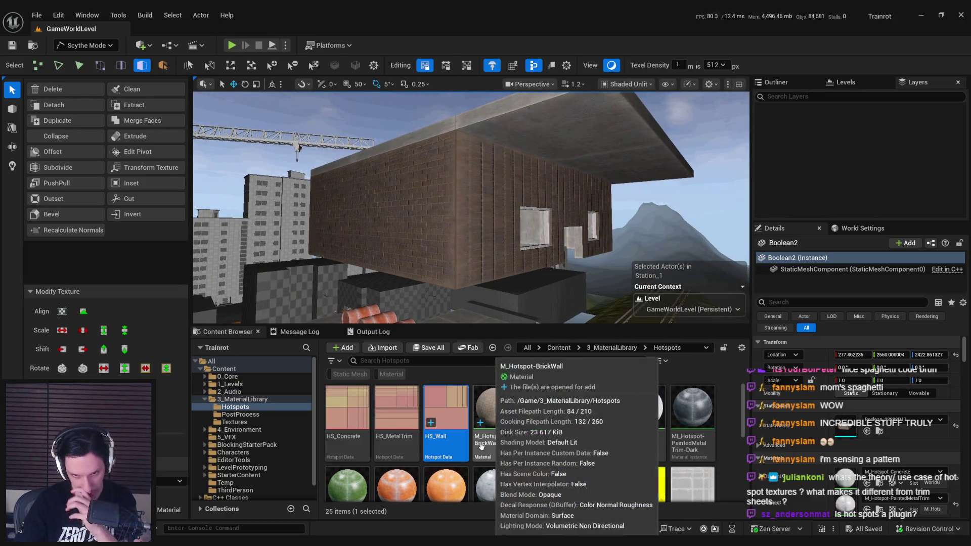
{"action": "double_click", "coordinate": [453, 411]}
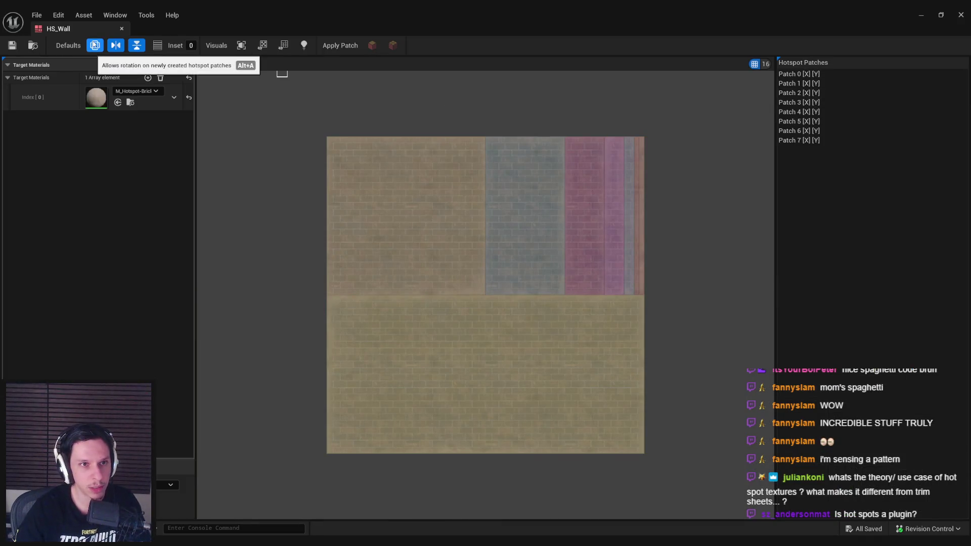
- Select Patch 0, then all eight patches Patch 0–7 in HS_Wall, and clear the selection
{"action": "left_click", "coordinate": [791, 74]}
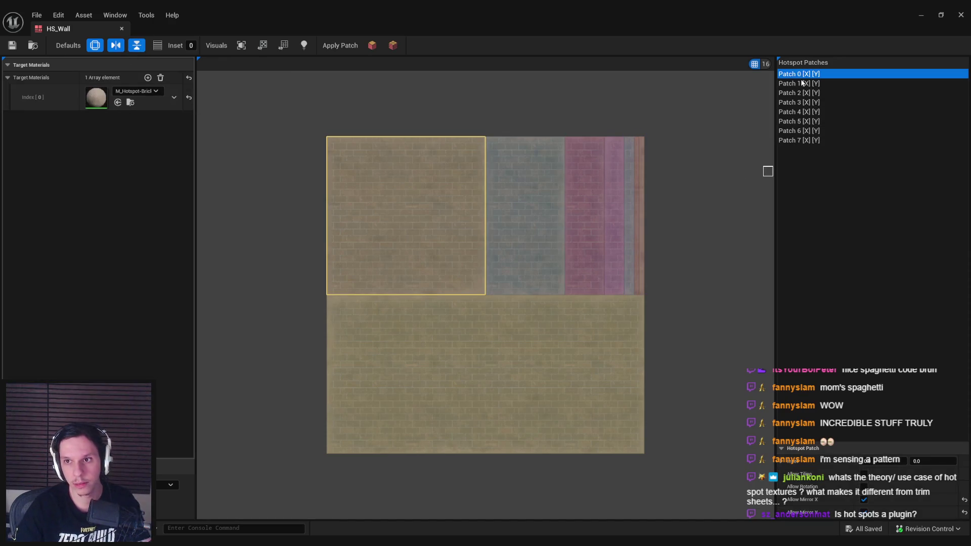
{"action": "left_click_drag", "start_coordinate": [627, 15], "coordinate": [624, 283]}
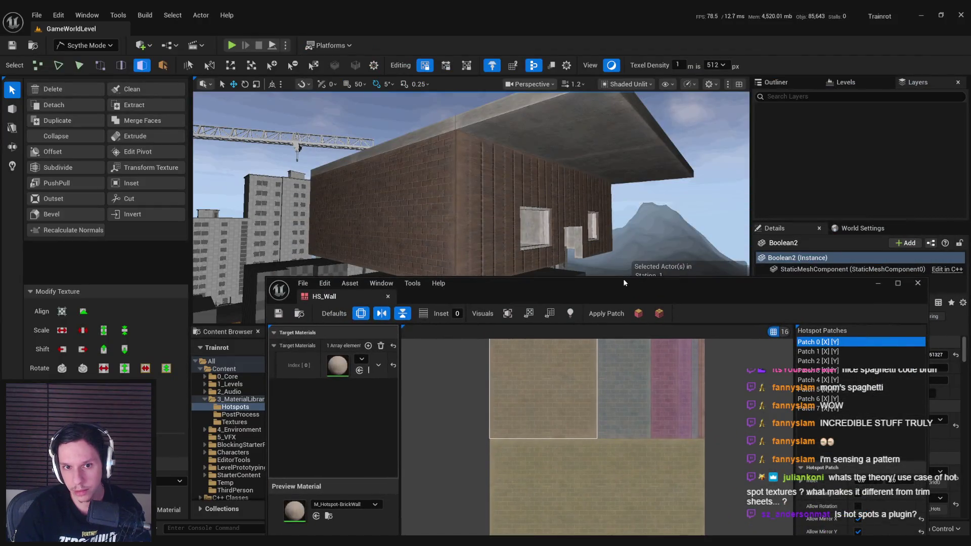
{"action": "double_click", "coordinate": [622, 278]}
{"action": "left_click", "coordinate": [806, 141], "text": "shift"}
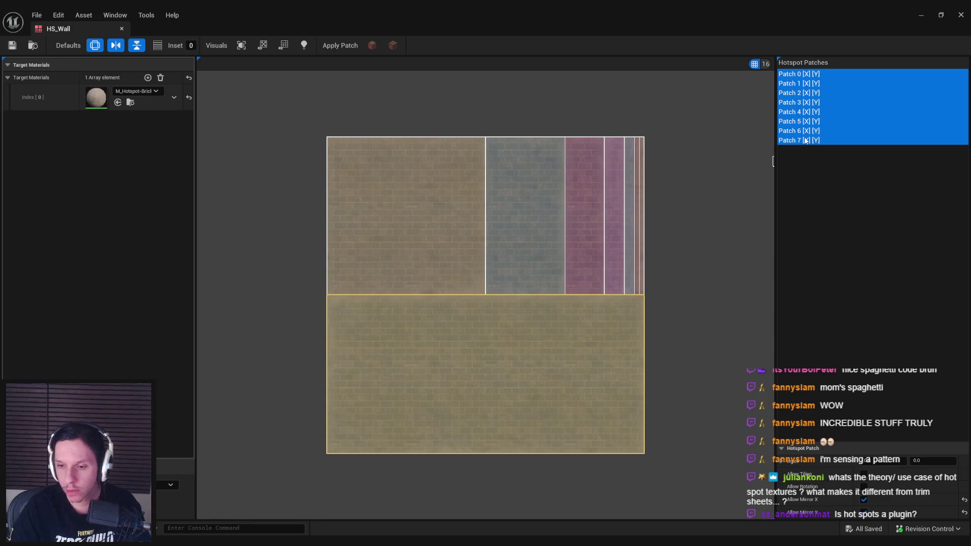
{"action": "left_click", "coordinate": [806, 480]}
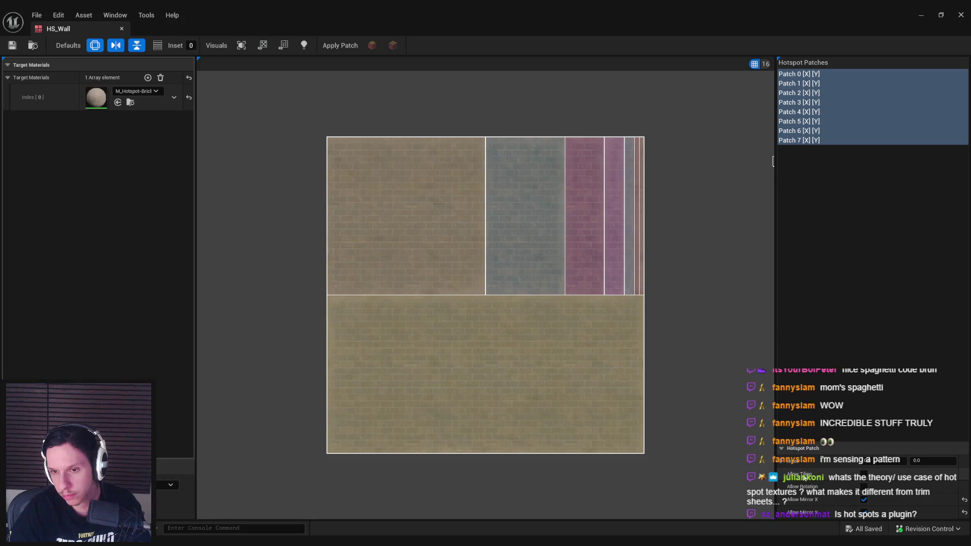
{"action": "left_click", "coordinate": [830, 171]}
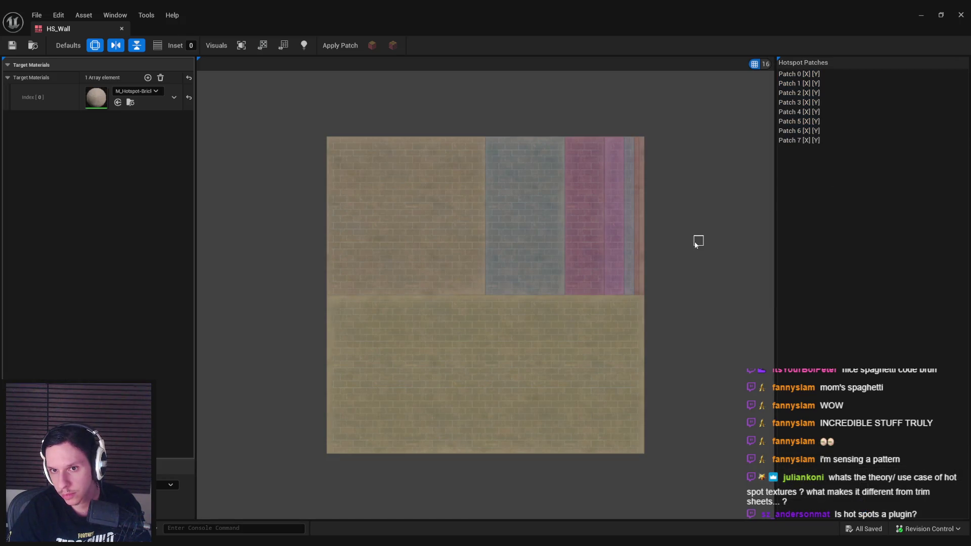
{"action": "left_click_drag", "start_coordinate": [698, 241], "coordinate": [670, 259]}
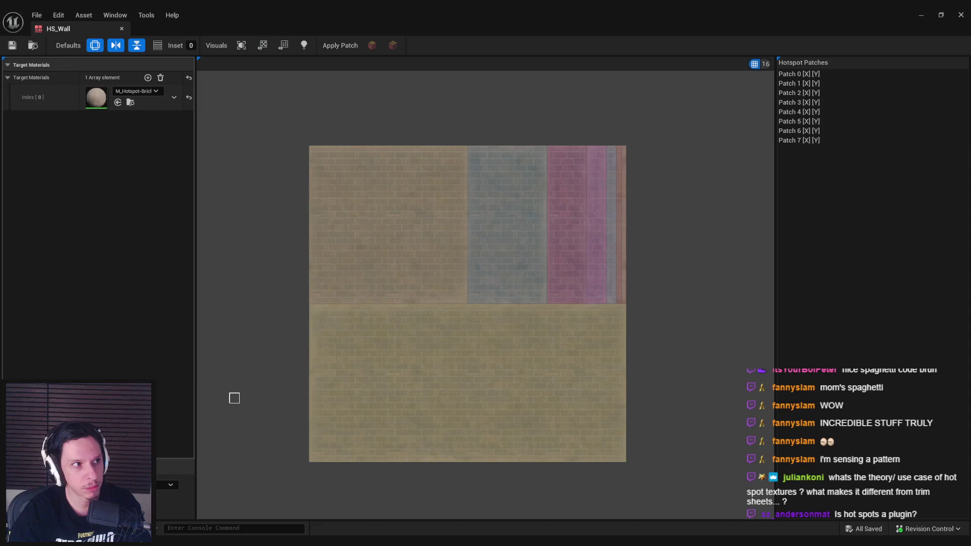
{"action": "key", "text": "alt+Tab"}
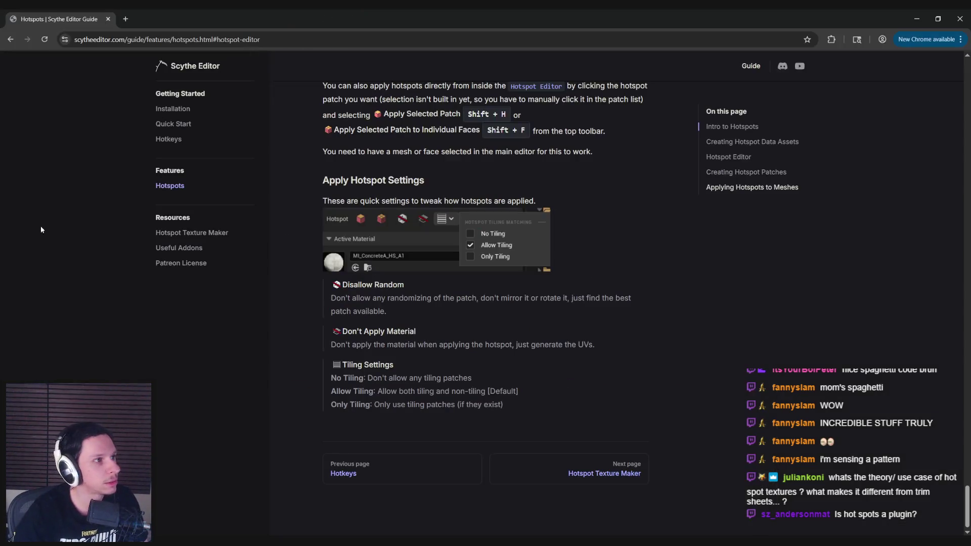
{"action": "scroll", "coordinate": [222, 339], "scroll_direction": "up", "scroll_amount": 15}
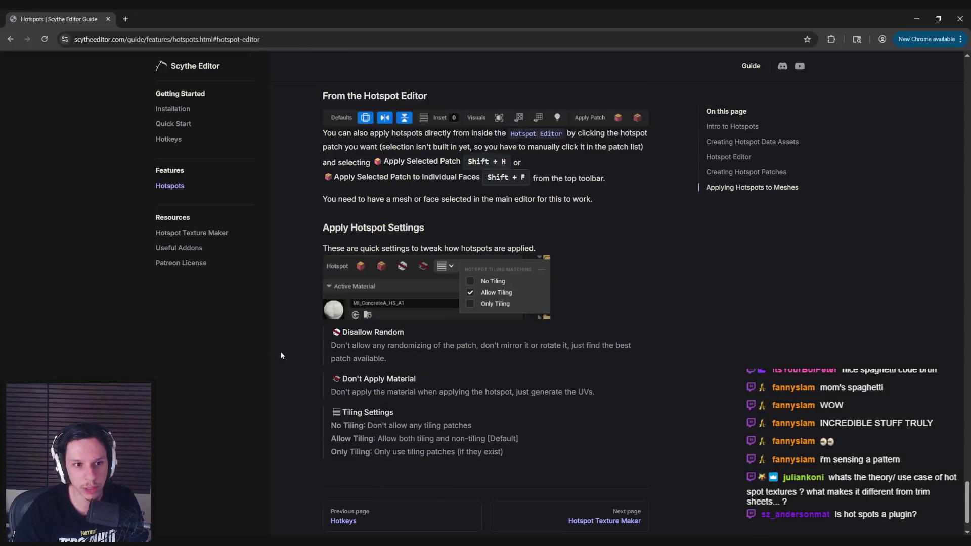
{"action": "scroll", "coordinate": [282, 175], "scroll_direction": "up", "scroll_amount": 15}
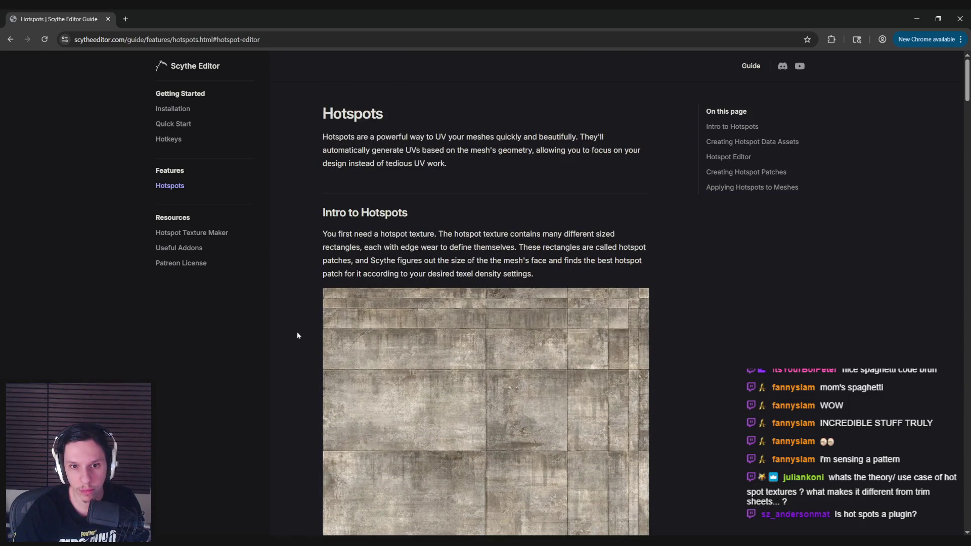
{"action": "scroll", "coordinate": [289, 281], "scroll_direction": "down", "scroll_amount": 5}
{"action": "scroll", "coordinate": [290, 280], "scroll_direction": "down", "scroll_amount": 12}
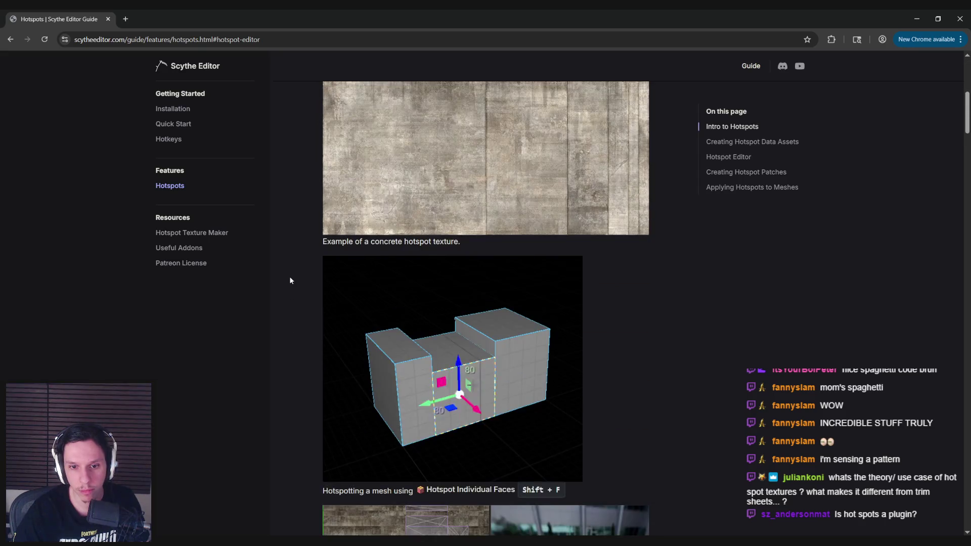
{"action": "scroll", "coordinate": [290, 280], "scroll_direction": "down", "scroll_amount": 3}
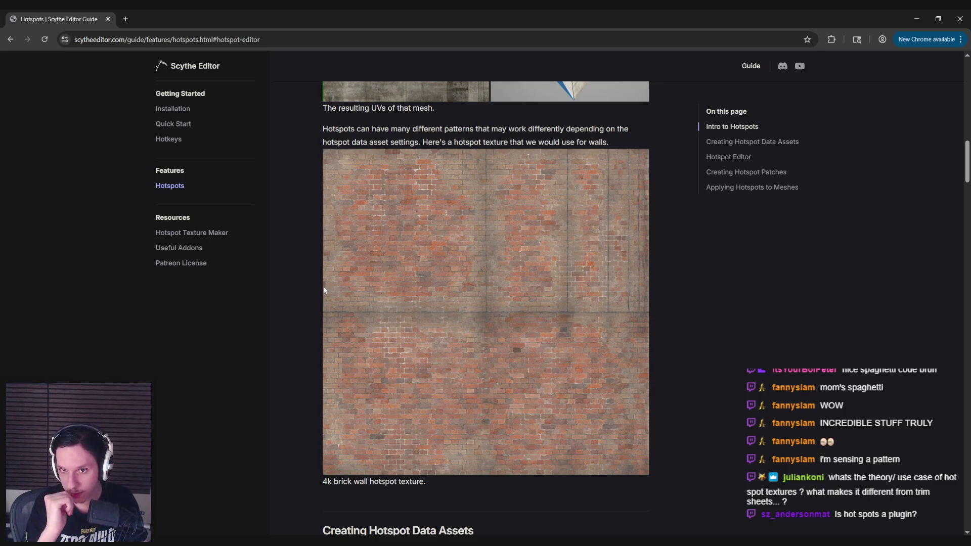
{"action": "scroll", "coordinate": [324, 291], "scroll_direction": "down", "scroll_amount": 1}
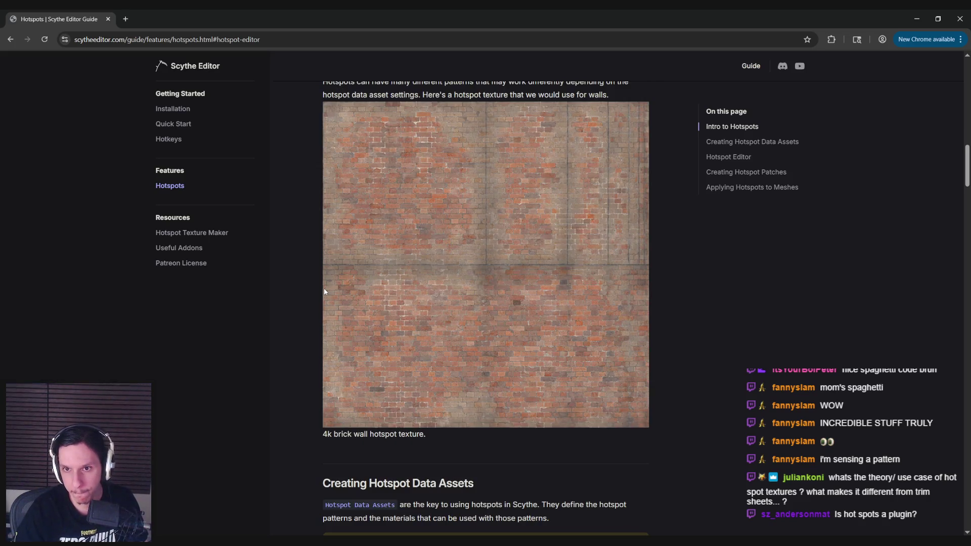
{"action": "scroll", "coordinate": [325, 291], "scroll_direction": "down", "scroll_amount": 4}
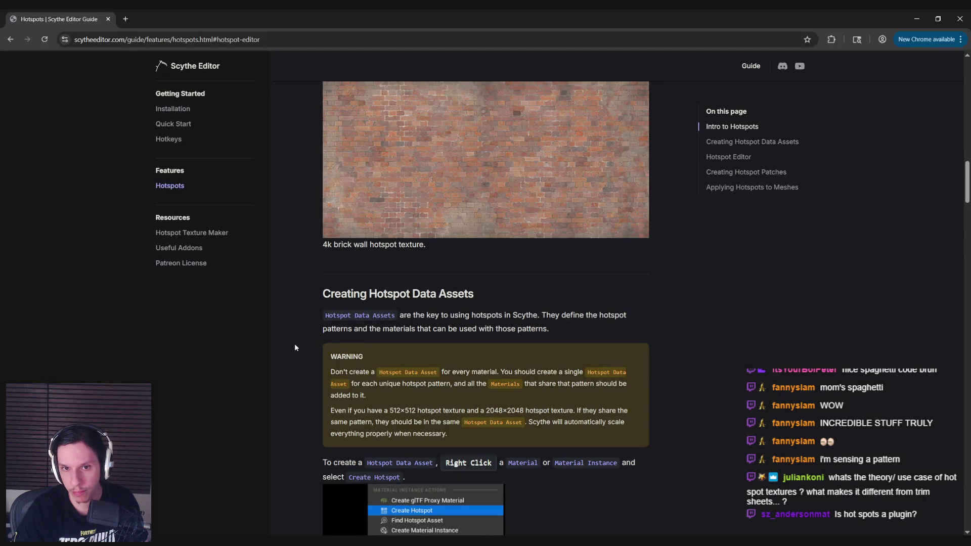
{"action": "scroll", "coordinate": [293, 347], "scroll_direction": "down", "scroll_amount": 3}
{"action": "scroll", "coordinate": [293, 349], "scroll_direction": "down", "scroll_amount": 2}
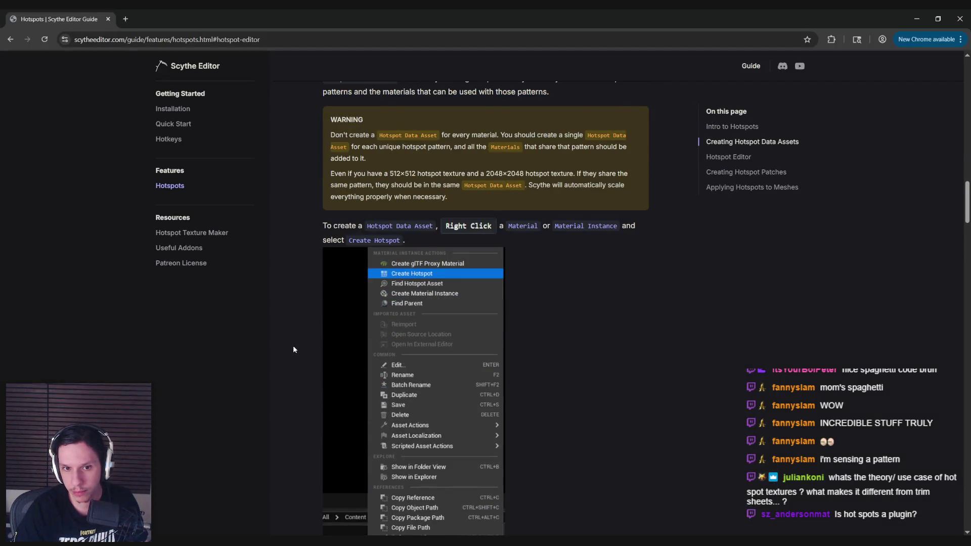
{"action": "scroll", "coordinate": [293, 349], "scroll_direction": "down", "scroll_amount": 8}
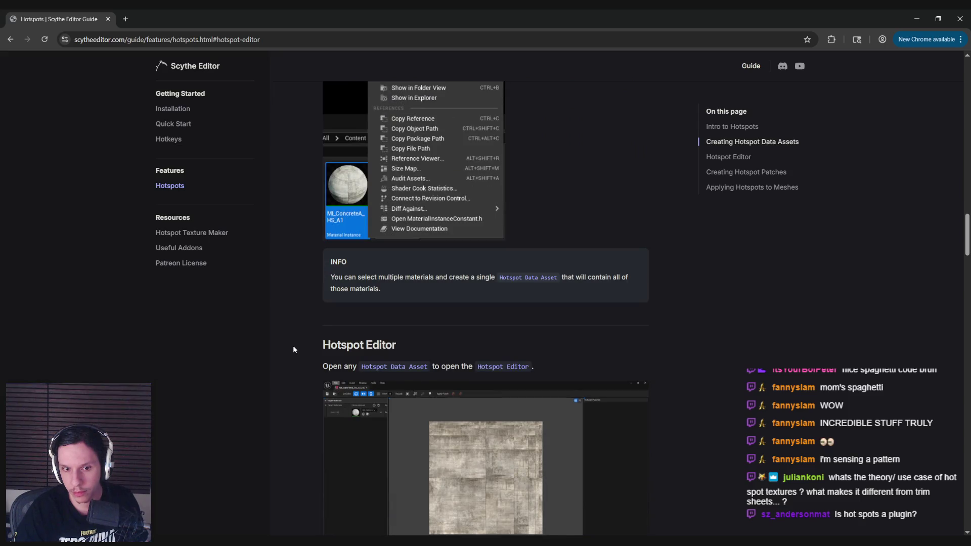
{"action": "scroll", "coordinate": [293, 349], "scroll_direction": "down", "scroll_amount": 3}
{"action": "scroll", "coordinate": [293, 349], "scroll_direction": "down", "scroll_amount": 4}
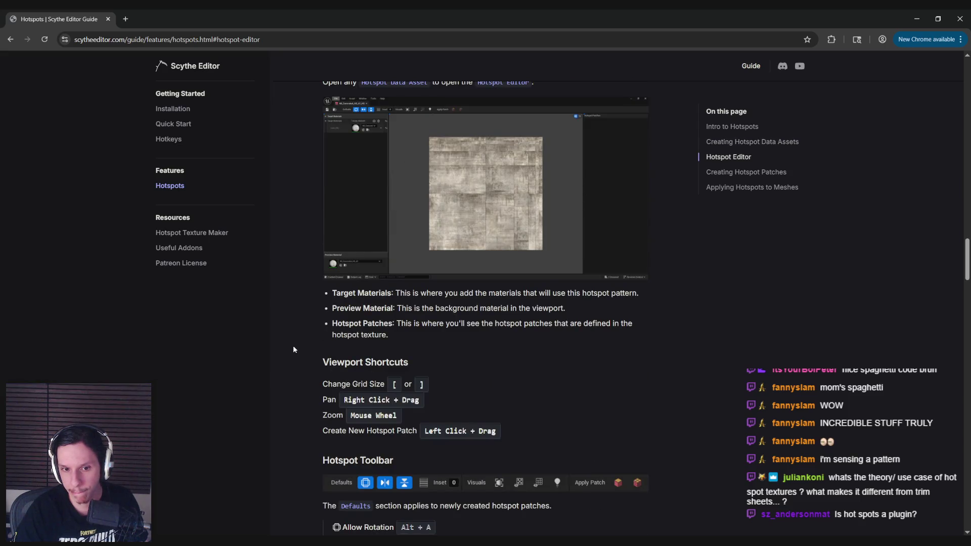
{"action": "scroll", "coordinate": [293, 349], "scroll_direction": "down", "scroll_amount": 6}
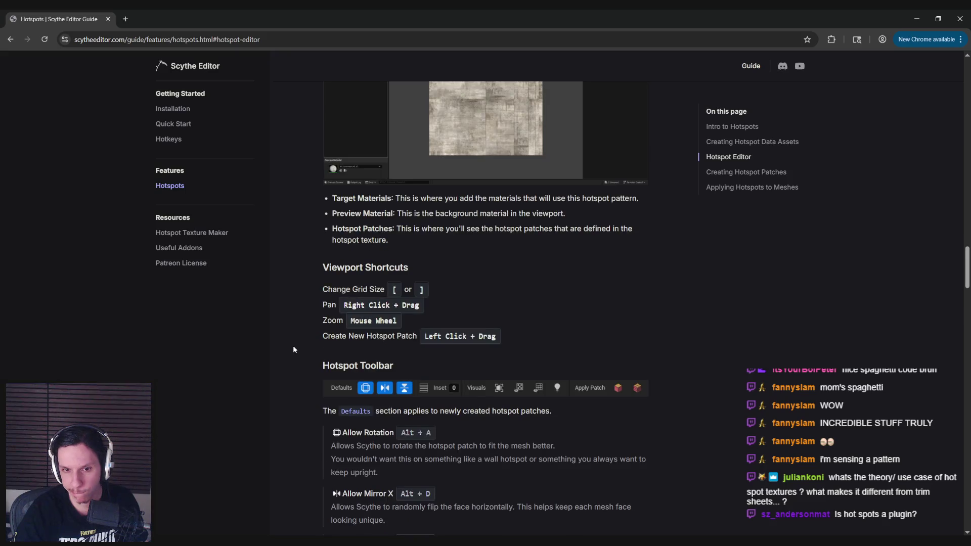
{"action": "scroll", "coordinate": [293, 349], "scroll_direction": "down", "scroll_amount": 3}
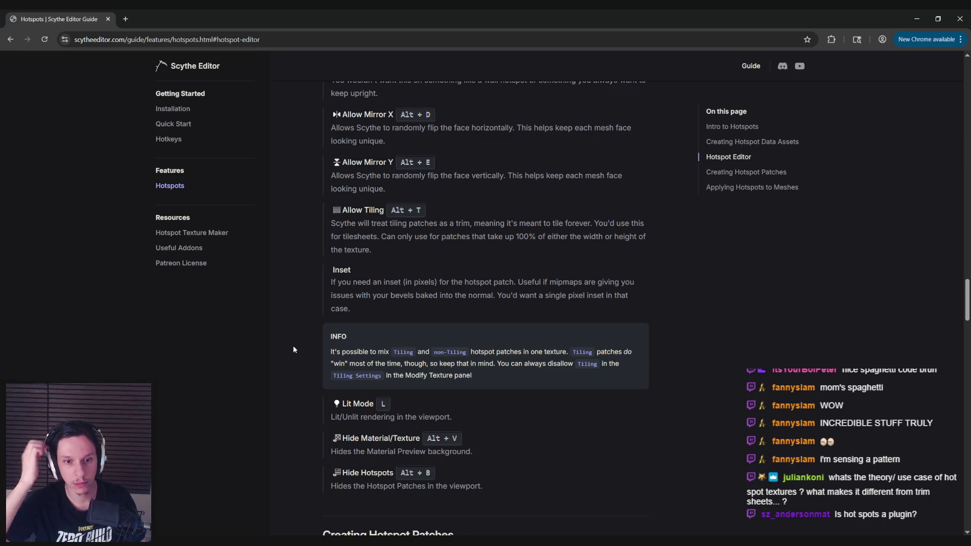
{"action": "scroll", "coordinate": [294, 348], "scroll_direction": "down", "scroll_amount": 5}
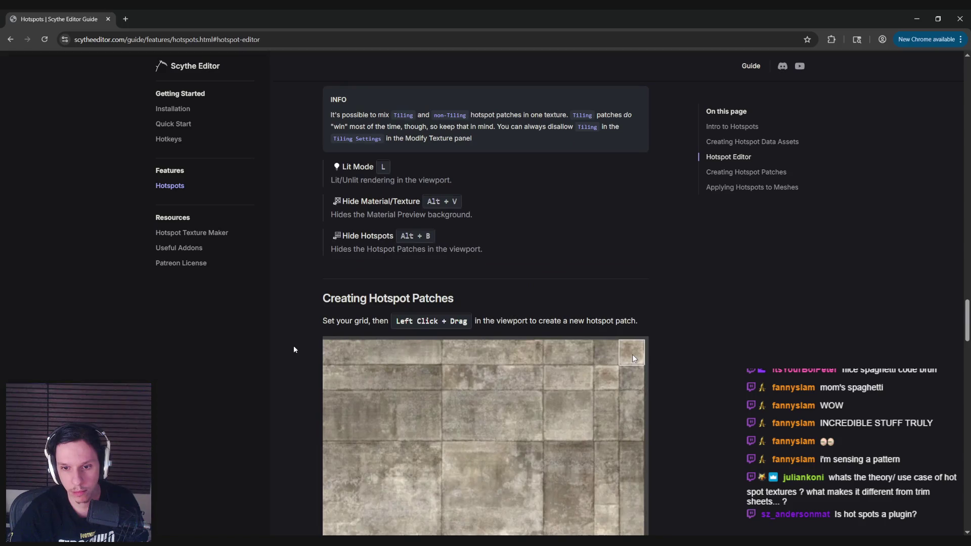
{"action": "scroll", "coordinate": [293, 350], "scroll_direction": "down", "scroll_amount": 7}
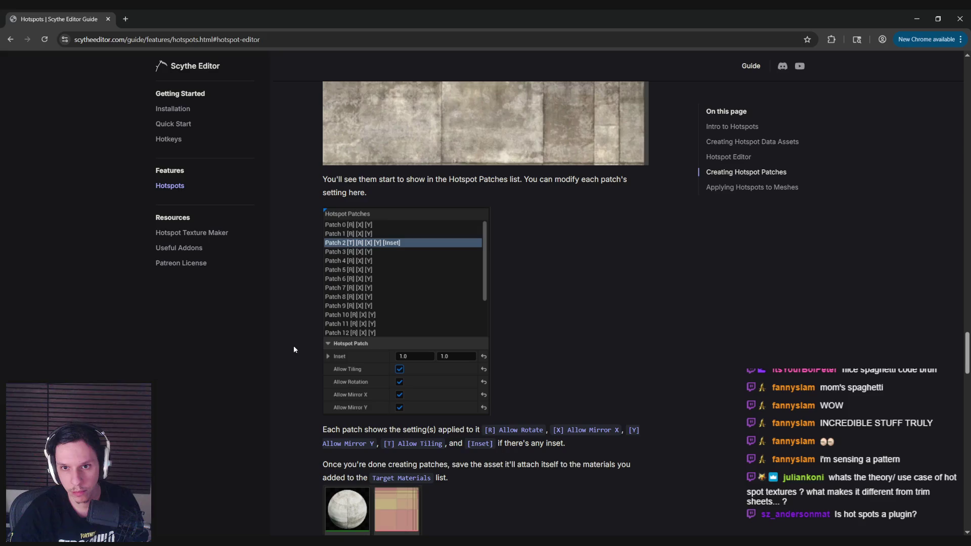
{"action": "scroll", "coordinate": [294, 349], "scroll_direction": "down", "scroll_amount": 2}
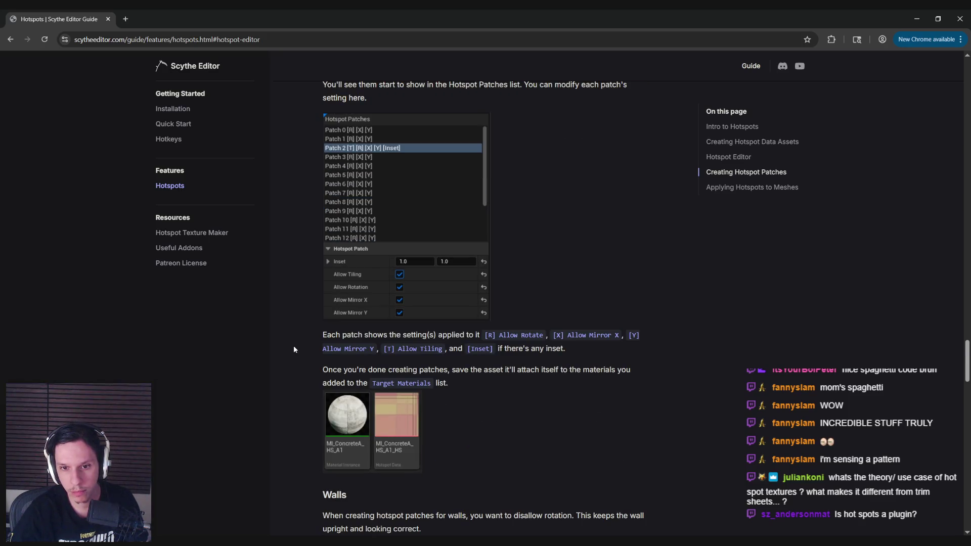
{"action": "scroll", "coordinate": [294, 349], "scroll_direction": "down", "scroll_amount": 5}
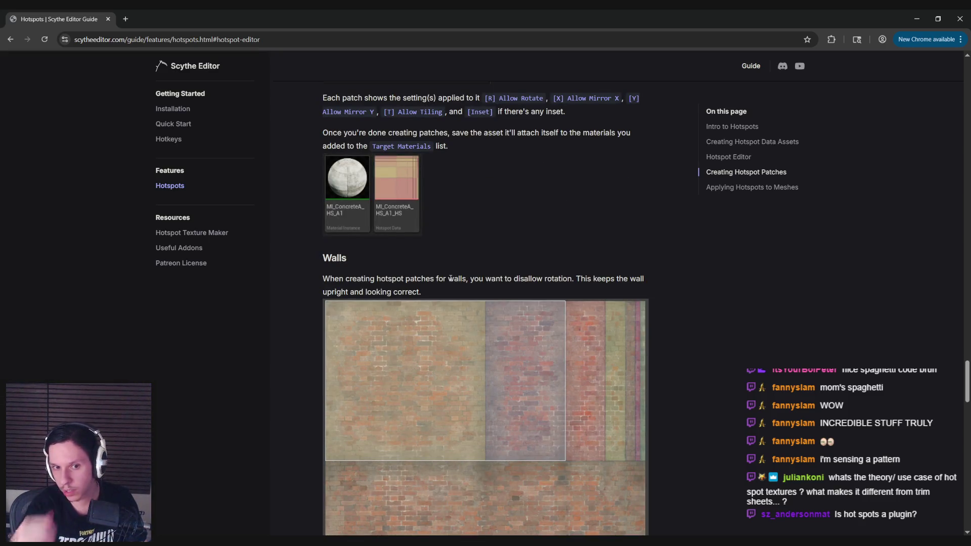
{"action": "scroll", "coordinate": [450, 279], "scroll_direction": "down", "scroll_amount": 3}
{"action": "scroll", "coordinate": [409, 286], "scroll_direction": "down", "scroll_amount": 2}
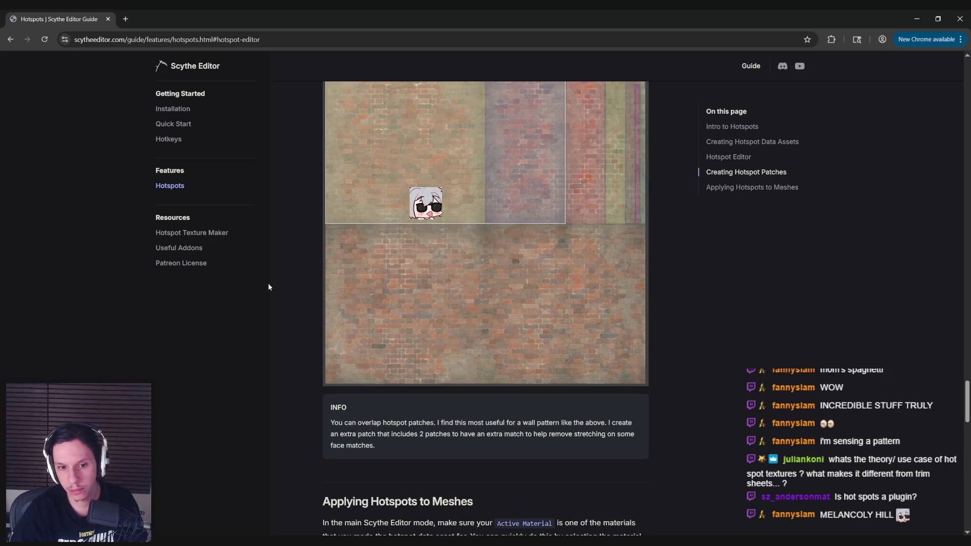
{"action": "key", "text": "alt+Tab"}
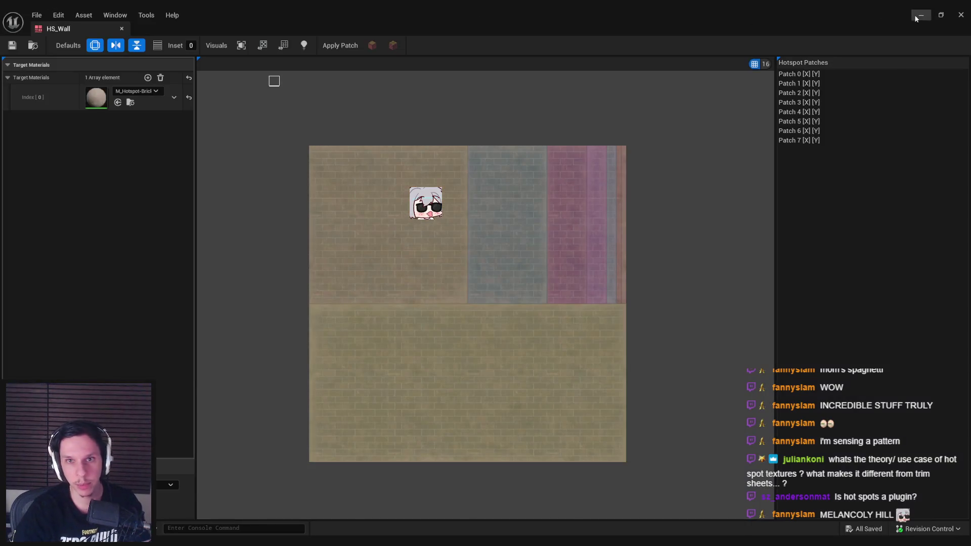
- Select and inspect the wall faces beside, above and framing the window opening
{"action": "left_click", "coordinate": [920, 15]}
{"action": "left_click", "coordinate": [500, 239]}
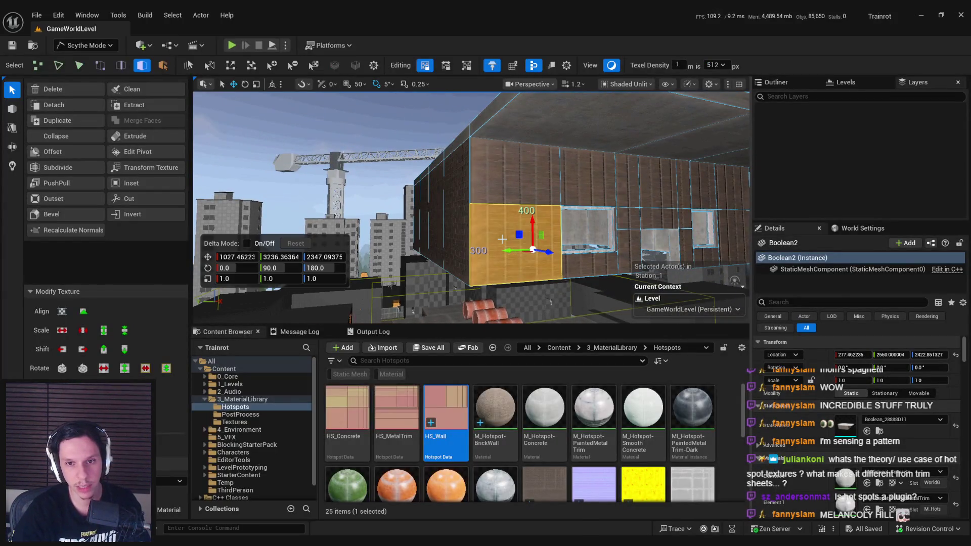
{"action": "left_click", "coordinate": [499, 184], "text": "shift"}
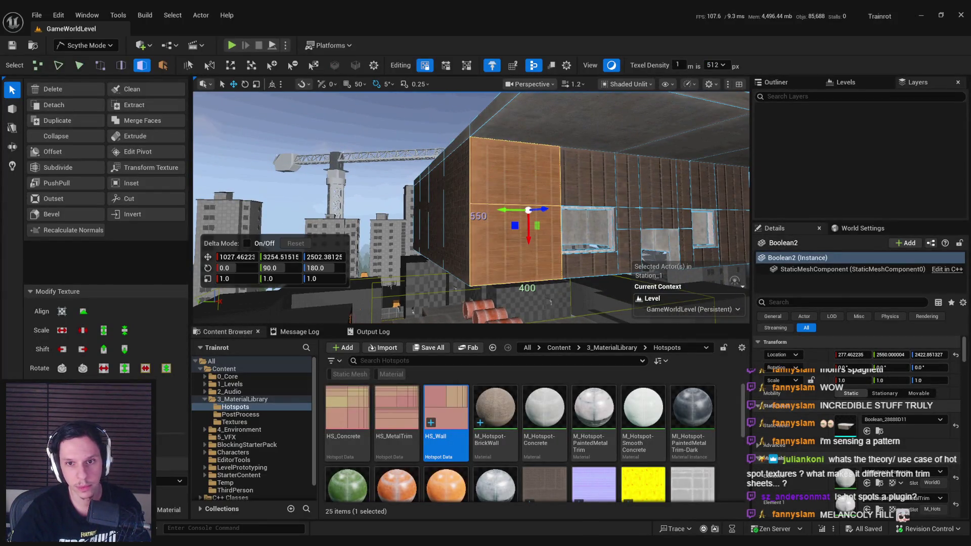
{"action": "scroll", "coordinate": [470, 207], "scroll_direction": "up", "scroll_amount": 5}
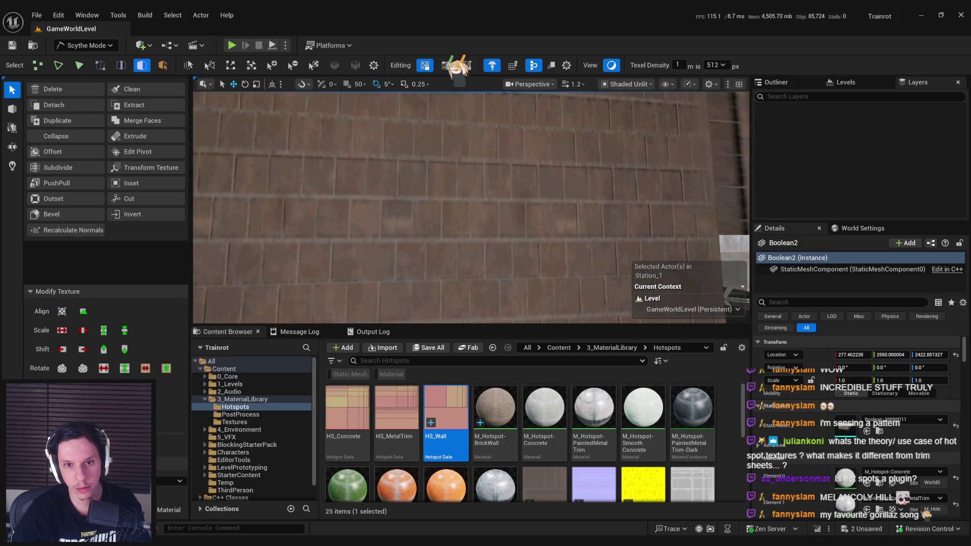
{"action": "scroll", "coordinate": [404, 142], "scroll_direction": "down", "scroll_amount": 5}
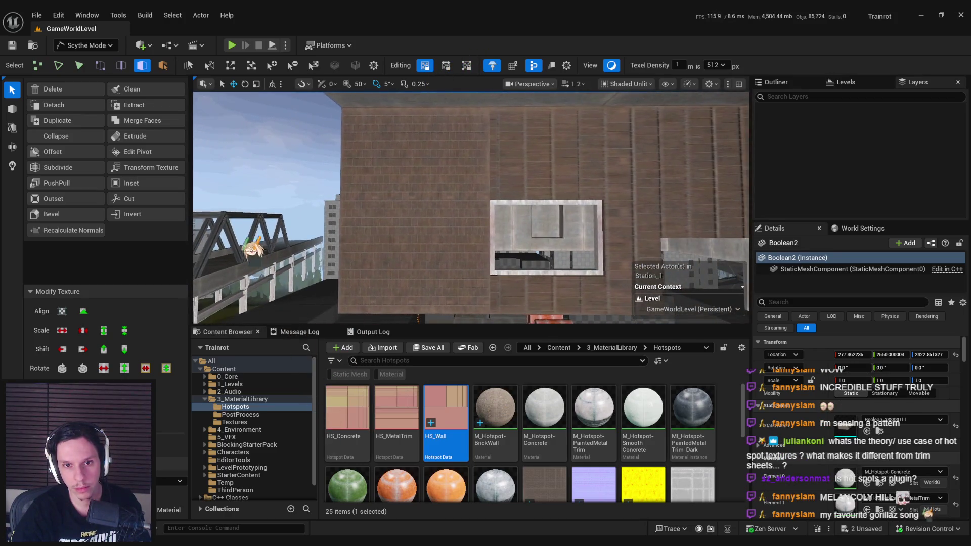
{"action": "scroll", "coordinate": [584, 179], "scroll_direction": "up", "scroll_amount": 3}
{"action": "scroll", "coordinate": [584, 179], "scroll_direction": "down", "scroll_amount": 2}
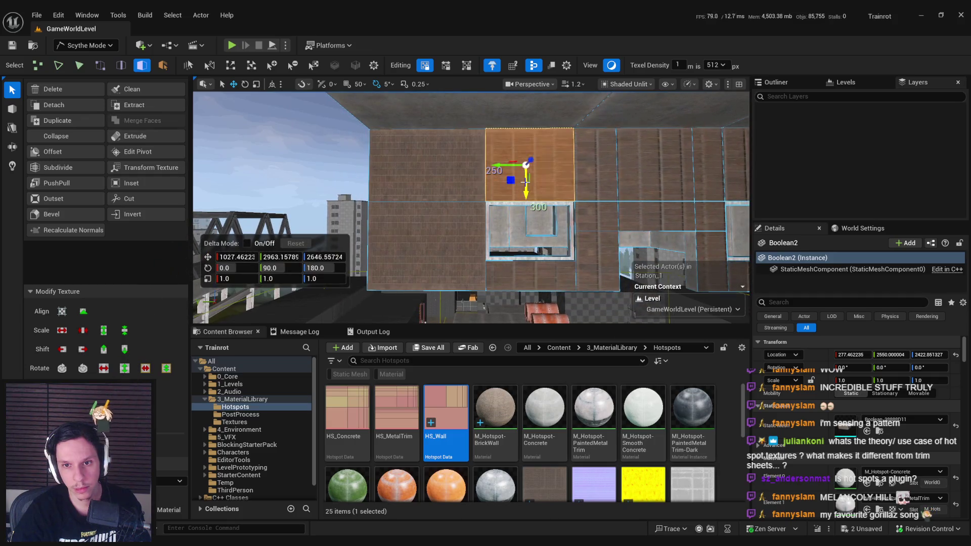
{"action": "left_click", "coordinate": [585, 180], "text": "shift"}
{"action": "left_click", "coordinate": [597, 232], "text": "shift"}
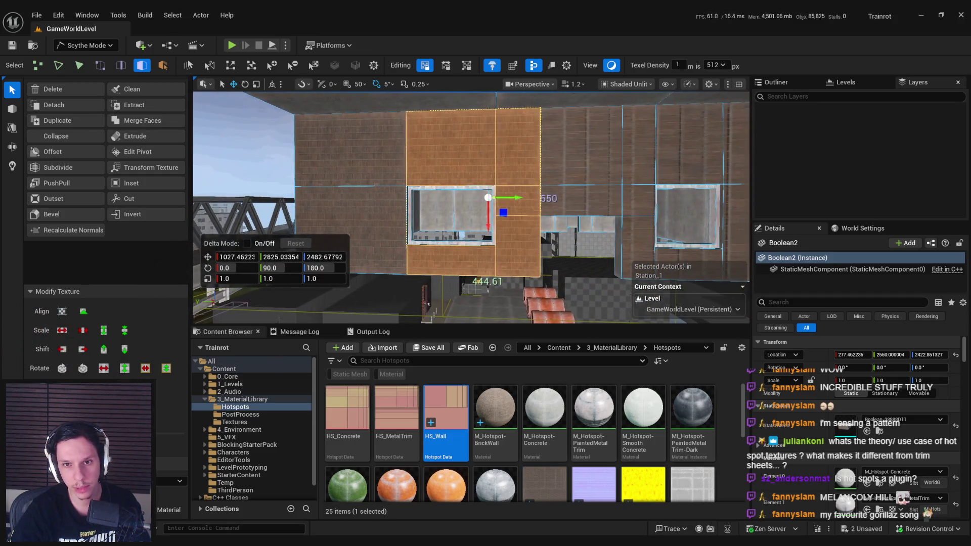
{"action": "left_click", "coordinate": [543, 276]}
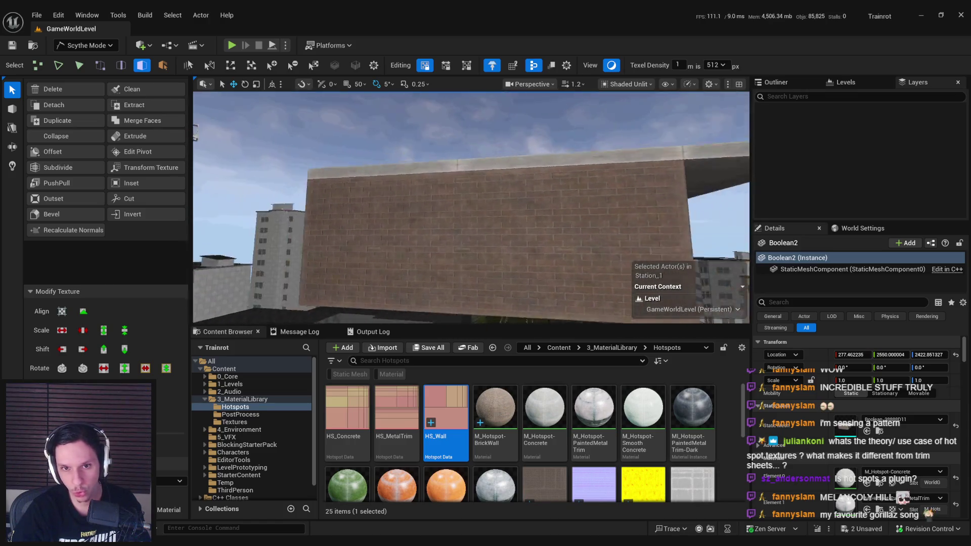
- Orbit around the wall faces and right-hand strip beside the window, then open HS_Wall
{"action": "left_click", "coordinate": [537, 275]}
{"action": "left_click_drag", "start_coordinate": [470, 207], "coordinate": [419, 207]}
{"action": "mouse_move", "coordinate": [485, 279]}
{"action": "left_mouse_down"}
{"action": "mouse_move", "coordinate": [434, 228]}
{"action": "mouse_move", "coordinate": [440, 202]}
{"action": "left_mouse_up"}
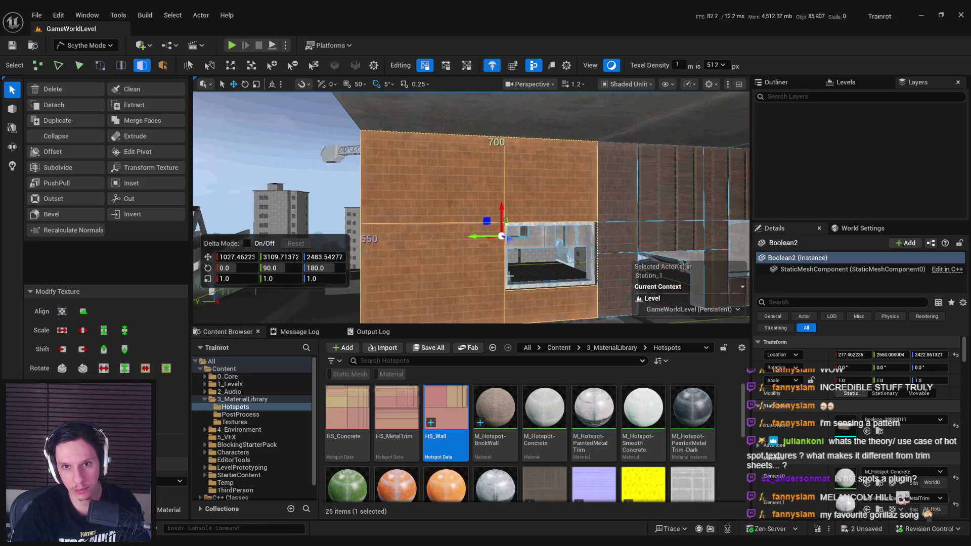
{"action": "mouse_move", "coordinate": [536, 289]}
{"action": "left_mouse_down"}
{"action": "mouse_move", "coordinate": [571, 290]}
{"action": "mouse_move", "coordinate": [531, 288]}
{"action": "mouse_move", "coordinate": [531, 253]}
{"action": "left_mouse_up"}
{"action": "left_click", "coordinate": [530, 213]}
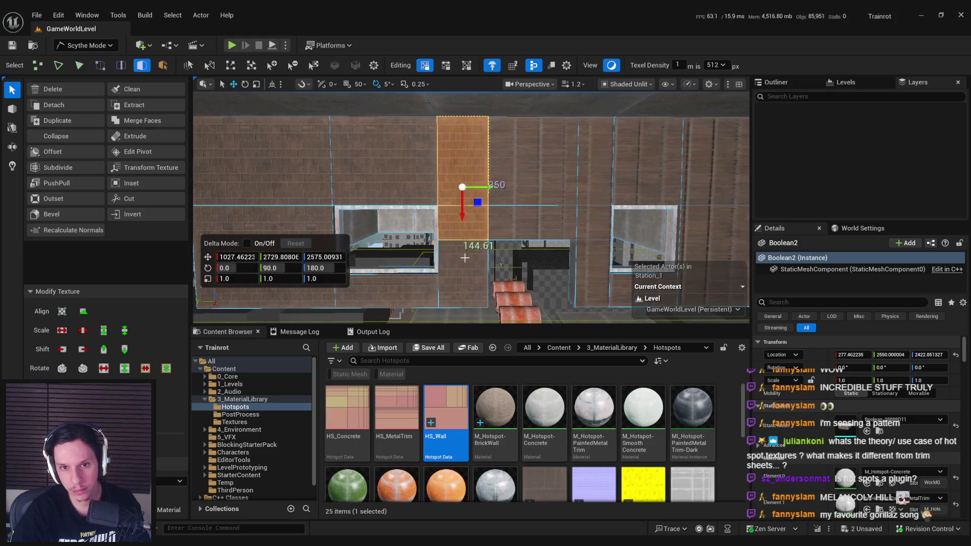
{"action": "left_click", "coordinate": [595, 167], "text": "shift"}
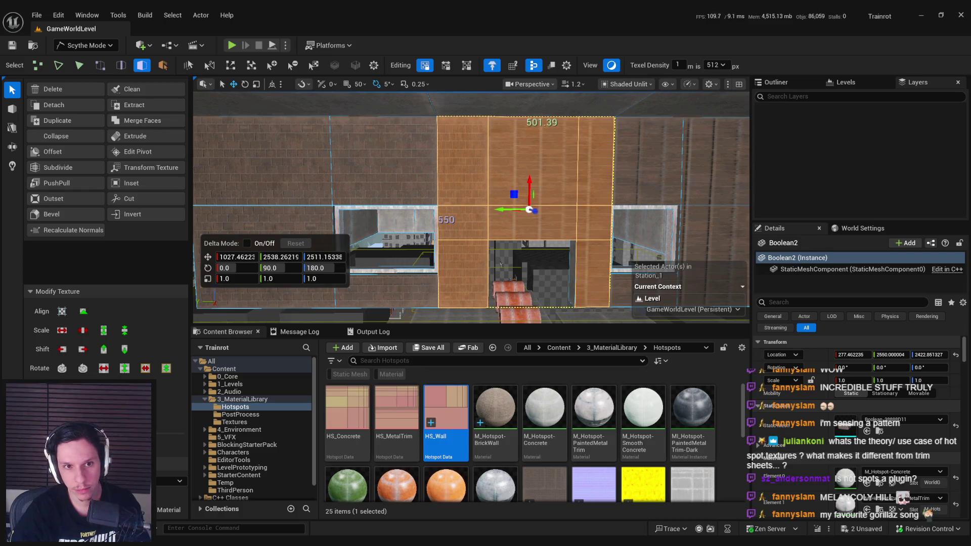
{"action": "left_click_drag", "start_coordinate": [561, 283], "coordinate": [566, 294]}
{"action": "left_click_drag", "start_coordinate": [470, 212], "coordinate": [425, 235]}
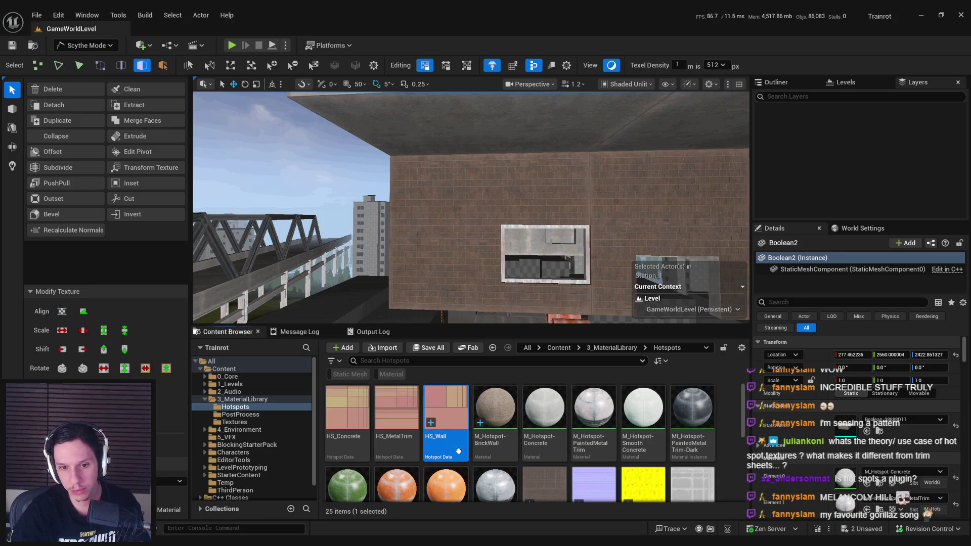
{"action": "double_click", "coordinate": [445, 409]}
- Enable Allow Tiling on HS_Wall Patch 7 and Patch 0, then minimize the hotspot editor
{"action": "left_click", "coordinate": [805, 140]}
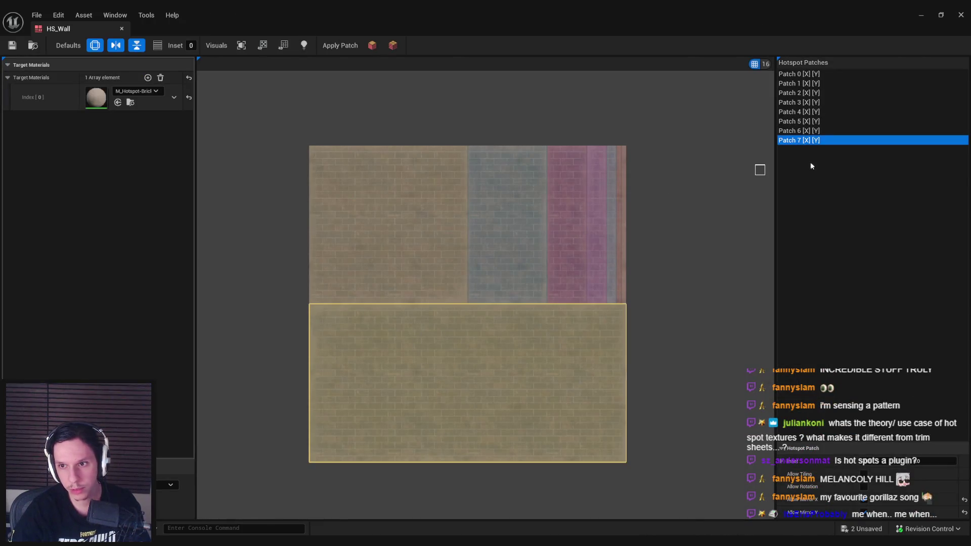
{"action": "left_click", "coordinate": [864, 475]}
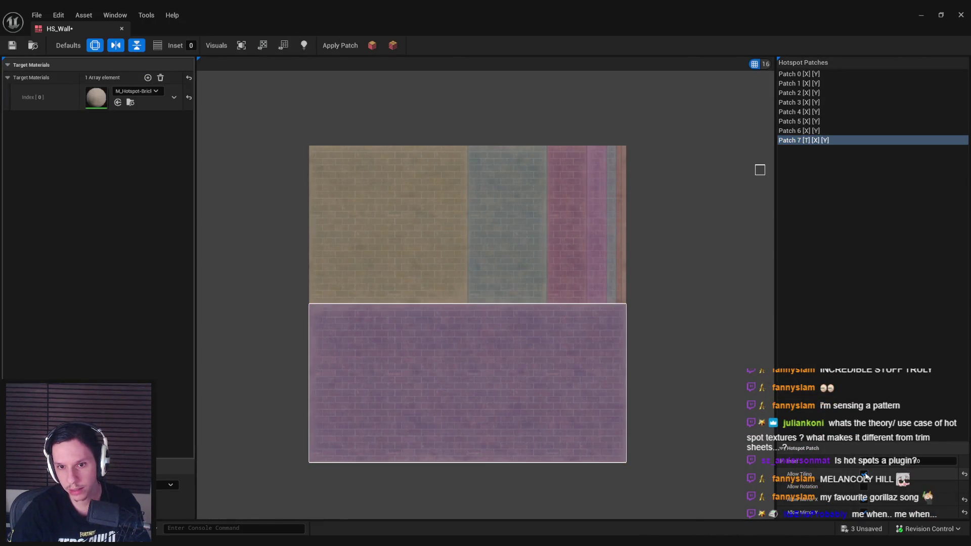
{"action": "left_click", "coordinate": [812, 130]}
{"action": "left_click", "coordinate": [811, 121]}
{"action": "left_click", "coordinate": [812, 112]}
{"action": "left_click", "coordinate": [811, 103]}
{"action": "left_click", "coordinate": [812, 93]}
{"action": "left_click", "coordinate": [812, 85]}
{"action": "left_click", "coordinate": [809, 76]}
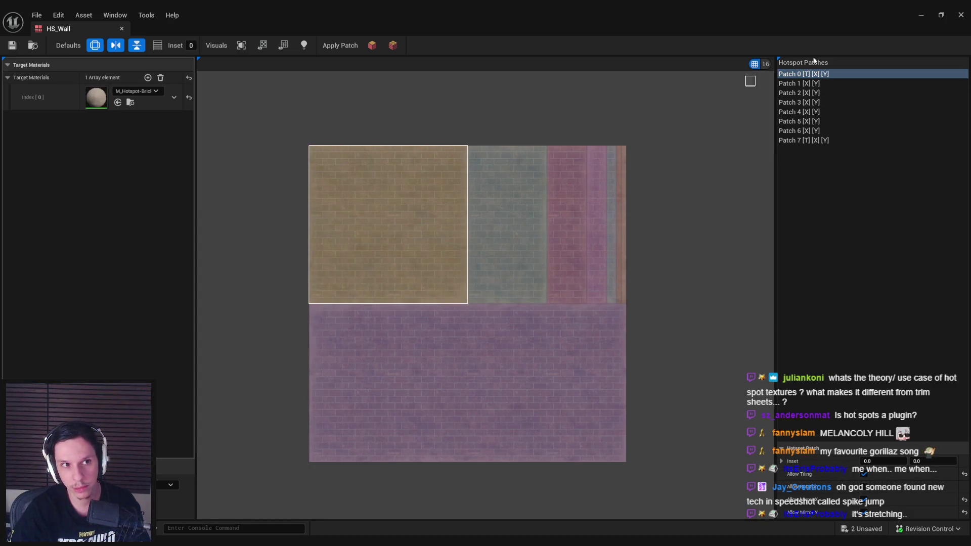
{"action": "left_click", "coordinate": [918, 14]}
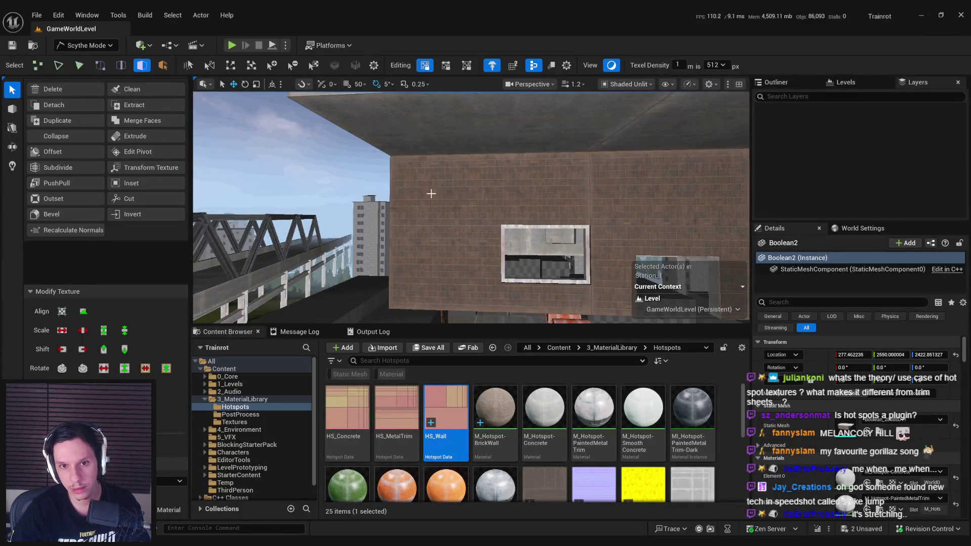
- Review the faces around the window, then lower the Texel Density from 512 to 256
{"action": "scroll", "coordinate": [431, 193], "scroll_direction": "down", "scroll_amount": 3}
{"action": "left_click", "coordinate": [419, 200]}
{"action": "left_click", "coordinate": [405, 253], "text": "shift"}
{"action": "left_click", "coordinate": [484, 285], "text": "shift"}
{"action": "scroll", "coordinate": [733, 100], "scroll_direction": "up", "scroll_amount": 2}
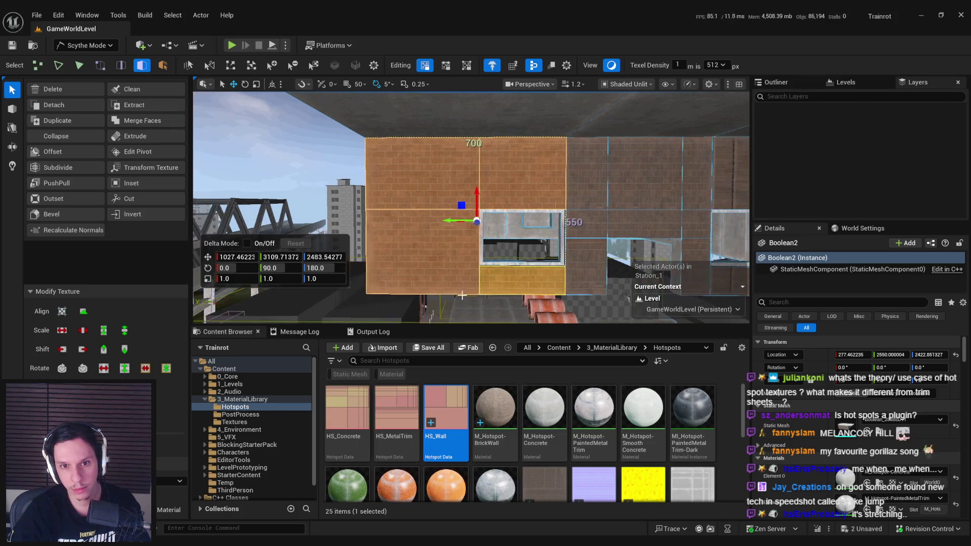
{"action": "key", "text": "Escape"}
{"action": "left_click", "coordinate": [714, 64]}
{"action": "left_click", "coordinate": [715, 109]}
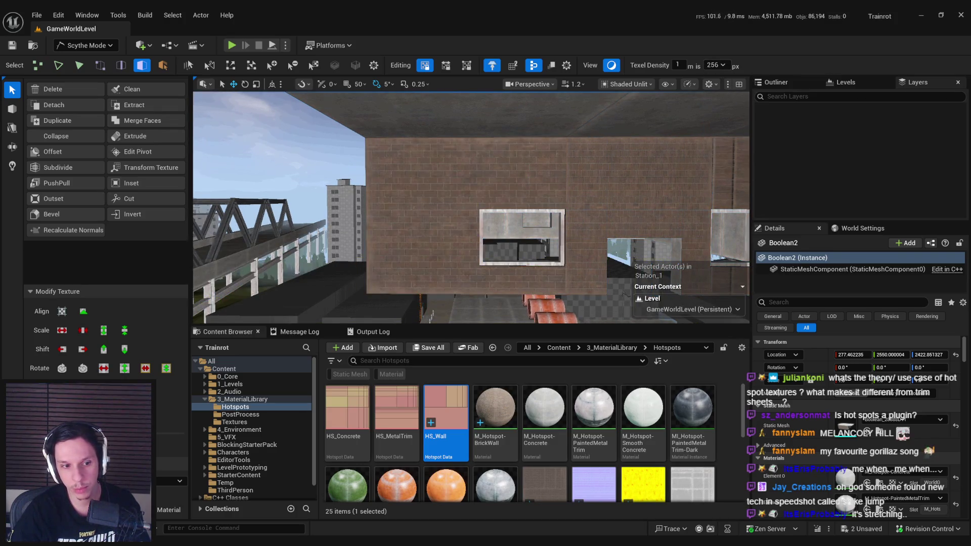
- Select the upper and side wall faces around the window to check the re-tiled bricks
{"action": "scroll", "coordinate": [472, 292], "scroll_direction": "down", "scroll_amount": 1}
{"action": "left_click", "coordinate": [455, 187]}
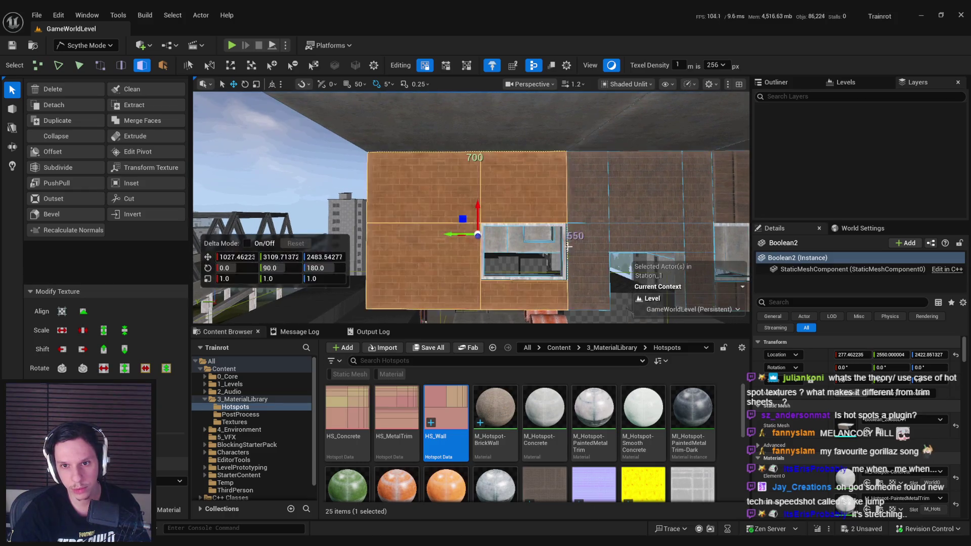
{"action": "left_click", "coordinate": [587, 202]}
{"action": "left_click", "coordinate": [645, 188], "text": "shift"}
{"action": "left_click", "coordinate": [588, 278], "text": "shift"}
{"action": "left_click", "coordinate": [696, 187], "text": "shift"}
{"action": "left_click", "coordinate": [695, 268], "text": "shift"}
{"action": "left_click", "coordinate": [509, 275]}
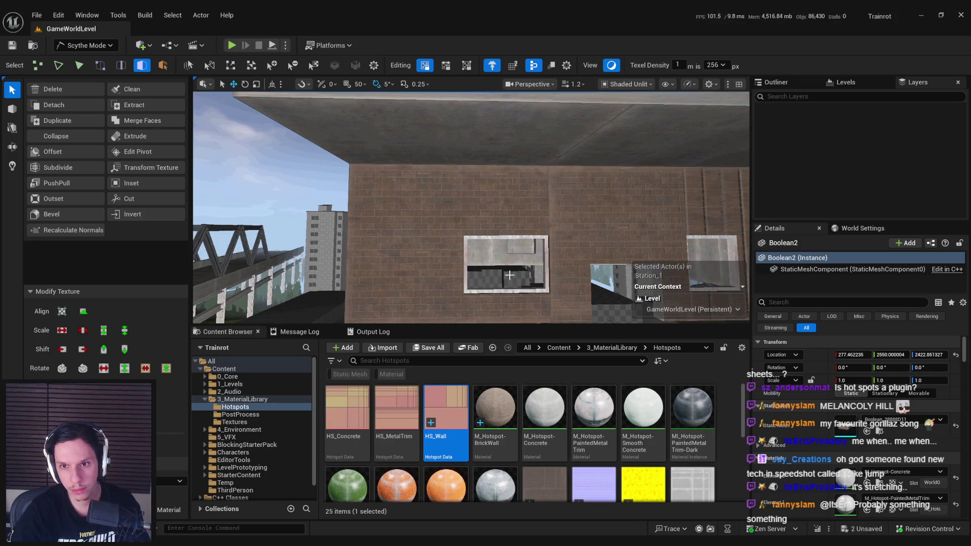
{"action": "mouse_move", "coordinate": [509, 275]}
{"action": "left_mouse_down"}
{"action": "mouse_move", "coordinate": [521, 246]}
{"action": "mouse_move", "coordinate": [520, 268]}
{"action": "mouse_move", "coordinate": [521, 238]}
{"action": "left_mouse_up"}
- Select the faces above and below the window and inspect the brick tiling from several angles
{"action": "key", "text": "ctrl+z"}
{"action": "mouse_move", "coordinate": [536, 288]}
{"action": "left_mouse_down"}
{"action": "mouse_move", "coordinate": [487, 305]}
{"action": "mouse_move", "coordinate": [500, 299]}
{"action": "mouse_move", "coordinate": [470, 166]}
{"action": "mouse_move", "coordinate": [541, 283]}
{"action": "left_mouse_up"}
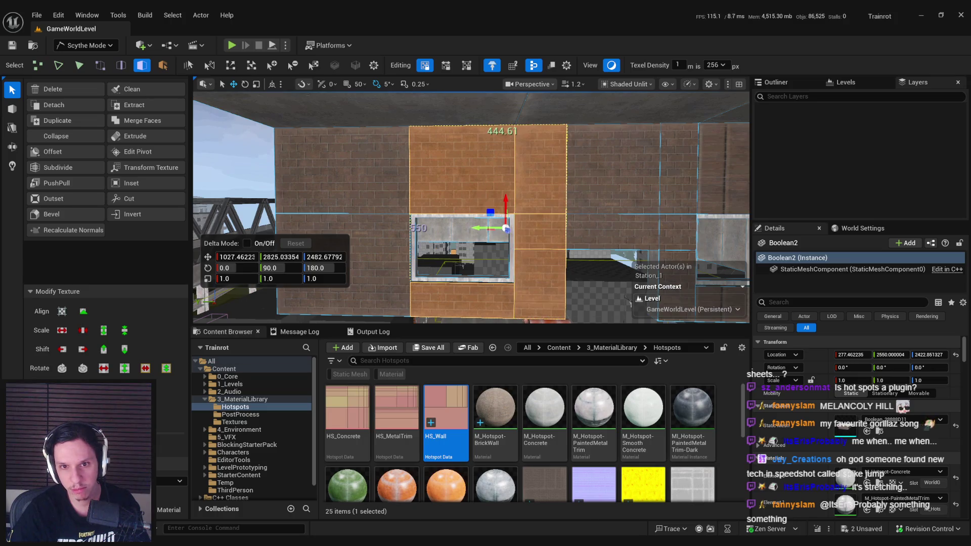
{"action": "left_click_drag", "start_coordinate": [505, 229], "coordinate": [484, 300]}
{"action": "scroll", "coordinate": [502, 316], "scroll_direction": "down", "scroll_amount": 5}
{"action": "left_click_drag", "start_coordinate": [449, 172], "coordinate": [449, 282]}
{"action": "scroll", "coordinate": [449, 281], "scroll_direction": "down", "scroll_amount": 2}
{"action": "scroll", "coordinate": [450, 294], "scroll_direction": "up", "scroll_amount": 5}
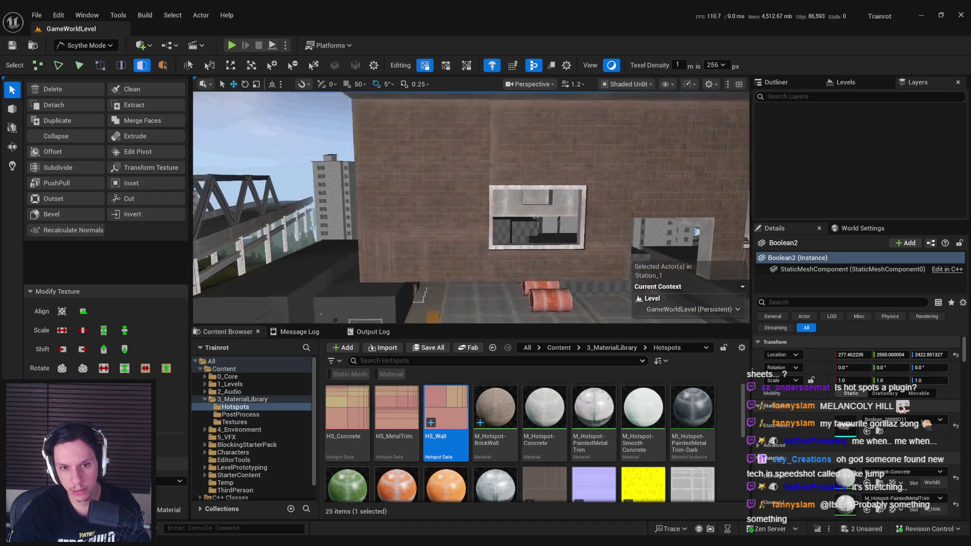
{"action": "left_click_drag", "start_coordinate": [451, 314], "coordinate": [371, 314]}
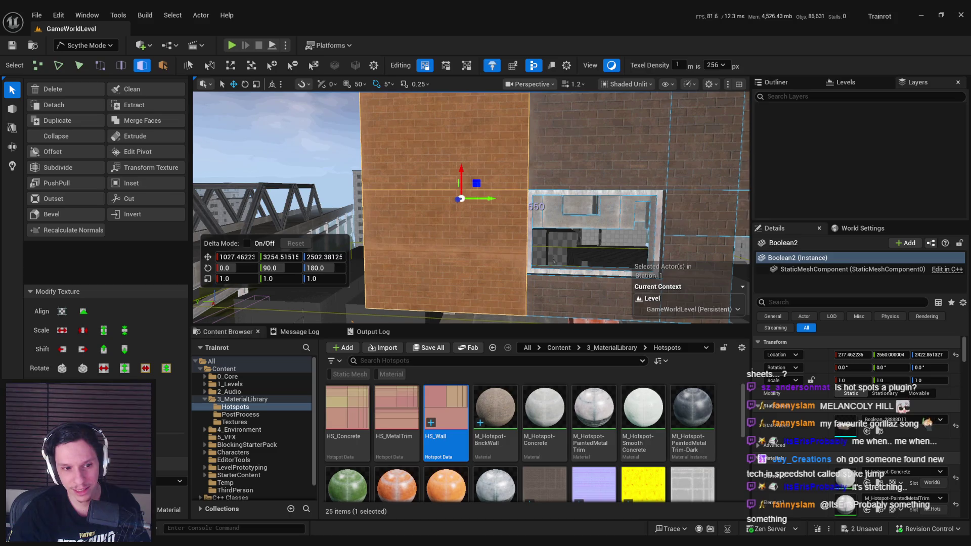
{"action": "key", "text": "Escape"}
{"action": "mouse_move", "coordinate": [438, 275]}
{"action": "left_mouse_down"}
{"action": "mouse_move", "coordinate": [415, 275]}
{"action": "mouse_move", "coordinate": [409, 288]}
{"action": "left_mouse_up"}
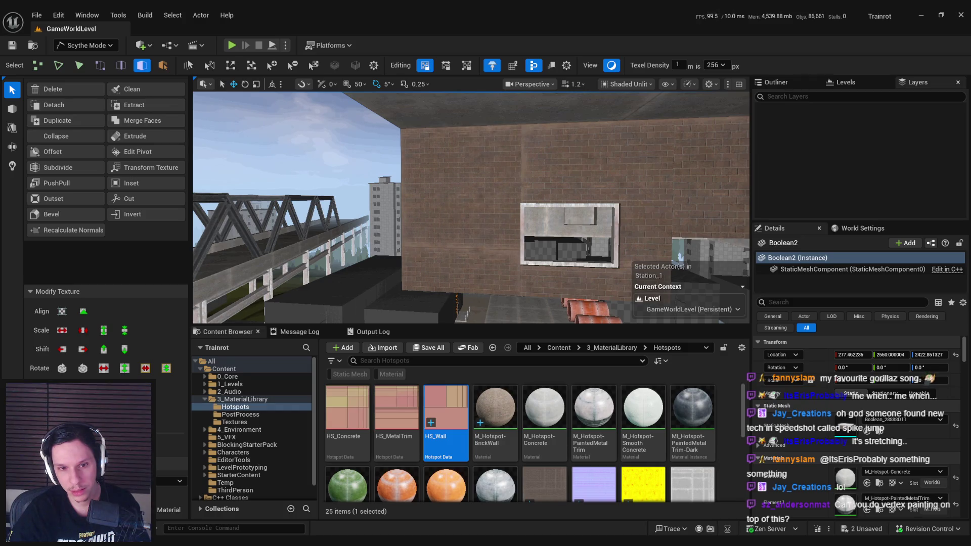
{"action": "left_click_drag", "start_coordinate": [404, 298], "coordinate": [399, 299]}
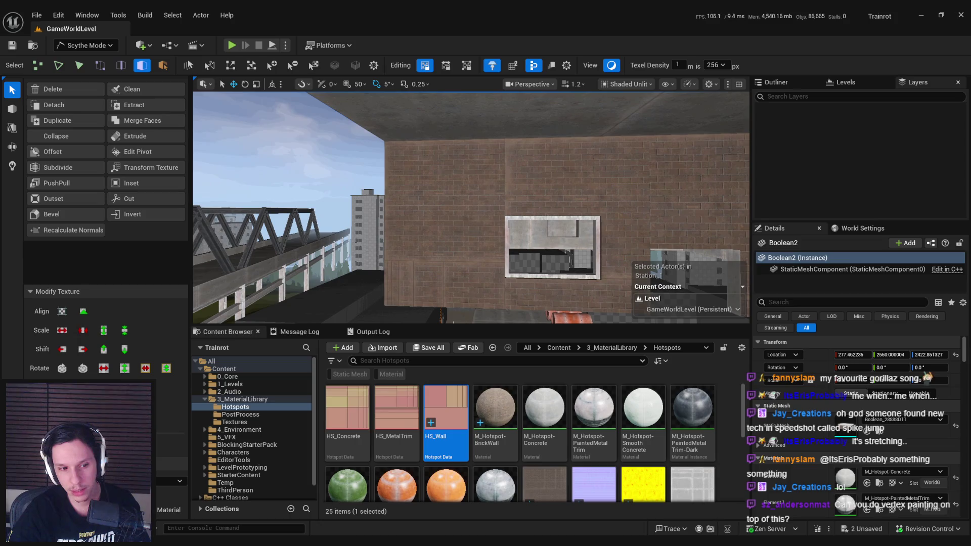
- Select the wall faces above, right of and below the window
{"action": "left_click", "coordinate": [444, 222]}
{"action": "left_click", "coordinate": [551, 177]}
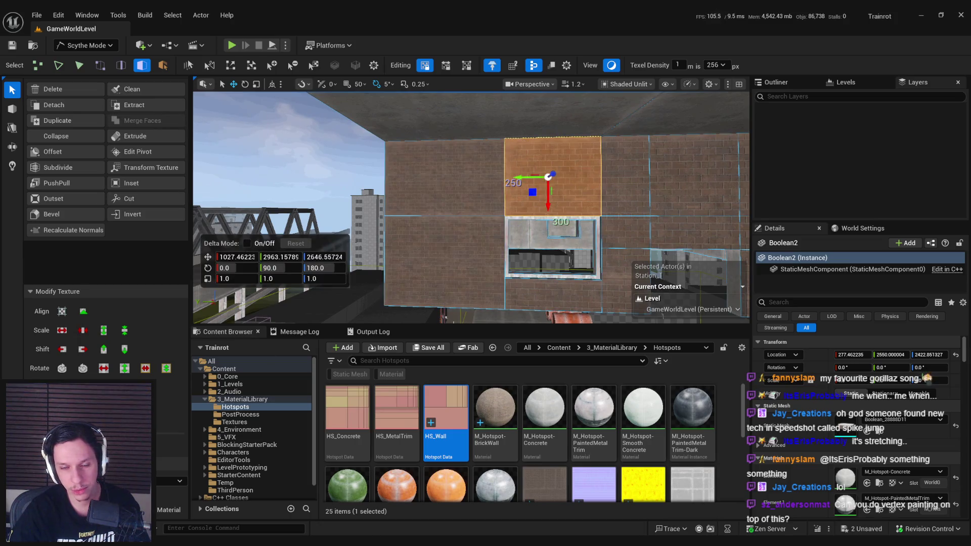
{"action": "left_click", "coordinate": [623, 192], "text": "shift"}
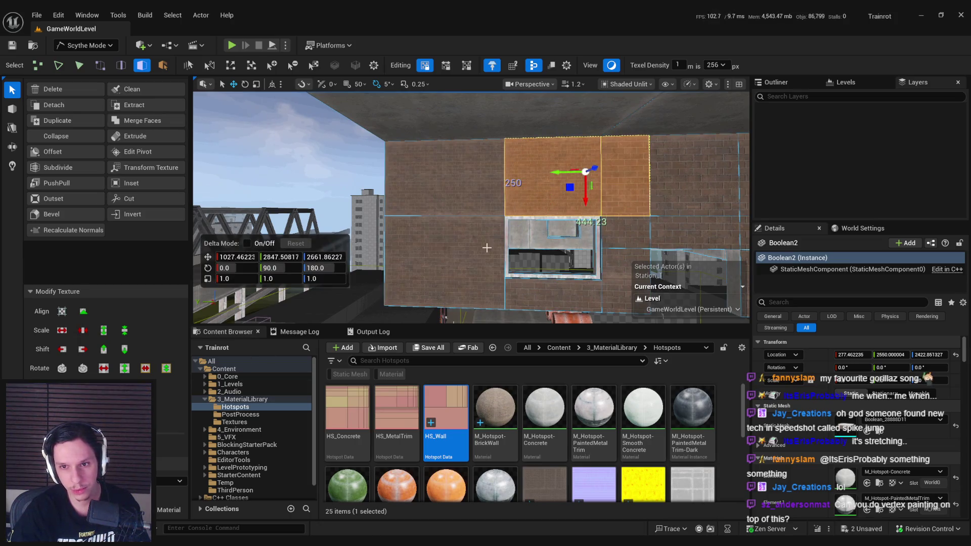
{"action": "left_click", "coordinate": [624, 243]}
{"action": "left_click", "coordinate": [556, 293], "text": "shift"}
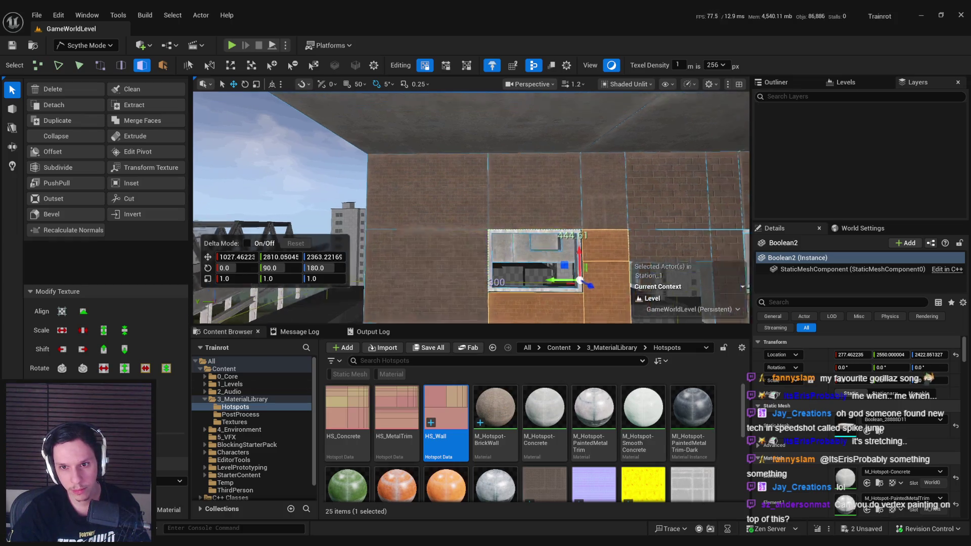
{"action": "left_click", "coordinate": [584, 211]}
{"action": "scroll", "coordinate": [470, 207], "scroll_direction": "down", "scroll_amount": 10}
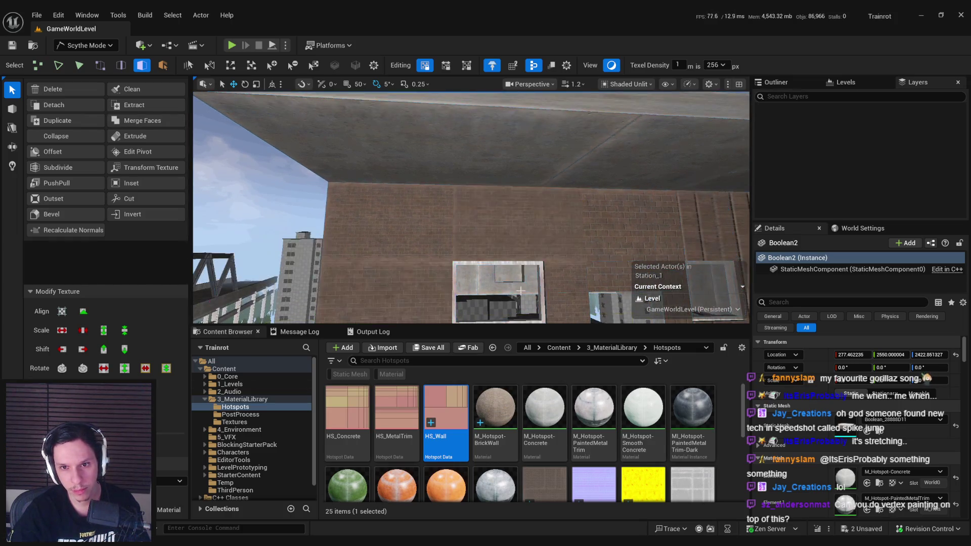
{"action": "scroll", "coordinate": [471, 207], "scroll_direction": "up", "scroll_amount": 10}
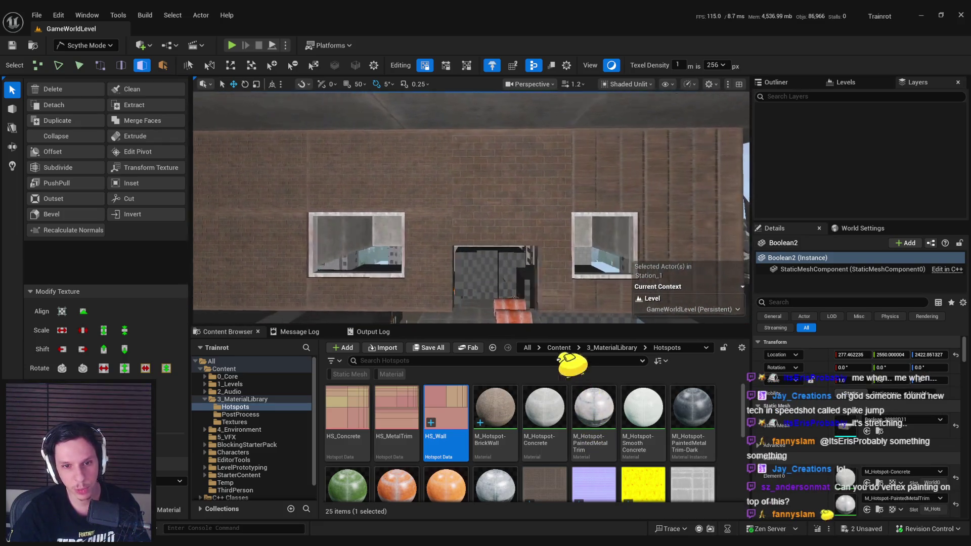
{"action": "scroll", "coordinate": [556, 303], "scroll_direction": "down", "scroll_amount": 5}
{"action": "scroll", "coordinate": [500, 266], "scroll_direction": "up", "scroll_amount": 5}
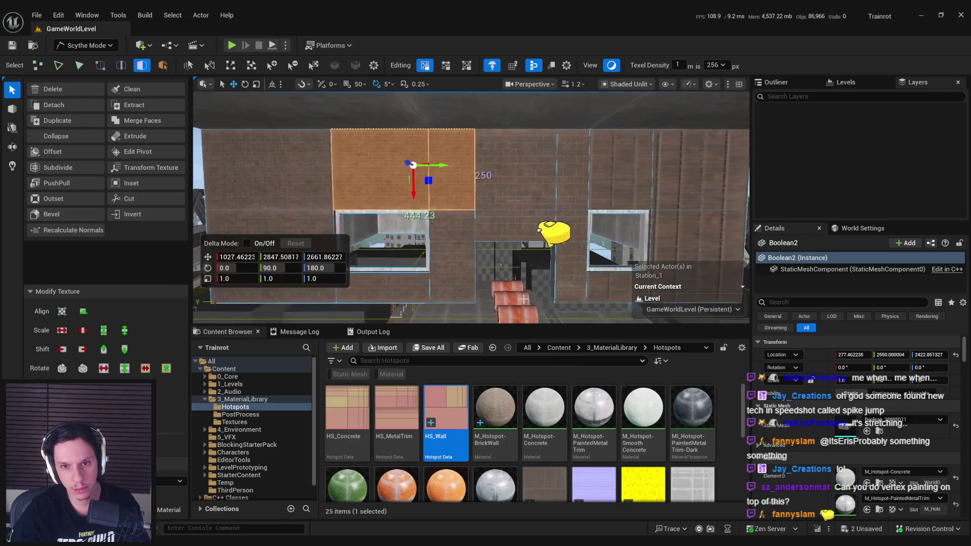
- Select the Boolean2 wall panel and frame the windowed wall up close
{"action": "left_click", "coordinate": [500, 265]}
{"action": "left_click", "coordinate": [500, 222]}
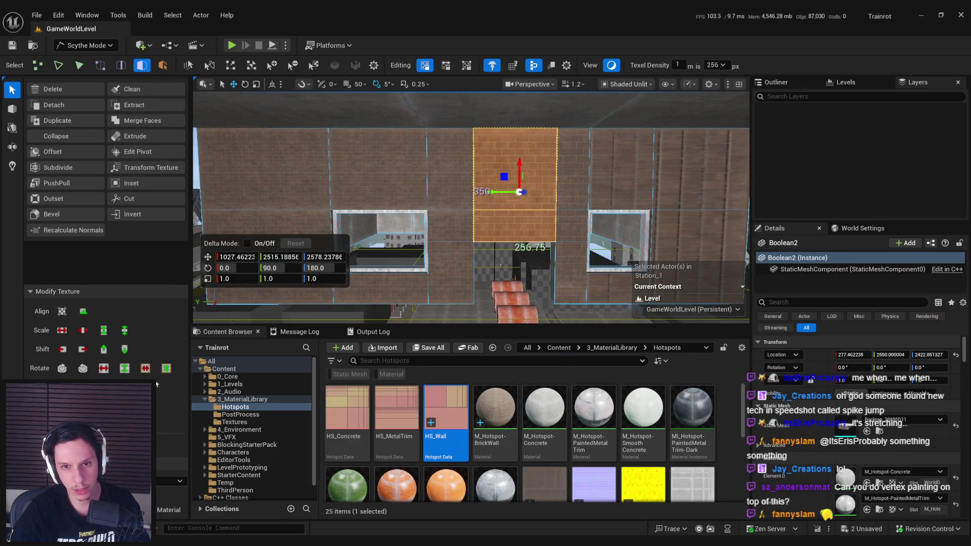
{"action": "key", "text": "f"}
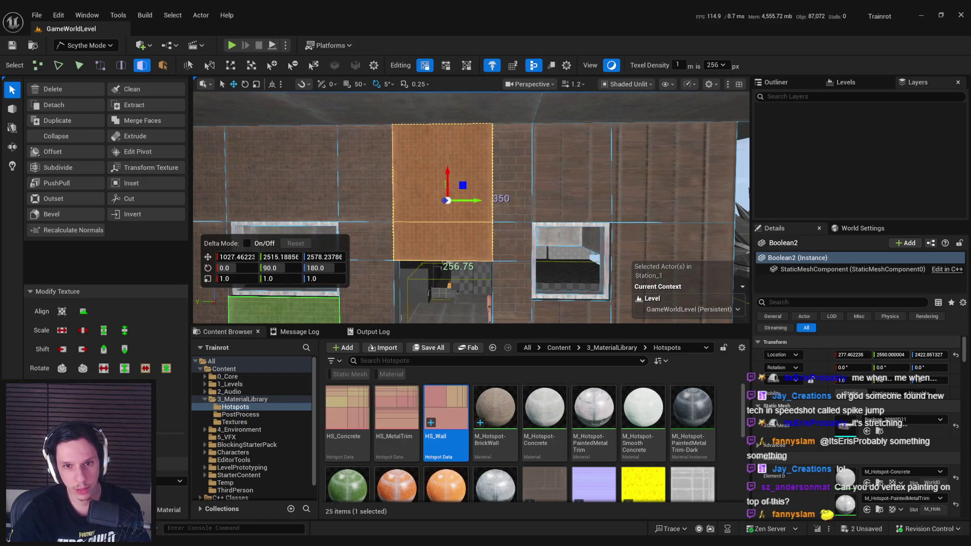
{"action": "scroll", "coordinate": [470, 208], "scroll_direction": "down", "scroll_amount": 10}
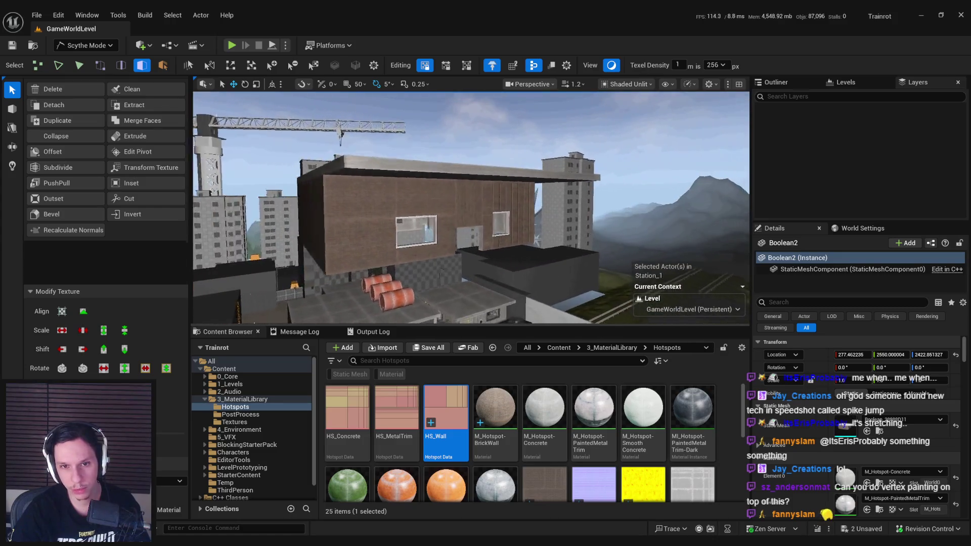
{"action": "key", "text": "f"}
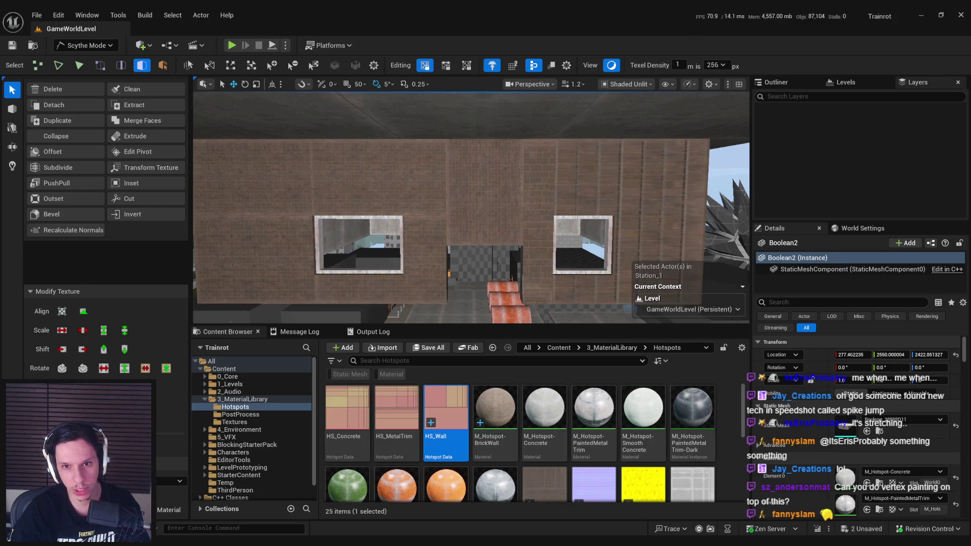
{"action": "scroll", "coordinate": [455, 213], "scroll_direction": "up", "scroll_amount": 3}
- Select the wall faces above and around the doorway
{"action": "left_click", "coordinate": [493, 202]}
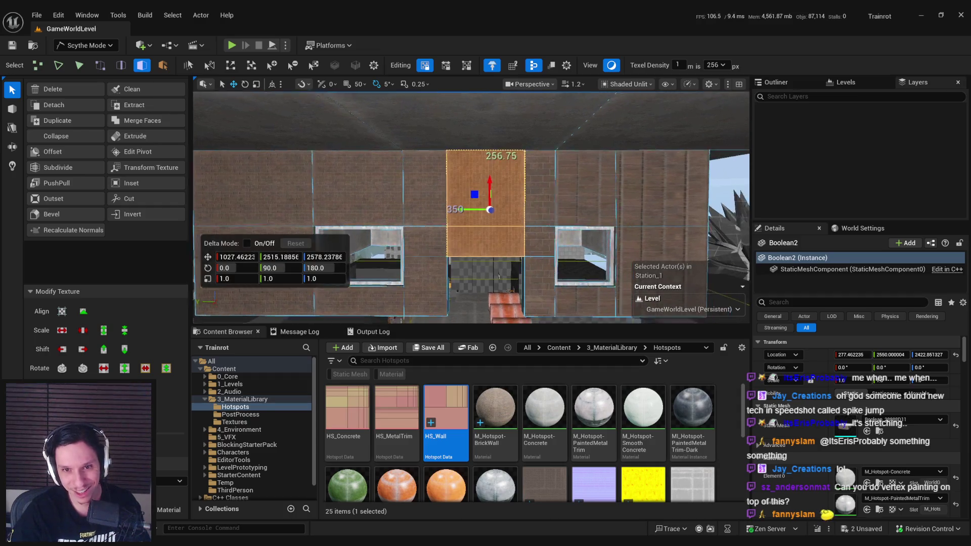
{"action": "scroll", "coordinate": [505, 212], "scroll_direction": "up", "scroll_amount": 3}
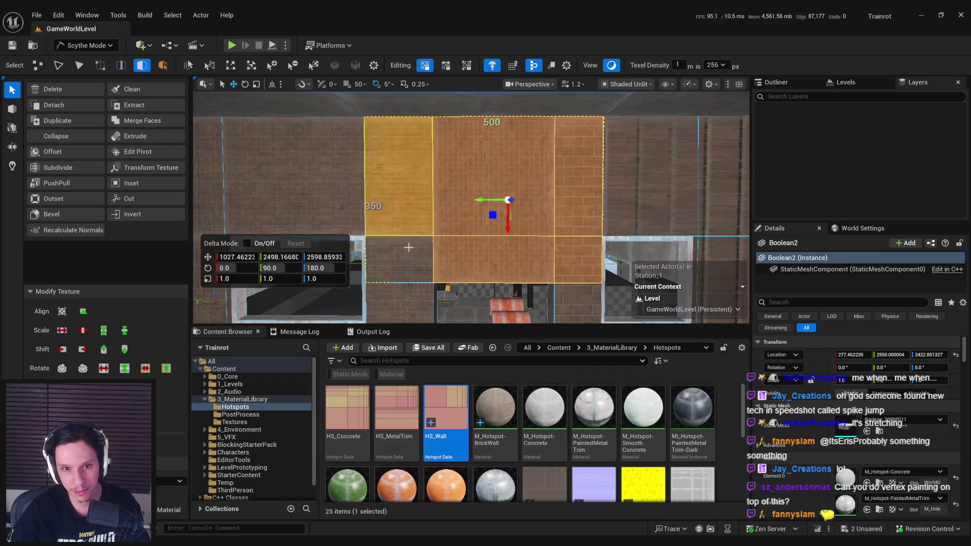
{"action": "scroll", "coordinate": [428, 304], "scroll_direction": "down", "scroll_amount": 2}
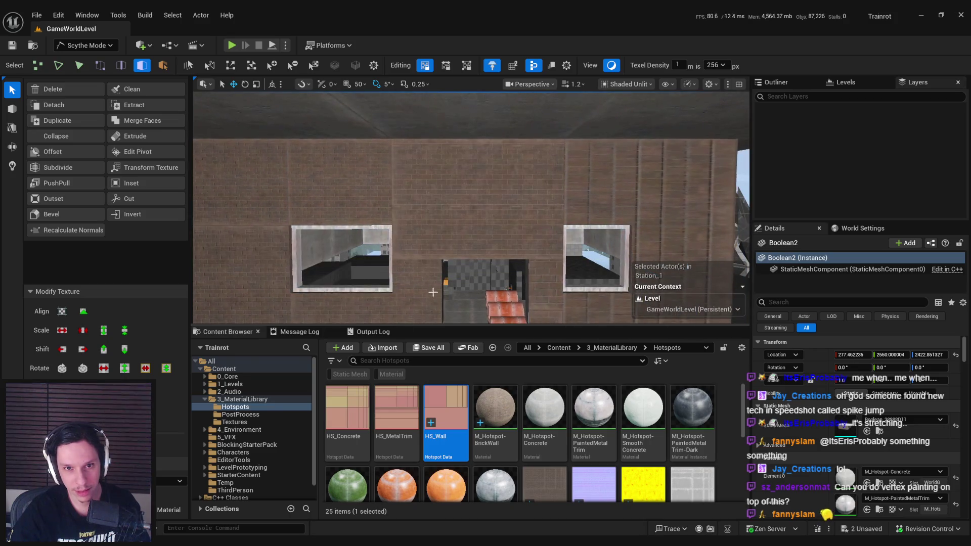
{"action": "left_click", "coordinate": [540, 296], "text": "shift"}
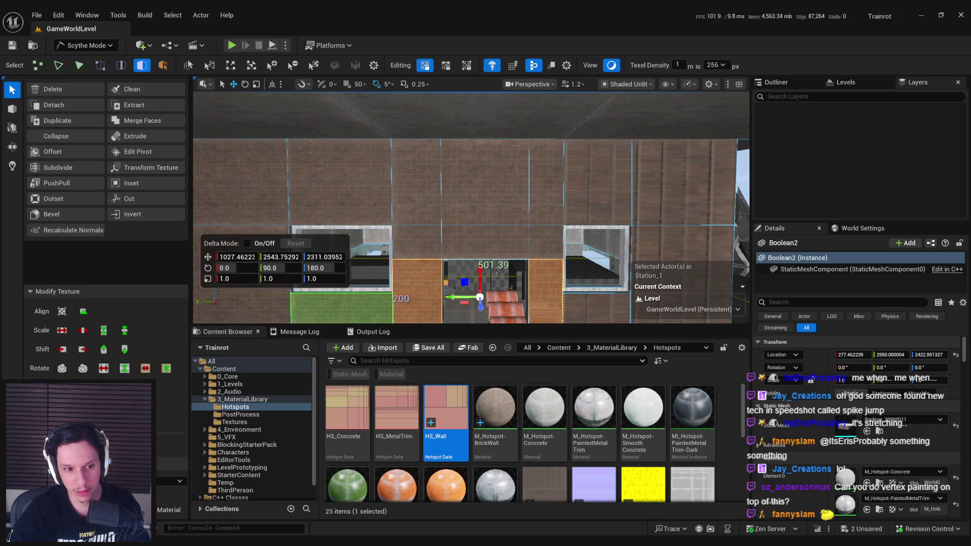
{"action": "scroll", "coordinate": [470, 207], "scroll_direction": "down", "scroll_amount": 5}
{"action": "left_click_drag", "start_coordinate": [506, 295], "coordinate": [505, 298]}
{"action": "left_click_drag", "start_coordinate": [452, 232], "coordinate": [452, 232]}
{"action": "left_click", "coordinate": [452, 232]}
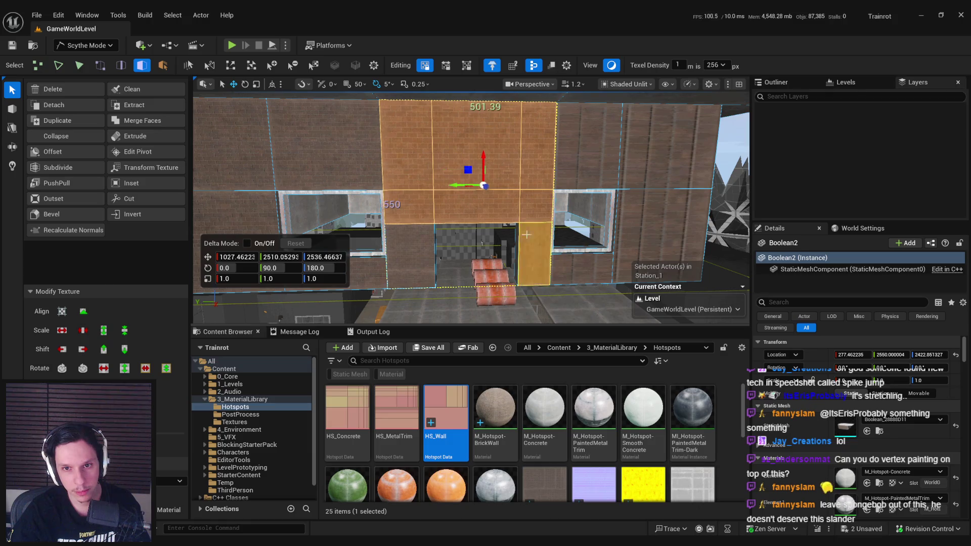
- Box-select the 500 by 250 wall block above the doorway
{"action": "left_click_drag", "start_coordinate": [424, 299], "coordinate": [424, 299]}
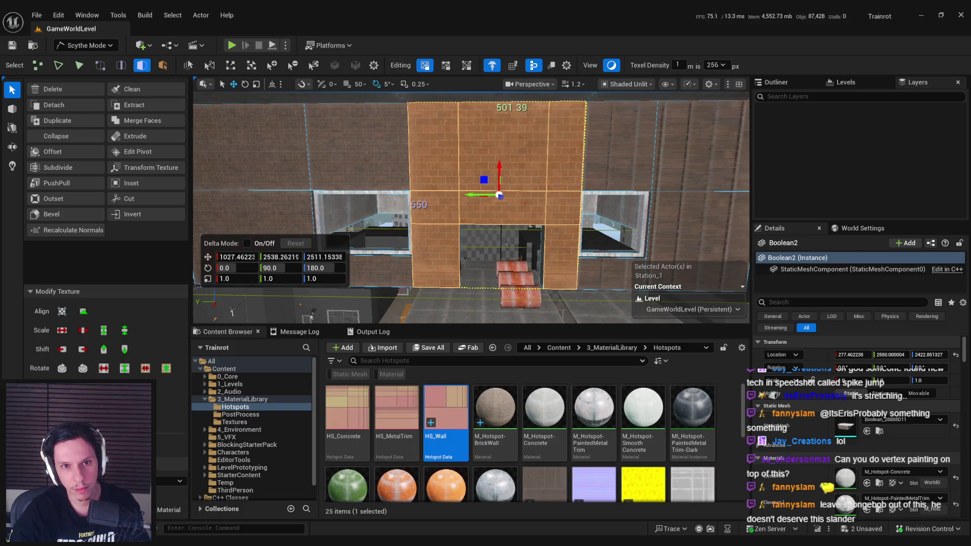
{"action": "left_click_drag", "start_coordinate": [445, 306], "coordinate": [446, 306]}
{"action": "left_click_drag", "start_coordinate": [486, 256], "coordinate": [486, 256]}
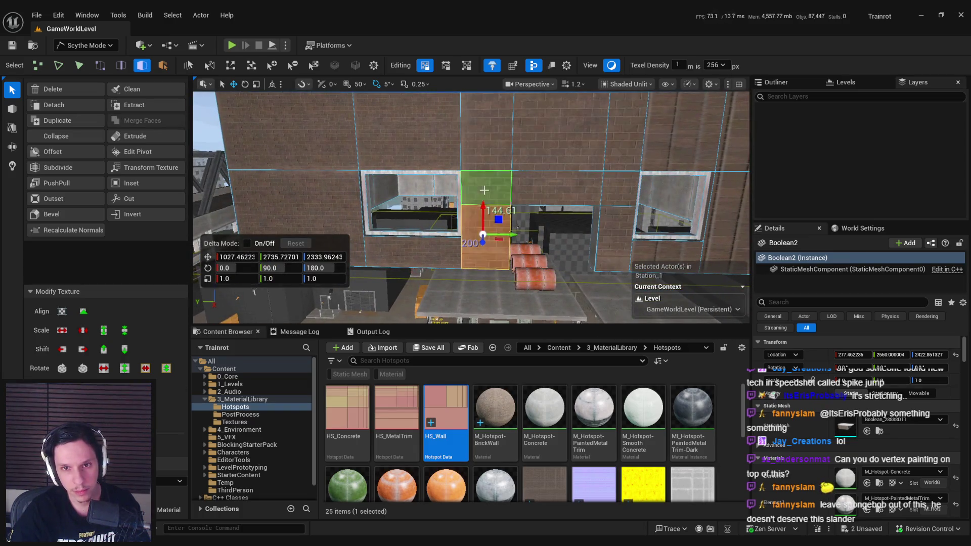
{"action": "mouse_move", "coordinate": [498, 240]}
{"action": "left_mouse_down"}
{"action": "mouse_move", "coordinate": [480, 210]}
{"action": "mouse_move", "coordinate": [613, 184]}
{"action": "left_mouse_up"}
{"action": "left_click_drag", "start_coordinate": [469, 267], "coordinate": [470, 263]}
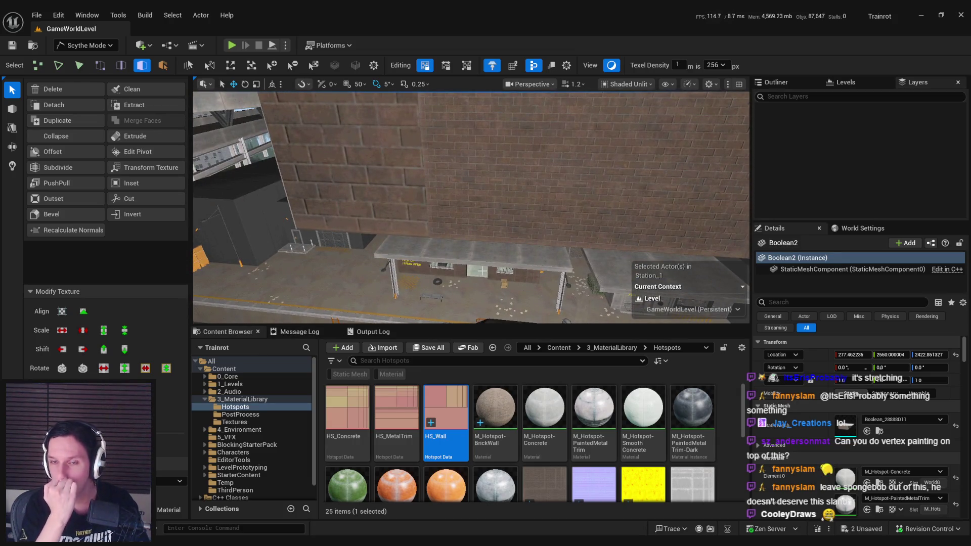
- Switch the texel density to 128, then back to 256
{"action": "left_click", "coordinate": [721, 66]}
{"action": "left_click", "coordinate": [712, 84]}
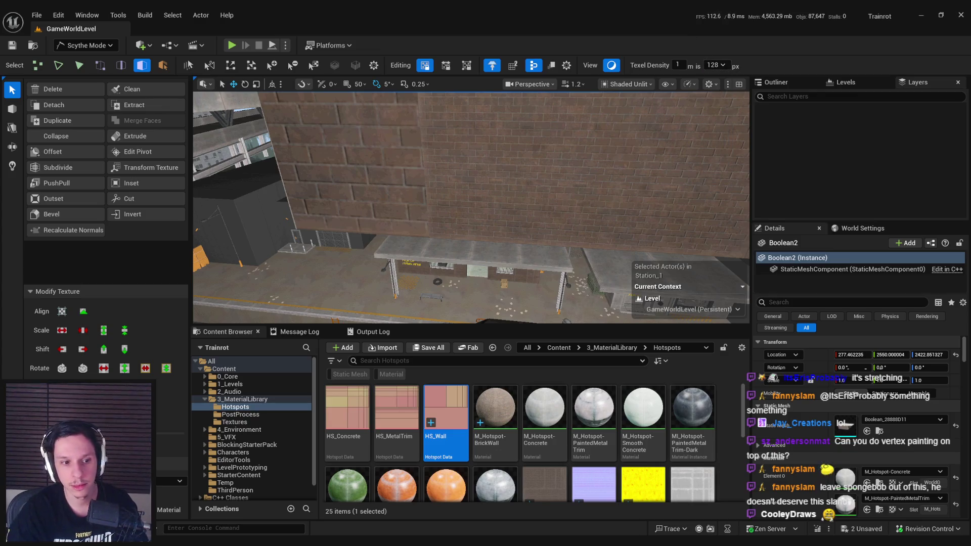
{"action": "left_click_drag", "start_coordinate": [601, 152], "coordinate": [601, 152]}
{"action": "left_click", "coordinate": [715, 65]}
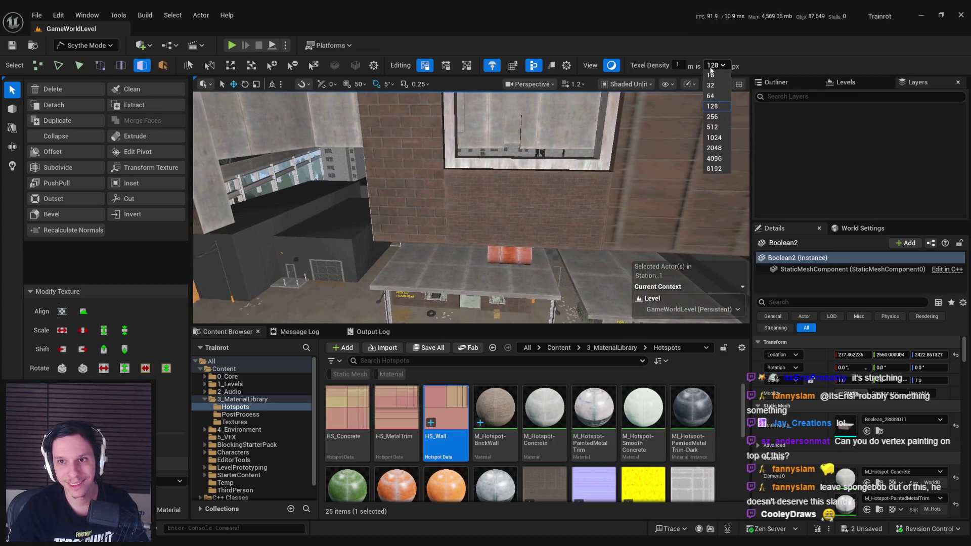
{"action": "left_click", "coordinate": [714, 117]}
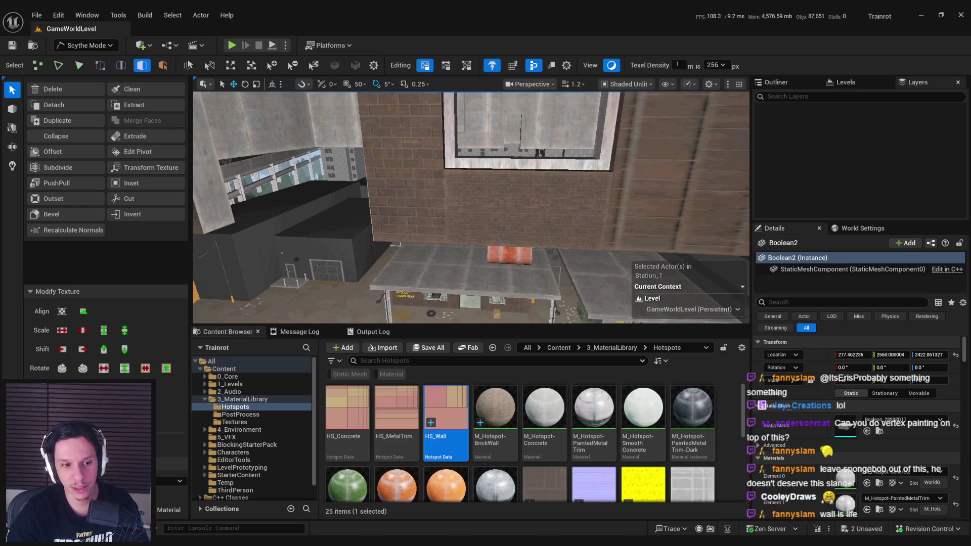
{"action": "key", "text": "ctrl+z"}
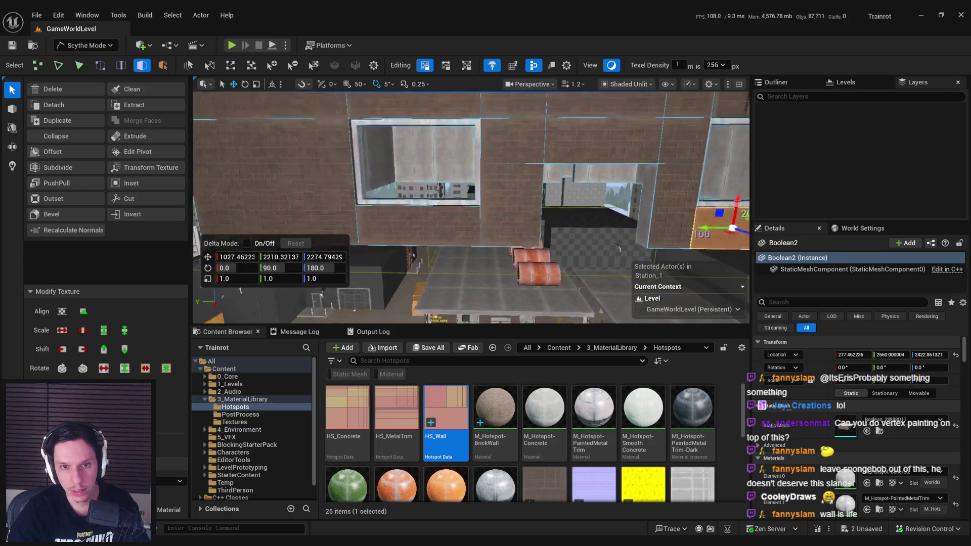
- Add the left and window-frame faces, then undo the last hotspot application
{"action": "left_click", "coordinate": [516, 252], "text": "shift"}
{"action": "left_click", "coordinate": [556, 199], "text": "shift"}
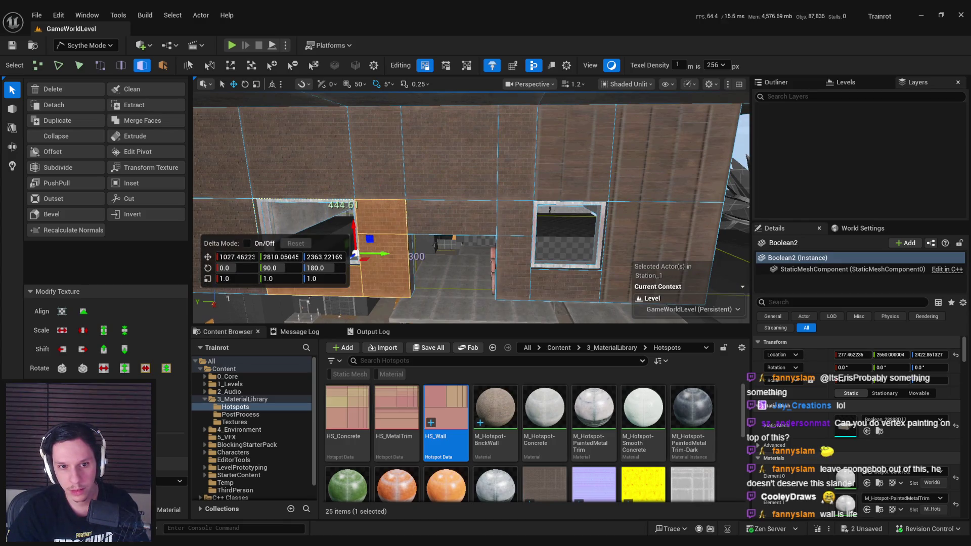
{"action": "left_click_drag", "start_coordinate": [387, 210], "coordinate": [436, 318]}
{"action": "scroll", "coordinate": [437, 319], "scroll_direction": "up", "scroll_amount": 5}
{"action": "left_click", "coordinate": [513, 248]}
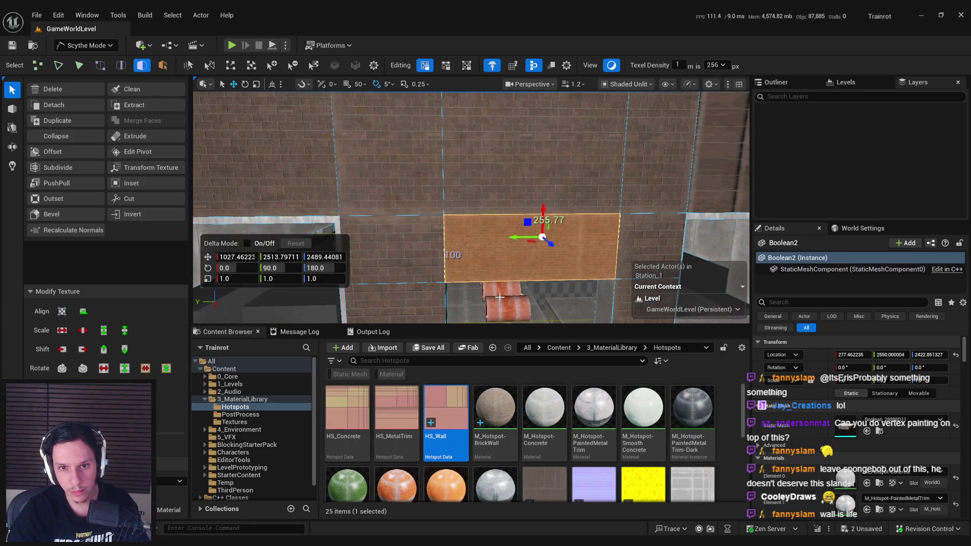
{"action": "key", "text": "ctrl+z"}
- Try the wall hotspot on single faces near the windows and upper right, undoing each
{"action": "scroll", "coordinate": [500, 297], "scroll_direction": "down", "scroll_amount": 5}
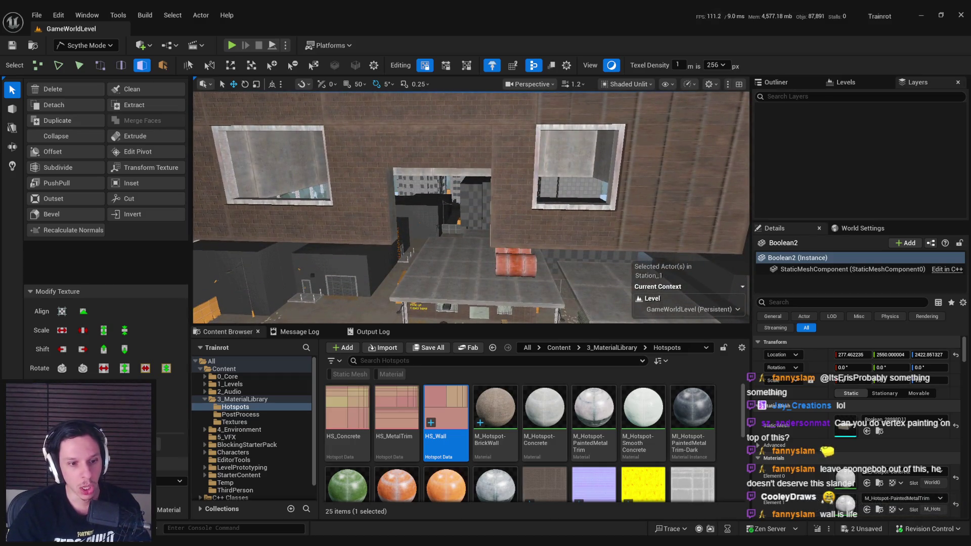
{"action": "scroll", "coordinate": [526, 221], "scroll_direction": "up", "scroll_amount": 5}
{"action": "left_click", "coordinate": [357, 174]}
{"action": "left_click", "coordinate": [526, 221]}
{"action": "key", "text": "ctrl+z"}
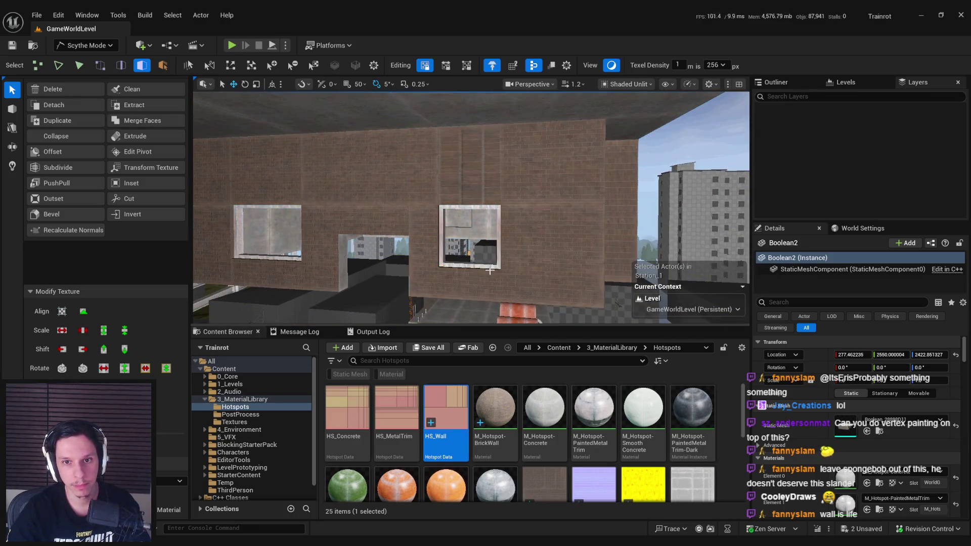
{"action": "scroll", "coordinate": [489, 271], "scroll_direction": "down", "scroll_amount": 5}
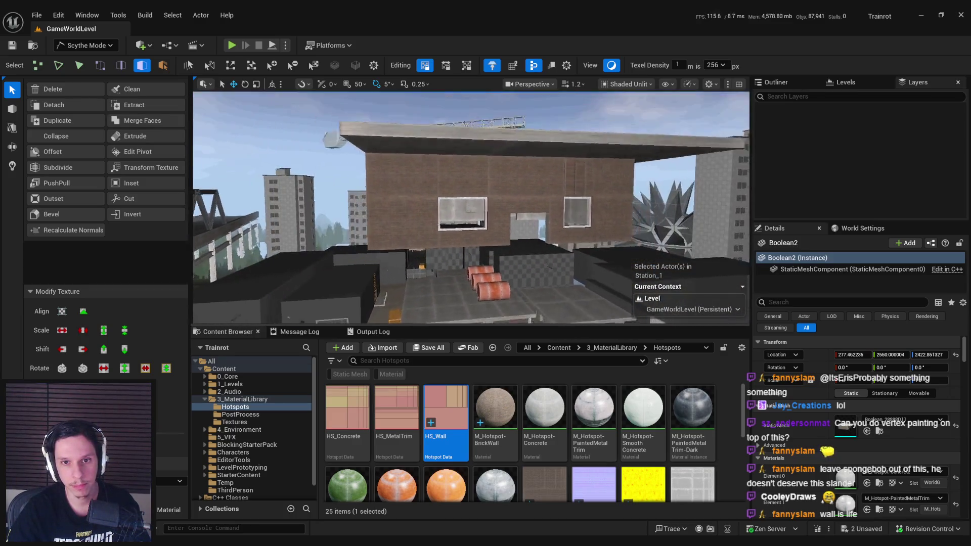
{"action": "scroll", "coordinate": [629, 182], "scroll_direction": "up", "scroll_amount": 5}
{"action": "left_click", "coordinate": [631, 181]}
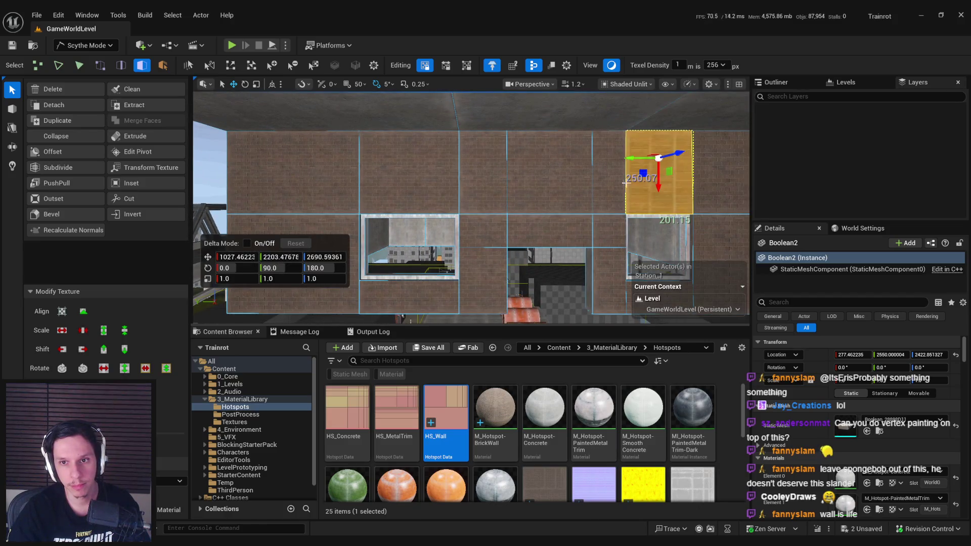
{"action": "key", "text": "ctrl+z"}
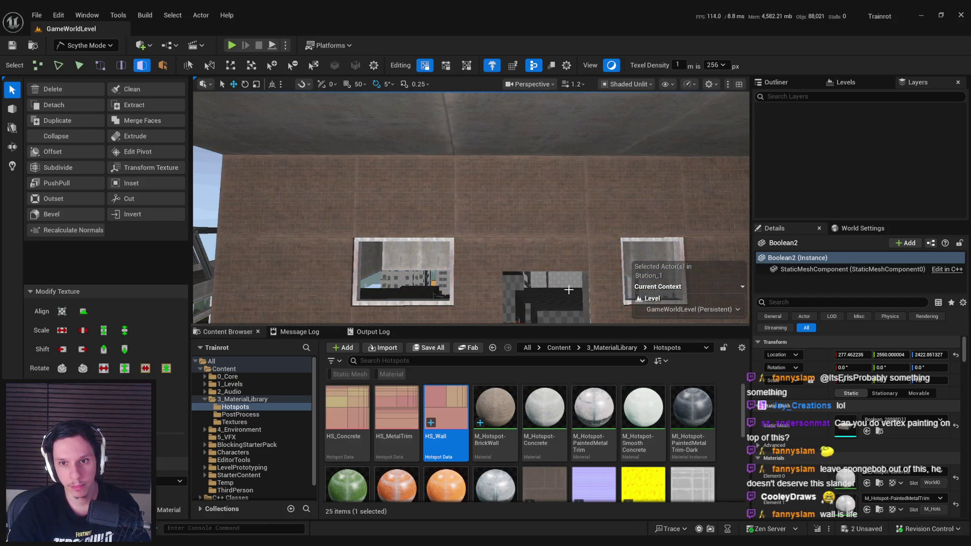
{"action": "scroll", "coordinate": [563, 289], "scroll_direction": "down", "scroll_amount": 5}
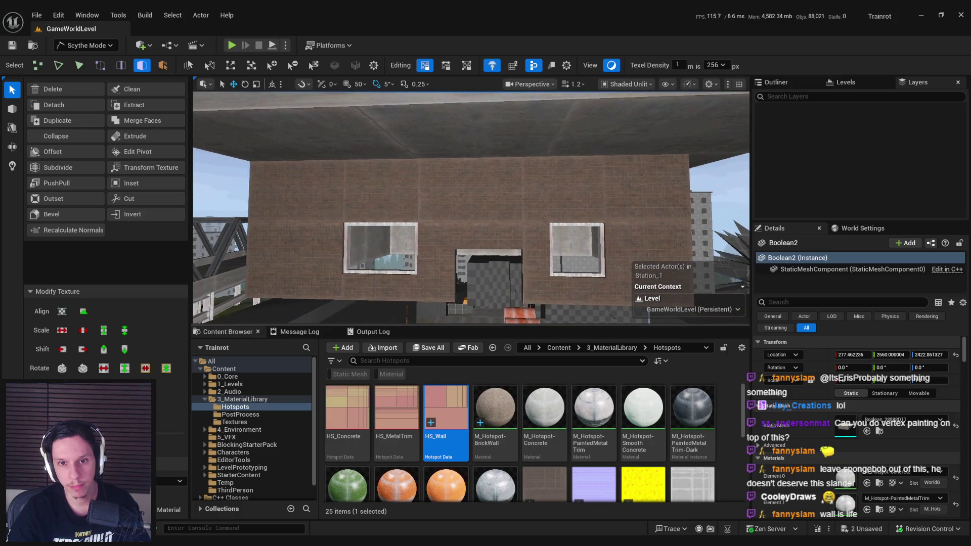
{"action": "scroll", "coordinate": [562, 290], "scroll_direction": "up", "scroll_amount": 2}
- Select the whole upper wall strip, apply the wall hotspot, then undo it
{"action": "left_click", "coordinate": [531, 213]}
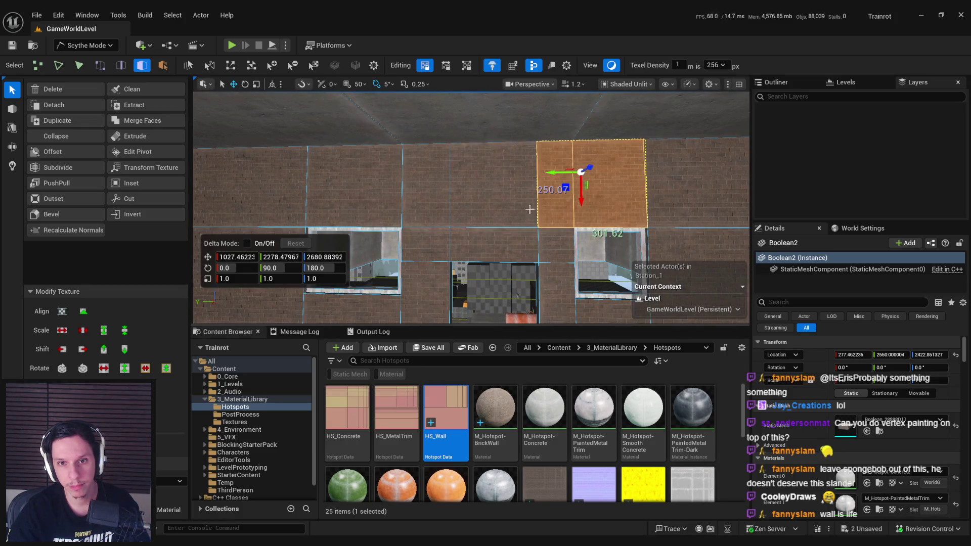
{"action": "left_click", "coordinate": [485, 192]}
{"action": "left_click", "coordinate": [354, 187], "text": "shift"}
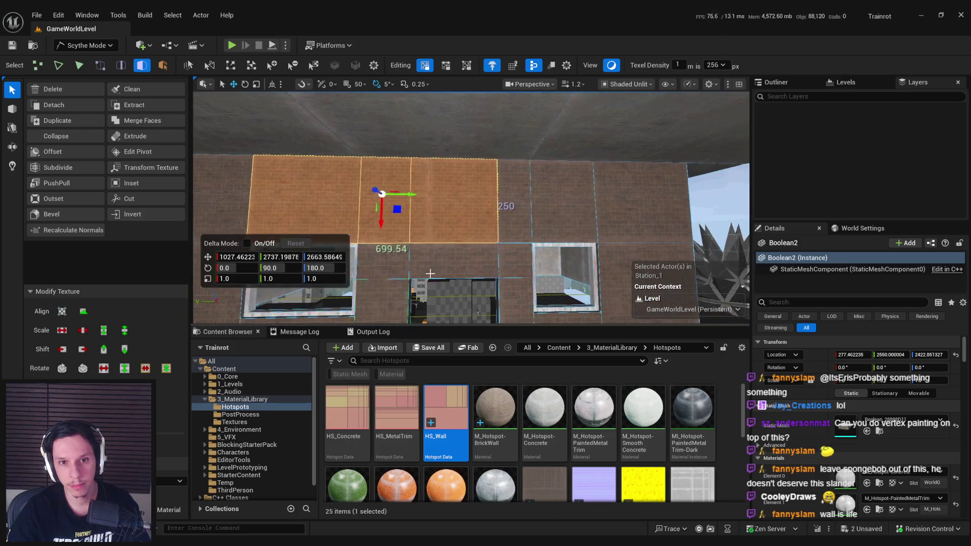
{"action": "left_click", "coordinate": [303, 202]}
{"action": "left_click", "coordinate": [440, 211], "text": "shift"}
{"action": "left_click", "coordinate": [546, 202], "text": "shift"}
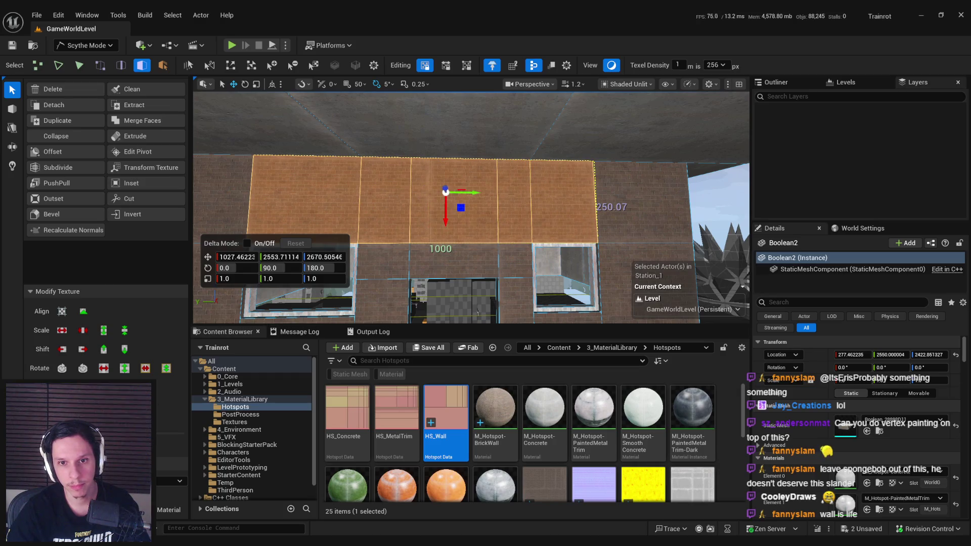
{"action": "key", "text": "Escape"}
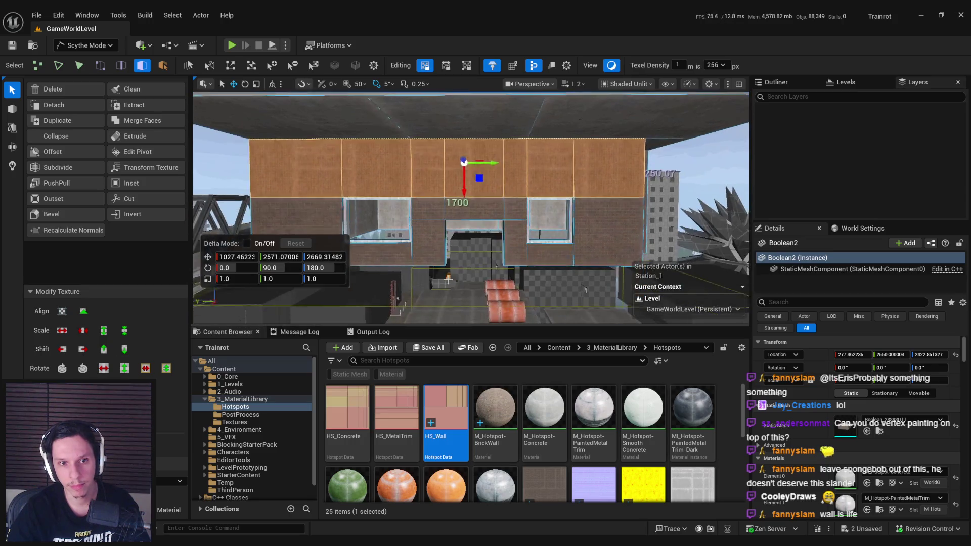
{"action": "key", "text": "ctrl+z"}
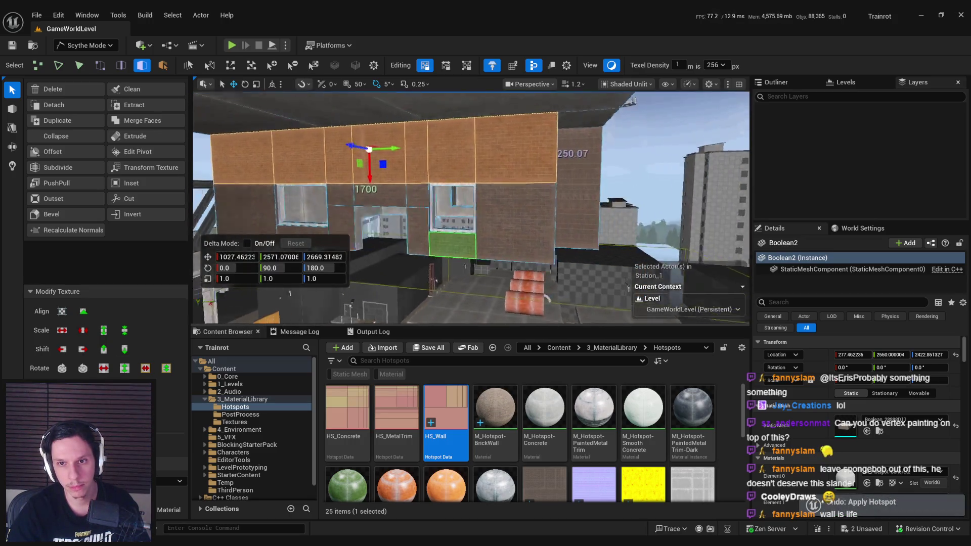
- Select a vertical corner wall face and orbit toward the windowed brick wall
{"action": "left_click", "coordinate": [475, 228]}
{"action": "mouse_move", "coordinate": [470, 213]}
{"action": "left_mouse_down"}
{"action": "mouse_move", "coordinate": [439, 208]}
{"action": "mouse_move", "coordinate": [500, 197]}
{"action": "left_mouse_up"}
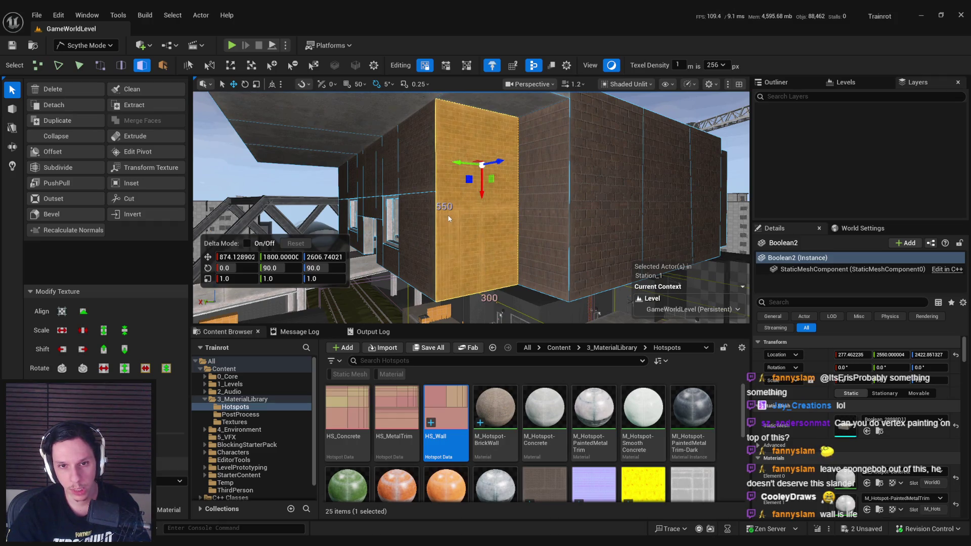
{"action": "left_click_drag", "start_coordinate": [438, 199], "coordinate": [404, 205]}
{"action": "mouse_move", "coordinate": [470, 208]}
{"action": "left_mouse_down"}
{"action": "mouse_move", "coordinate": [508, 203]}
{"action": "mouse_move", "coordinate": [470, 205]}
{"action": "mouse_move", "coordinate": [472, 232]}
{"action": "left_mouse_up"}
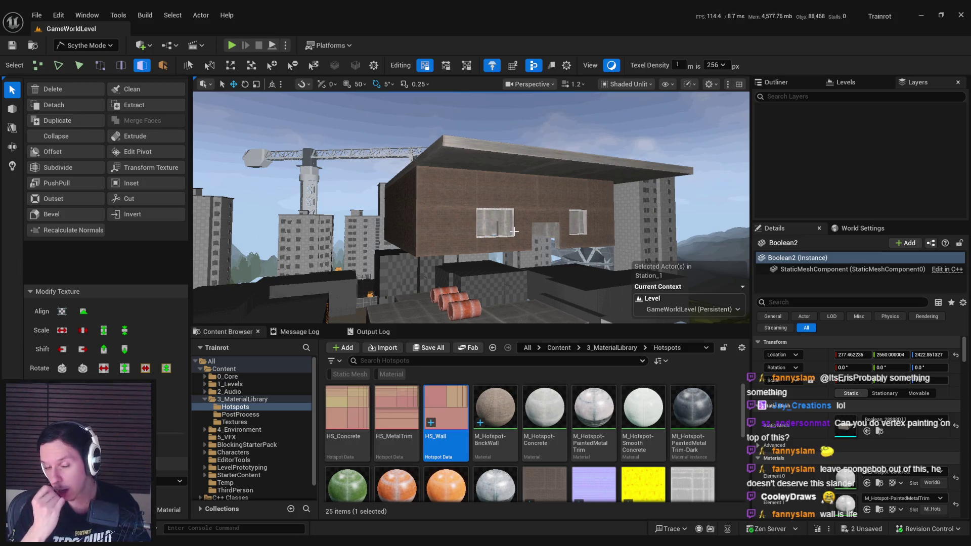
{"action": "left_click_drag", "start_coordinate": [514, 231], "coordinate": [509, 209]}
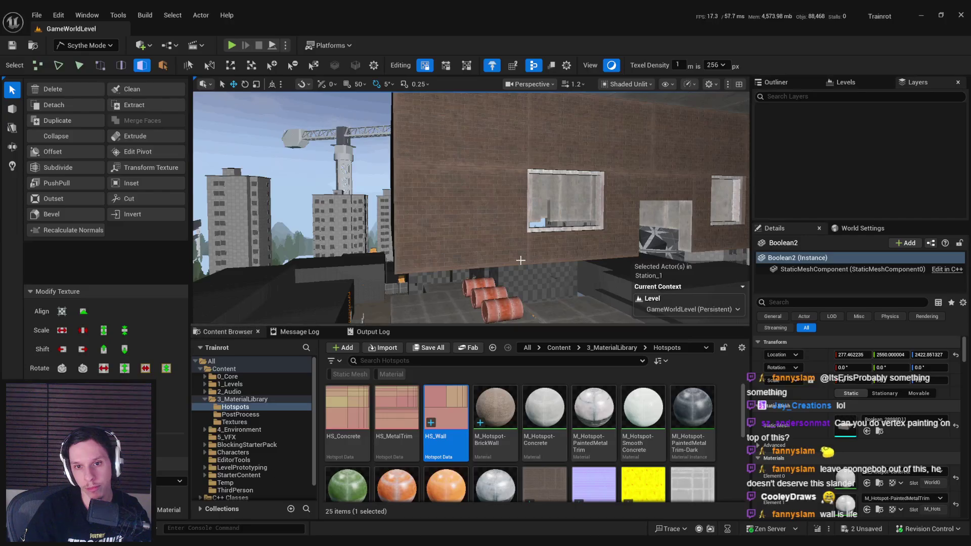
- Preview the scene in Lit mode, return to Shaded Unlit with Alt+3, and fly back to the wall
{"action": "left_click_drag", "start_coordinate": [520, 260], "coordinate": [518, 253]}
{"action": "left_click", "coordinate": [620, 67]}
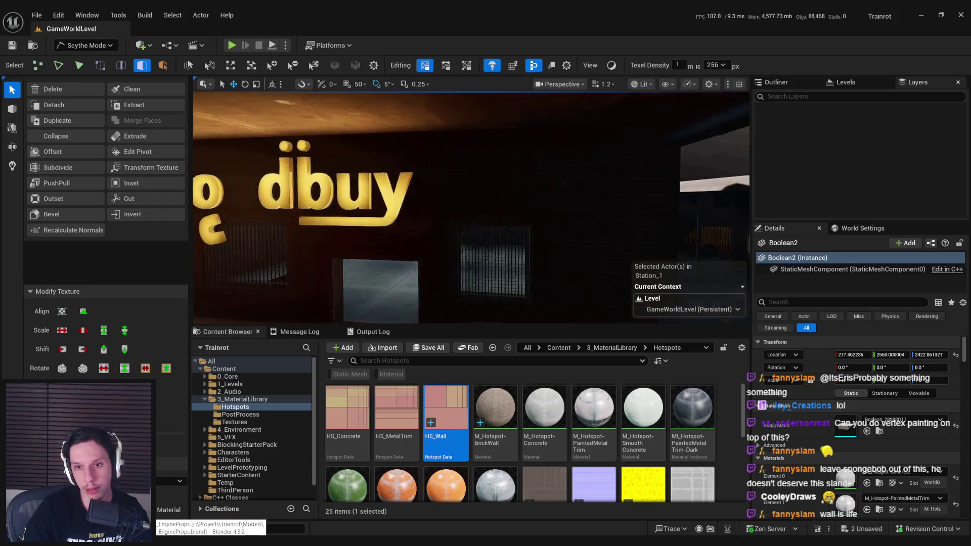
{"action": "key", "text": "alt+3"}
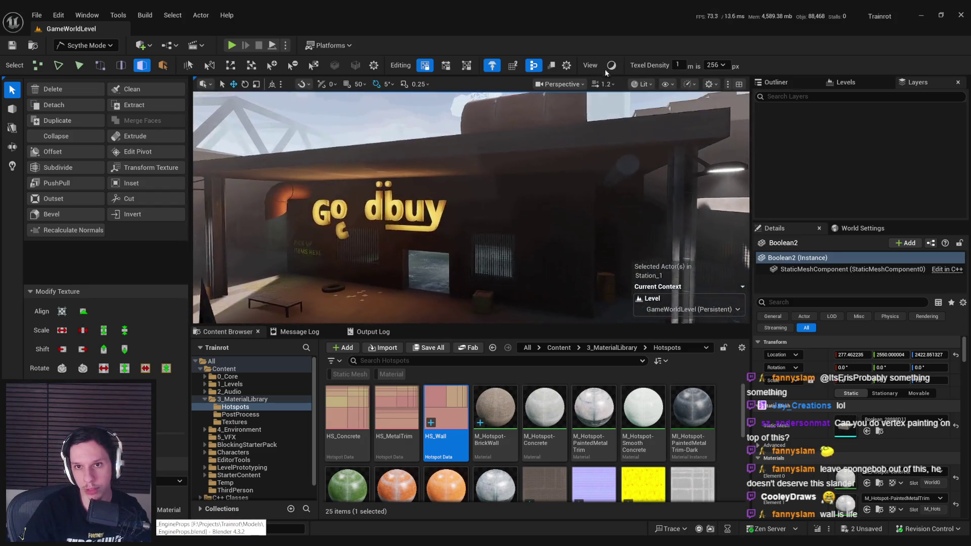
{"action": "left_click_drag", "start_coordinate": [519, 253], "coordinate": [471, 261]}
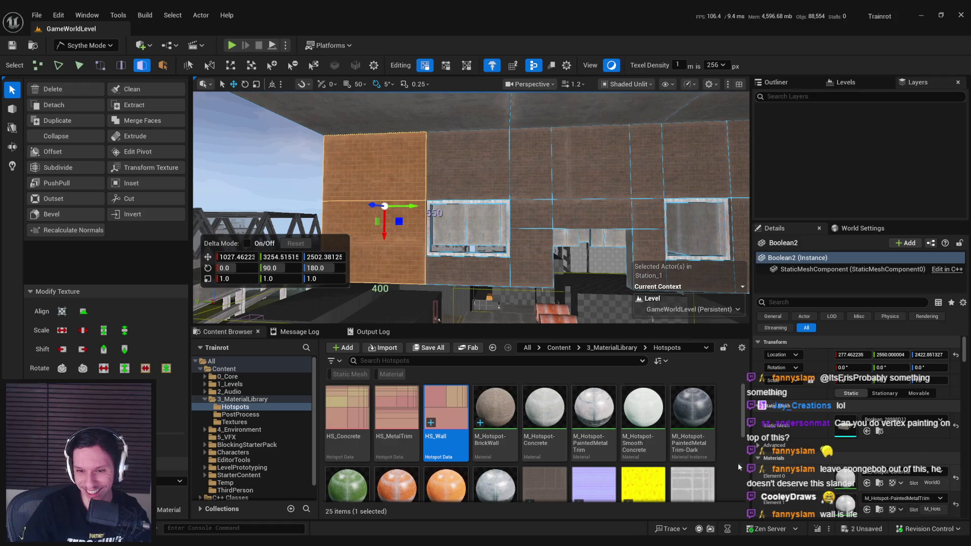
- In HS_Wall, uncheck Allow Tiling for Patch 0 only and close the asset editor
{"action": "double_click", "coordinate": [441, 420]}
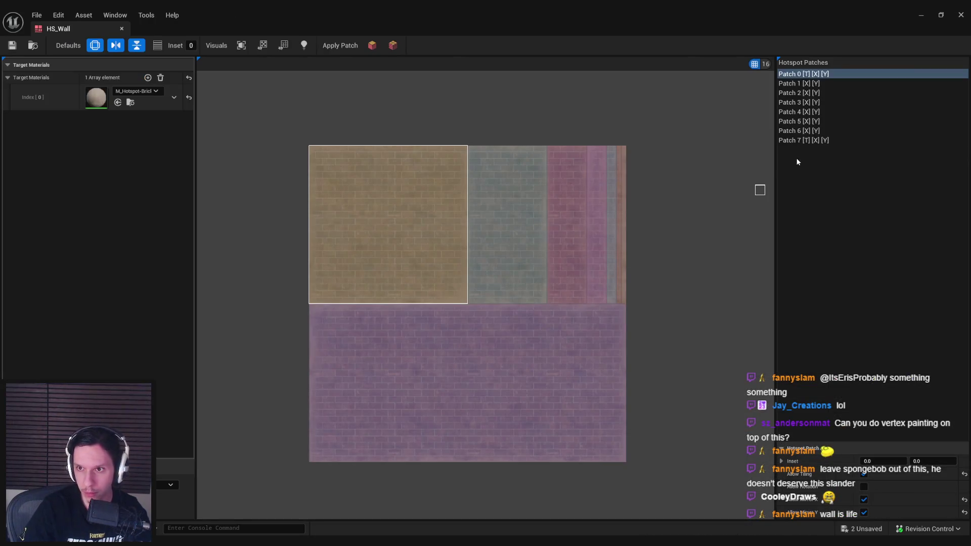
{"action": "left_click", "coordinate": [797, 140]}
{"action": "left_click", "coordinate": [803, 74], "text": "ctrl"}
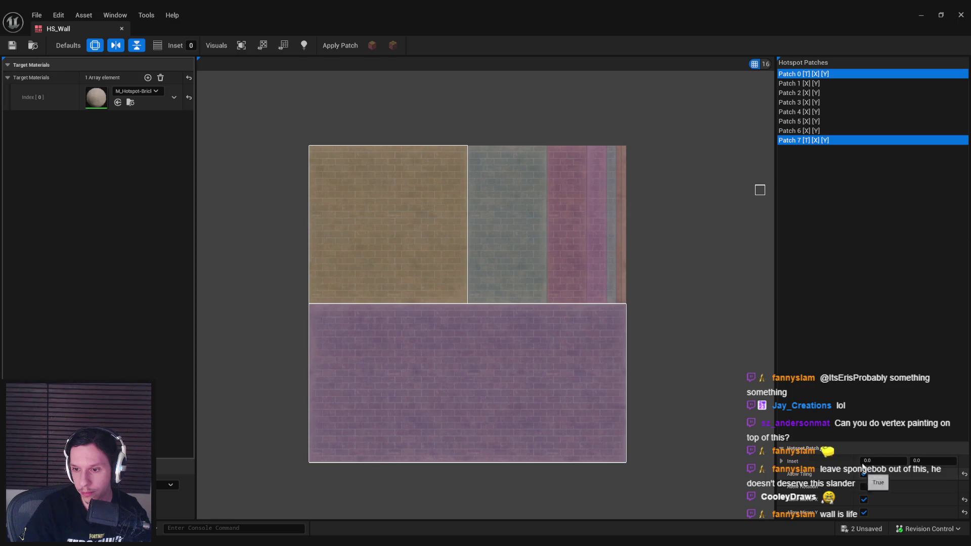
{"action": "left_click", "coordinate": [804, 140], "text": "ctrl"}
{"action": "left_click", "coordinate": [863, 475]}
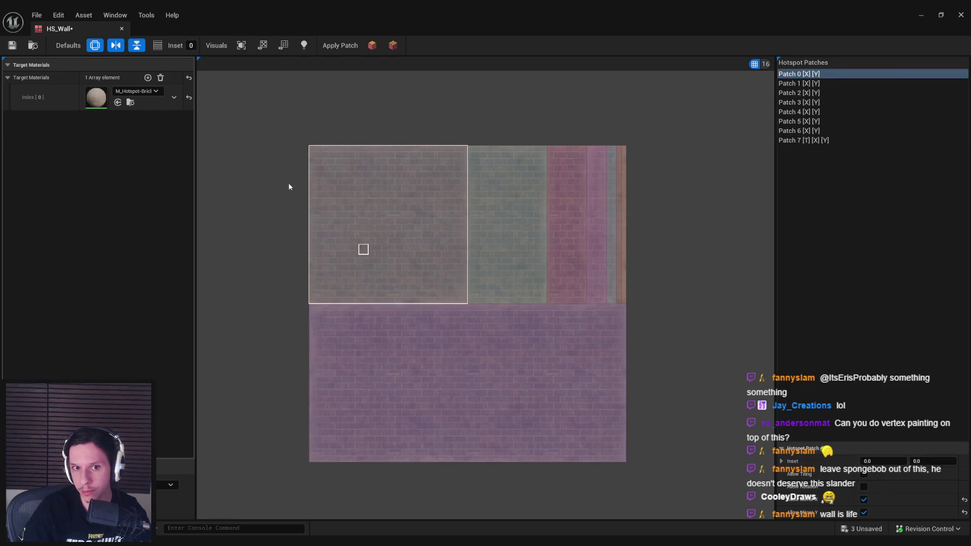
{"action": "left_click", "coordinate": [121, 28]}
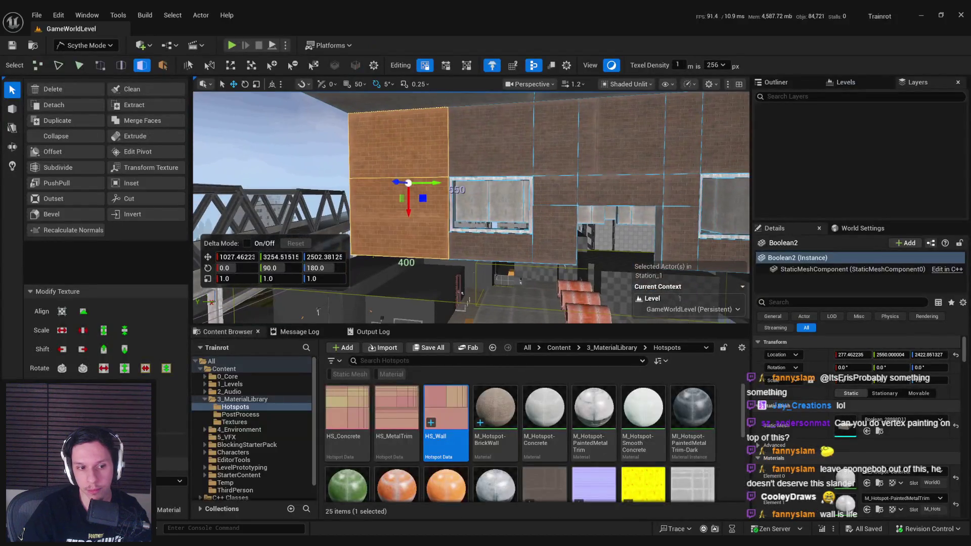
- Frame the wall face, orbit around it, and select the whole building mesh
{"action": "key", "text": "f"}
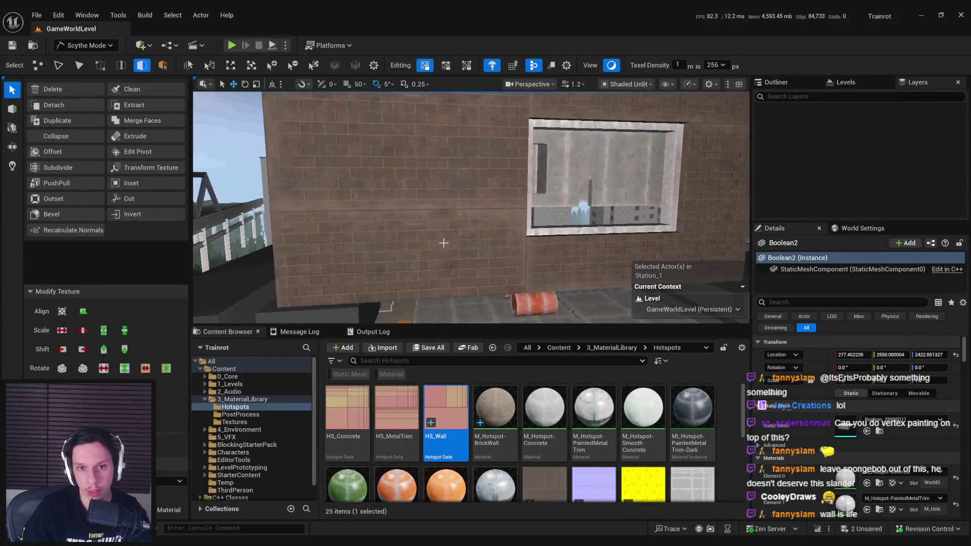
{"action": "scroll", "coordinate": [471, 211], "scroll_direction": "down", "scroll_amount": 5}
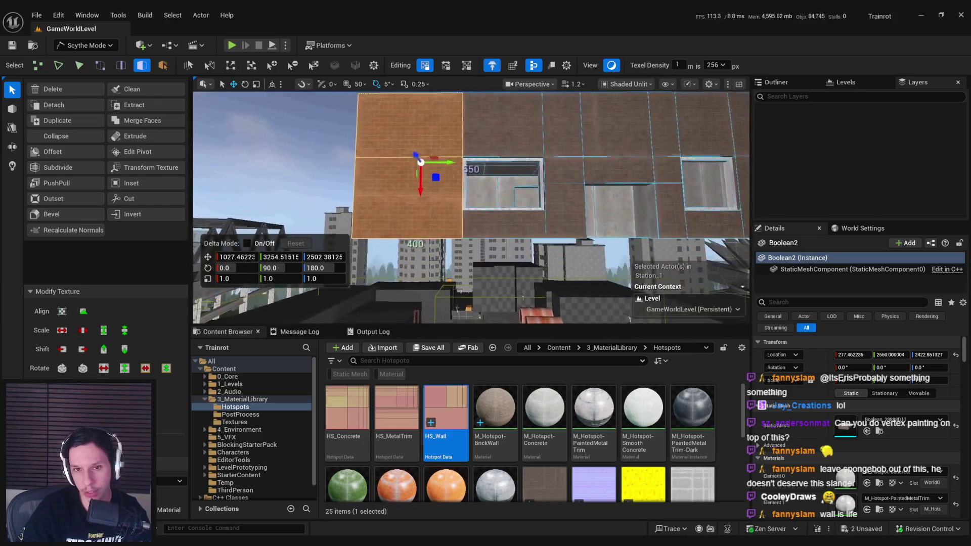
{"action": "mouse_move", "coordinate": [411, 211]}
{"action": "left_mouse_down"}
{"action": "mouse_move", "coordinate": [437, 243]}
{"action": "mouse_move", "coordinate": [480, 238]}
{"action": "left_mouse_up"}
{"action": "double_click", "coordinate": [438, 243]}
{"action": "left_click", "coordinate": [543, 85]}
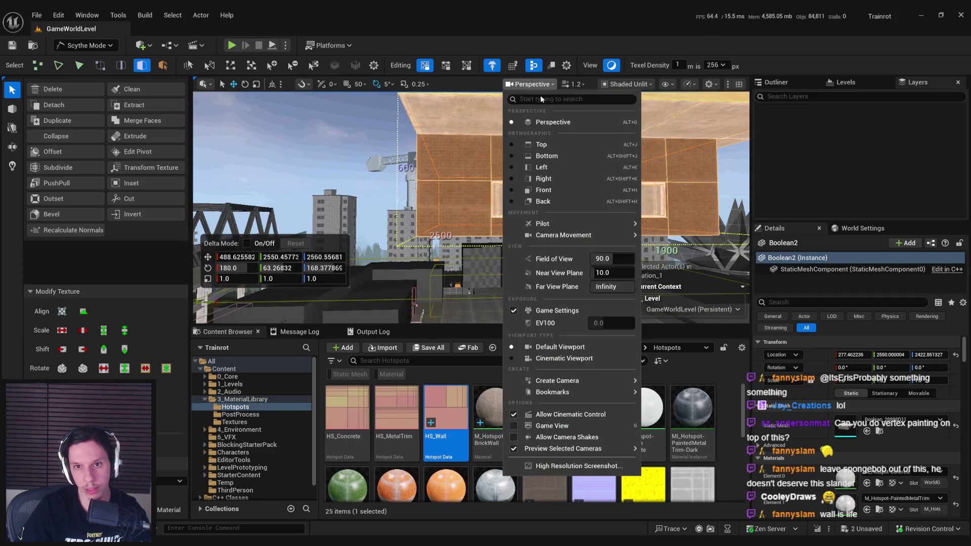
- Switch the viewport to the orthographic Left view and line up the wall
{"action": "left_click", "coordinate": [531, 163]}
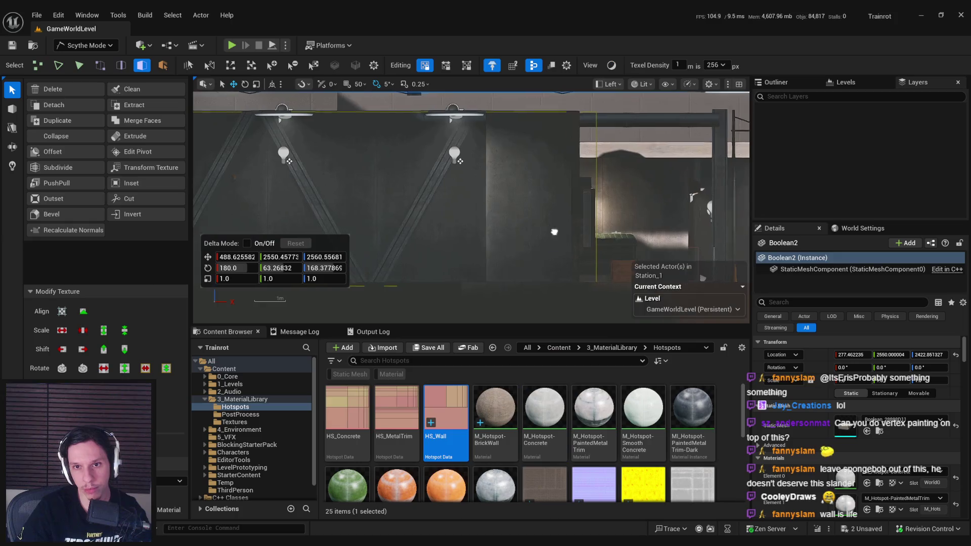
{"action": "scroll", "coordinate": [506, 240], "scroll_direction": "down", "scroll_amount": 10}
{"action": "scroll", "coordinate": [460, 249], "scroll_direction": "up", "scroll_amount": 8}
{"action": "left_click", "coordinate": [130, 198]}
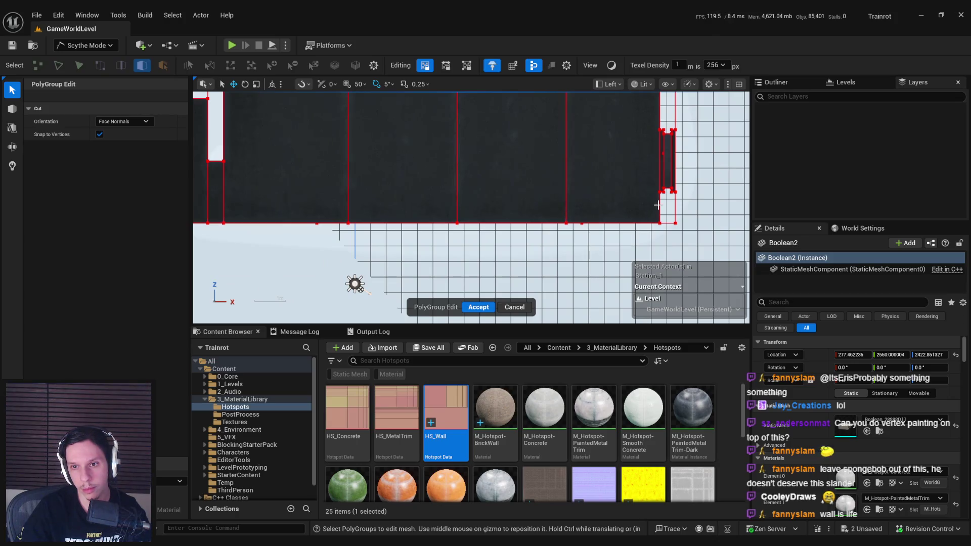
{"action": "key", "text": "Escape"}
{"action": "left_click_drag", "start_coordinate": [556, 235], "coordinate": [593, 228]}
- Cut a horizontal edge across the lower wall face, then return to Perspective
{"action": "left_click", "coordinate": [570, 193]}
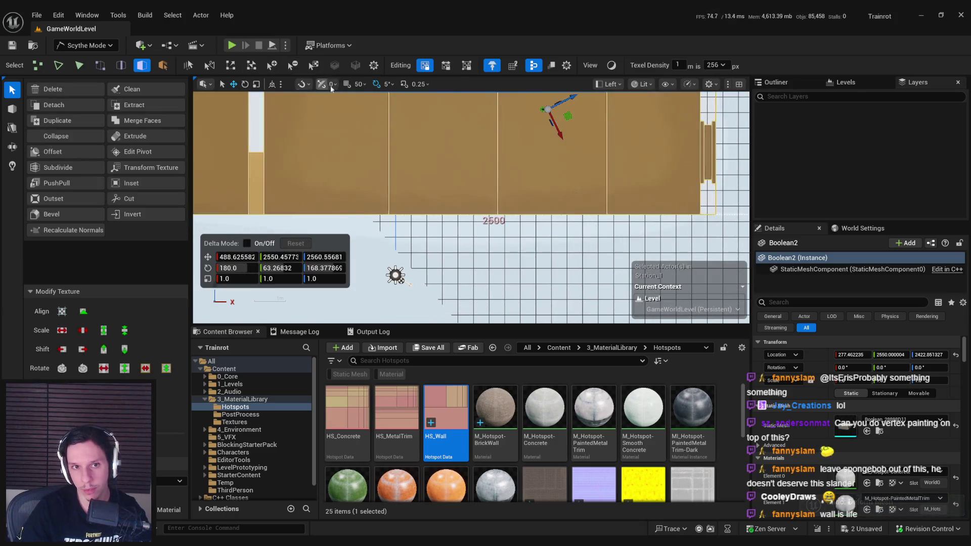
{"action": "key", "text": "c"}
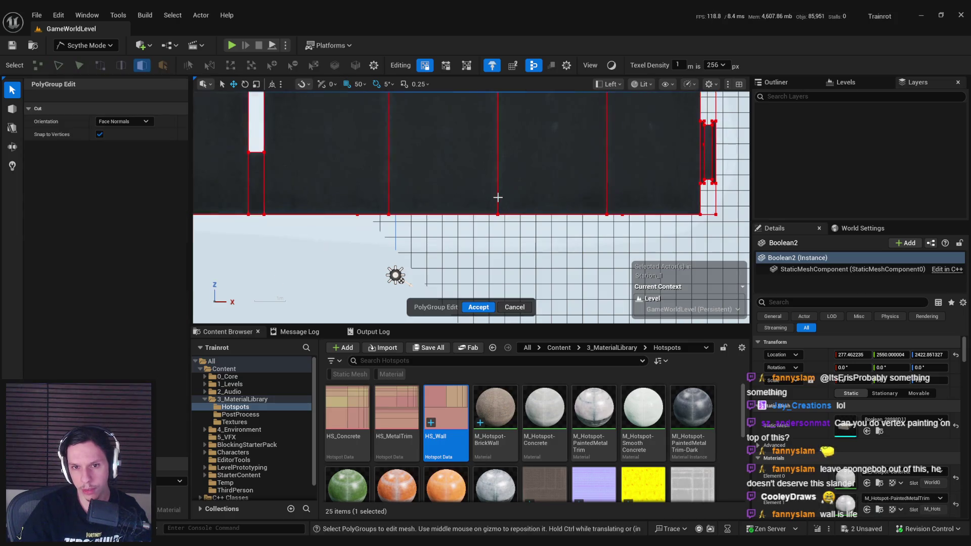
{"action": "left_click", "coordinate": [607, 195]}
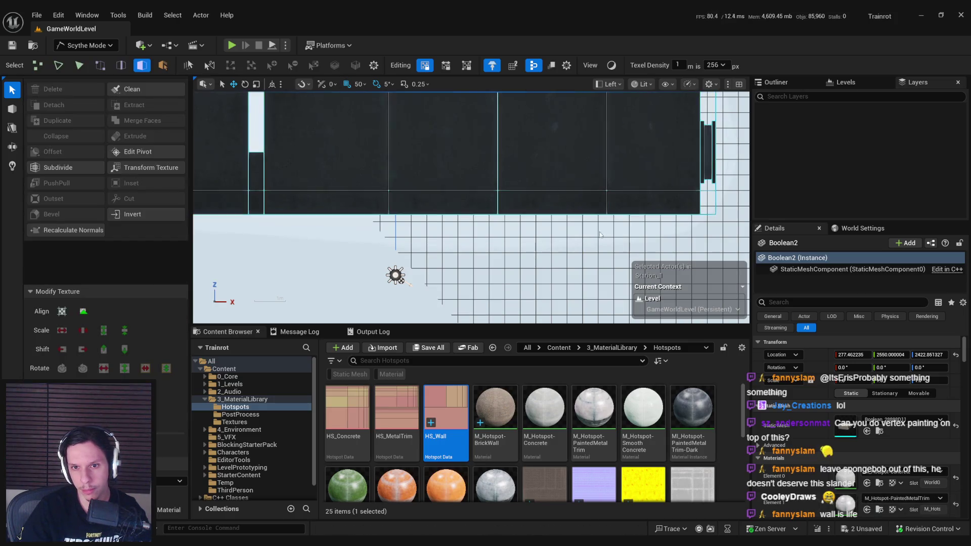
{"action": "left_click", "coordinate": [609, 84]}
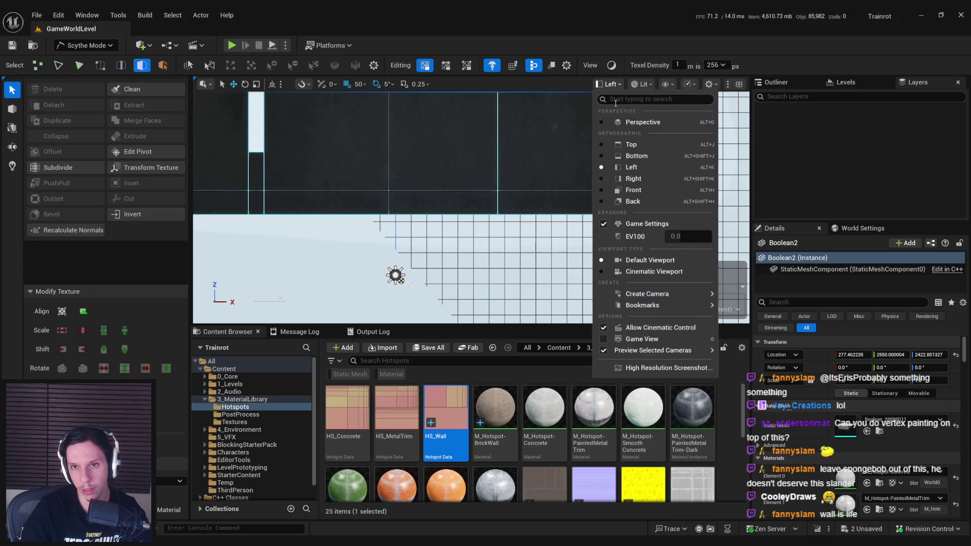
{"action": "left_click", "coordinate": [626, 124]}
{"action": "scroll", "coordinate": [470, 208], "scroll_direction": "down", "scroll_amount": 5}
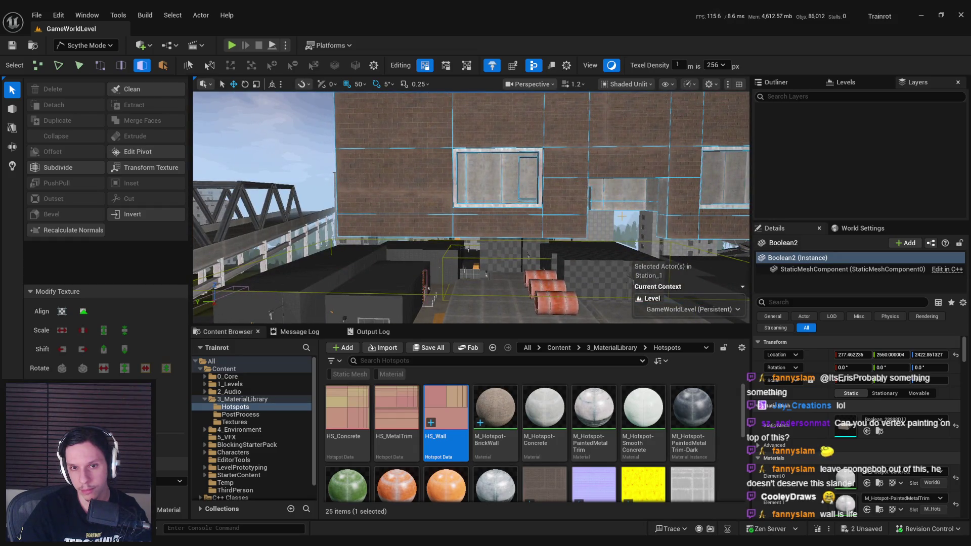
- Select the lower wall strip and drag M_Hotspot-Concrete from the Content Browser onto it
{"action": "mouse_move", "coordinate": [577, 227]}
{"action": "left_mouse_down"}
{"action": "mouse_move", "coordinate": [356, 283]}
{"action": "mouse_move", "coordinate": [414, 245]}
{"action": "mouse_move", "coordinate": [572, 251]}
{"action": "mouse_move", "coordinate": [424, 234]}
{"action": "left_mouse_up"}
{"action": "left_click", "coordinate": [414, 245]}
{"action": "left_click_drag", "start_coordinate": [550, 224], "coordinate": [378, 216]}
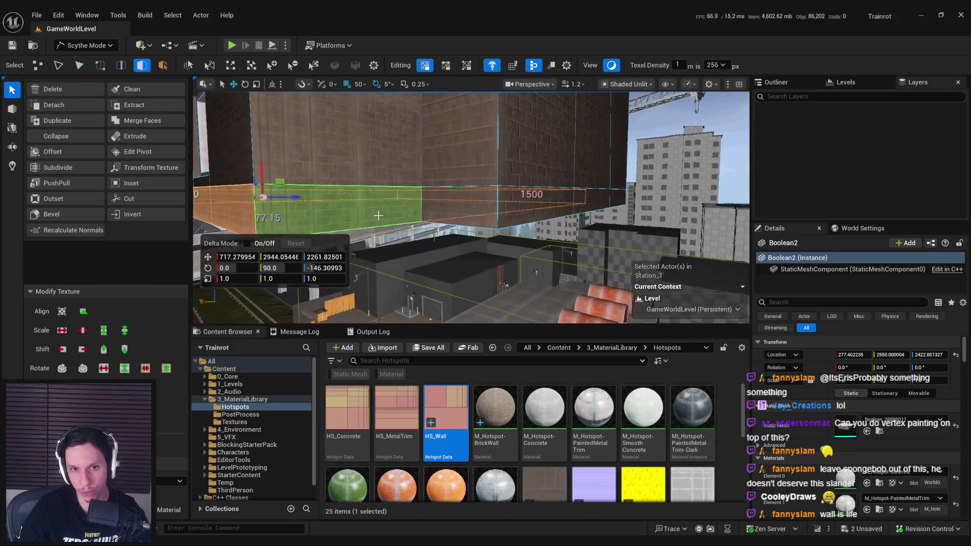
{"action": "left_click_drag", "start_coordinate": [487, 214], "coordinate": [562, 197]}
{"action": "mouse_move", "coordinate": [656, 197]}
{"action": "left_mouse_down"}
{"action": "mouse_move", "coordinate": [648, 173]}
{"action": "mouse_move", "coordinate": [592, 190]}
{"action": "left_mouse_up"}
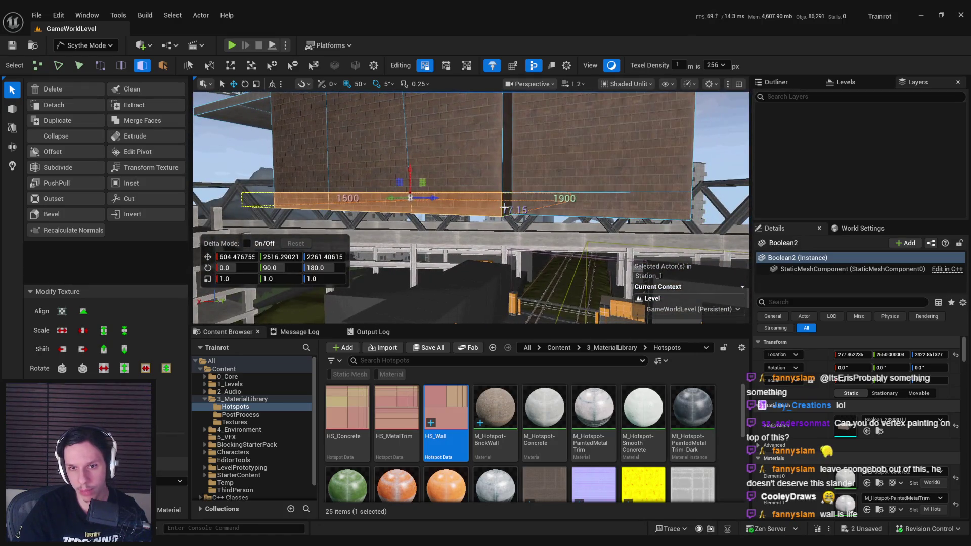
{"action": "left_click_drag", "start_coordinate": [531, 206], "coordinate": [515, 227]}
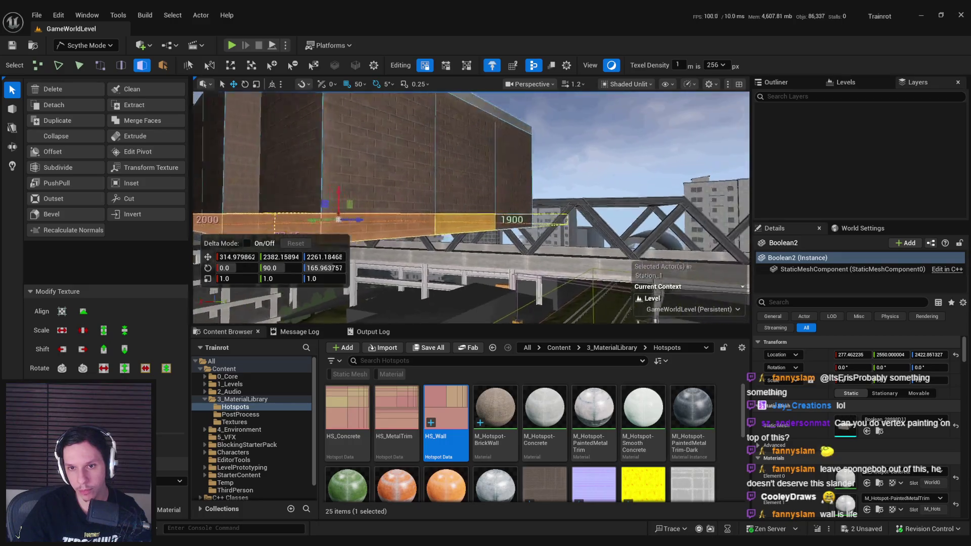
{"action": "left_click_drag", "start_coordinate": [284, 220], "coordinate": [546, 205]}
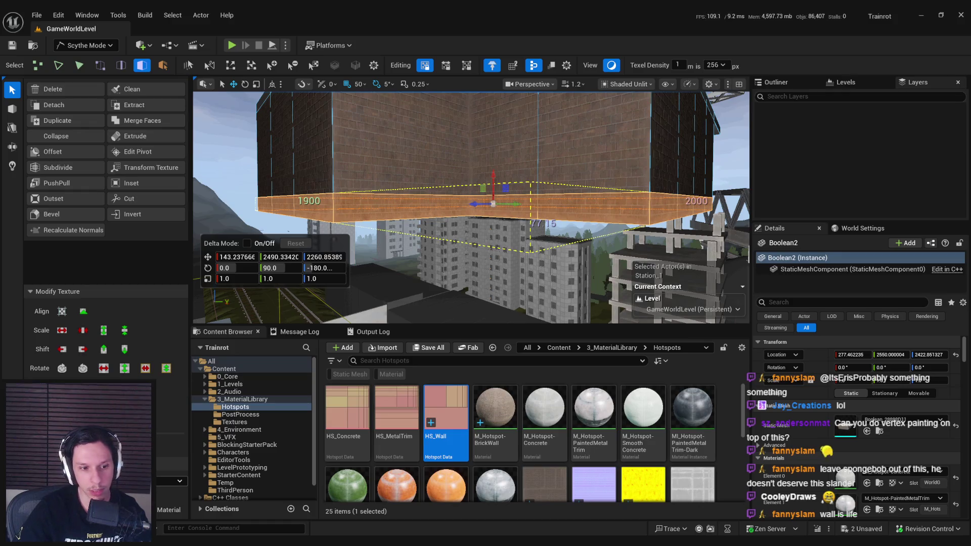
{"action": "left_click", "coordinate": [544, 414]}
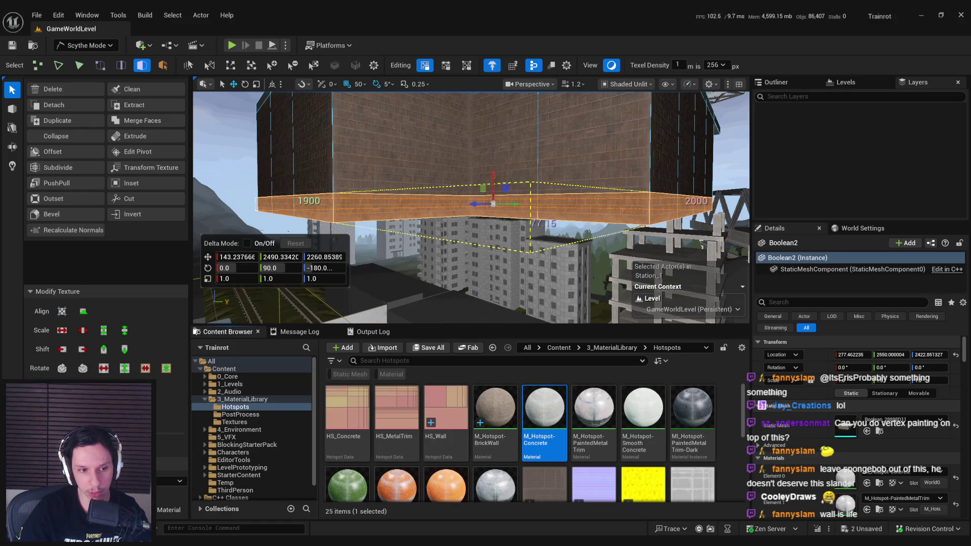
{"action": "mouse_move", "coordinate": [323, 295]}
{"action": "left_mouse_down"}
{"action": "mouse_move", "coordinate": [303, 283]}
{"action": "mouse_move", "coordinate": [323, 296]}
{"action": "left_mouse_up"}
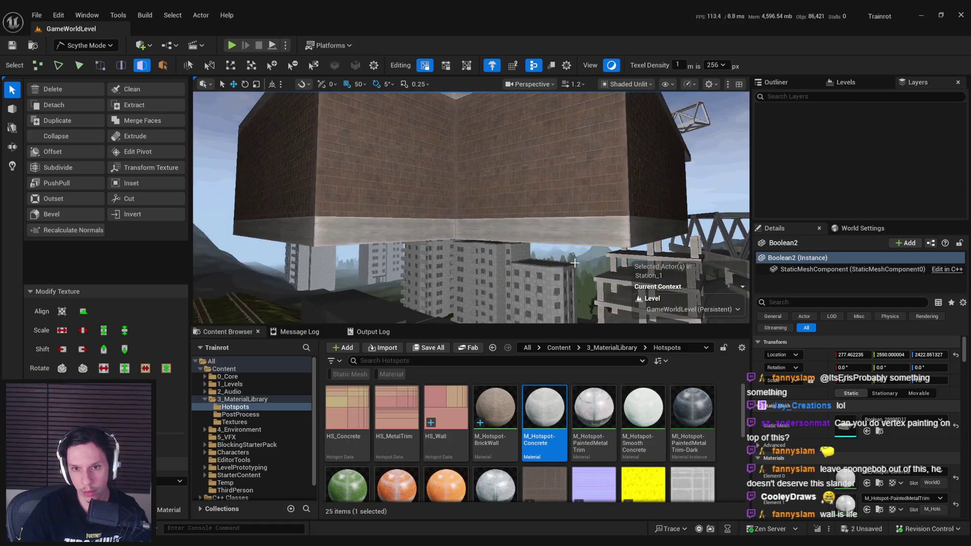
{"action": "mouse_move", "coordinate": [506, 273]}
{"action": "left_mouse_down"}
{"action": "mouse_move", "coordinate": [533, 280]}
{"action": "mouse_move", "coordinate": [518, 283]}
{"action": "left_mouse_up"}
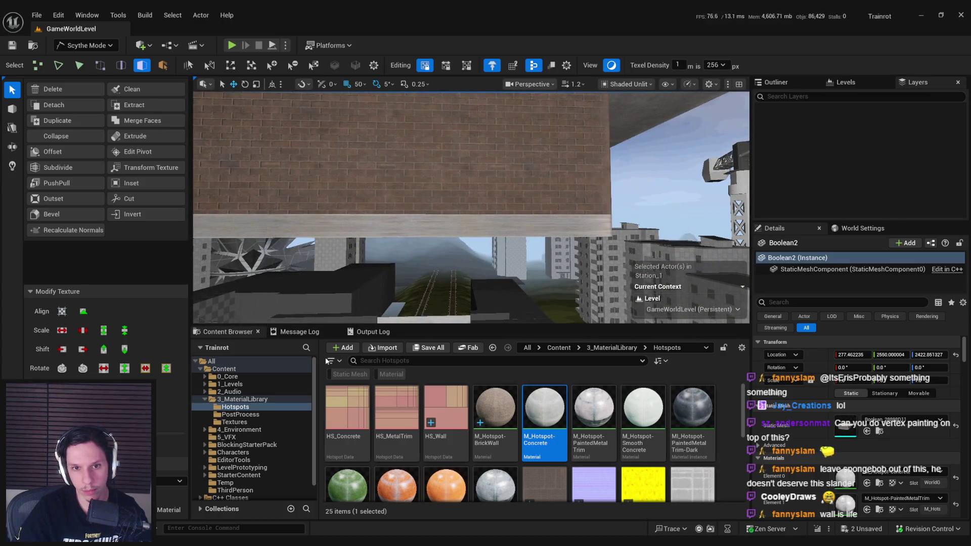
{"action": "left_click_drag", "start_coordinate": [485, 227], "coordinate": [500, 262]}
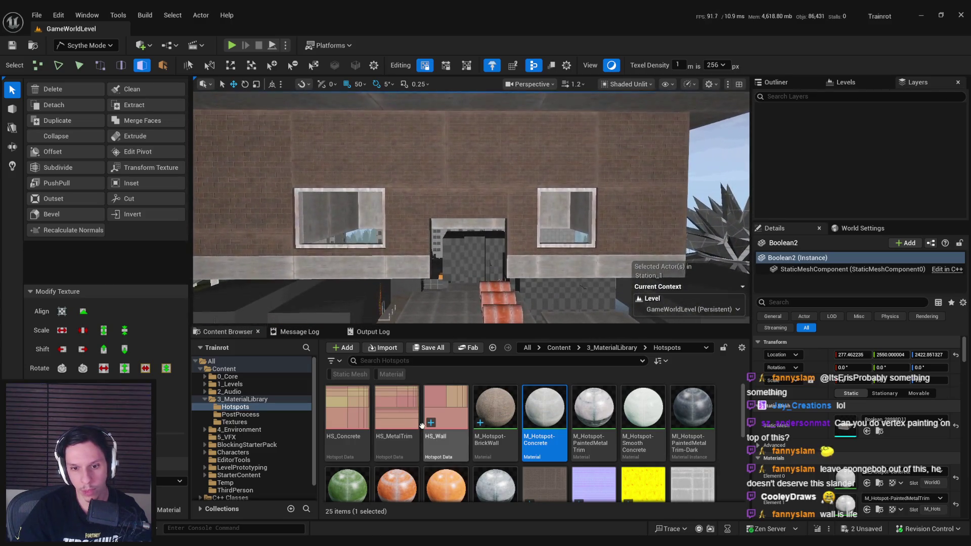
- Apply the HS_Concrete hotspot to the base band face beside the doorway
{"action": "left_click", "coordinate": [351, 414]}
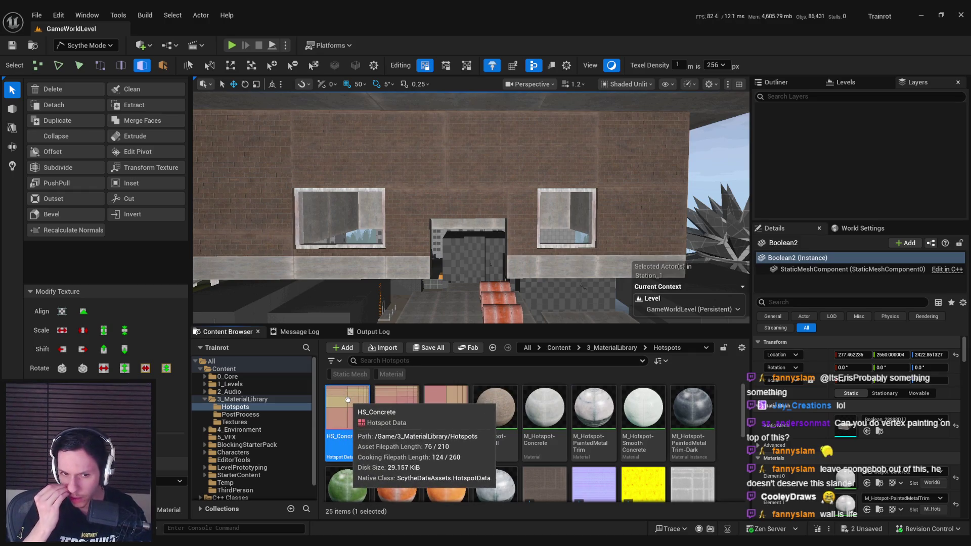
{"action": "mouse_move", "coordinate": [470, 203]}
{"action": "left_mouse_down"}
{"action": "mouse_move", "coordinate": [480, 197]}
{"action": "mouse_move", "coordinate": [470, 192]}
{"action": "left_mouse_up"}
{"action": "left_click", "coordinate": [505, 233]}
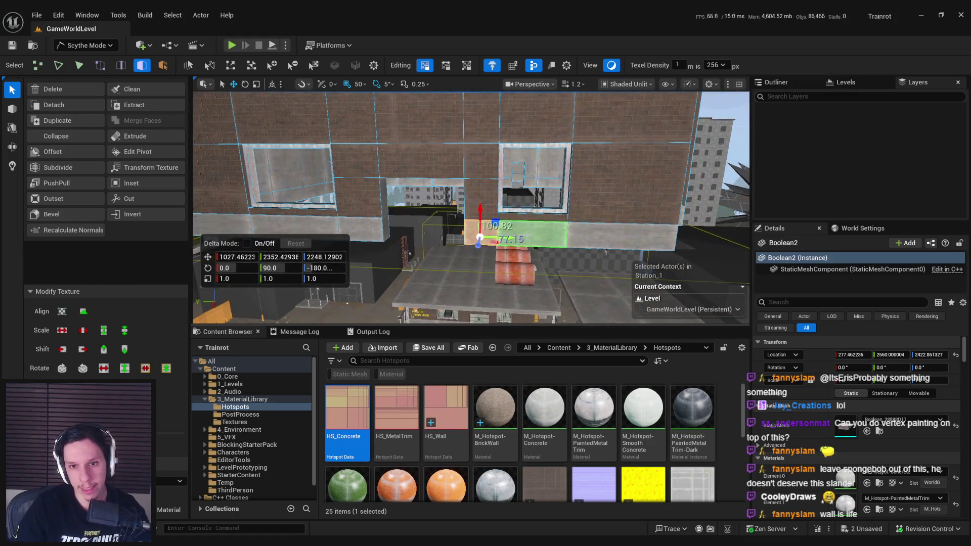
{"action": "mouse_move", "coordinate": [496, 234]}
{"action": "left_mouse_down"}
{"action": "mouse_move", "coordinate": [467, 218]}
{"action": "mouse_move", "coordinate": [460, 233]}
{"action": "mouse_move", "coordinate": [460, 207]}
{"action": "mouse_move", "coordinate": [546, 197]}
{"action": "left_mouse_up"}
- Give three upper wall faces the M_Hotspot-BrickWall material
{"action": "left_click", "coordinate": [354, 152]}
{"action": "left_click", "coordinate": [478, 161], "text": "shift"}
{"action": "left_click", "coordinate": [582, 162], "text": "shift"}
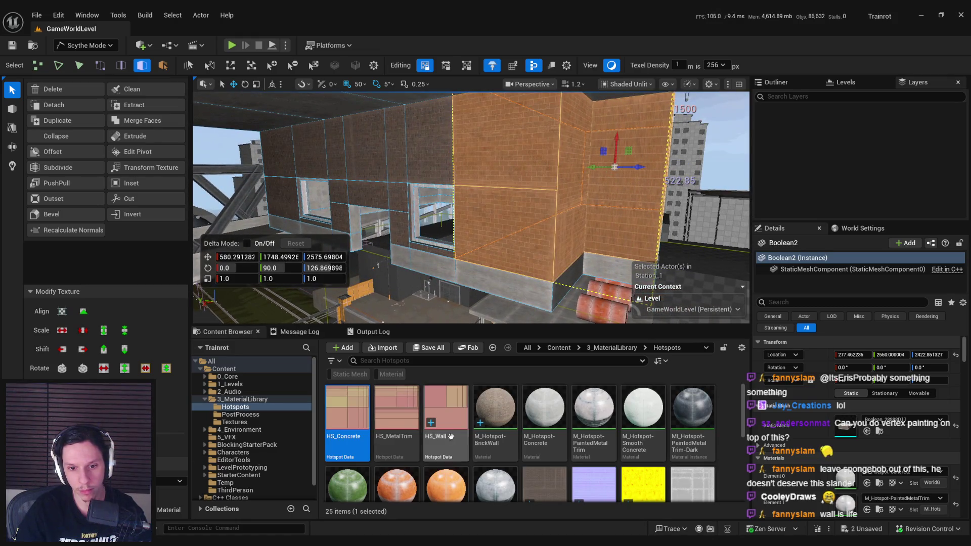
{"action": "left_click", "coordinate": [494, 409]}
{"action": "mouse_move", "coordinate": [515, 259]}
{"action": "left_mouse_down"}
{"action": "mouse_move", "coordinate": [527, 271]}
{"action": "mouse_move", "coordinate": [568, 259]}
{"action": "left_mouse_up"}
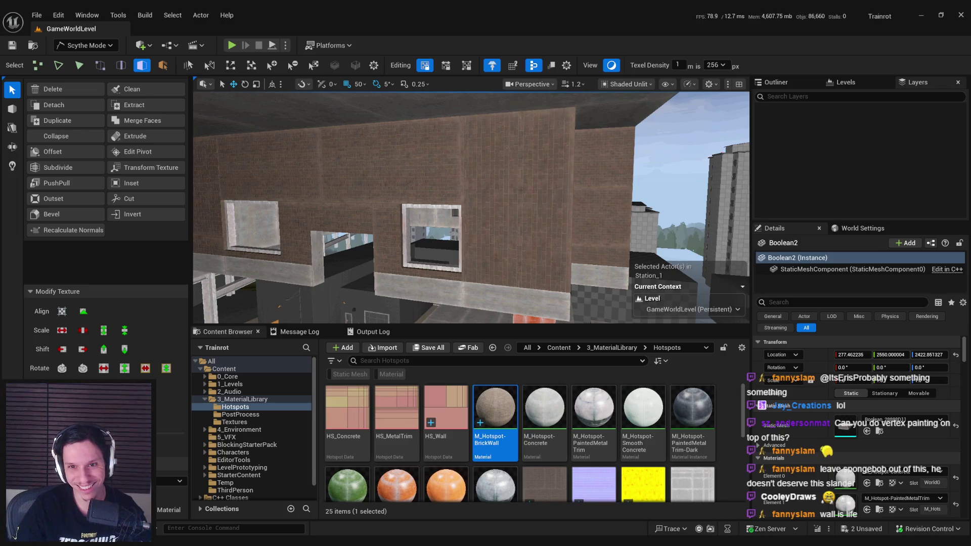
- Open HS_Wall from the Content Browser and select Patch 0 through Patch 7
{"action": "left_click", "coordinate": [458, 443]}
{"action": "double_click", "coordinate": [458, 444]}
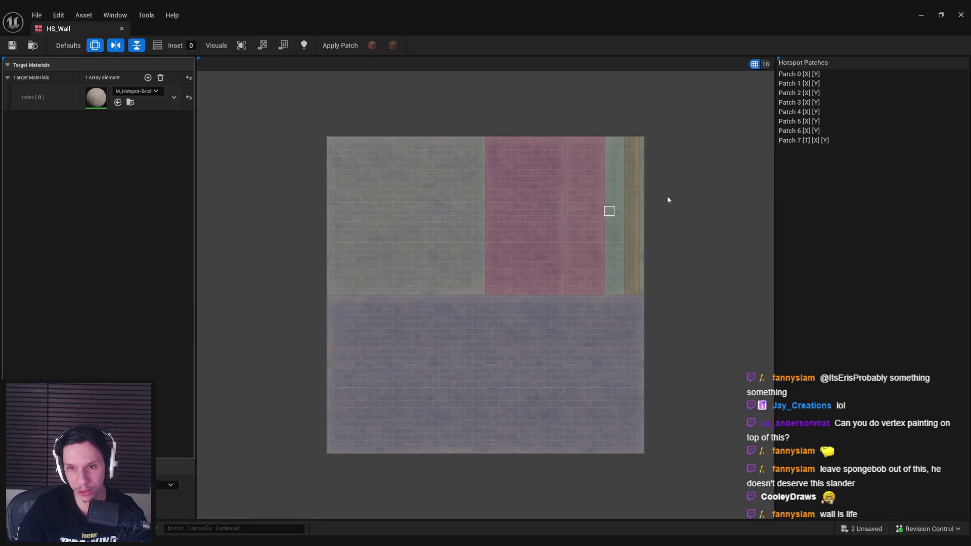
{"action": "left_click", "coordinate": [802, 140]}
{"action": "left_click", "coordinate": [802, 73], "text": "shift"}
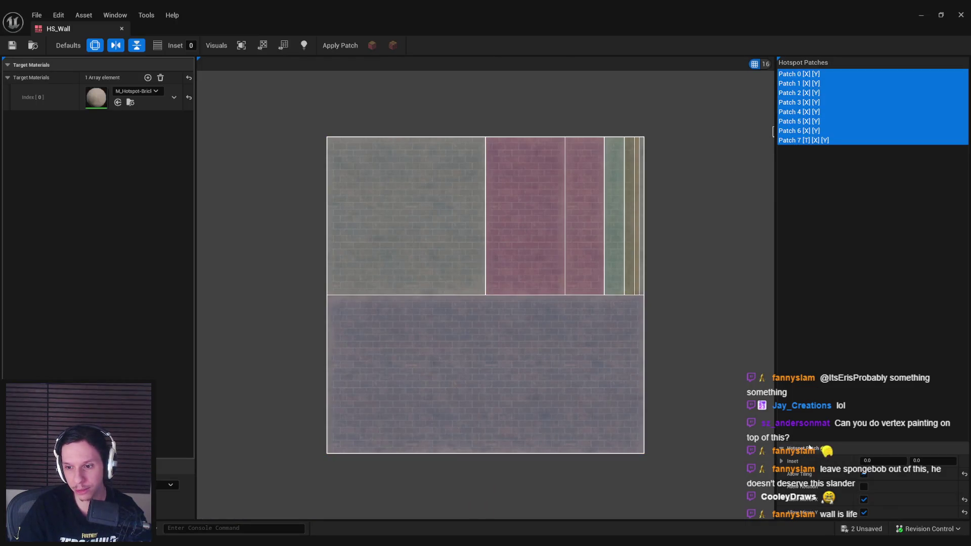
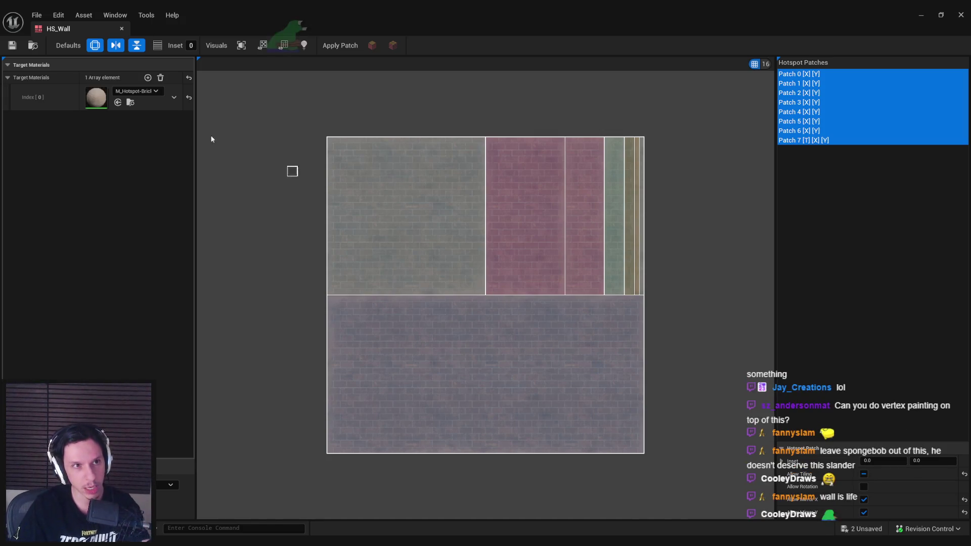
- Close the HS_Wall hotspot editor and fly the view out over the rail yard
{"action": "left_click", "coordinate": [13, 49]}
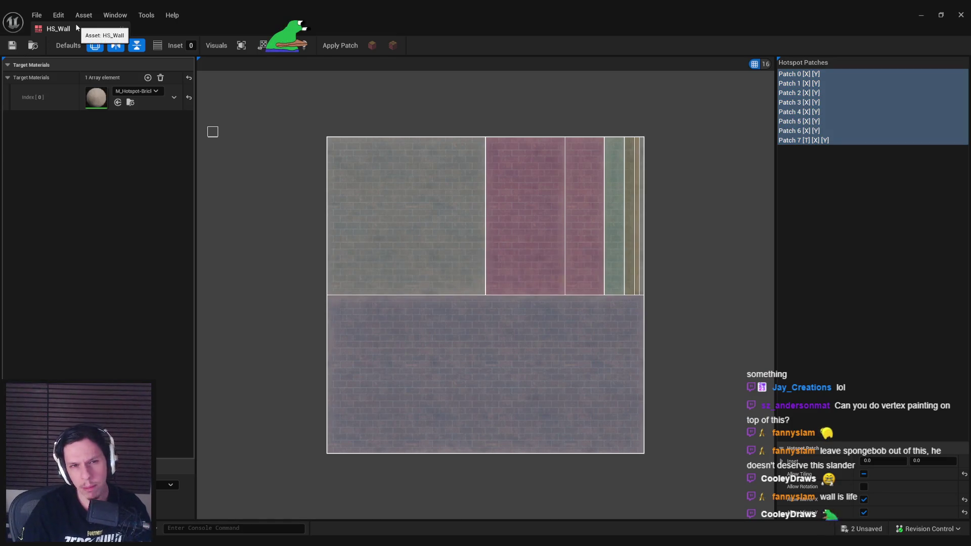
{"action": "left_click", "coordinate": [121, 29]}
{"action": "mouse_move", "coordinate": [469, 254]}
{"action": "left_mouse_down"}
{"action": "mouse_move", "coordinate": [468, 212]}
{"action": "mouse_move", "coordinate": [419, 230]}
{"action": "left_mouse_up"}
- Frame the brick block, run Clean on its mesh, then undo the cleanup
{"action": "key", "text": "f"}
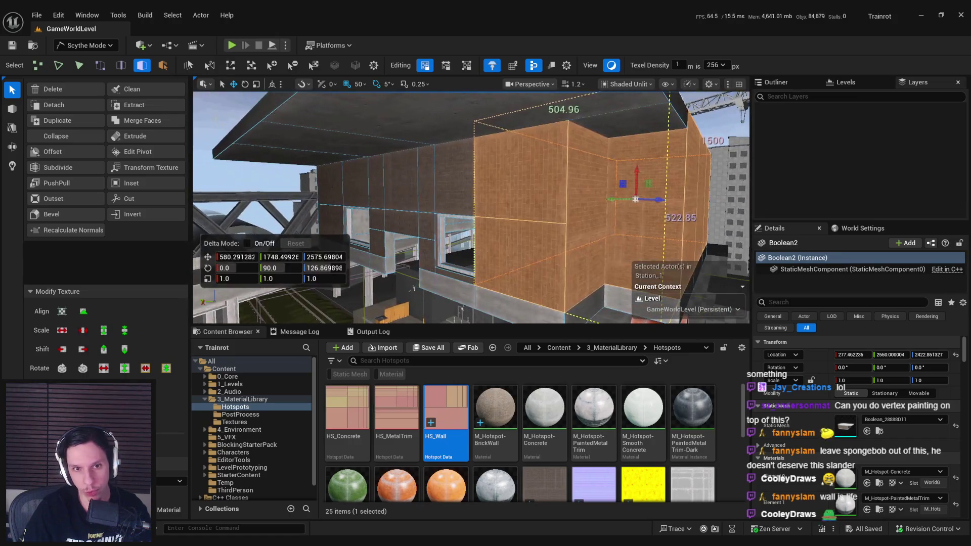
{"action": "left_click", "coordinate": [155, 89]}
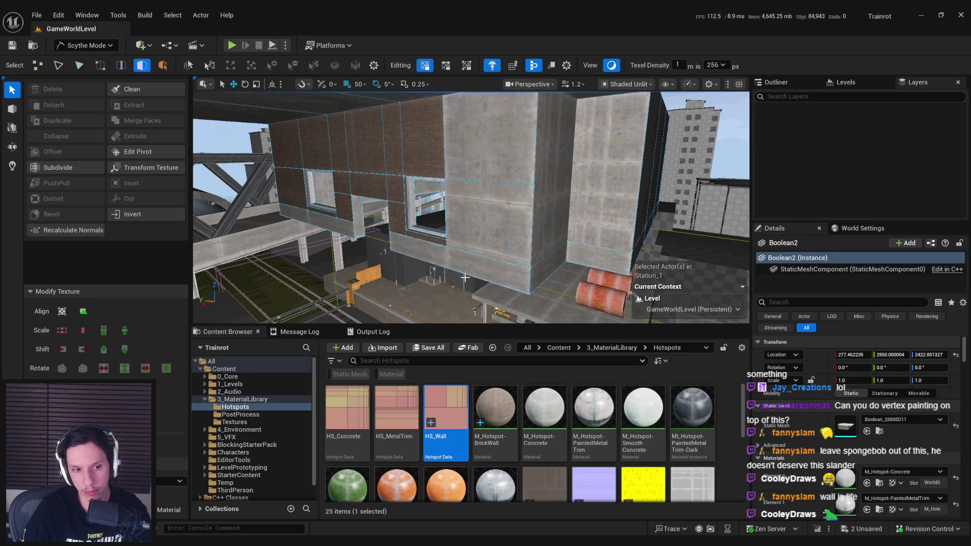
{"action": "key", "text": "ctrl+z"}
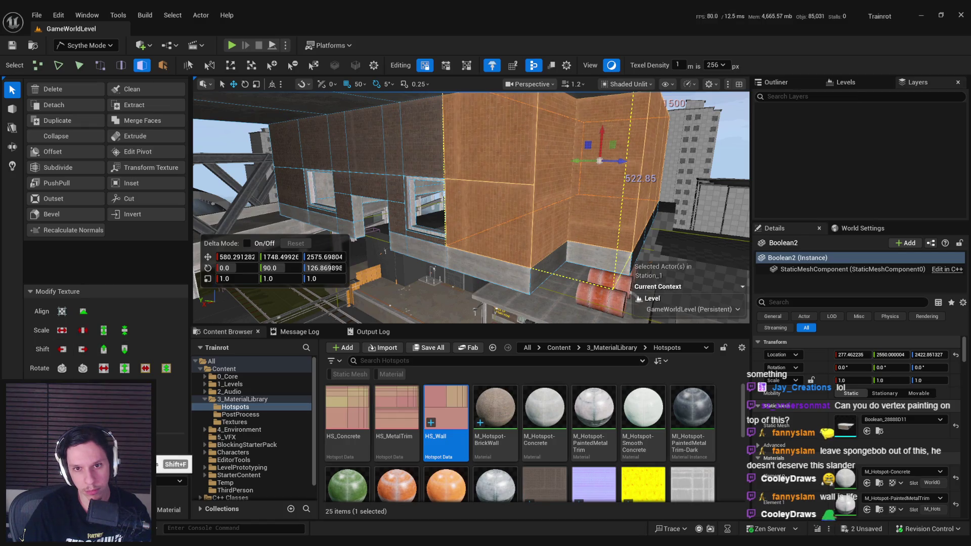
- Select the upper wall faces above the window and set the coordinate space to World
{"action": "left_click", "coordinate": [488, 225]}
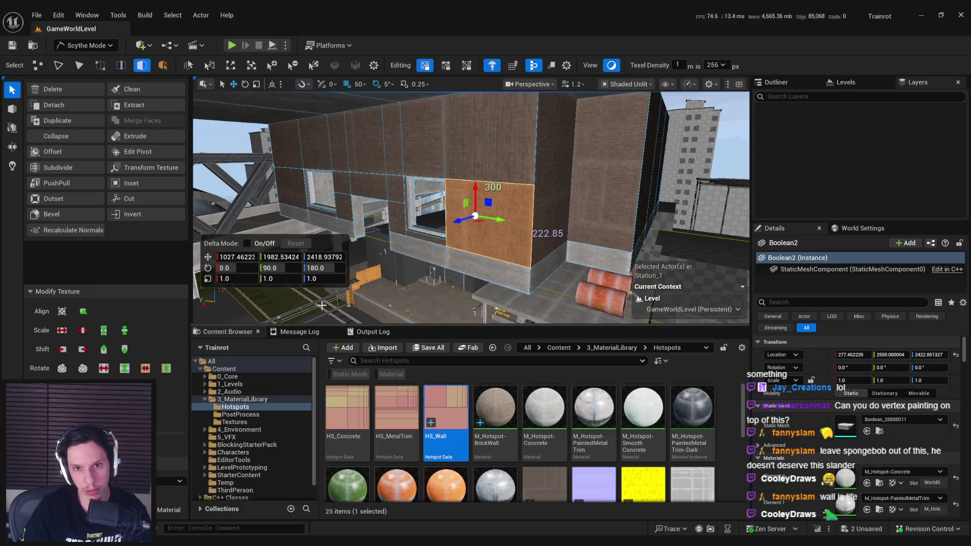
{"action": "left_click", "coordinate": [616, 132]}
{"action": "left_click", "coordinate": [617, 227], "text": "shift"}
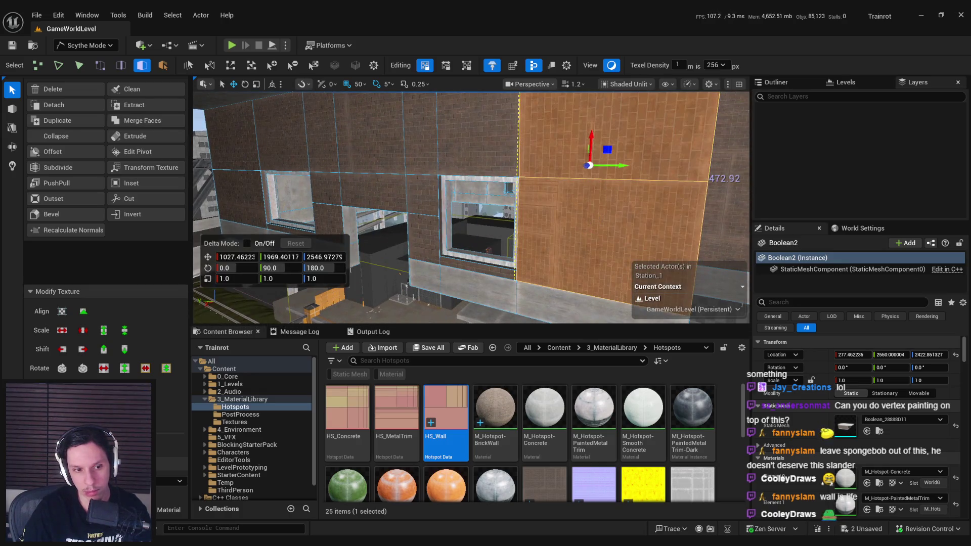
{"action": "scroll", "coordinate": [330, 322], "scroll_direction": "down", "scroll_amount": 10}
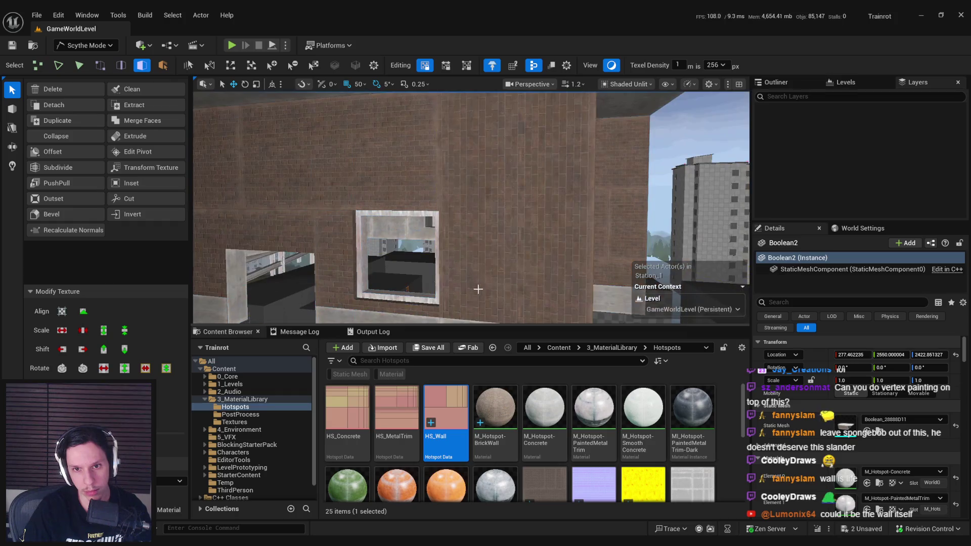
{"action": "scroll", "coordinate": [421, 206], "scroll_direction": "up", "scroll_amount": 5}
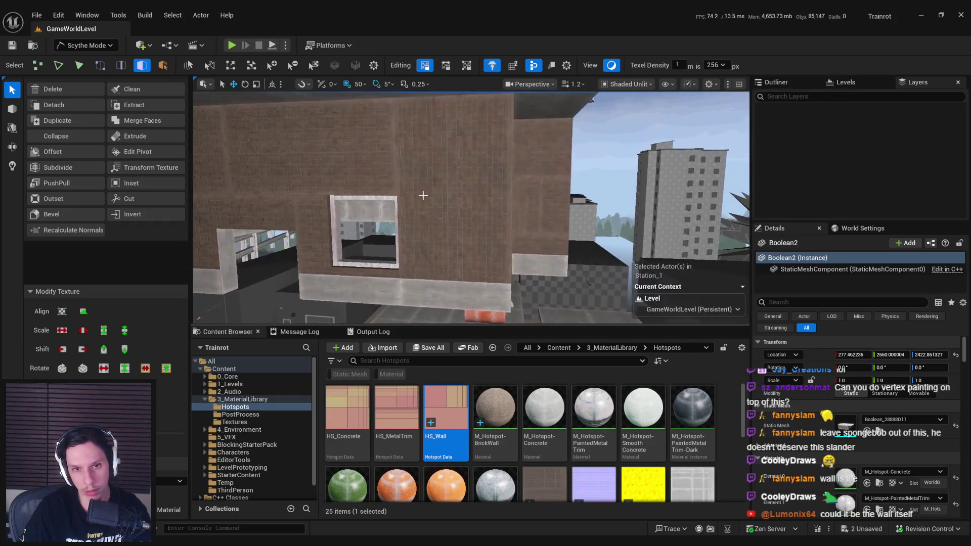
{"action": "left_click", "coordinate": [426, 177]}
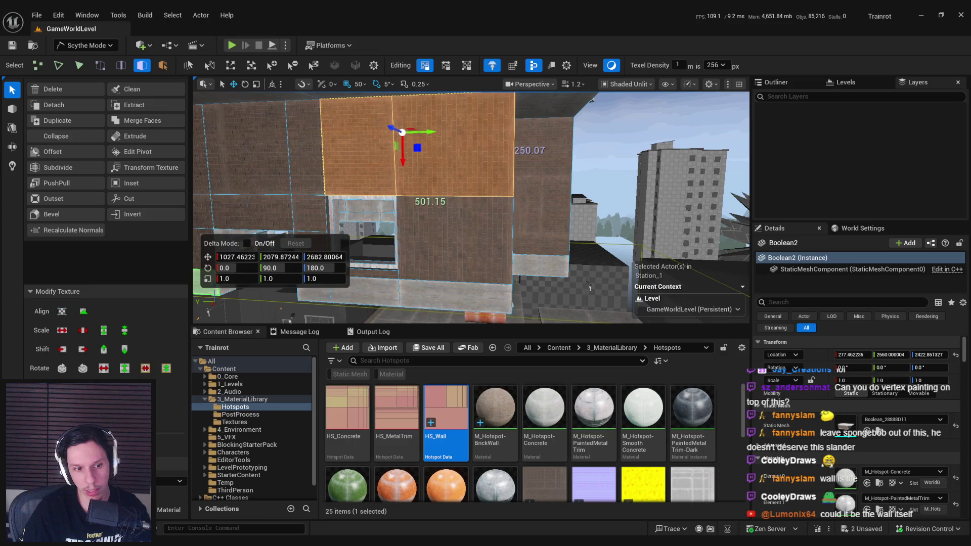
{"action": "scroll", "coordinate": [383, 272], "scroll_direction": "up", "scroll_amount": 3}
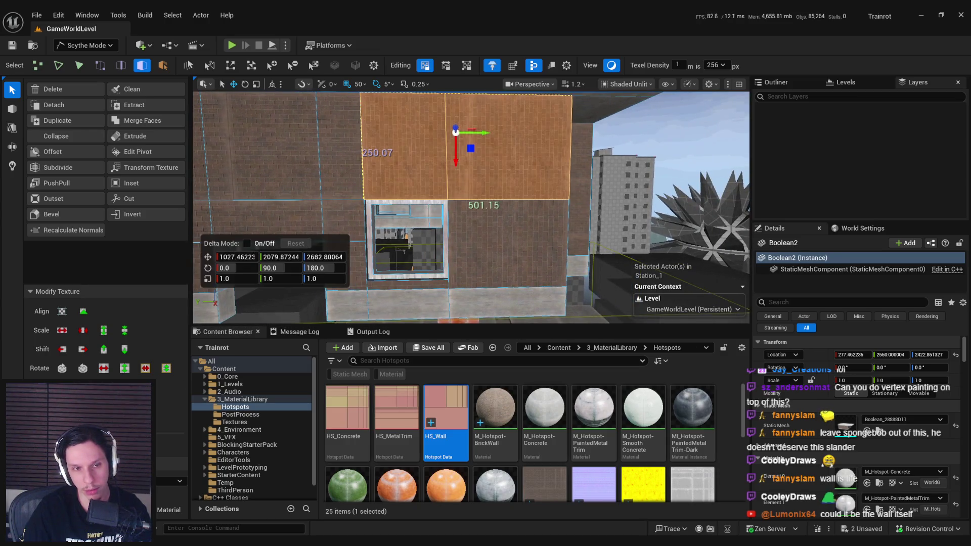
{"action": "scroll", "coordinate": [290, 91], "scroll_direction": "down", "scroll_amount": 1}
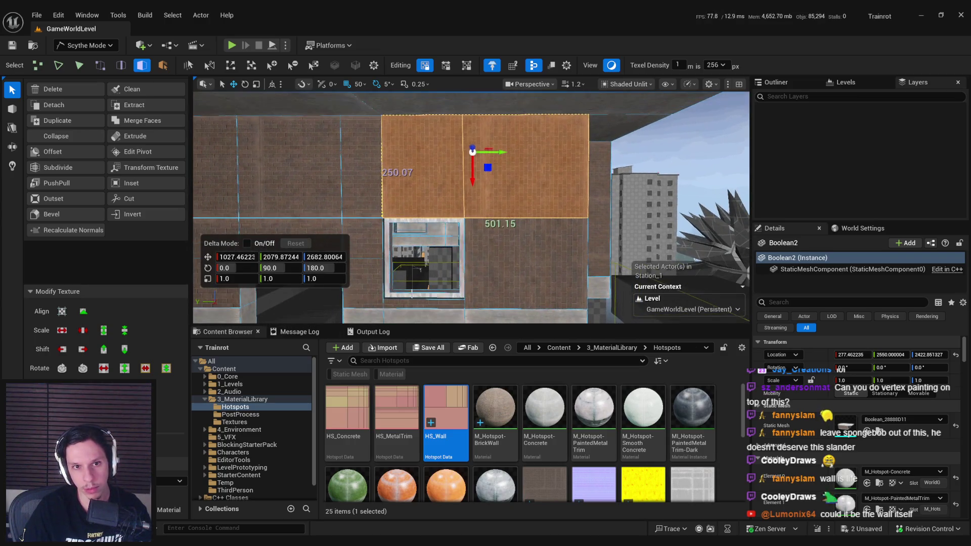
{"action": "left_click", "coordinate": [271, 85]}
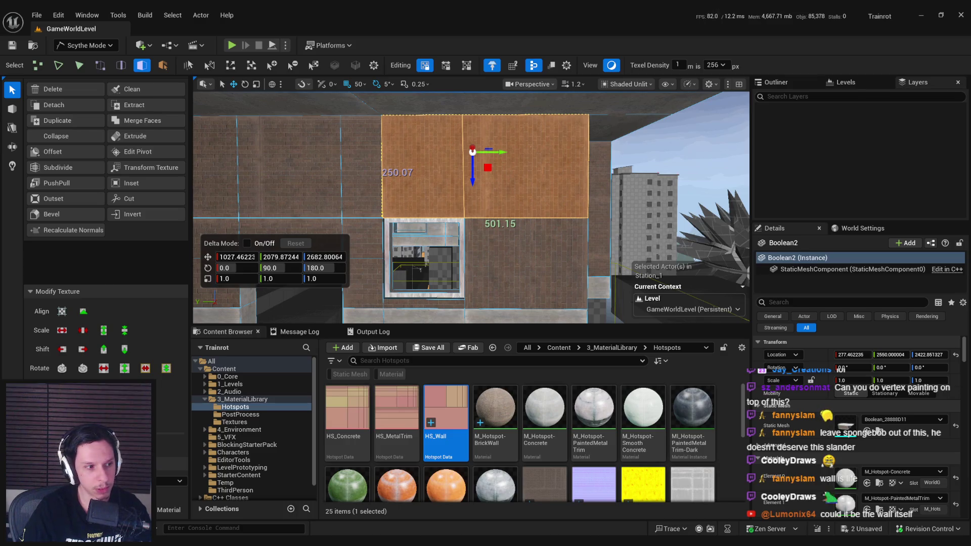
- Merge the upper-right and upper-left wall faces into one and save the level
{"action": "left_click", "coordinate": [493, 277]}
{"action": "left_click", "coordinate": [499, 217]}
{"action": "left_click", "coordinate": [450, 202], "text": "shift"}
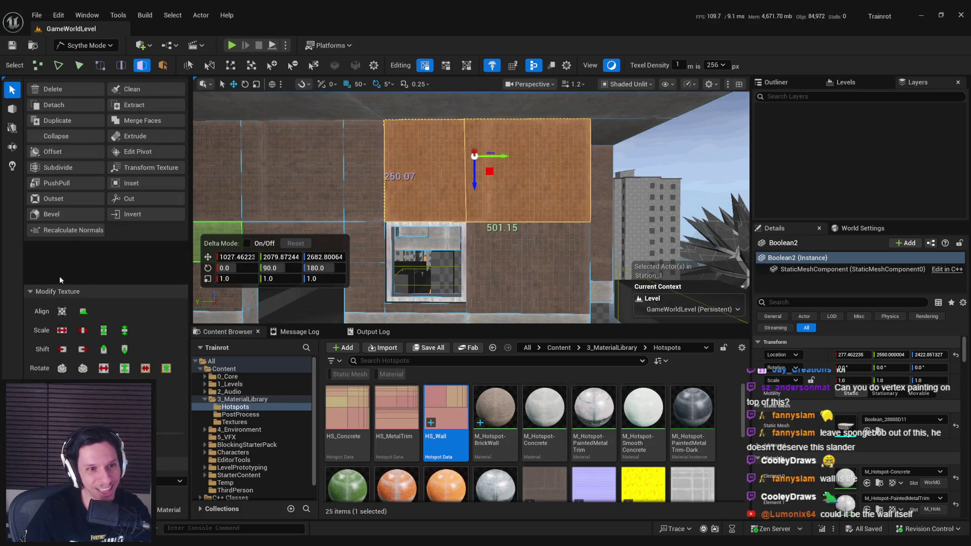
{"action": "left_click", "coordinate": [70, 233]}
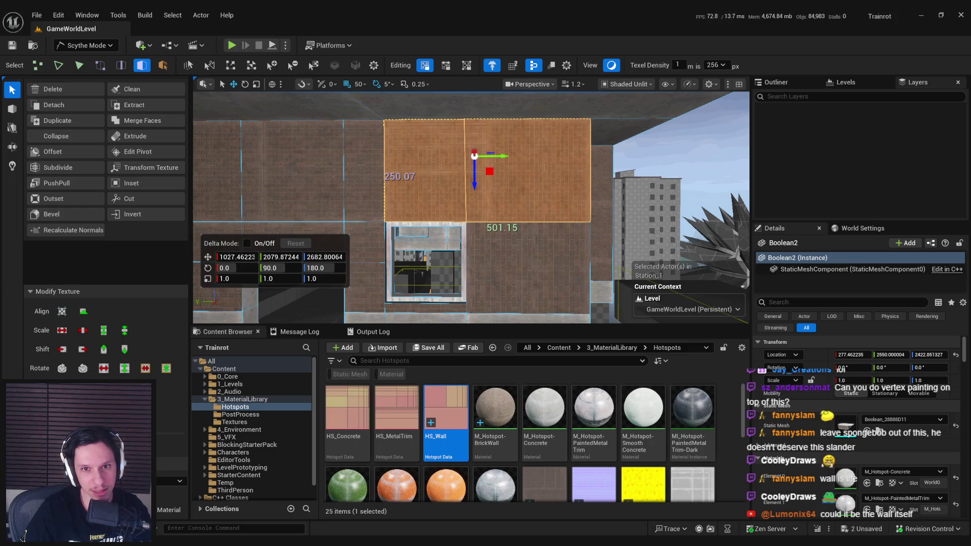
{"action": "key", "text": "ctrl+s"}
- Orbit around the building and select the 200-wide wall face
{"action": "scroll", "coordinate": [472, 255], "scroll_direction": "down", "scroll_amount": 5}
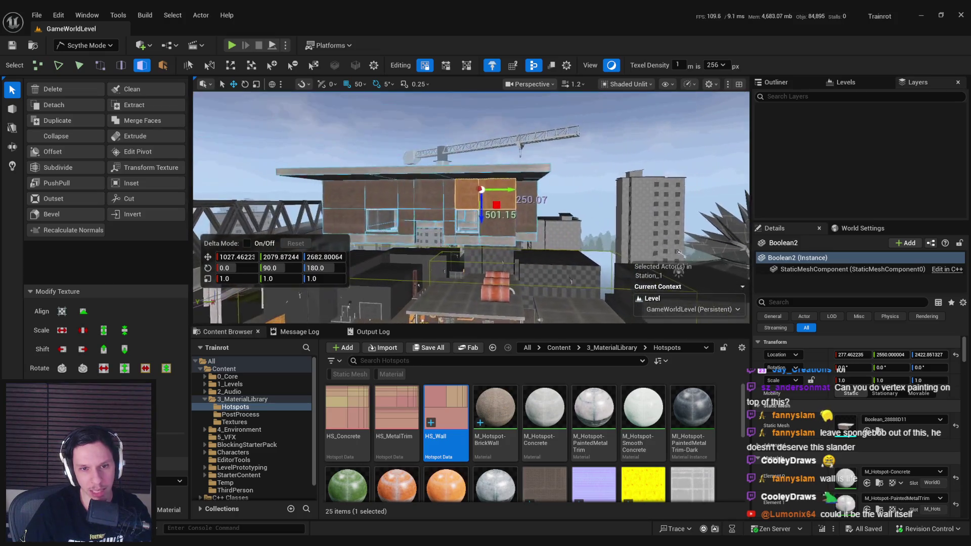
{"action": "scroll", "coordinate": [470, 213], "scroll_direction": "up", "scroll_amount": 4}
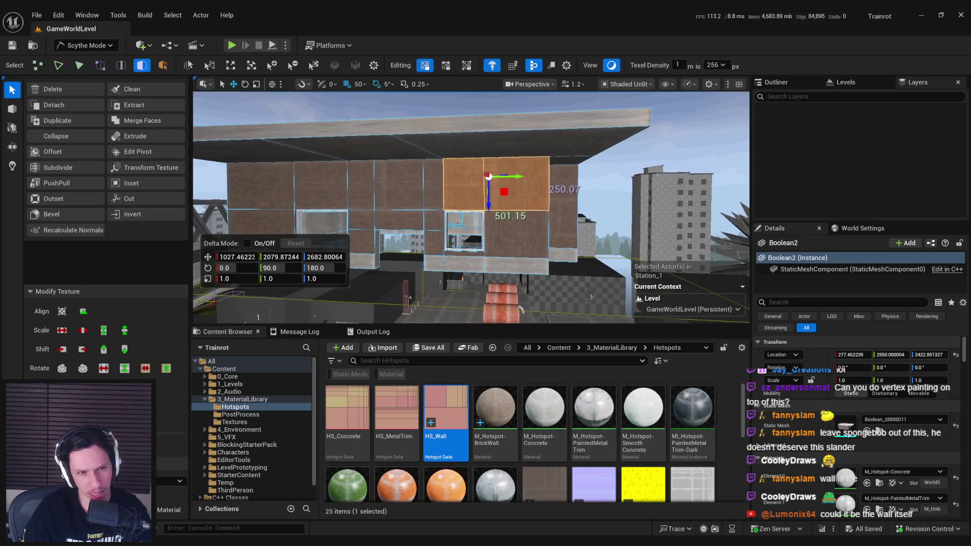
{"action": "scroll", "coordinate": [470, 207], "scroll_direction": "up", "scroll_amount": 5}
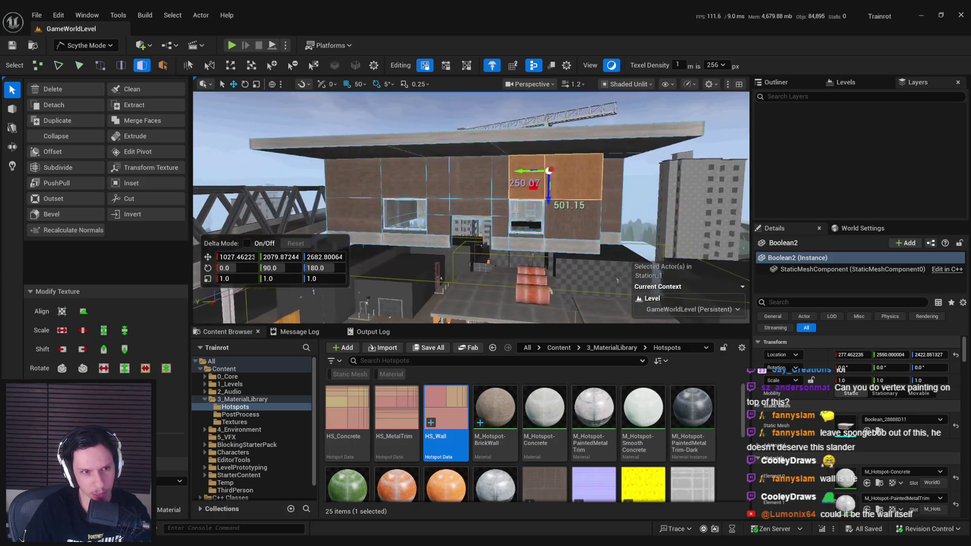
{"action": "mouse_move", "coordinate": [471, 208]}
{"action": "left_mouse_down"}
{"action": "mouse_move", "coordinate": [308, 207]}
{"action": "mouse_move", "coordinate": [419, 218]}
{"action": "left_mouse_up"}
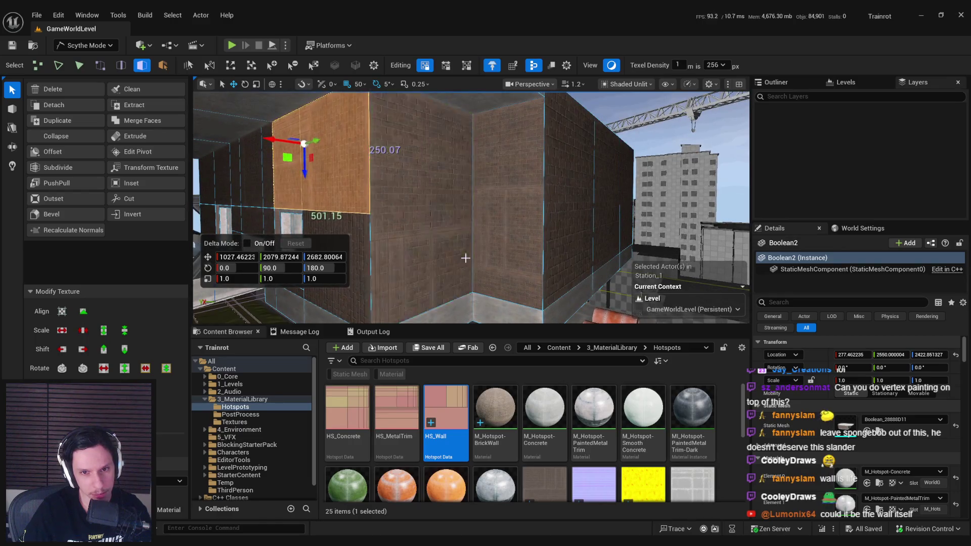
{"action": "left_click", "coordinate": [419, 218]}
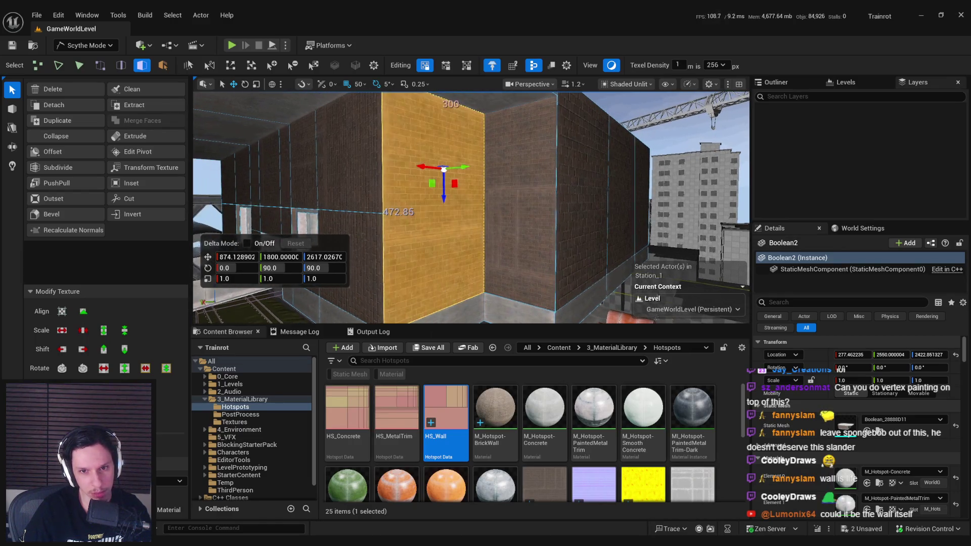
{"action": "key", "text": "ctrl+z"}
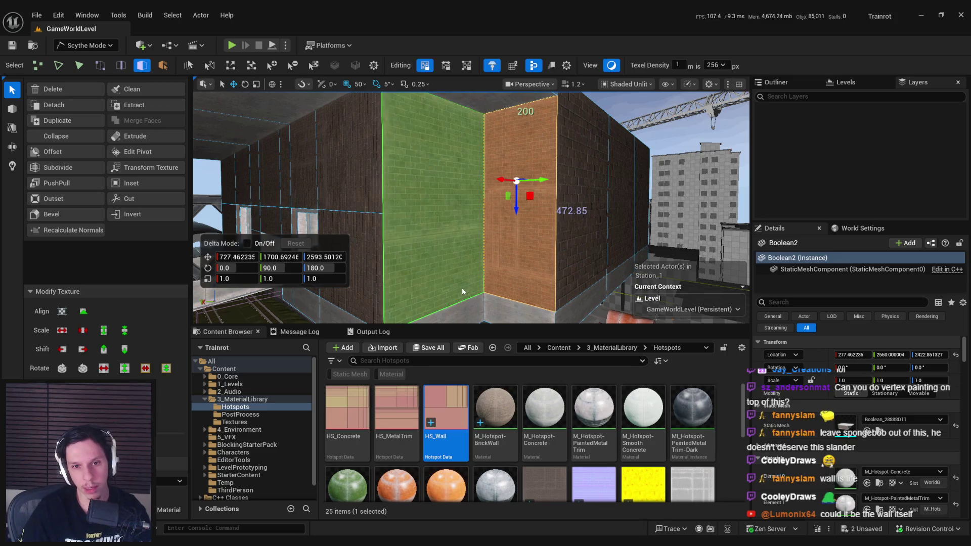
- Open HS_Wall in a smaller window, apply Patch 0 to the selected face, then choose Patch 1
{"action": "double_click", "coordinate": [444, 450]}
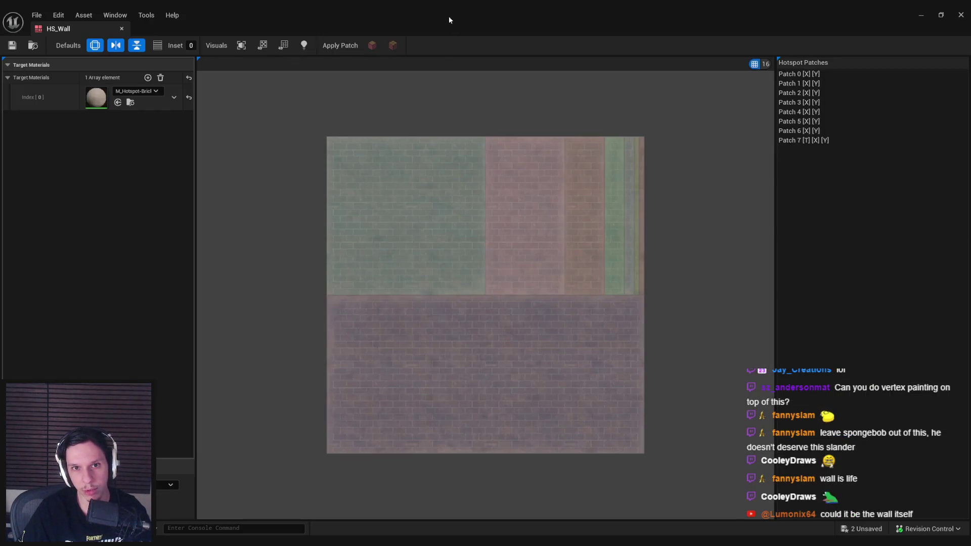
{"action": "mouse_move", "coordinate": [448, 16]}
{"action": "left_mouse_down"}
{"action": "mouse_move", "coordinate": [426, 204]}
{"action": "mouse_move", "coordinate": [390, 236]}
{"action": "left_mouse_up"}
{"action": "left_click", "coordinate": [613, 293]}
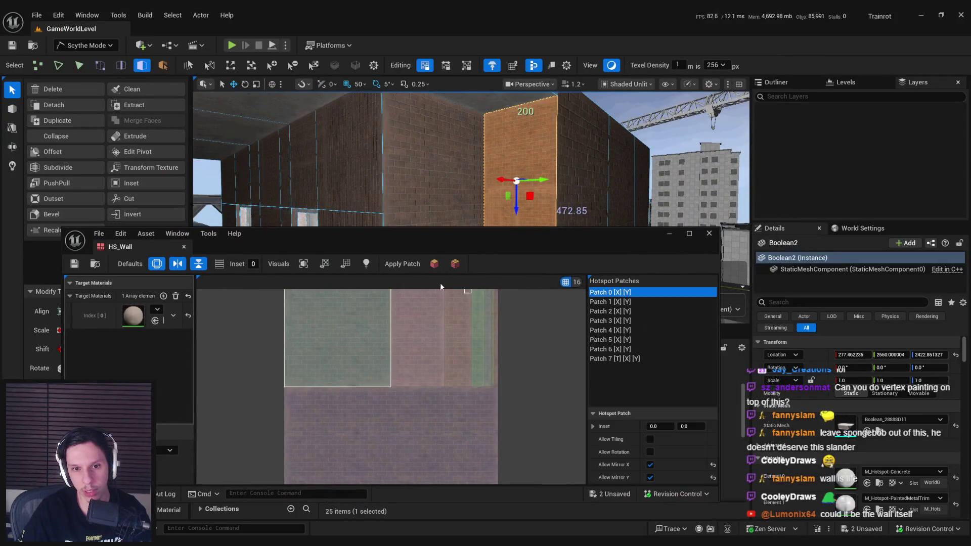
{"action": "left_click", "coordinate": [435, 264]}
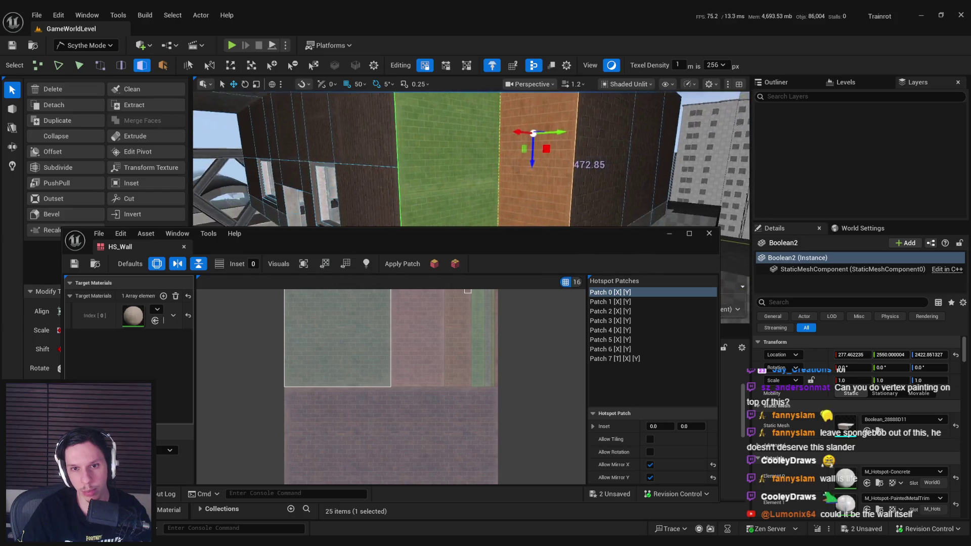
{"action": "mouse_move", "coordinate": [448, 198]}
{"action": "left_mouse_down"}
{"action": "mouse_move", "coordinate": [487, 197]}
{"action": "mouse_move", "coordinate": [476, 207]}
{"action": "left_mouse_up"}
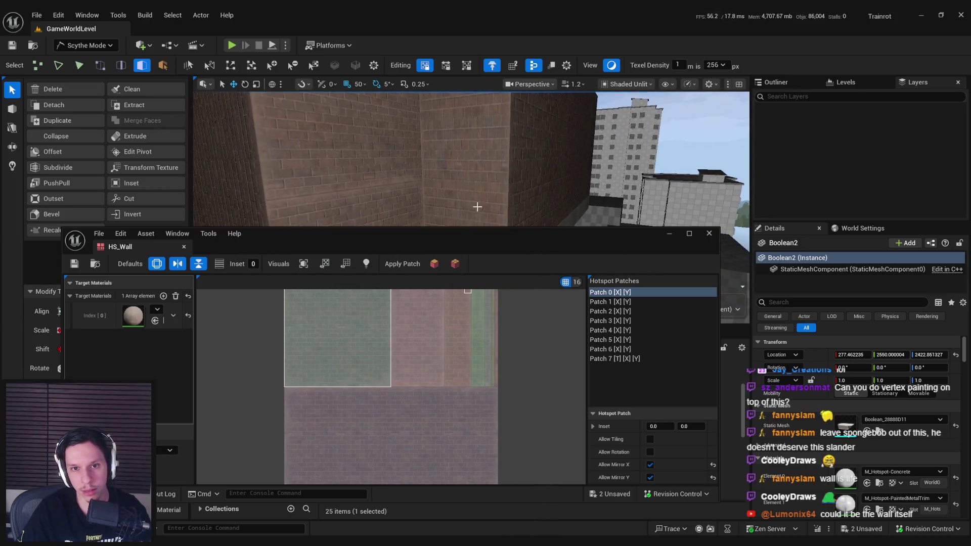
{"action": "left_click", "coordinate": [592, 303]}
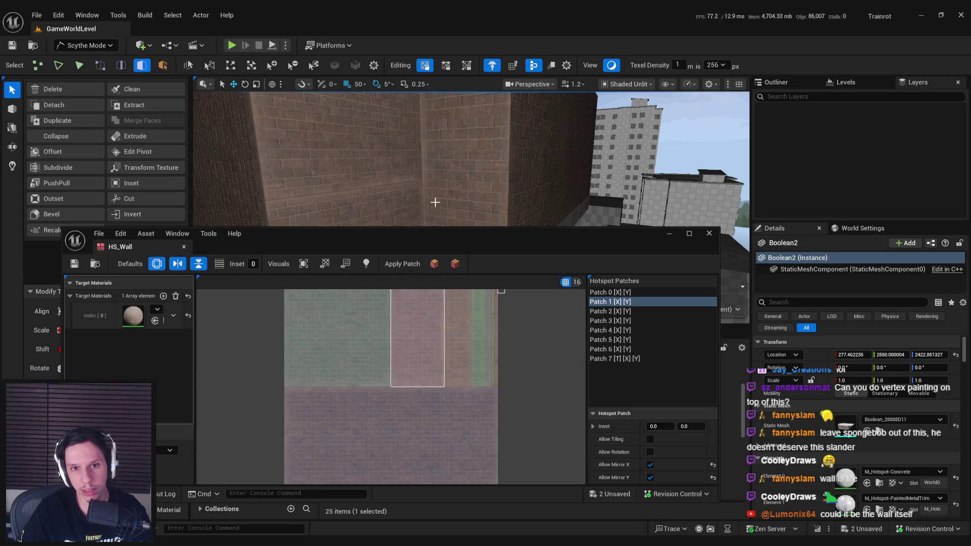
- Apply Patch 0 to a tall wall face of the building, then select another brick face
{"action": "mouse_move", "coordinate": [435, 202]}
{"action": "left_mouse_down"}
{"action": "mouse_move", "coordinate": [394, 203]}
{"action": "mouse_move", "coordinate": [441, 302]}
{"action": "left_mouse_up"}
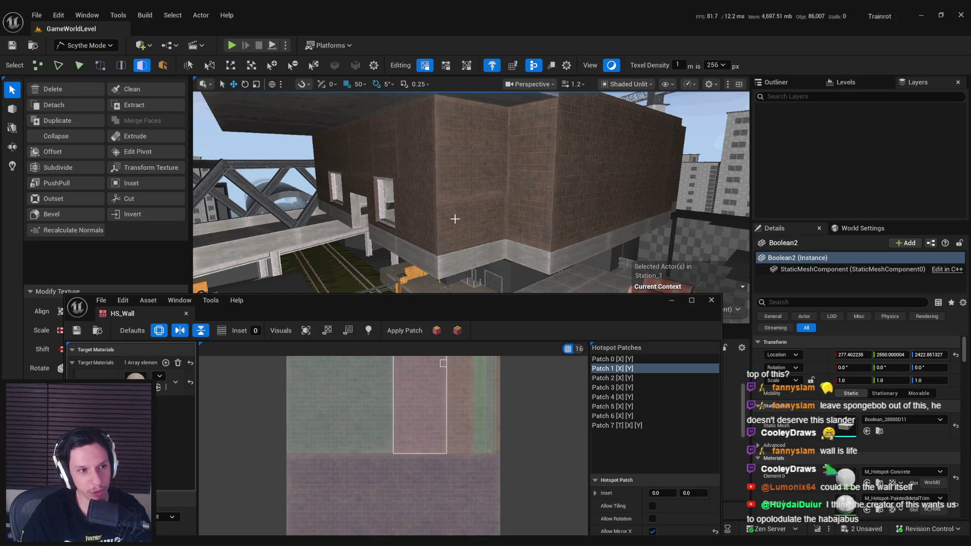
{"action": "left_click", "coordinate": [455, 218]}
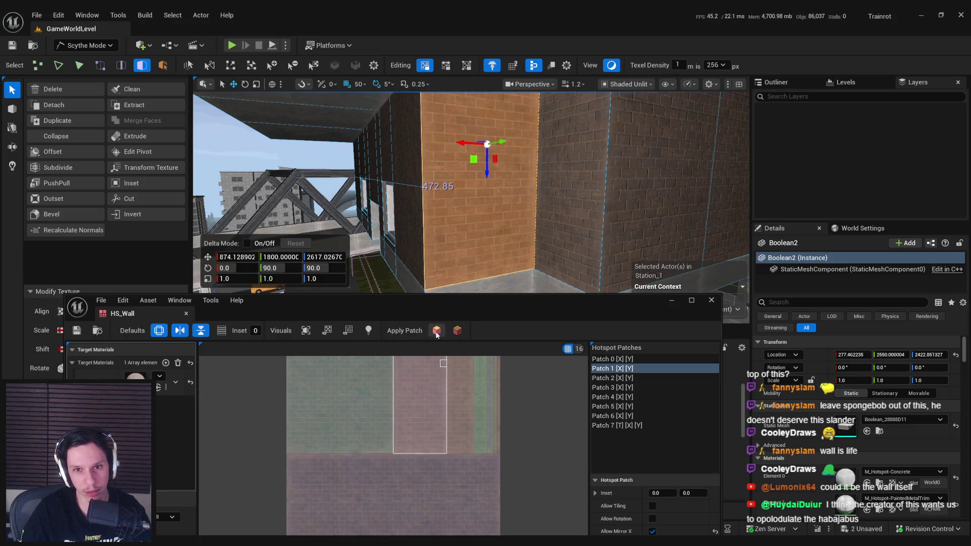
{"action": "left_click", "coordinate": [636, 359]}
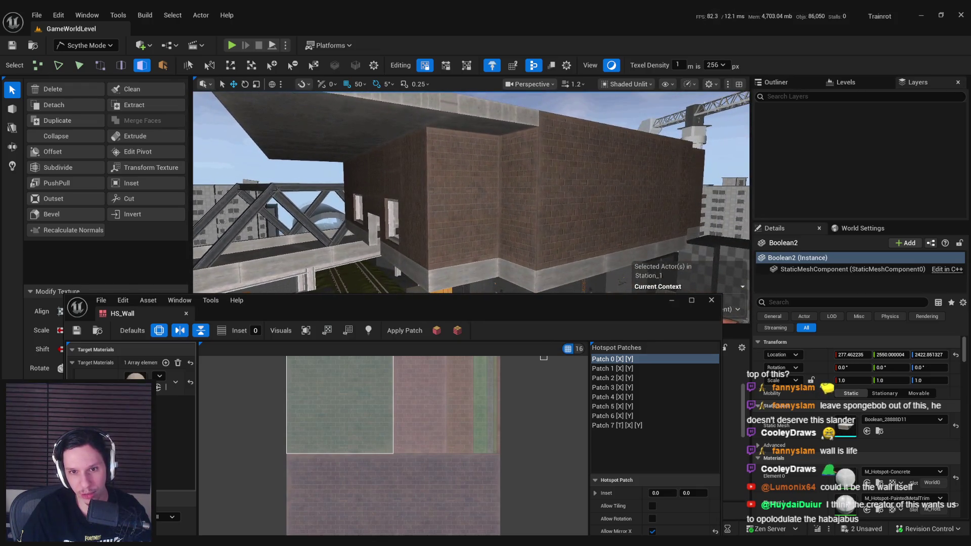
{"action": "left_click", "coordinate": [461, 202]}
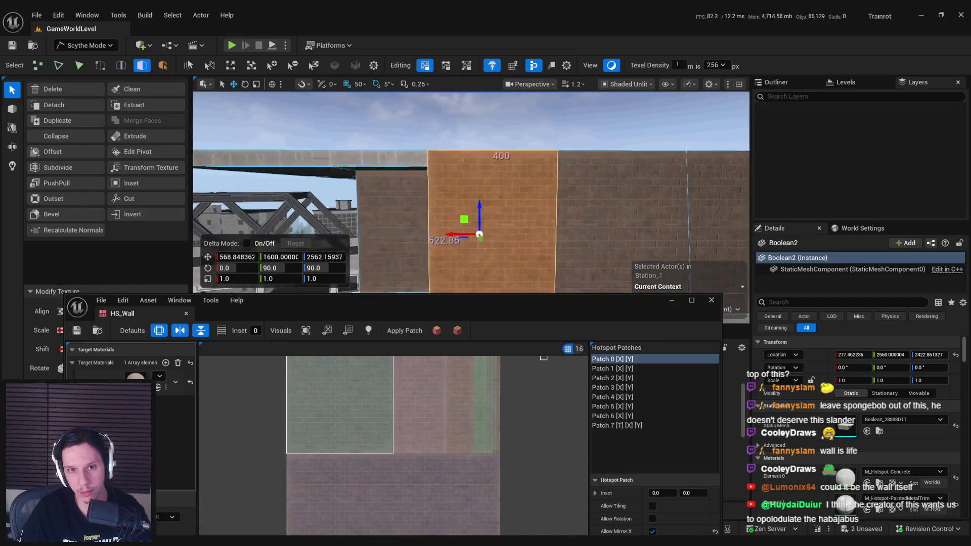
{"action": "key", "text": "c"}
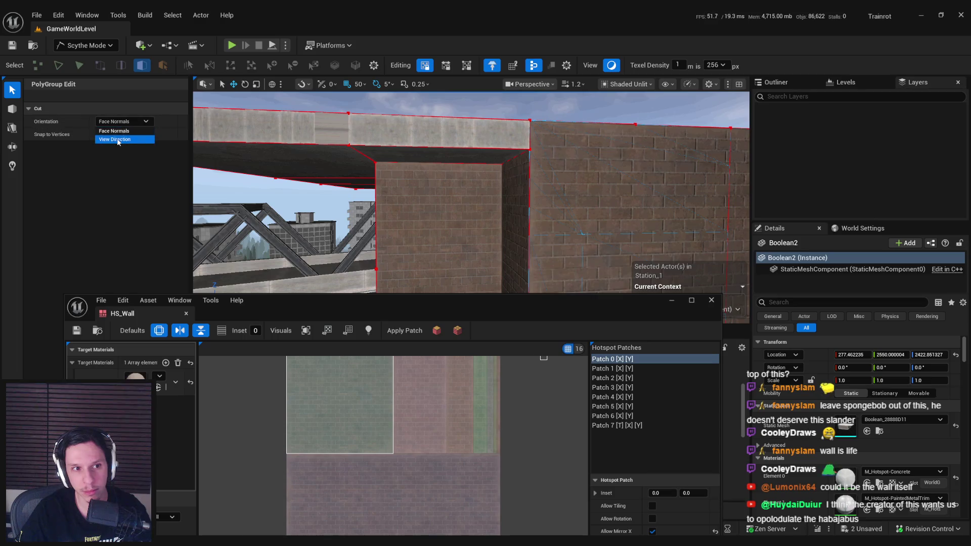
- Pick a cut orientation and slice across the wall face
{"action": "left_click", "coordinate": [119, 121]}
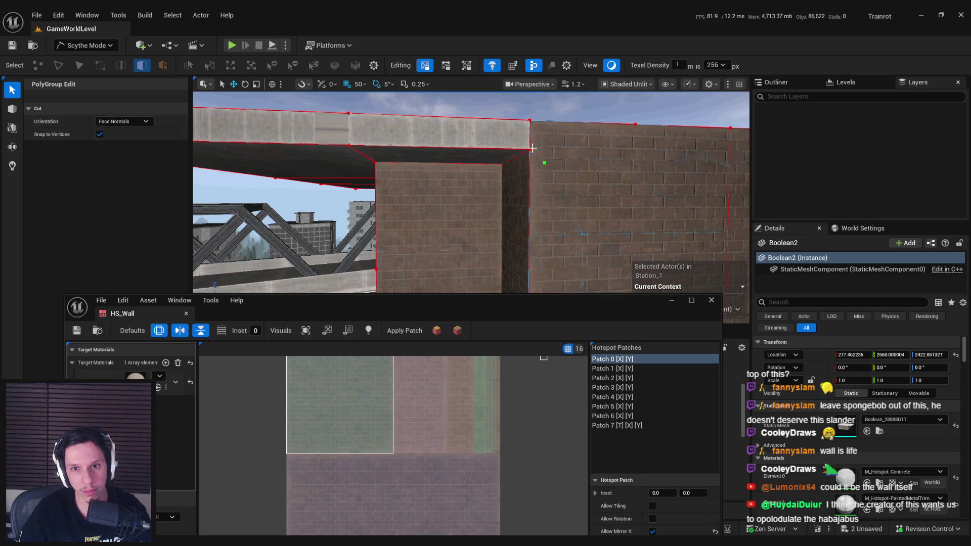
{"action": "left_click", "coordinate": [640, 153]}
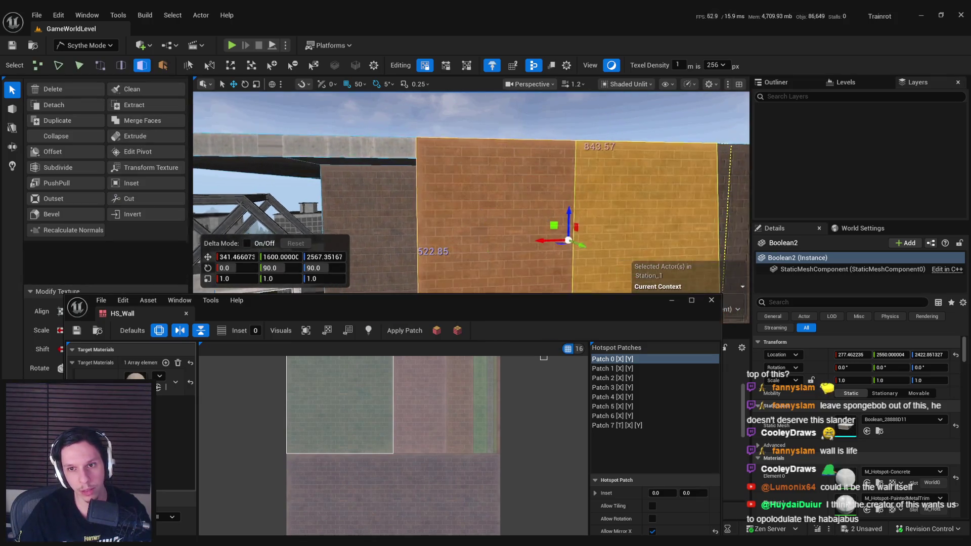
{"action": "left_click", "coordinate": [129, 199]}
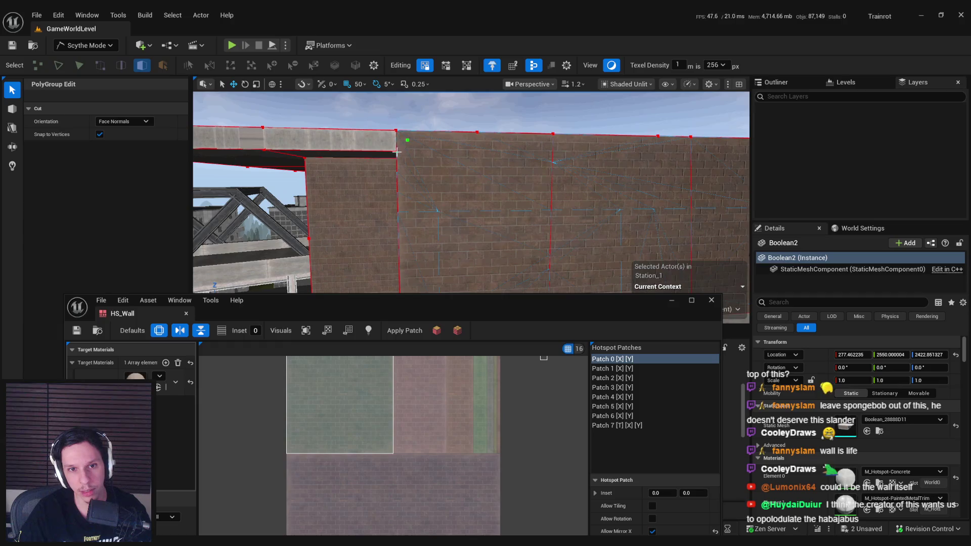
- Close the HS_Wall editor and cut a horizontal line along the wall's top
{"action": "key", "text": "Up"}
{"action": "key", "text": "Up"}
{"action": "key", "text": "Up"}
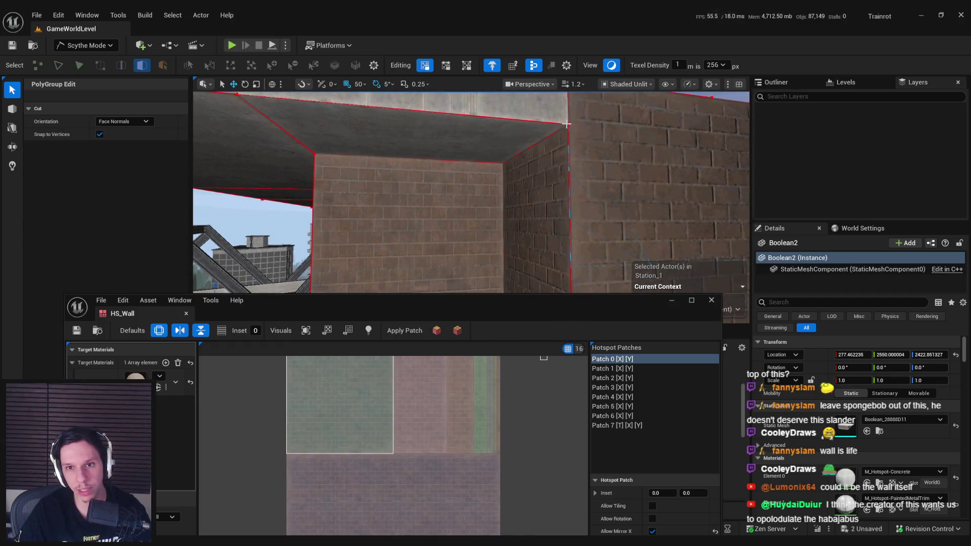
{"action": "key", "text": "Down"}
{"action": "key", "text": "Down"}
{"action": "key", "text": "Down"}
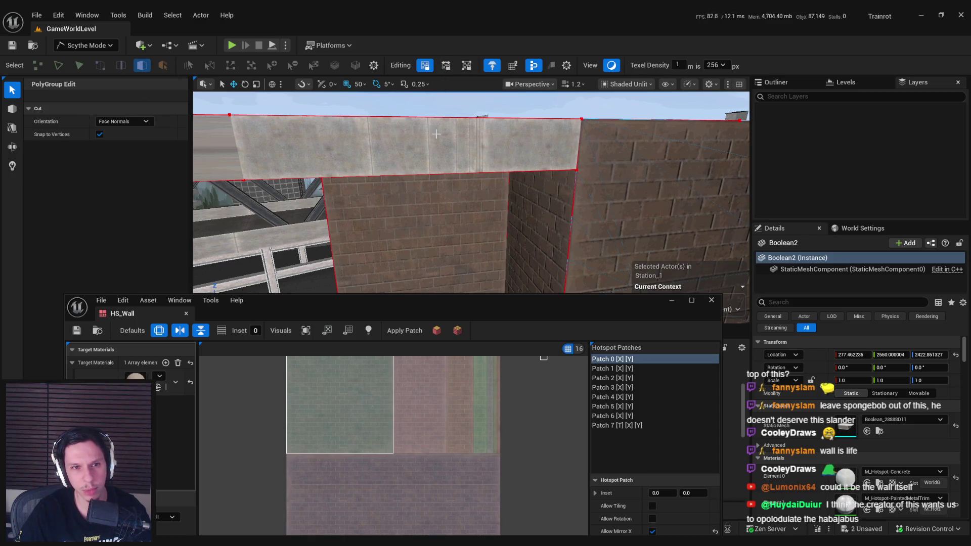
{"action": "key", "text": "Right"}
{"action": "key", "text": "Right"}
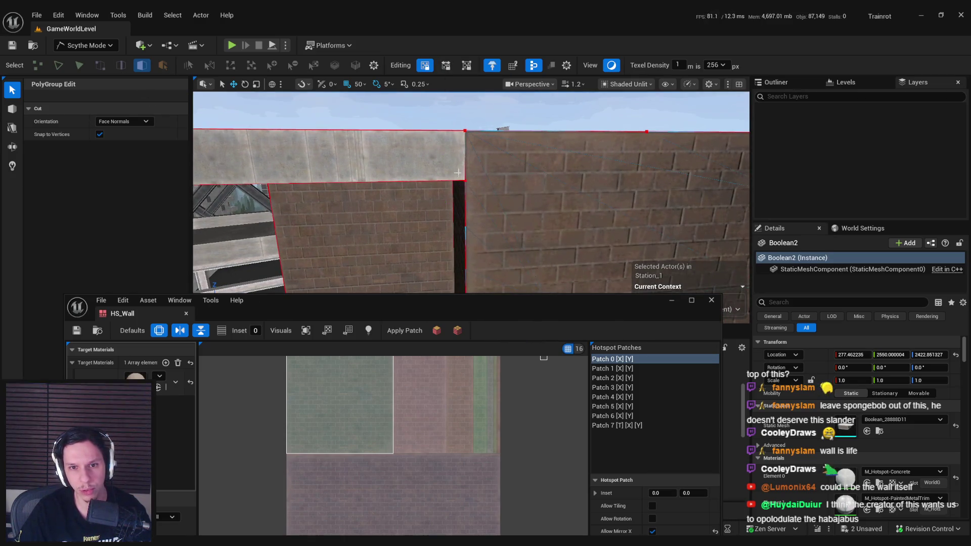
{"action": "key", "text": "Right"}
{"action": "key", "text": "Page_Up"}
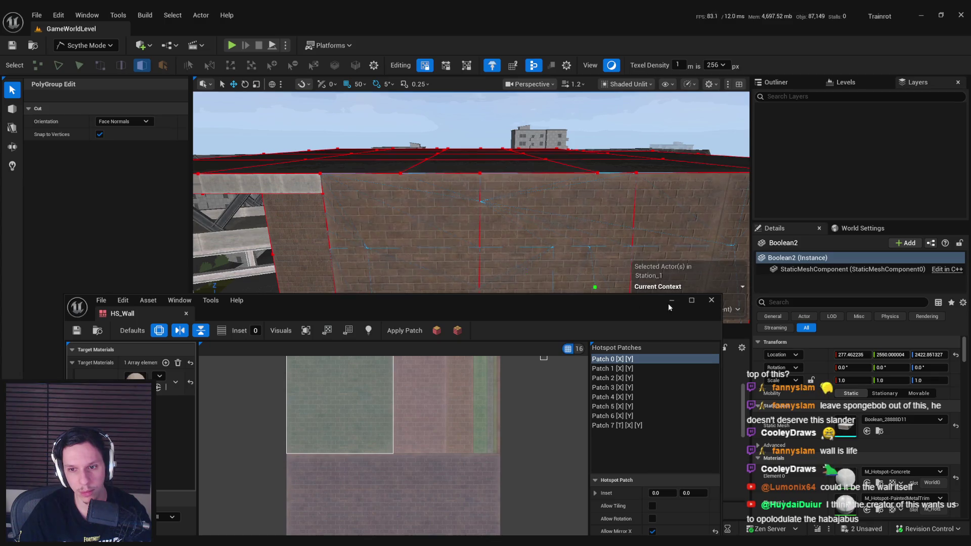
{"action": "left_click", "coordinate": [711, 300]}
{"action": "key", "text": "Down"}
{"action": "key", "text": "Down"}
{"action": "key", "text": "Up"}
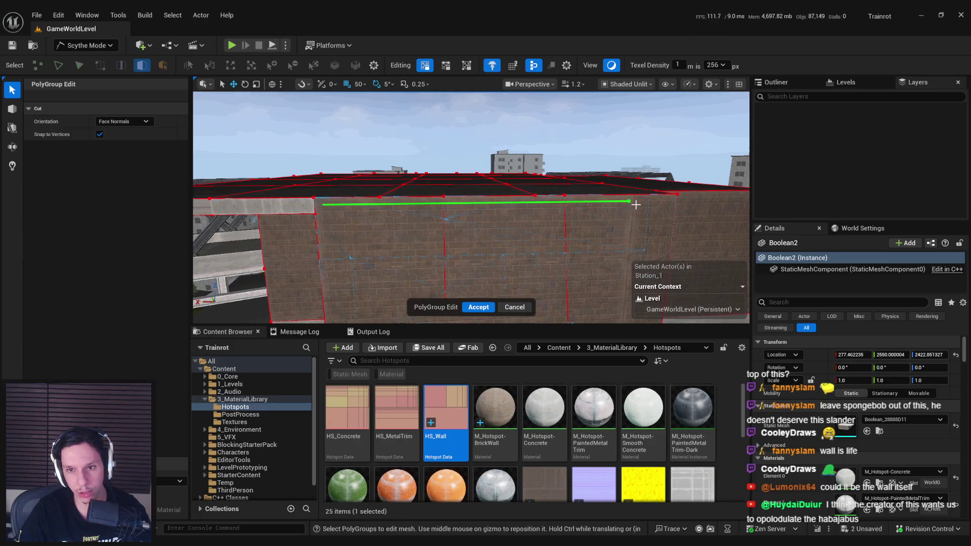
{"action": "left_click", "coordinate": [638, 203]}
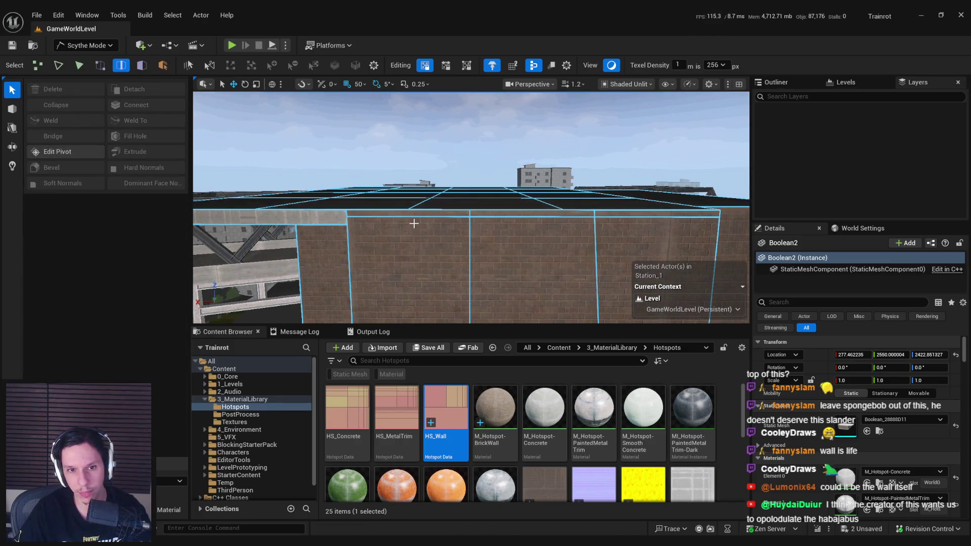
- Lower the wall's two top edges slightly and give the thin top strip M_Hotspot-Concrete
{"action": "left_click", "coordinate": [426, 217]}
{"action": "left_click", "coordinate": [533, 217], "text": "shift"}
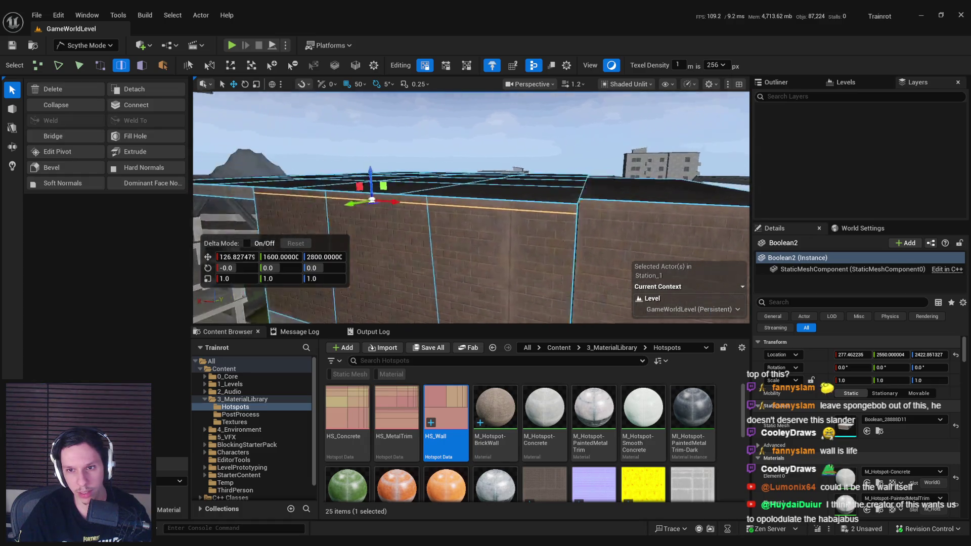
{"action": "left_click_drag", "start_coordinate": [493, 218], "coordinate": [493, 217]}
{"action": "left_click_drag", "start_coordinate": [594, 201], "coordinate": [594, 208]}
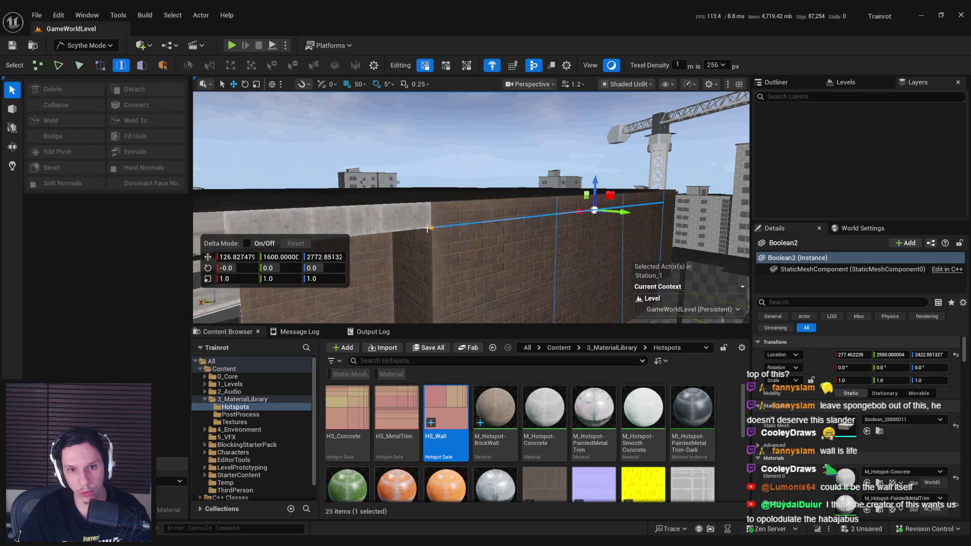
{"action": "left_click", "coordinate": [455, 200]}
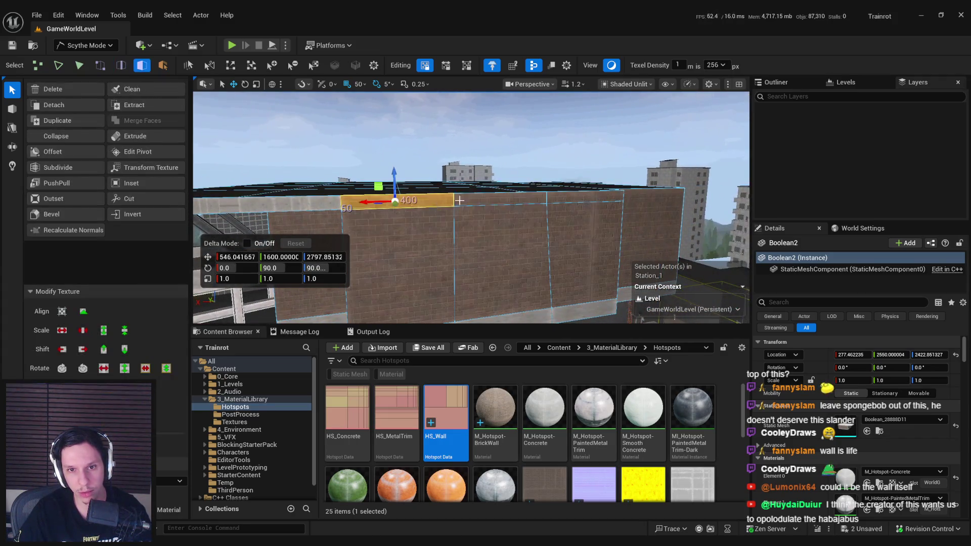
{"action": "left_click", "coordinate": [544, 409]}
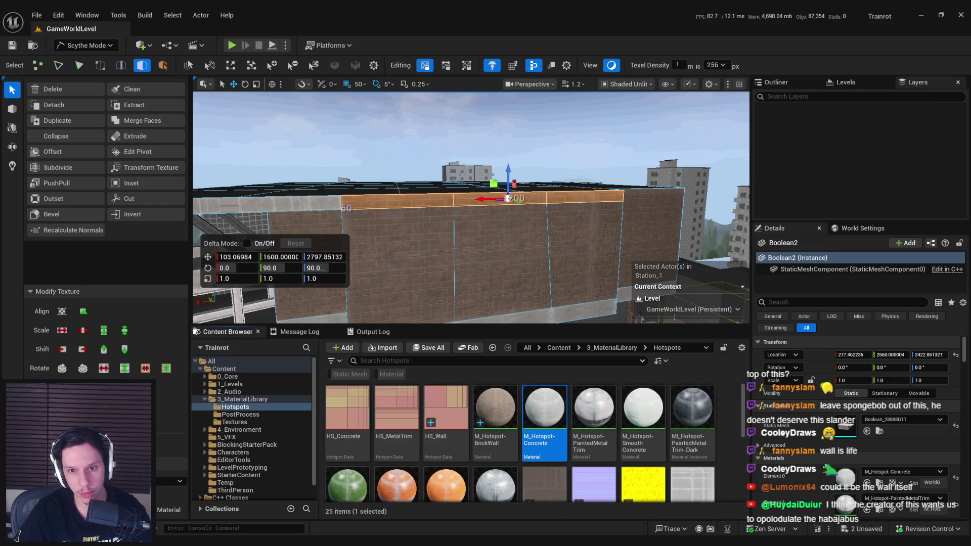
- Fly the camera over the rooftop tanks, concrete ledge, red pipes and the gap beside the wall
{"action": "key", "text": "w"}
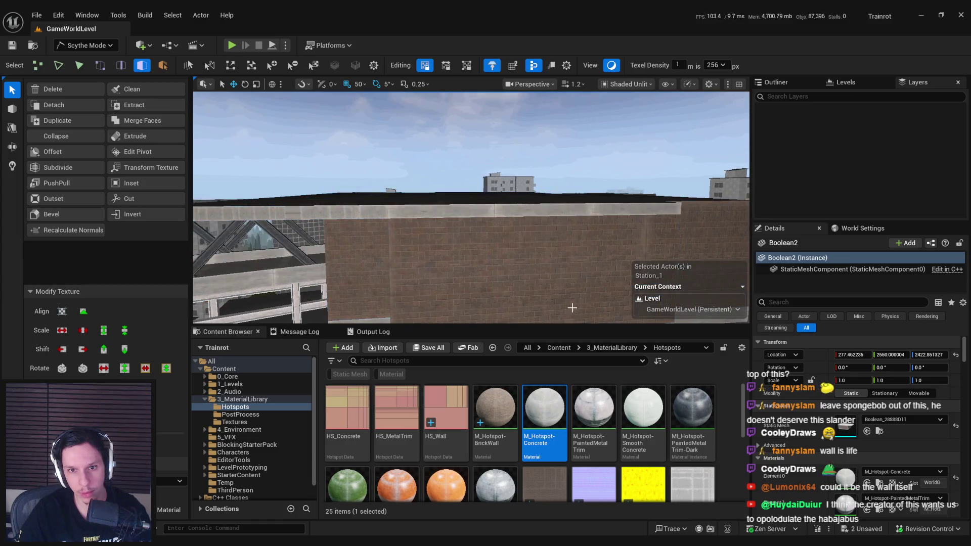
{"action": "key", "text": "w"}
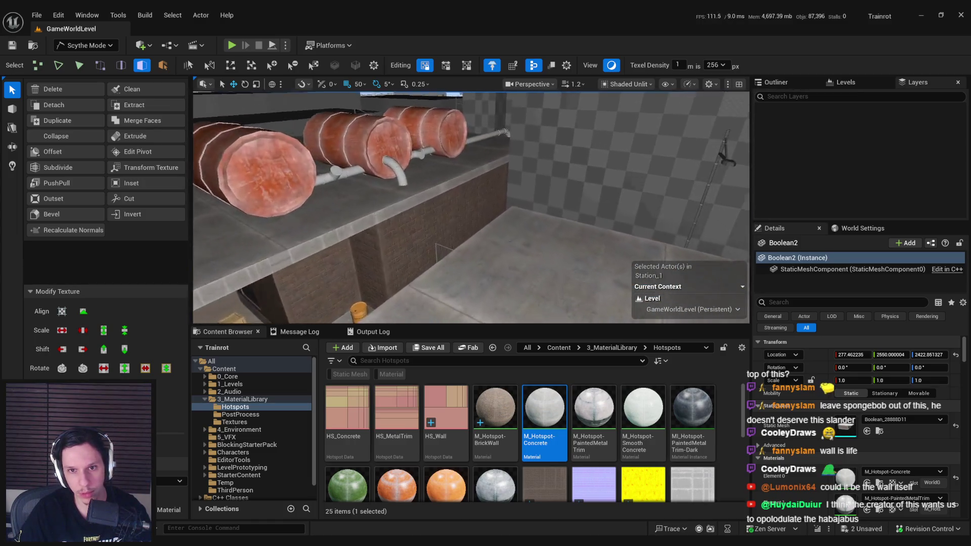
{"action": "key", "text": "w"}
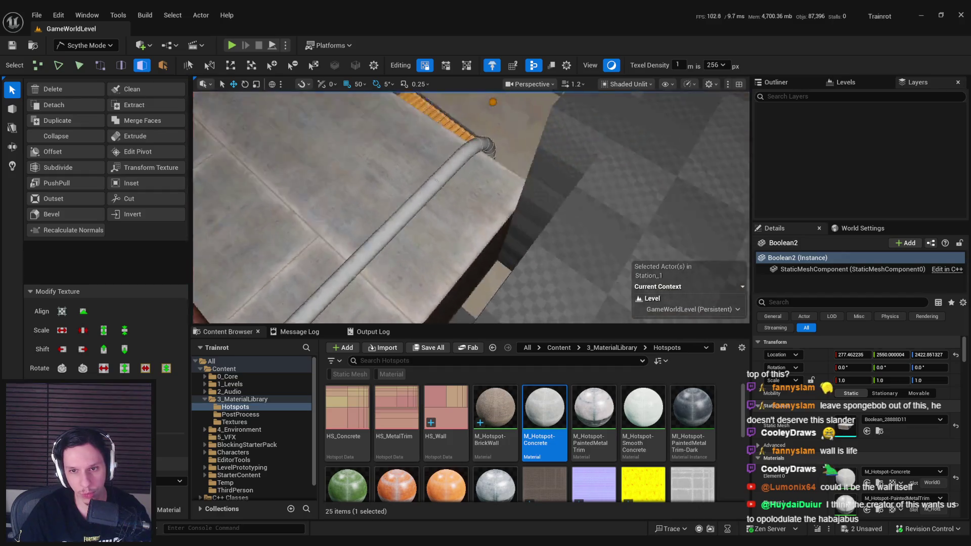
{"action": "key", "text": "w"}
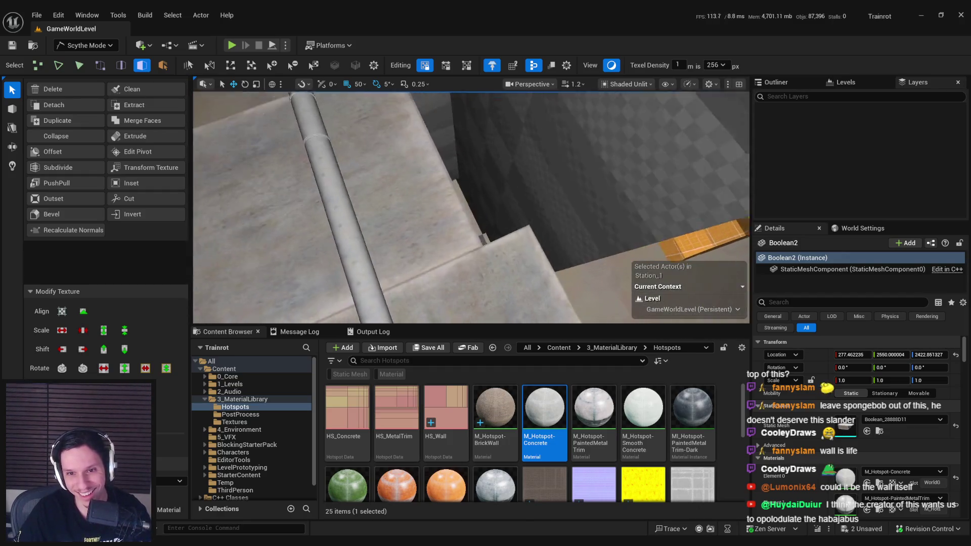
{"action": "key", "text": "w"}
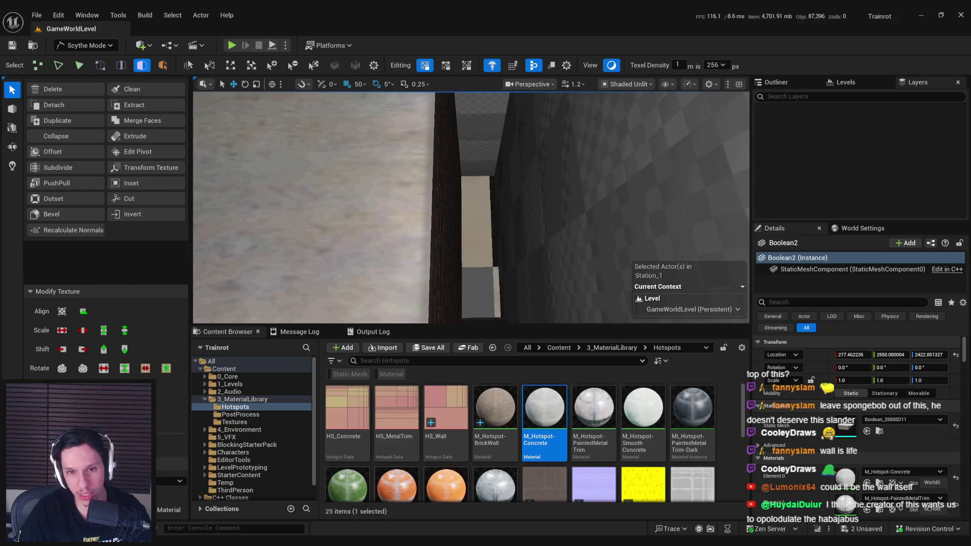
{"action": "key", "text": "w"}
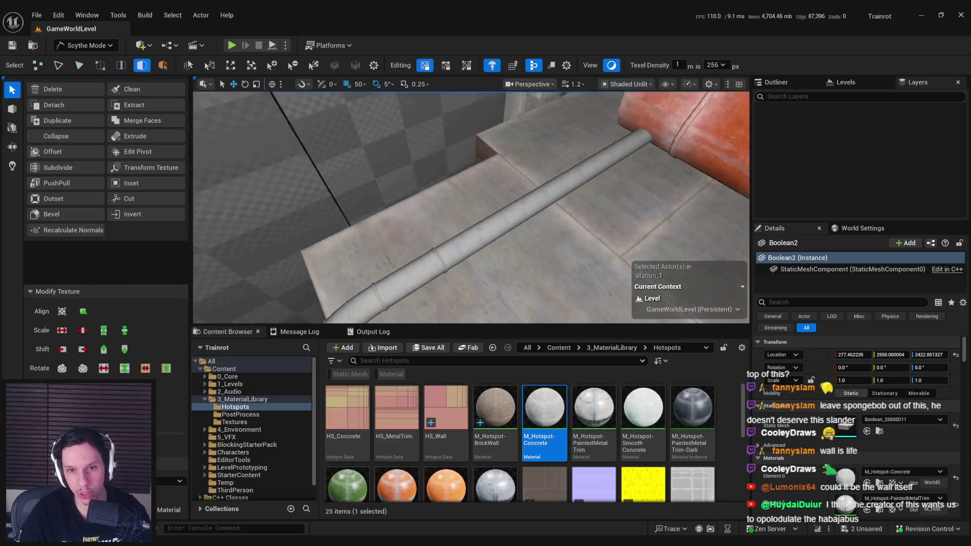
{"action": "key", "text": "w"}
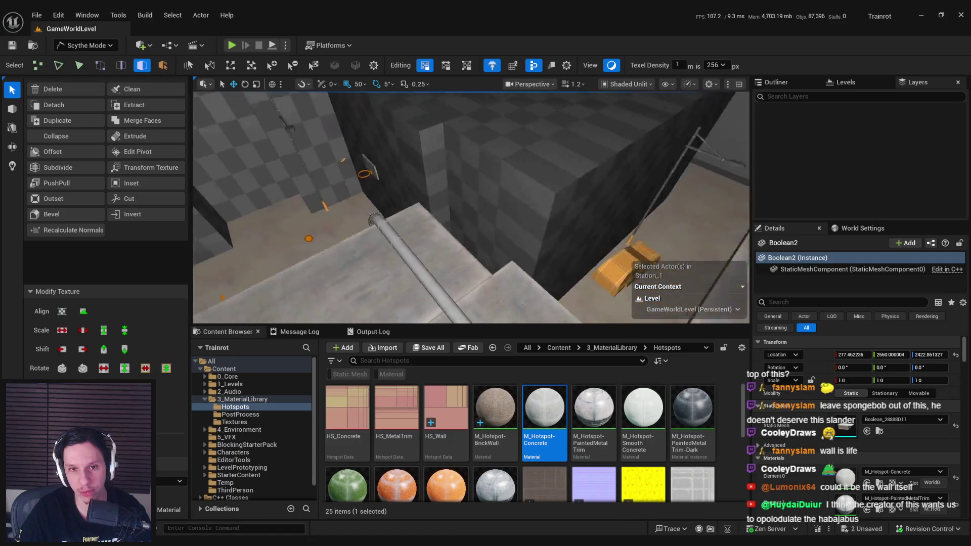
{"action": "key", "text": "w"}
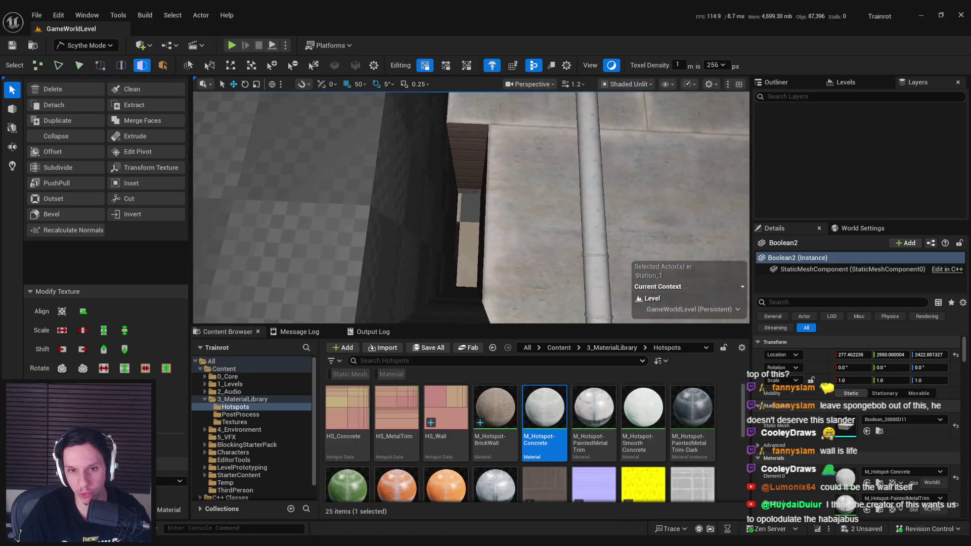
{"action": "key", "text": "s"}
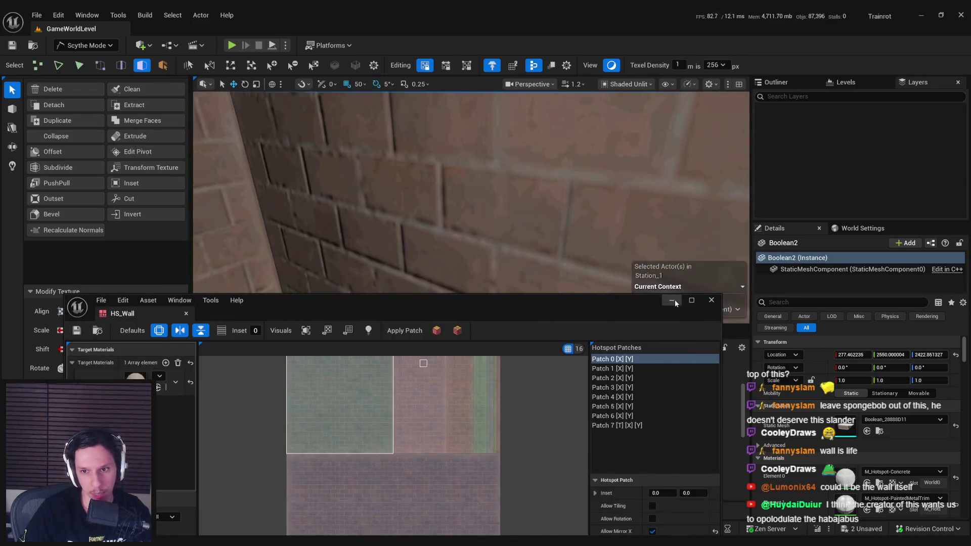
- Minimize the HS_Wall editor, select a brick wall face, then restore the editor
{"action": "left_click", "coordinate": [675, 302]}
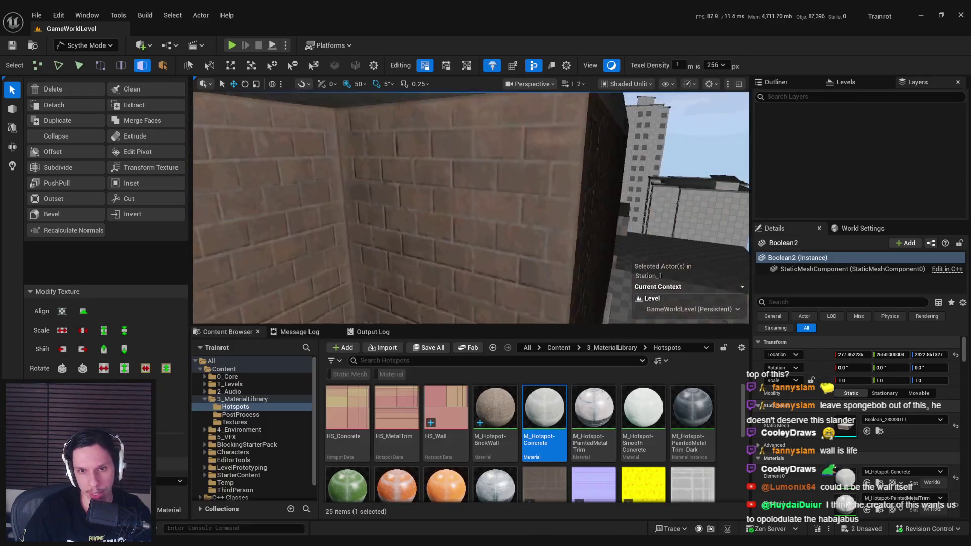
{"action": "key", "text": "s"}
{"action": "left_click", "coordinate": [513, 227]}
{"action": "mouse_move", "coordinate": [329, 536]}
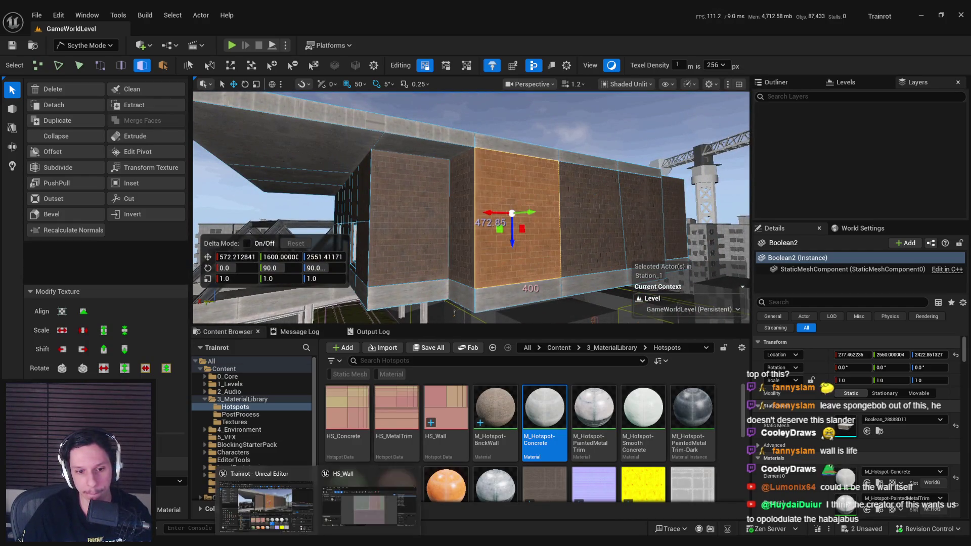
{"action": "left_click", "coordinate": [404, 498]}
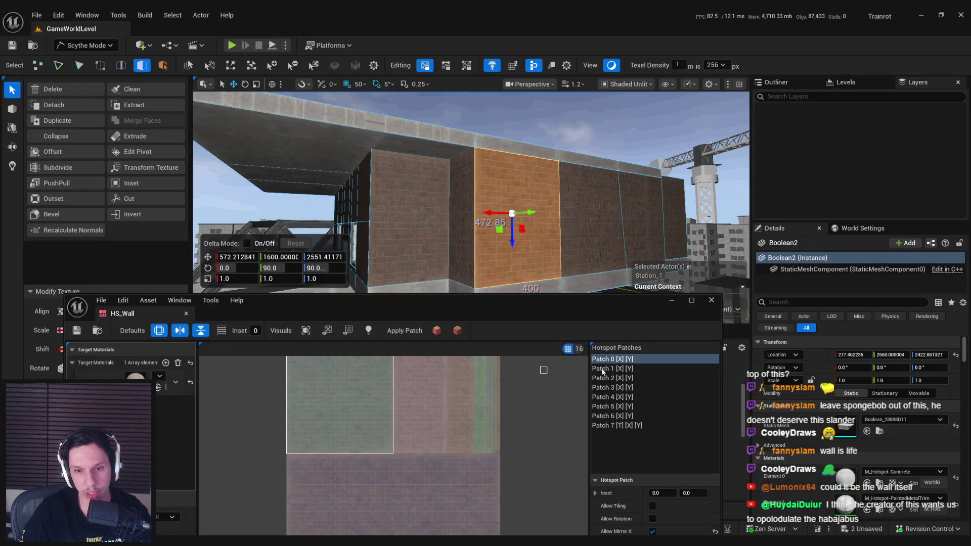
- Reshape the next wall face by moving its bottom vertex down and left, then select the bottom strip
{"action": "left_click", "coordinate": [437, 330]}
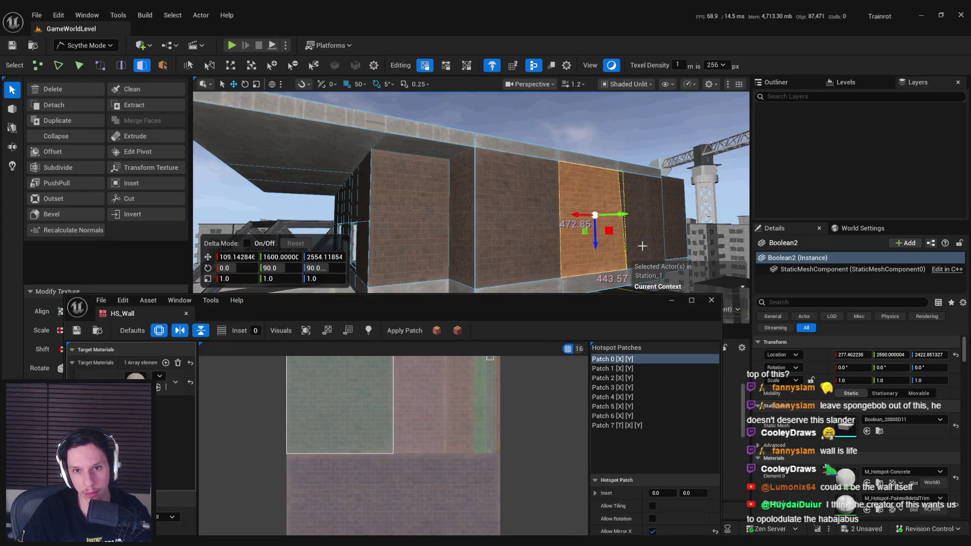
{"action": "key", "text": "f"}
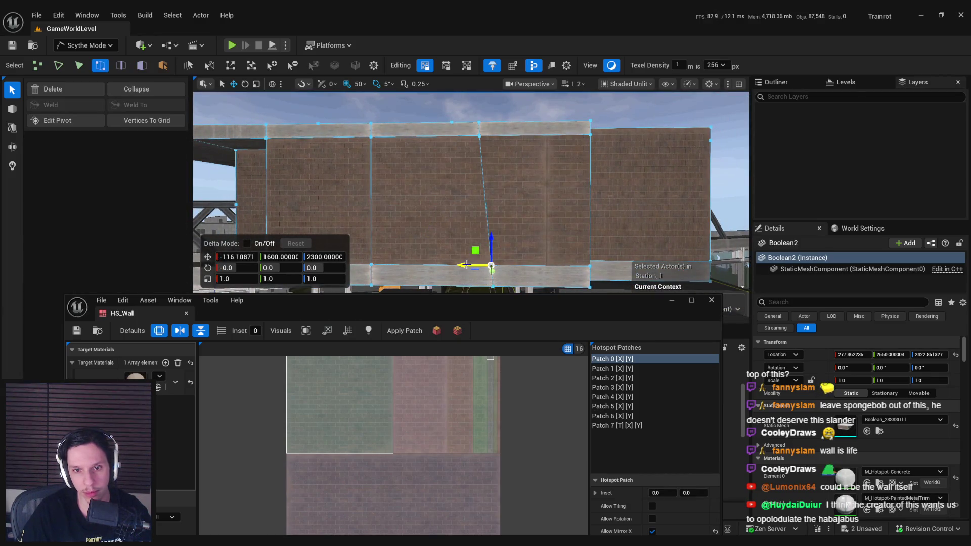
{"action": "left_click_drag", "start_coordinate": [464, 263], "coordinate": [478, 192]}
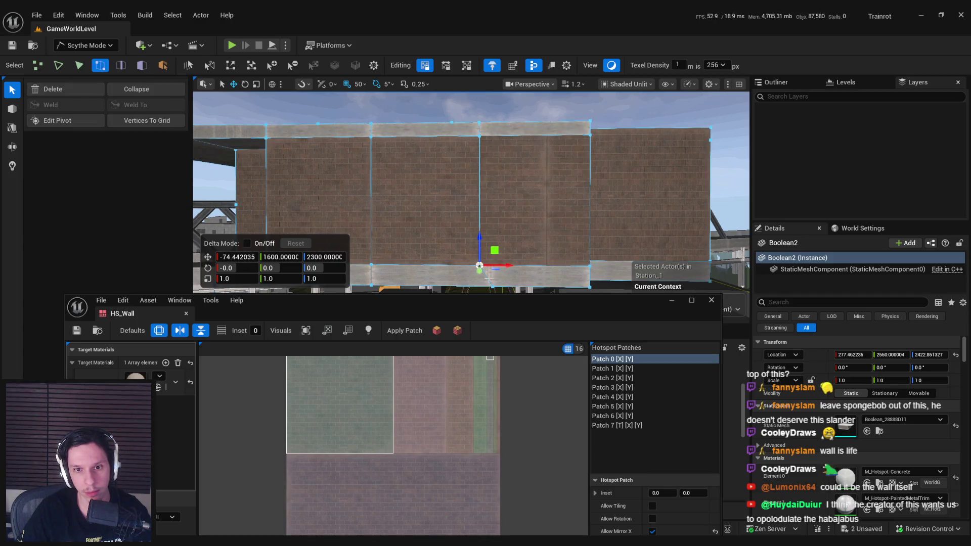
{"action": "left_click_drag", "start_coordinate": [479, 265], "coordinate": [465, 274]}
{"action": "left_click", "coordinate": [479, 276]}
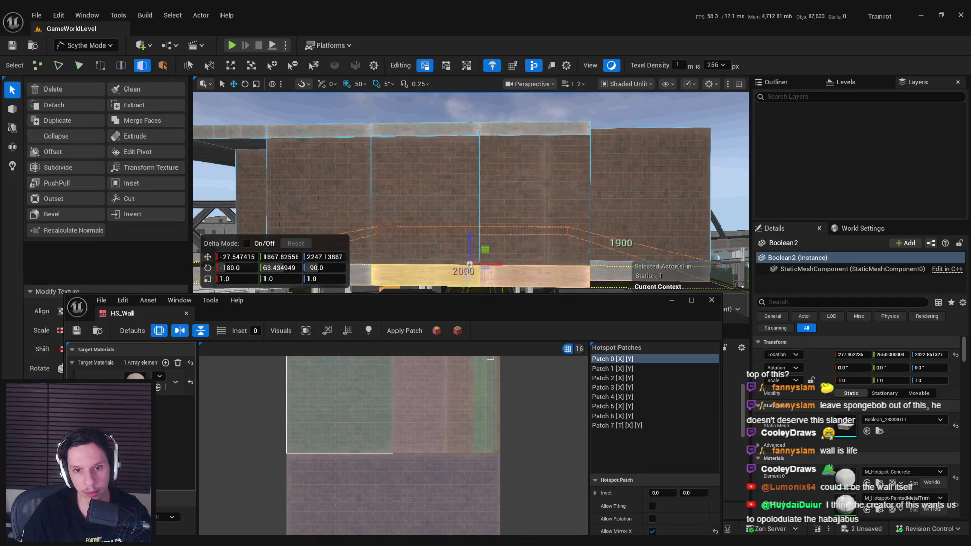
- Select the middle brick wall face and apply the HS_Wall brick patch to it
{"action": "left_click", "coordinate": [669, 302]}
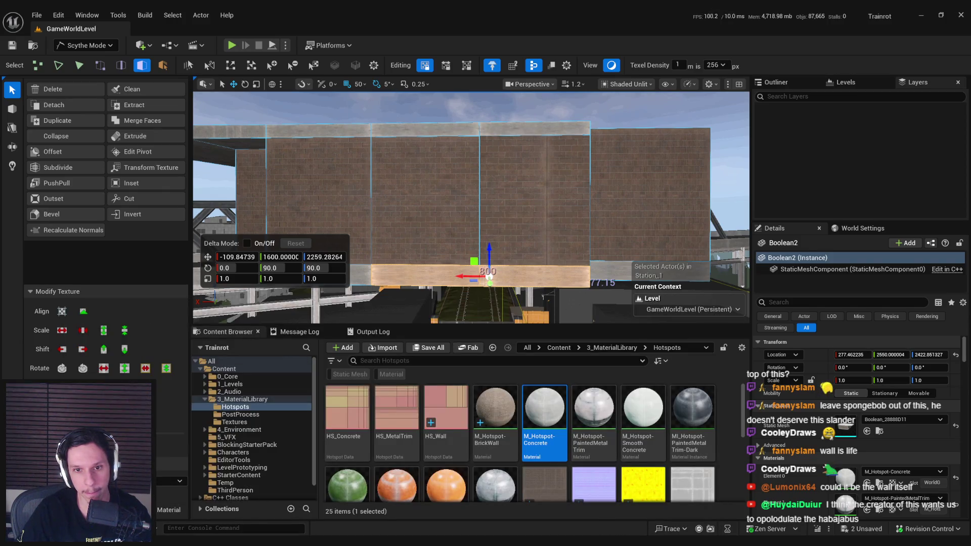
{"action": "left_click_drag", "start_coordinate": [454, 244], "coordinate": [419, 241]}
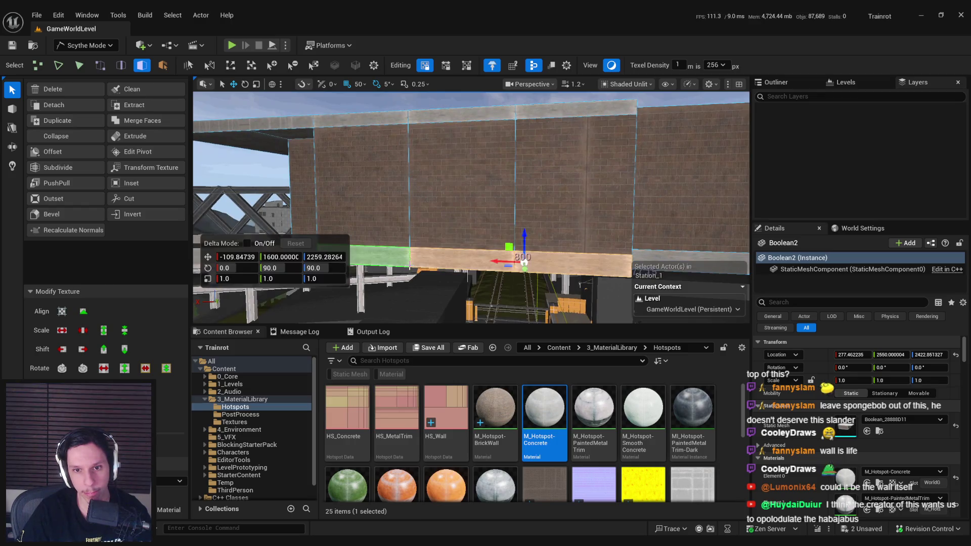
{"action": "left_click", "coordinate": [455, 216]}
{"action": "double_click", "coordinate": [446, 407]}
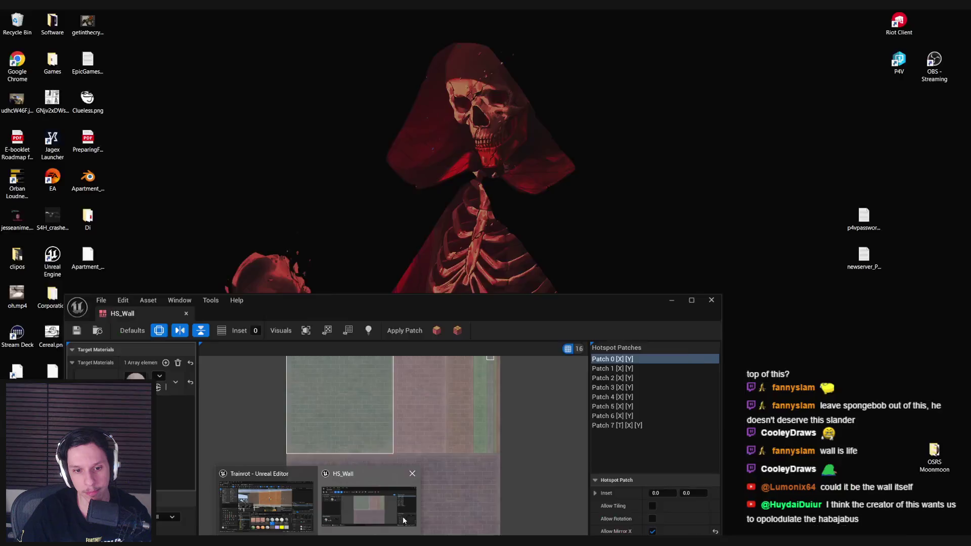
{"action": "left_click_drag", "start_coordinate": [456, 460], "coordinate": [428, 264]}
{"action": "left_click", "coordinate": [497, 291]}
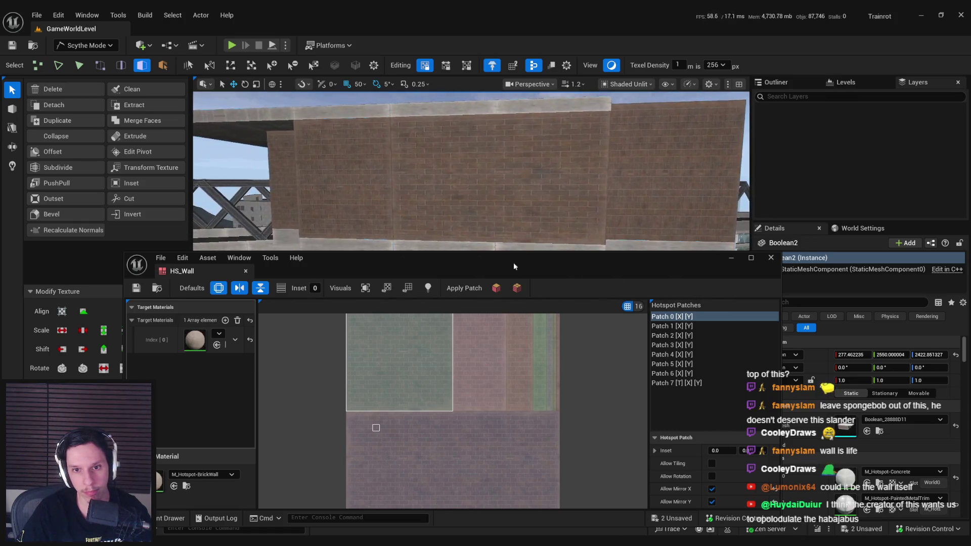
- Apply hotspot Patch 7 to the selected brick wall faces
{"action": "key", "text": "ctrl+z"}
{"action": "left_click_drag", "start_coordinate": [602, 238], "coordinate": [521, 239]}
{"action": "key", "text": "ctrl+z"}
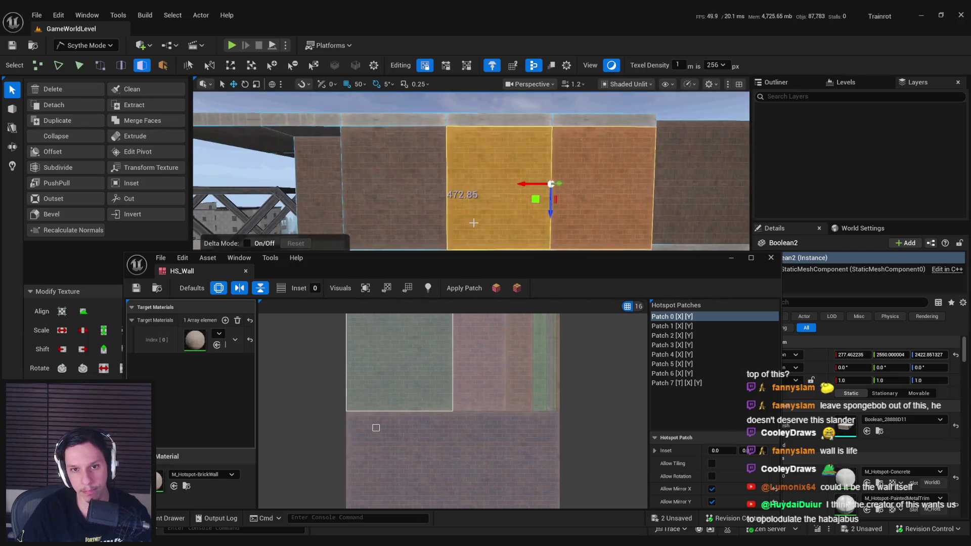
{"action": "left_click", "coordinate": [472, 216], "text": "shift"}
{"action": "left_click", "coordinate": [376, 428]}
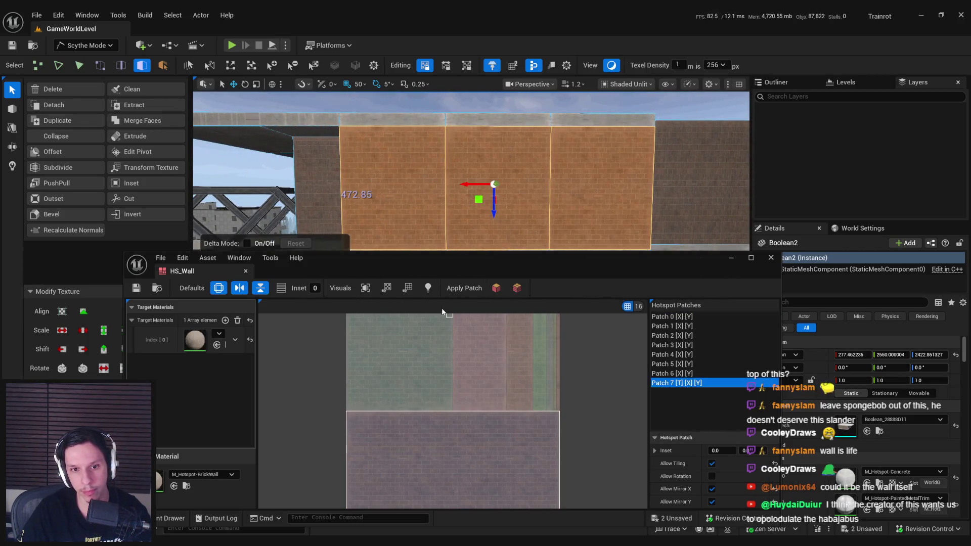
{"action": "left_click", "coordinate": [496, 289]}
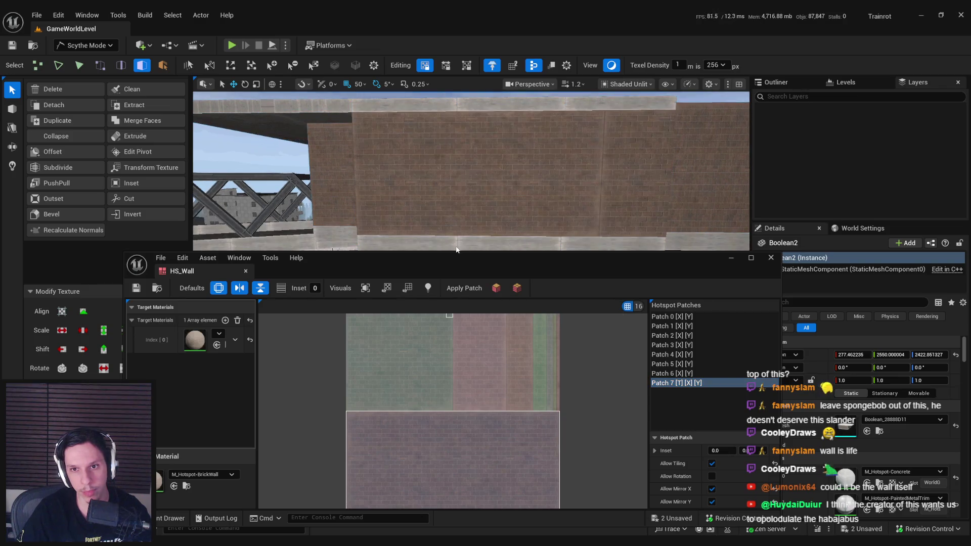
- Apply the hotspot brick to the front-facing wall and toggle undo/redo to compare old and new
{"action": "key", "text": "w"}
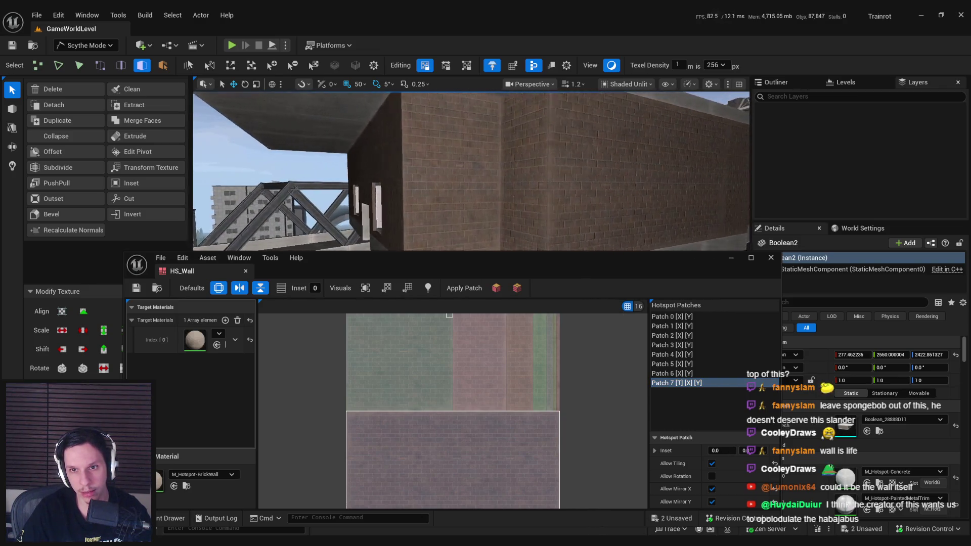
{"action": "key", "text": "s"}
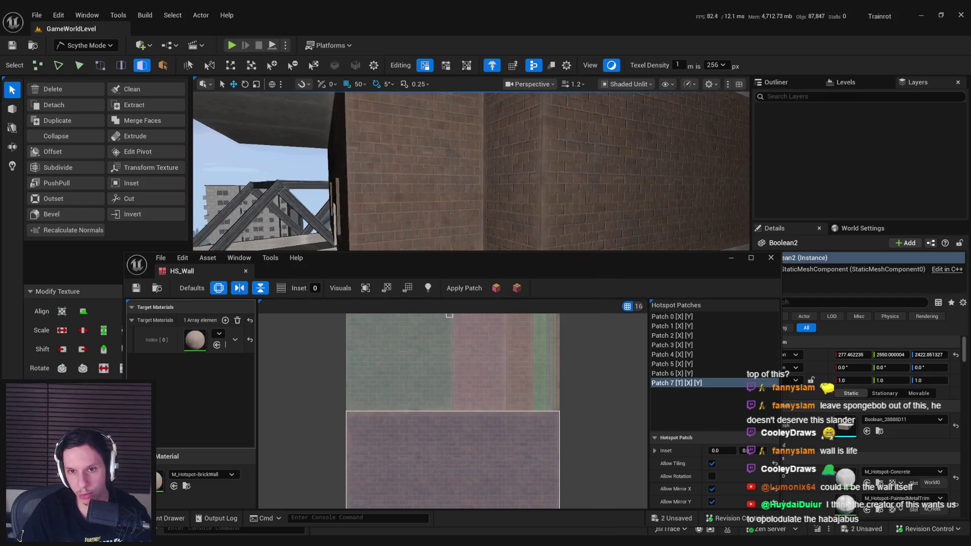
{"action": "key", "text": "d"}
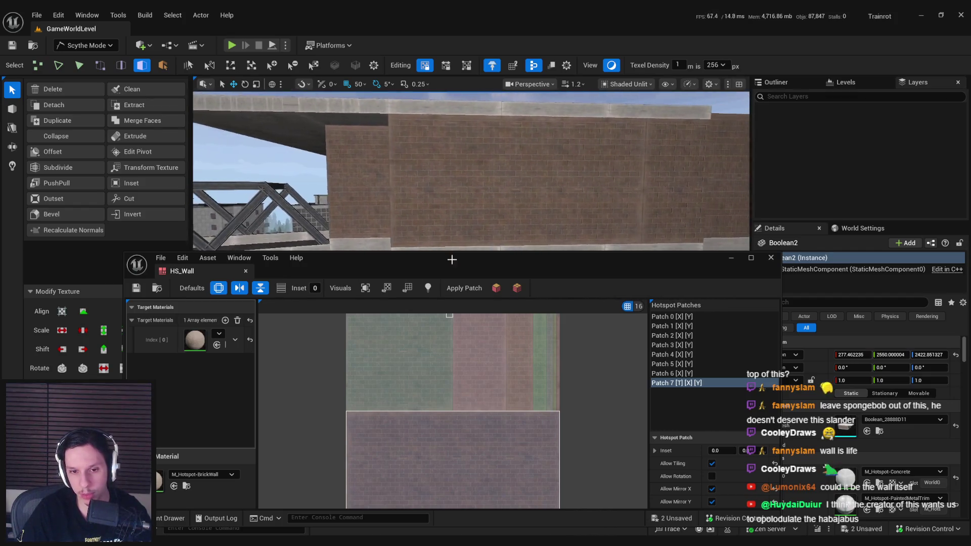
{"action": "left_click", "coordinate": [487, 223]}
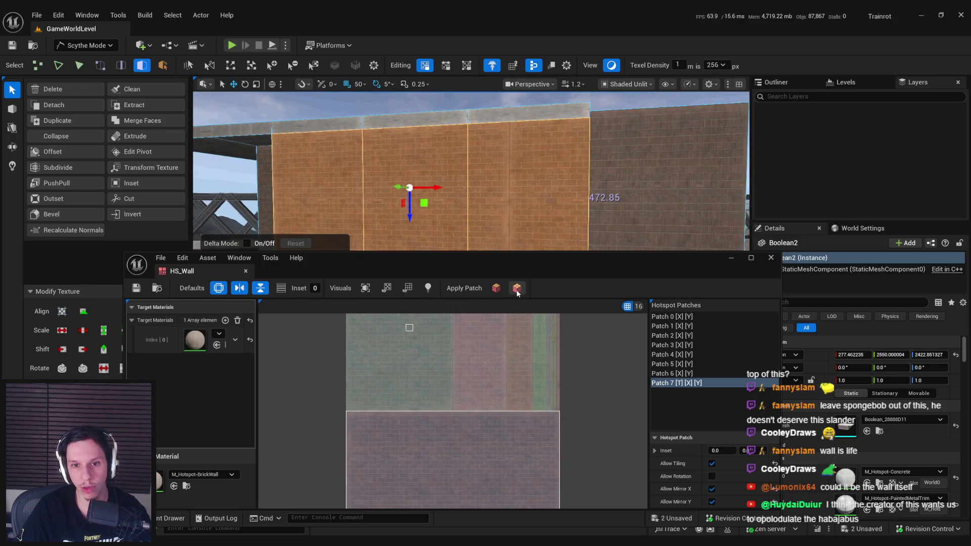
{"action": "left_click", "coordinate": [497, 291]}
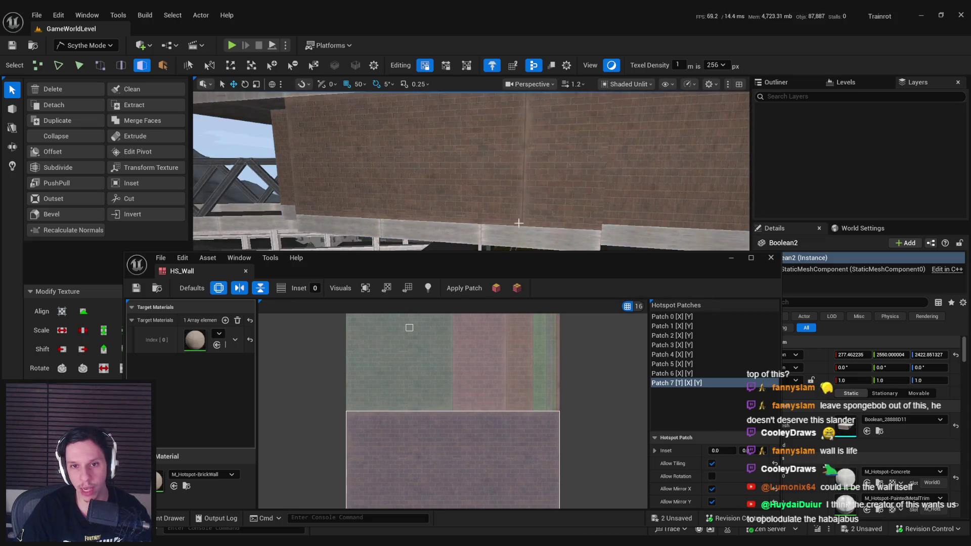
{"action": "key", "text": "ctrl+z"}
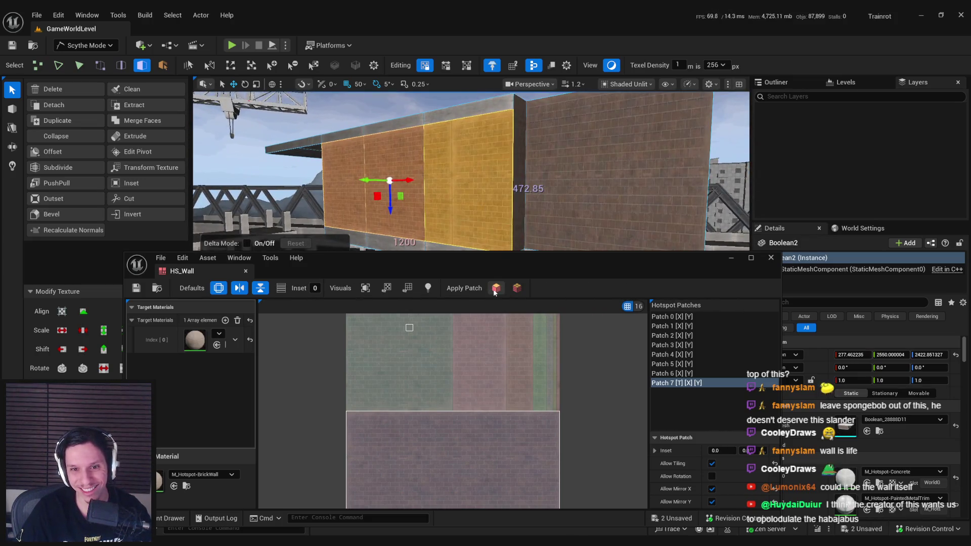
{"action": "key", "text": "ctrl+y"}
{"action": "key", "text": "ctrl+z"}
- Test the brick on a single wall face, undo it, and switch to Patch 0
{"action": "left_click", "coordinate": [531, 177]}
{"action": "left_click", "coordinate": [495, 288]}
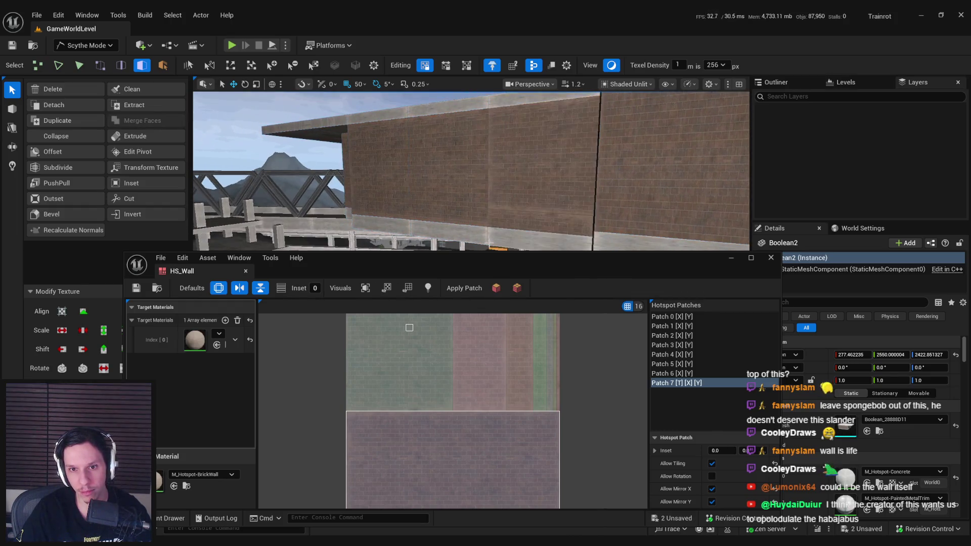
{"action": "key", "text": "ctrl+z"}
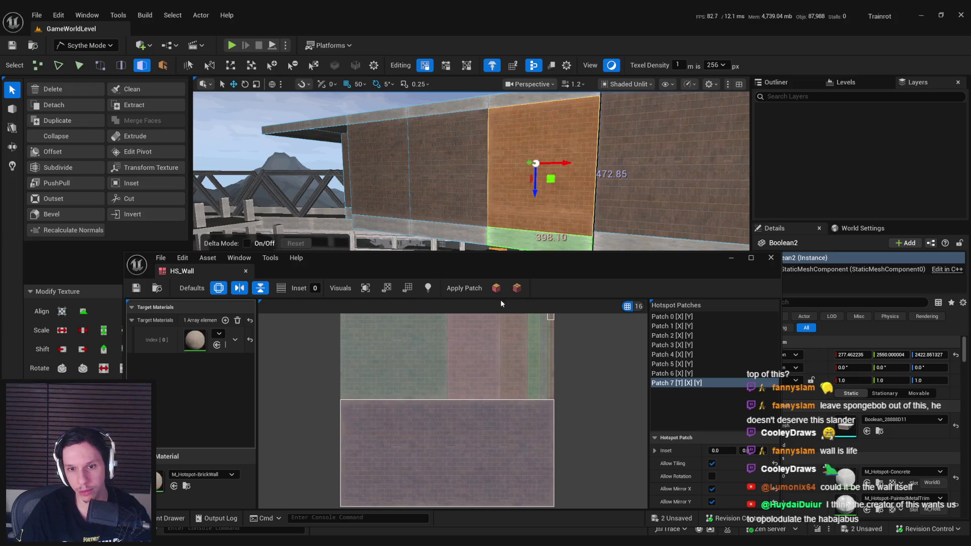
{"action": "left_click", "coordinate": [667, 317]}
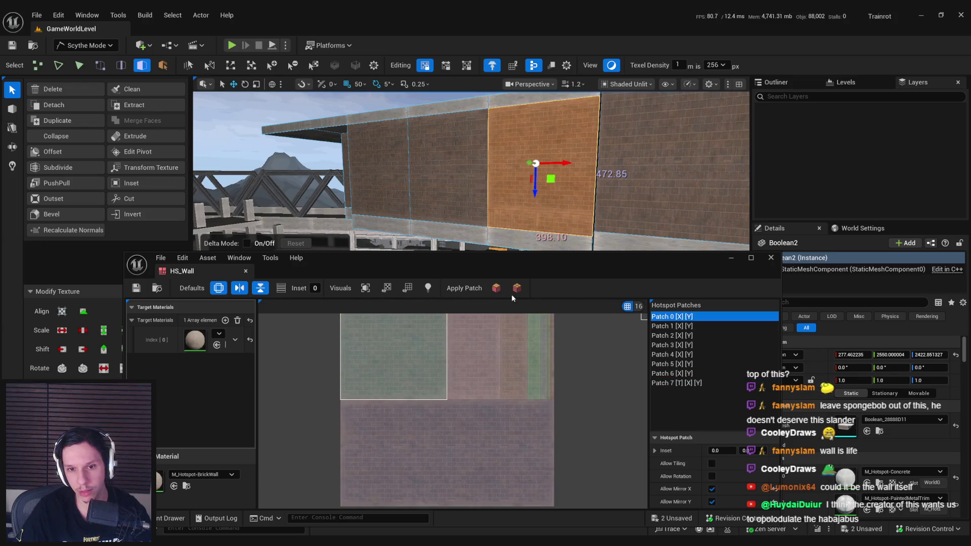
- Extend the selection to the adjacent panels and reapply the tiling Patch 7
{"action": "left_click_drag", "start_coordinate": [470, 172], "coordinate": [526, 169]}
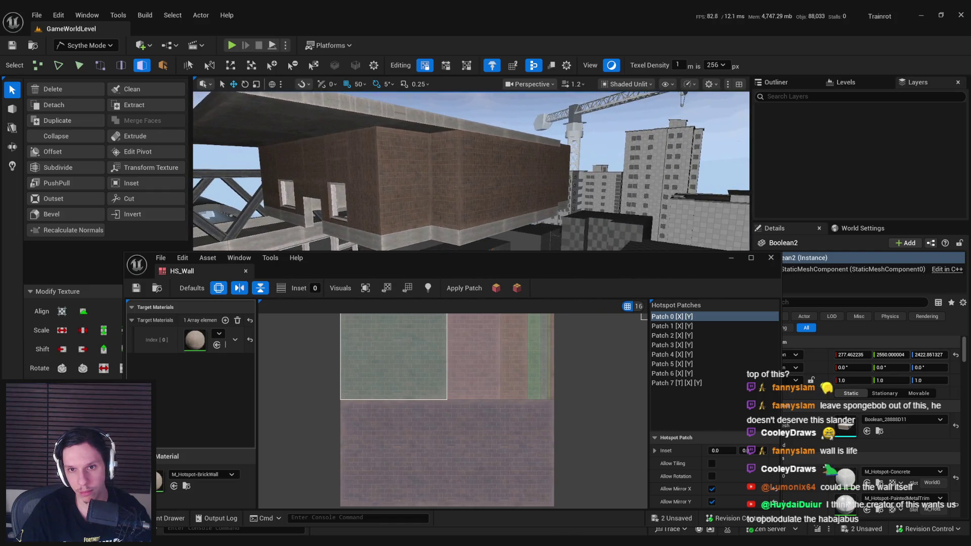
{"action": "key", "text": "f"}
{"action": "left_click", "coordinate": [430, 197]}
{"action": "left_click", "coordinate": [403, 198], "text": "shift"}
{"action": "key", "text": "f"}
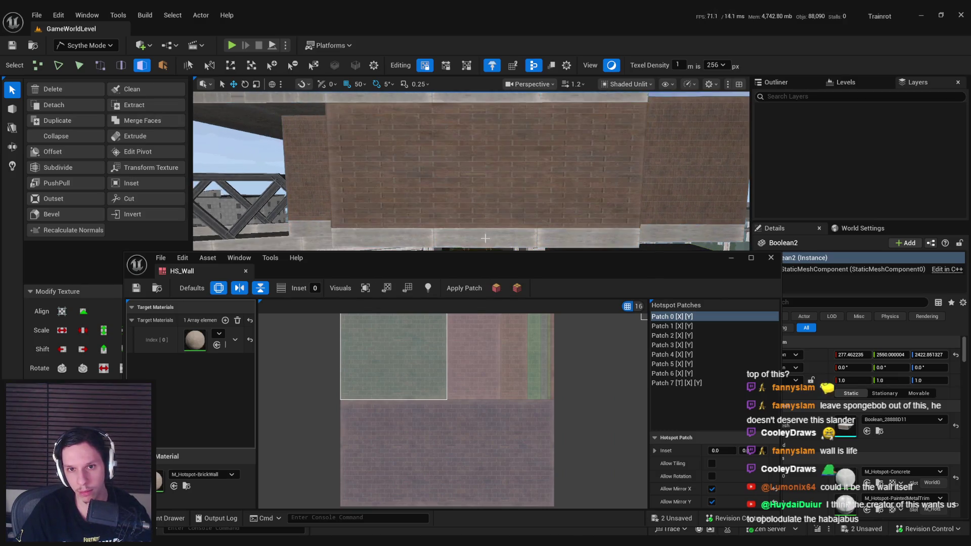
{"action": "left_click", "coordinate": [693, 382]}
{"action": "left_click", "coordinate": [498, 288]}
- Select two wall faces near the wall corner
{"action": "mouse_move", "coordinate": [472, 189]}
{"action": "left_mouse_down"}
{"action": "mouse_move", "coordinate": [449, 191]}
{"action": "mouse_move", "coordinate": [472, 189]}
{"action": "mouse_move", "coordinate": [501, 228]}
{"action": "mouse_move", "coordinate": [480, 142]}
{"action": "left_mouse_up"}
{"action": "left_click", "coordinate": [497, 223]}
{"action": "left_click", "coordinate": [527, 162]}
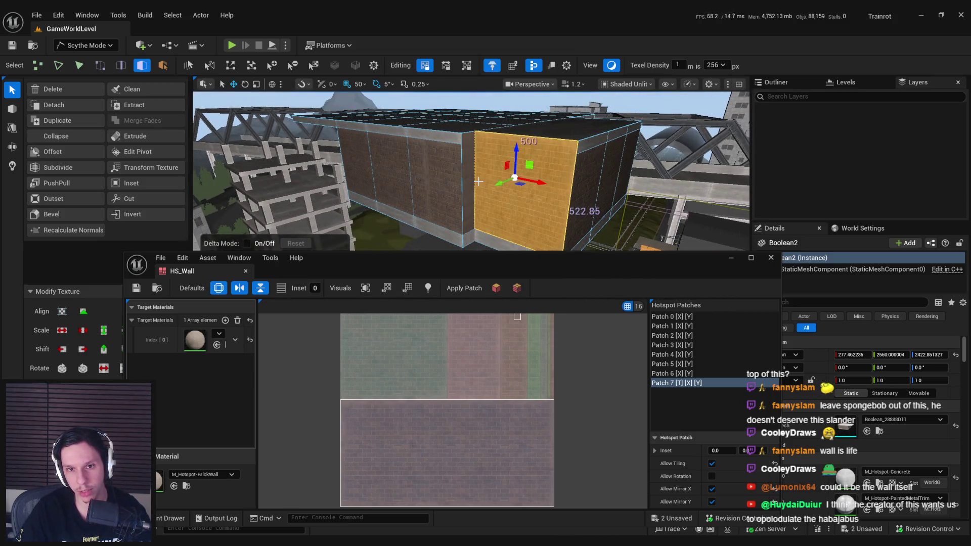
{"action": "mouse_move", "coordinate": [528, 162]}
{"action": "left_mouse_down"}
{"action": "mouse_move", "coordinate": [495, 175]}
{"action": "mouse_move", "coordinate": [481, 152]}
{"action": "mouse_move", "coordinate": [419, 161]}
{"action": "left_mouse_up"}
- Apply Patch 7 to the selected face and select the wall faces beside the window
{"action": "left_click", "coordinate": [484, 287]}
{"action": "left_click_drag", "start_coordinate": [506, 223], "coordinate": [515, 236]}
{"action": "left_click", "coordinate": [515, 237]}
{"action": "left_click_drag", "start_coordinate": [472, 145], "coordinate": [412, 218]}
{"action": "left_click", "coordinate": [412, 218], "text": "shift"}
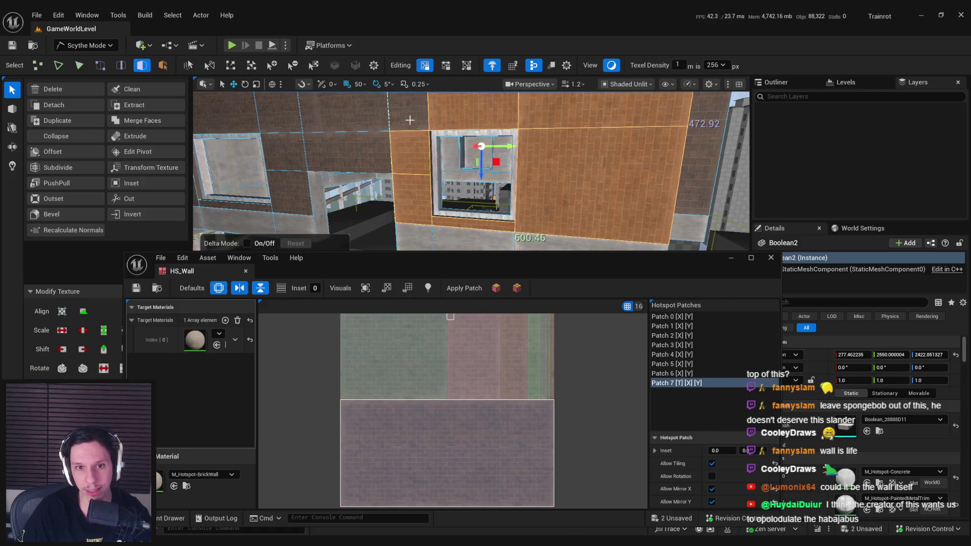
{"action": "key", "text": "f"}
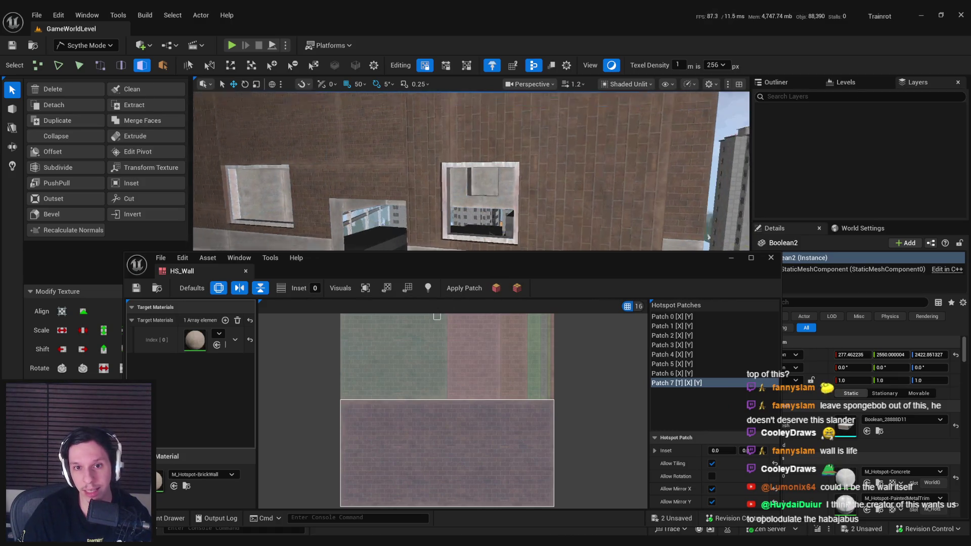
{"action": "left_click_drag", "start_coordinate": [505, 212], "coordinate": [500, 226]}
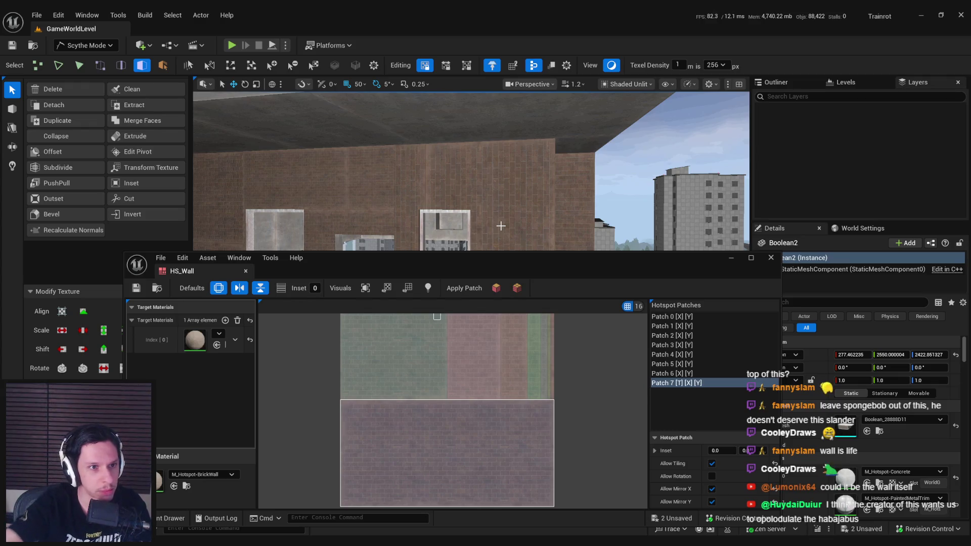
{"action": "left_click_drag", "start_coordinate": [455, 257], "coordinate": [462, 346]}
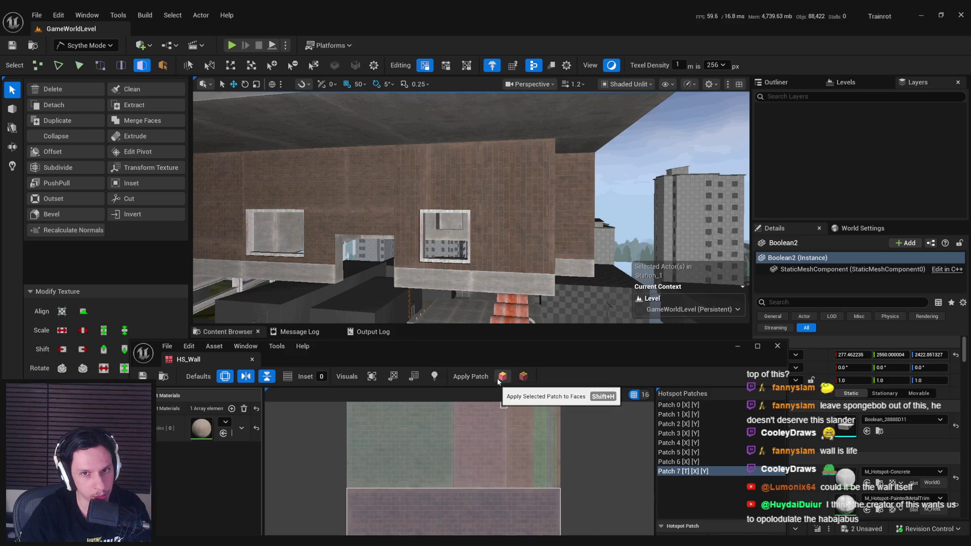
- Apply Patch 0 to the wall face group, then bring up the Scythe Editor Hotspots guide
{"action": "left_click", "coordinate": [680, 409]}
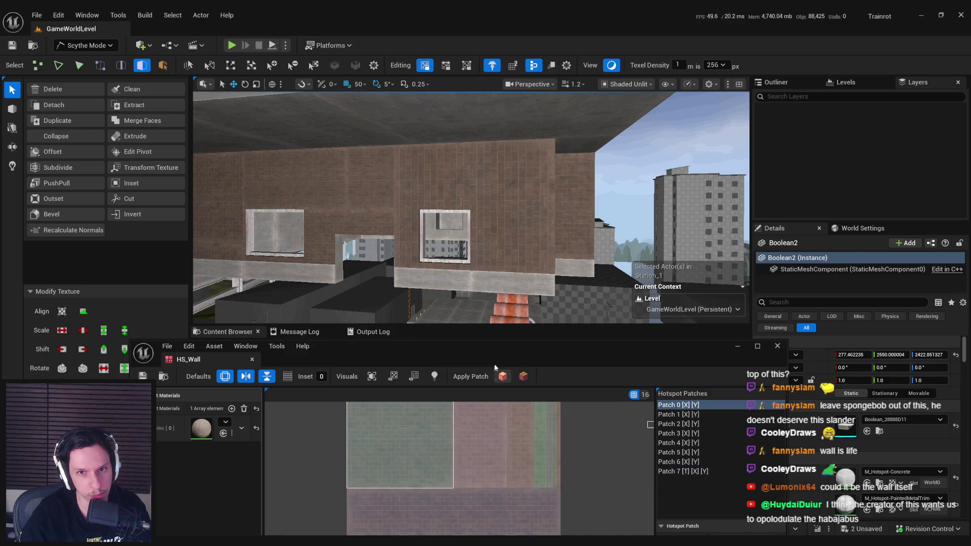
{"action": "left_click", "coordinate": [502, 216]}
{"action": "left_click", "coordinate": [521, 199]}
{"action": "mouse_move", "coordinate": [493, 253]}
{"action": "left_mouse_down"}
{"action": "mouse_move", "coordinate": [485, 283]}
{"action": "mouse_move", "coordinate": [455, 283]}
{"action": "mouse_move", "coordinate": [590, 266]}
{"action": "left_mouse_up"}
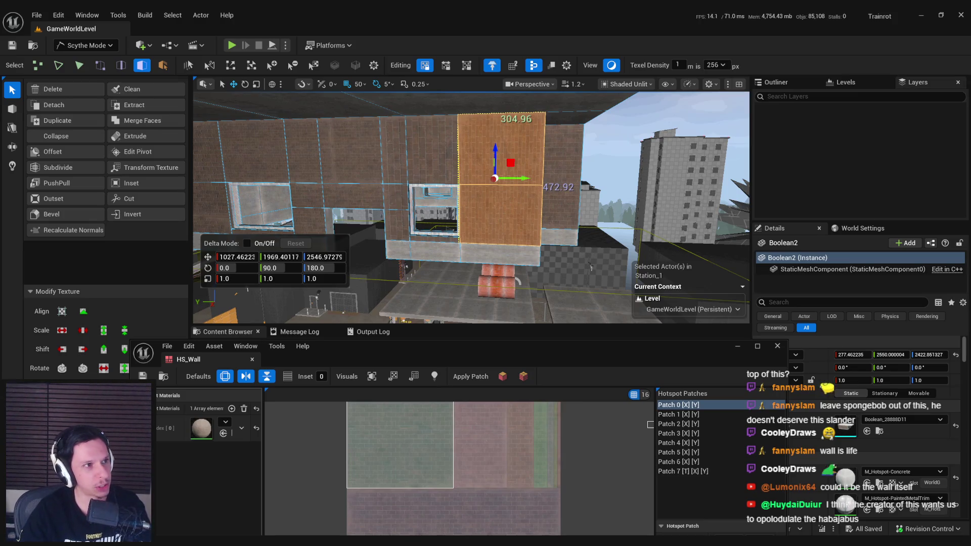
{"action": "key", "text": "alt+Tab"}
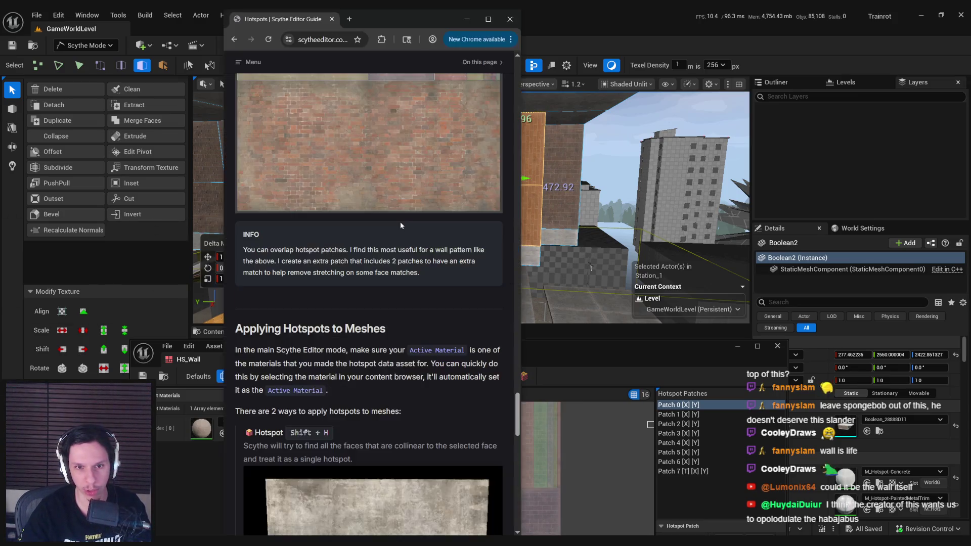
- Maximize Chrome and check the Hotspots section of the Scythe Hotkeys Reference
{"action": "double_click", "coordinate": [367, 19]}
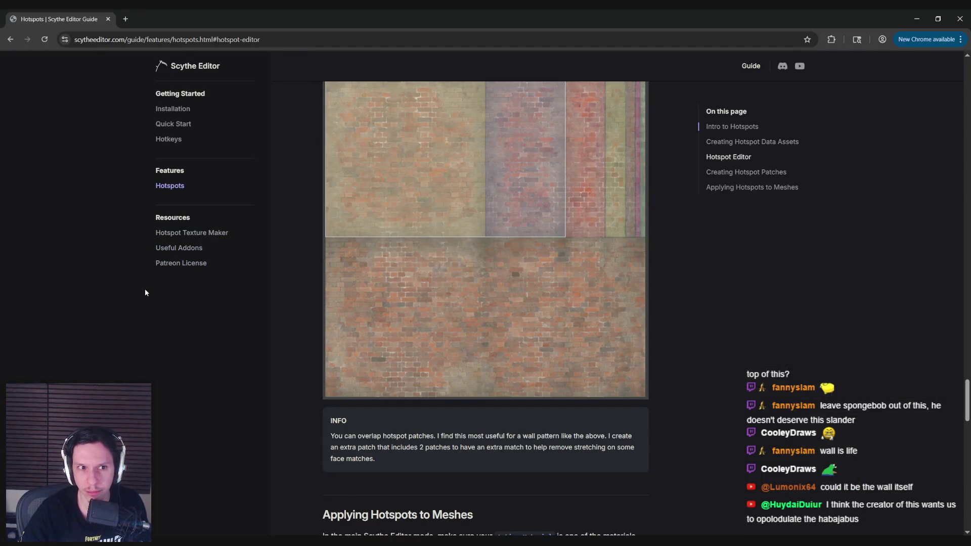
{"action": "left_click", "coordinate": [170, 126]}
{"action": "left_click", "coordinate": [168, 139]}
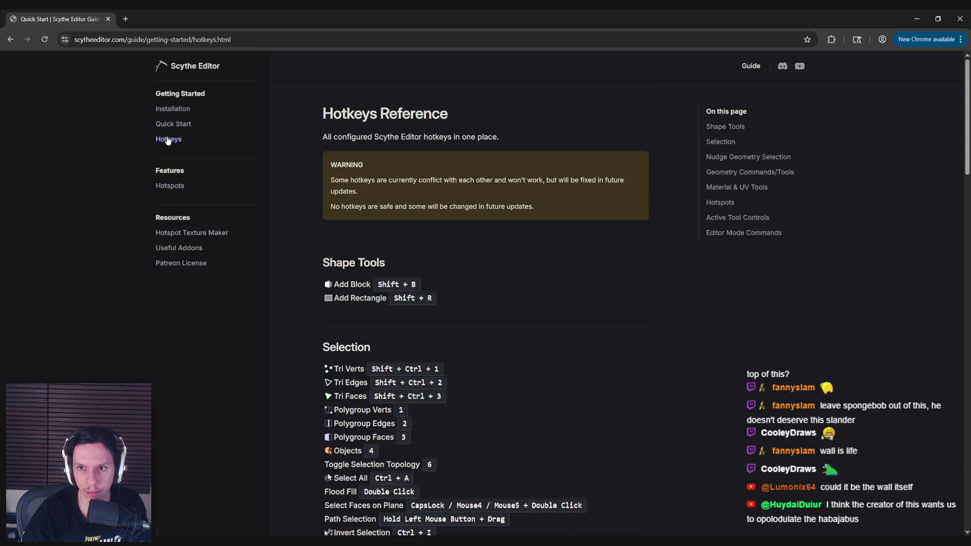
{"action": "left_click", "coordinate": [720, 202]}
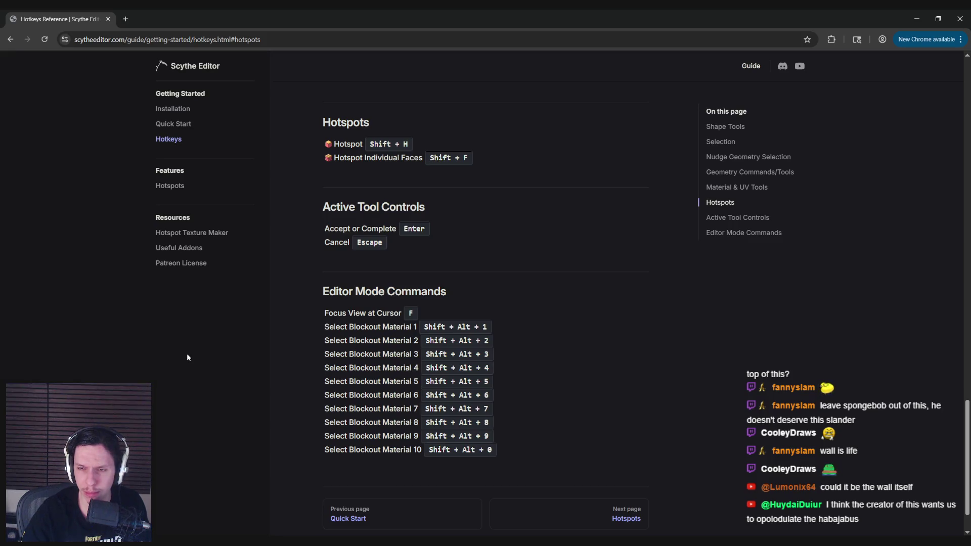
- Browse the Quick Start, Hotspots, Hotspot Texture Maker and Useful Addons guide pages
{"action": "left_click", "coordinate": [177, 127]}
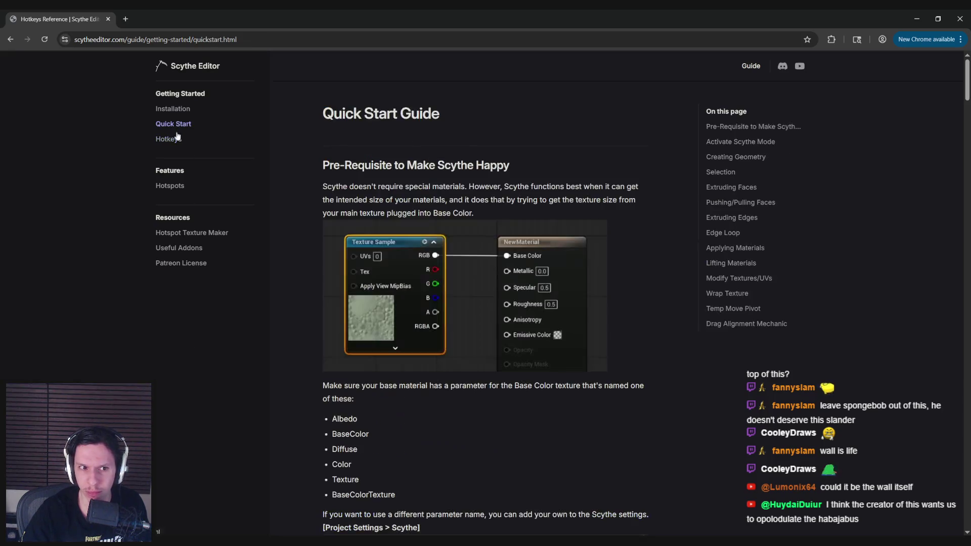
{"action": "left_click", "coordinate": [167, 187]}
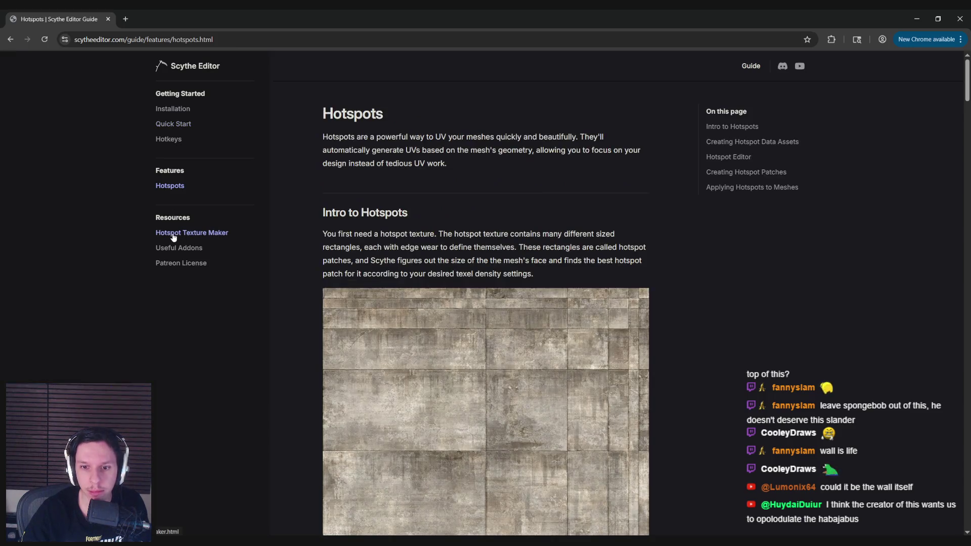
{"action": "left_click", "coordinate": [174, 236]}
{"action": "left_click", "coordinate": [176, 248]}
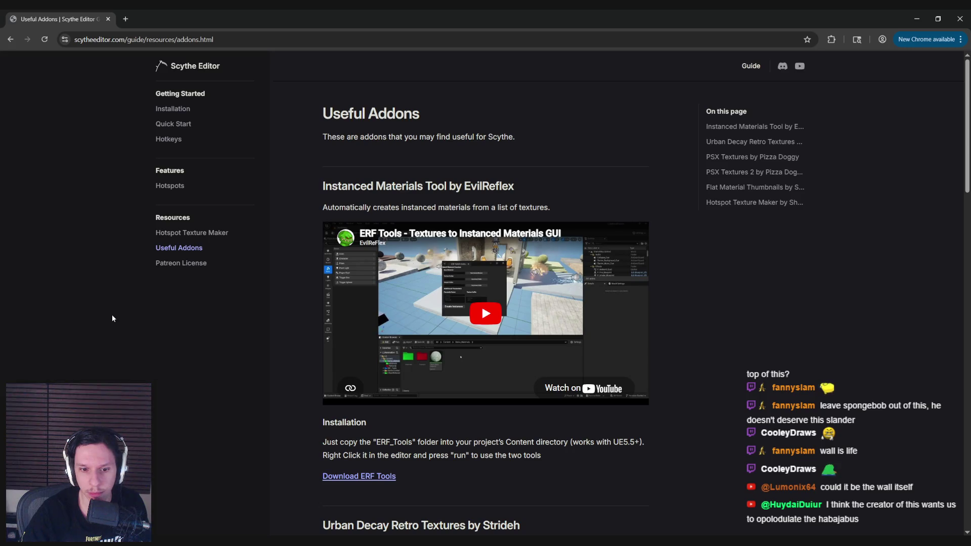
{"action": "left_click", "coordinate": [180, 236]}
{"action": "left_click", "coordinate": [170, 186]}
- Read through the Applying Hotspots to Meshes section, then close Chrome
{"action": "scroll", "coordinate": [296, 325], "scroll_direction": "down", "scroll_amount": 4}
{"action": "left_click", "coordinate": [782, 188]}
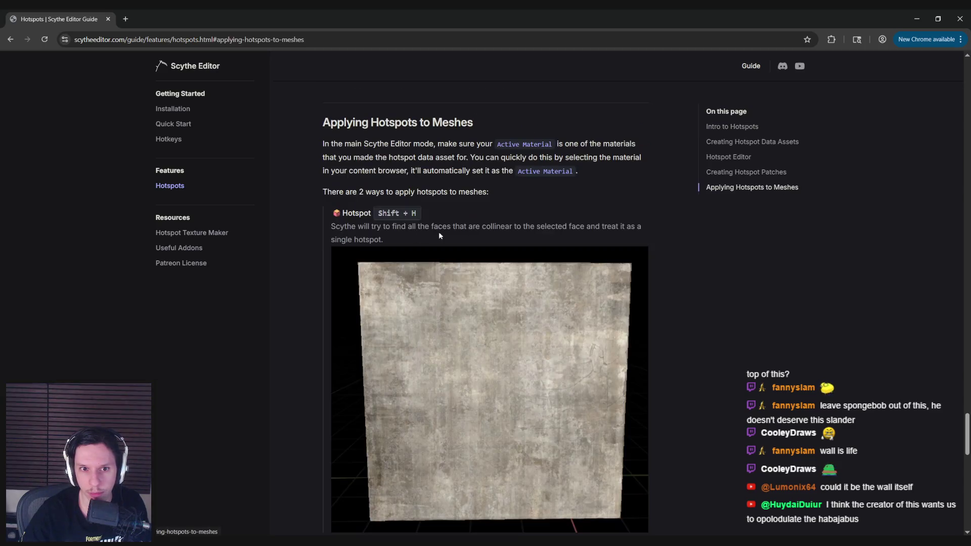
{"action": "scroll", "coordinate": [317, 244], "scroll_direction": "down", "scroll_amount": 8}
{"action": "scroll", "coordinate": [319, 248], "scroll_direction": "down", "scroll_amount": 7}
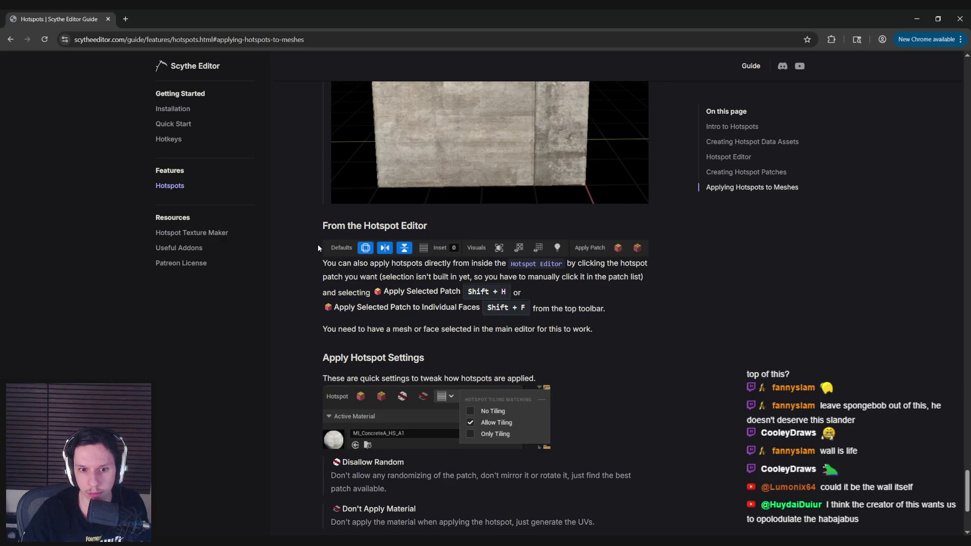
{"action": "scroll", "coordinate": [317, 247], "scroll_direction": "down", "scroll_amount": 2}
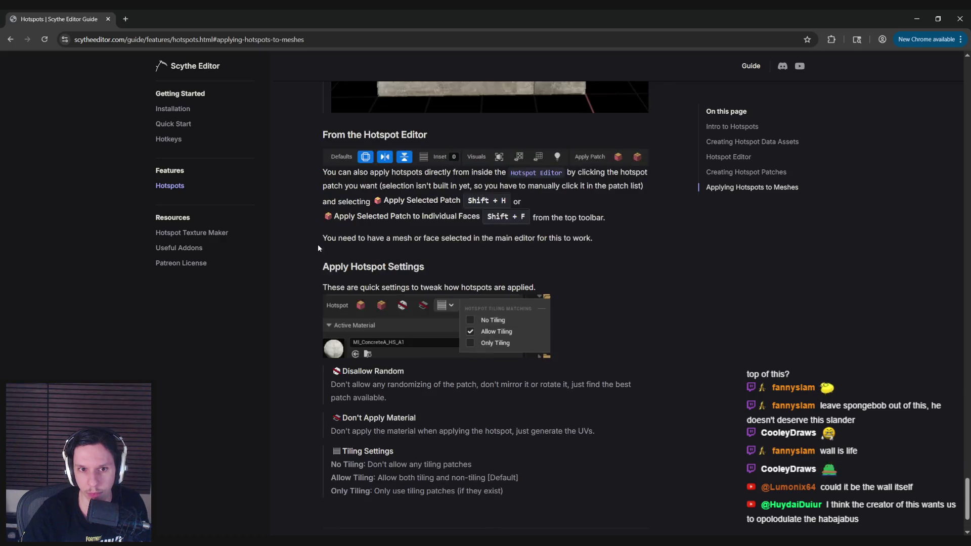
{"action": "left_click", "coordinate": [960, 19]}
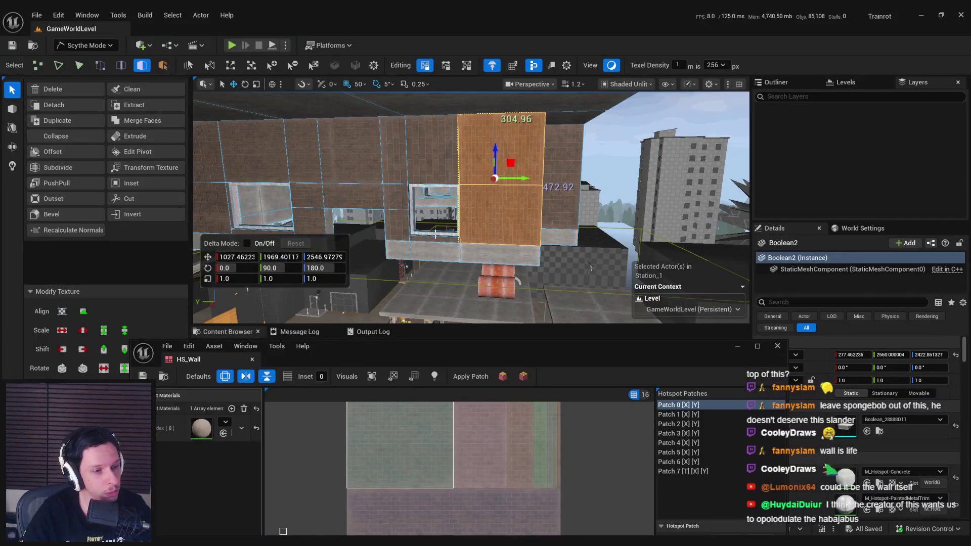
- Apply the chosen hotspot patch to the focused wall face and save
{"action": "key", "text": "f"}
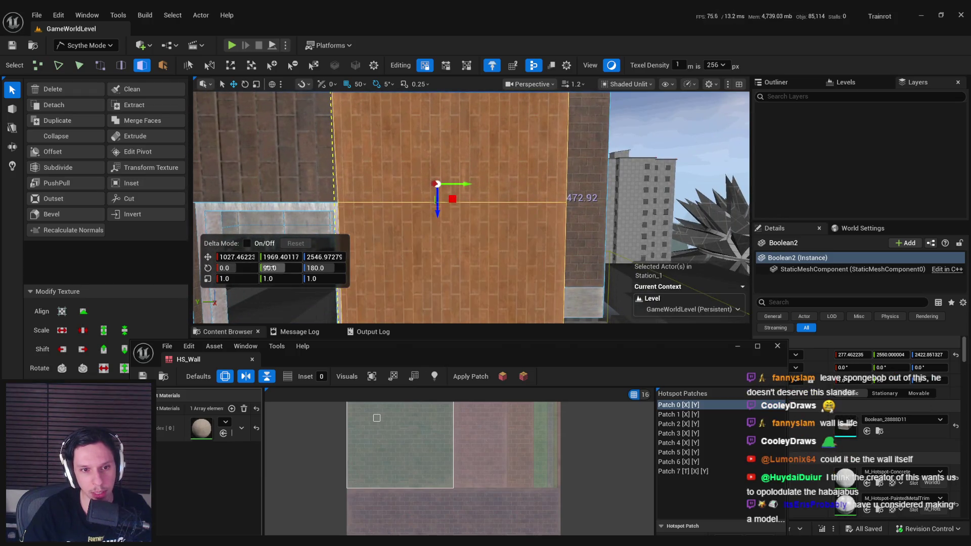
{"action": "type", "text": "0"}
{"action": "key", "text": "Return"}
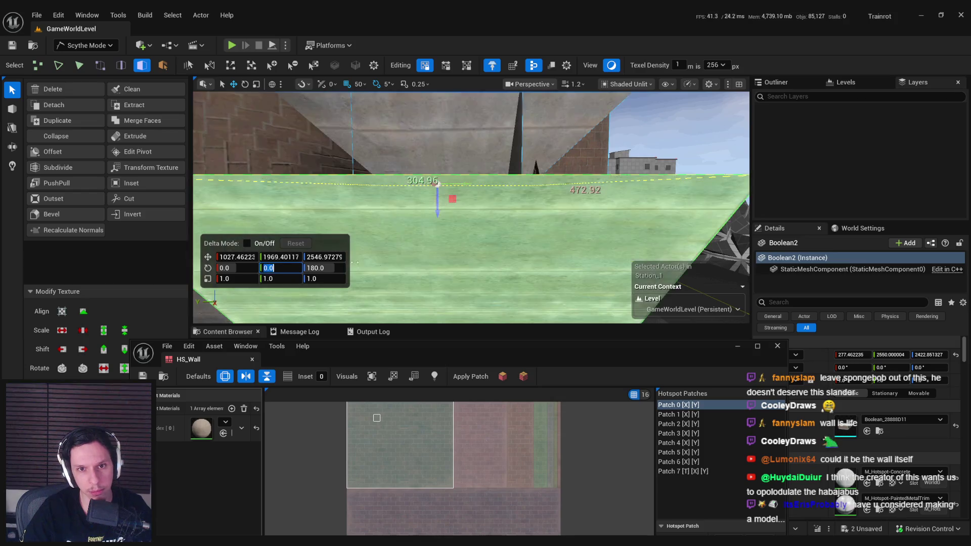
{"action": "key", "text": "f"}
{"action": "key", "text": "ctrl+z"}
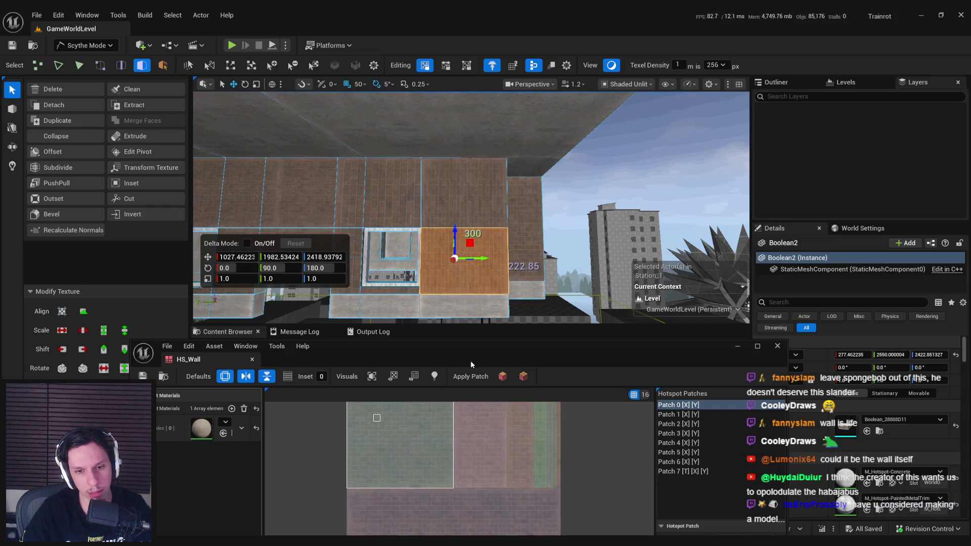
{"action": "left_click", "coordinate": [525, 379]}
{"action": "scroll", "coordinate": [475, 292], "scroll_direction": "up", "scroll_amount": 3}
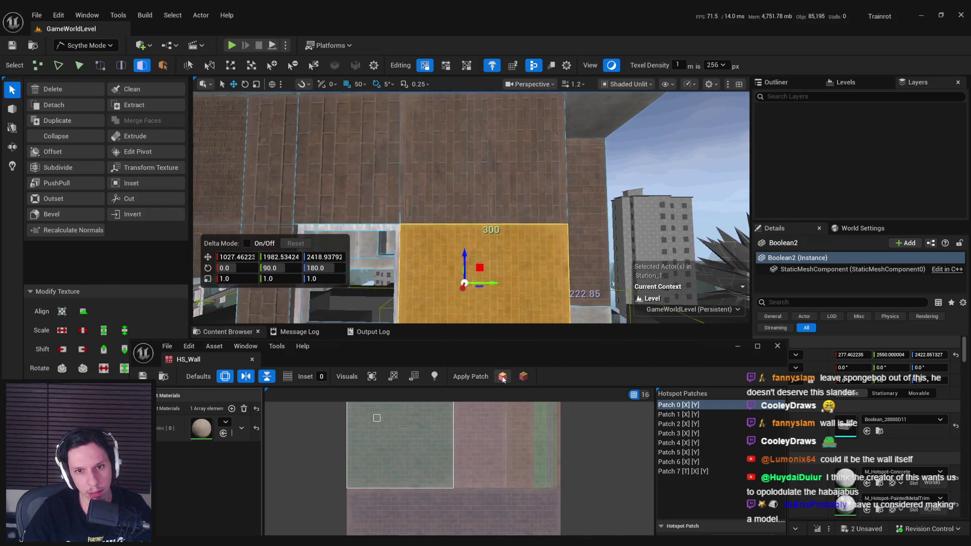
{"action": "scroll", "coordinate": [470, 253], "scroll_direction": "down", "scroll_amount": 3}
{"action": "key", "text": "ctrl+s"}
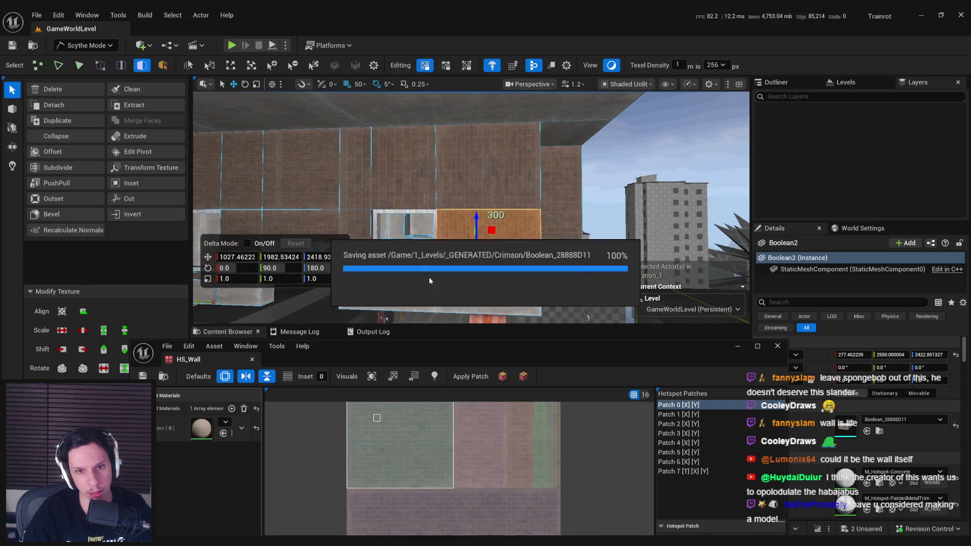
- Select the upper and lower wall faces one by one, ending on the taller face
{"action": "mouse_move", "coordinate": [586, 315]}
{"action": "left_mouse_down"}
{"action": "mouse_move", "coordinate": [672, 313]}
{"action": "mouse_move", "coordinate": [682, 334]}
{"action": "left_mouse_up"}
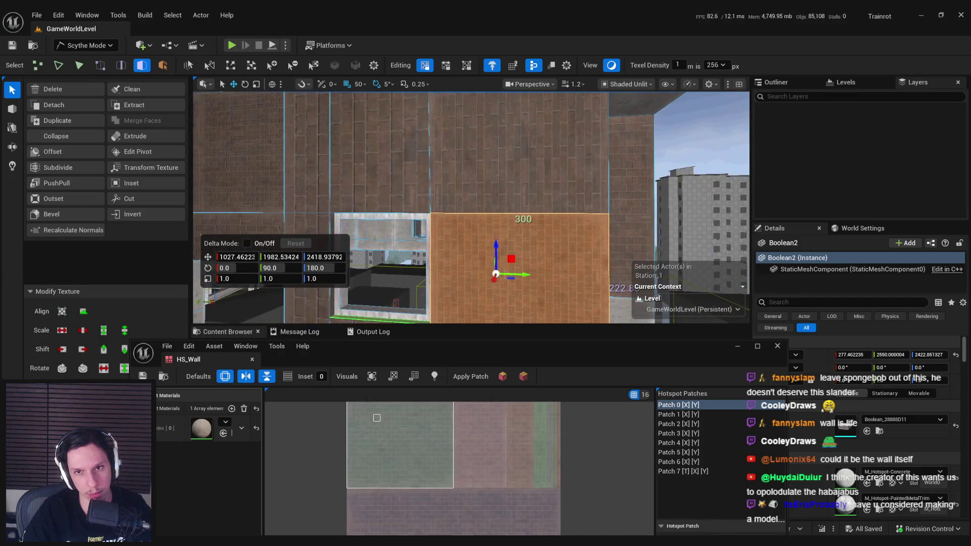
{"action": "left_click", "coordinate": [364, 188]}
{"action": "left_click", "coordinate": [269, 173]}
{"action": "key", "text": "f"}
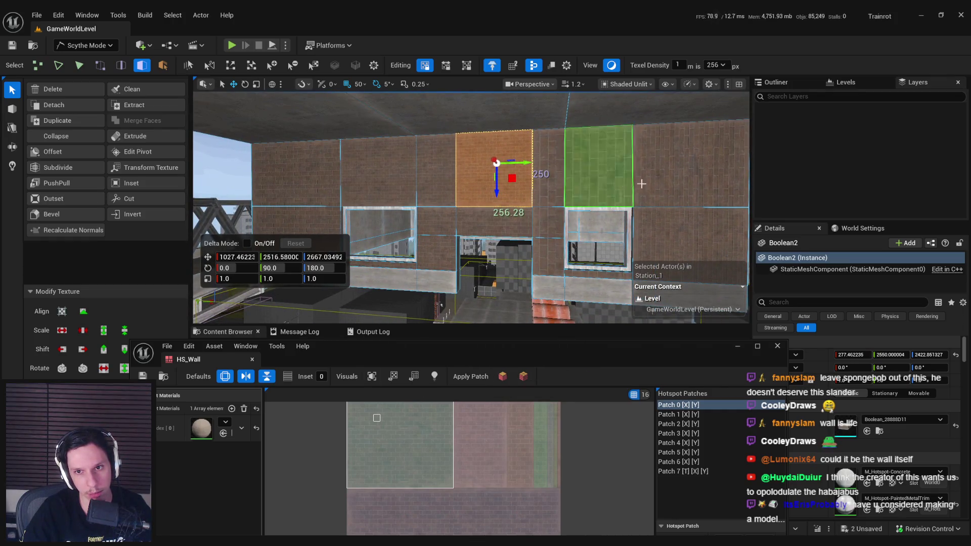
{"action": "left_click", "coordinate": [673, 174]}
{"action": "left_click", "coordinate": [660, 242]}
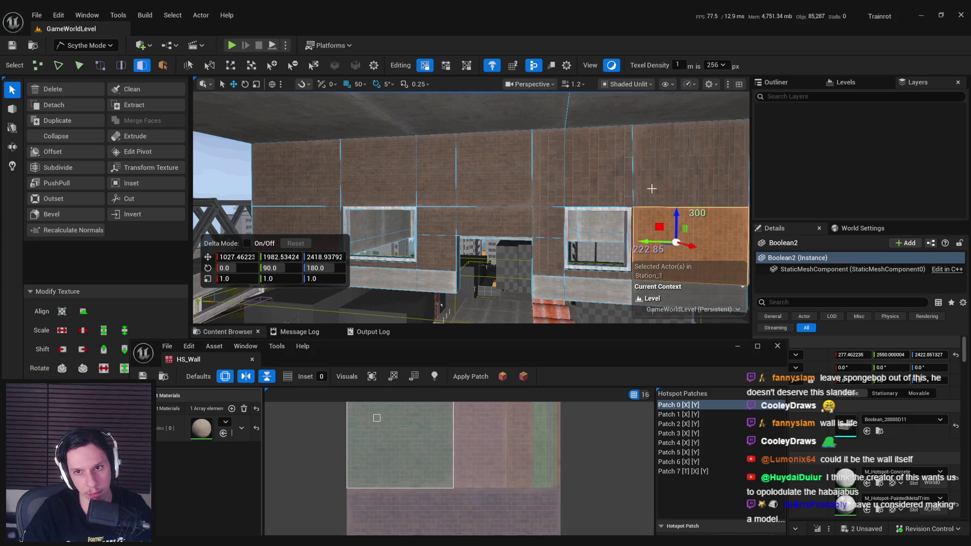
{"action": "key", "text": "f"}
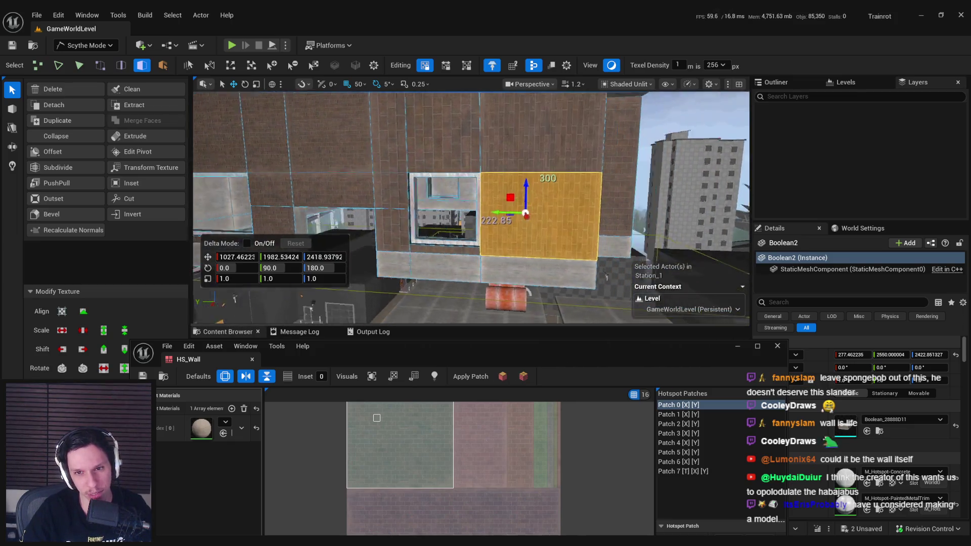
{"action": "left_click", "coordinate": [439, 143]}
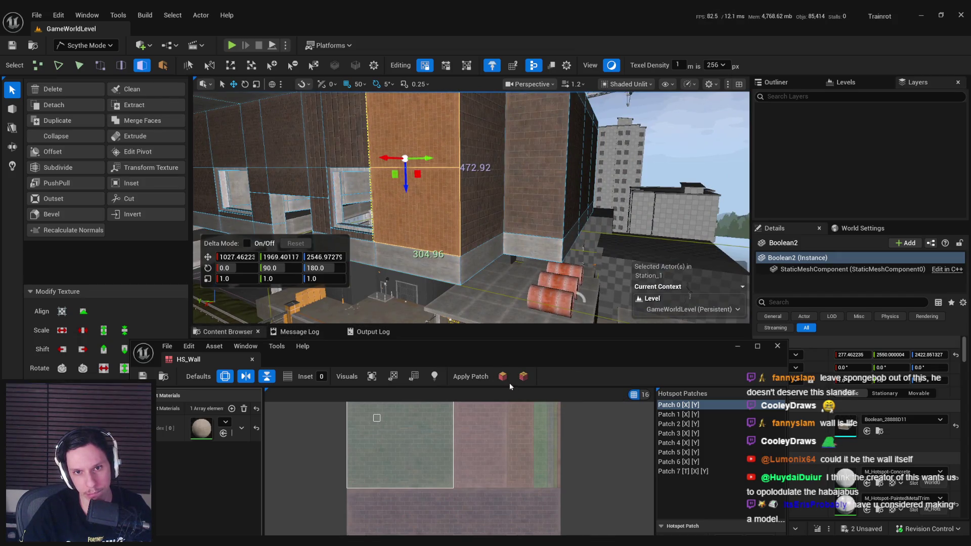
- Apply Patch 1, then Patch 7, to the tall wall face and save
{"action": "left_click", "coordinate": [505, 380]}
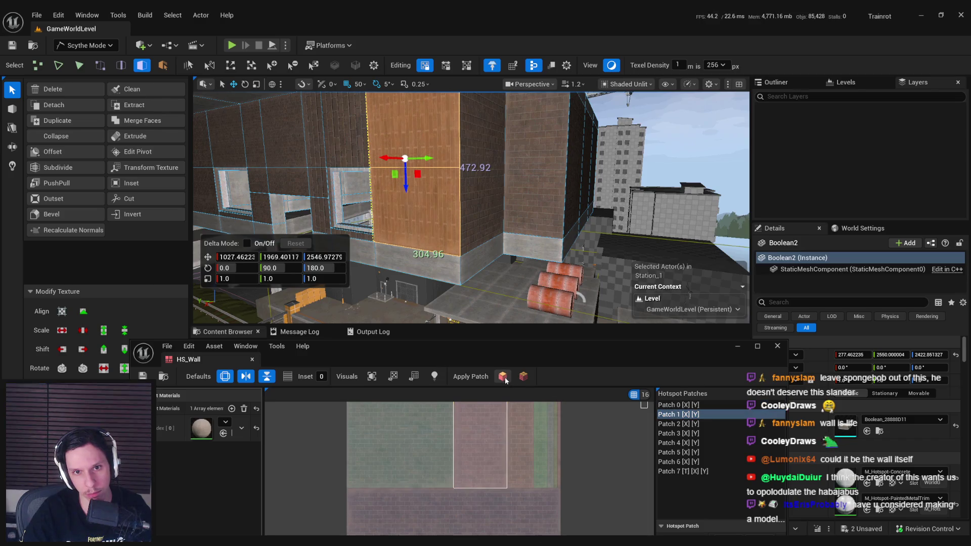
{"action": "left_click", "coordinate": [698, 471]}
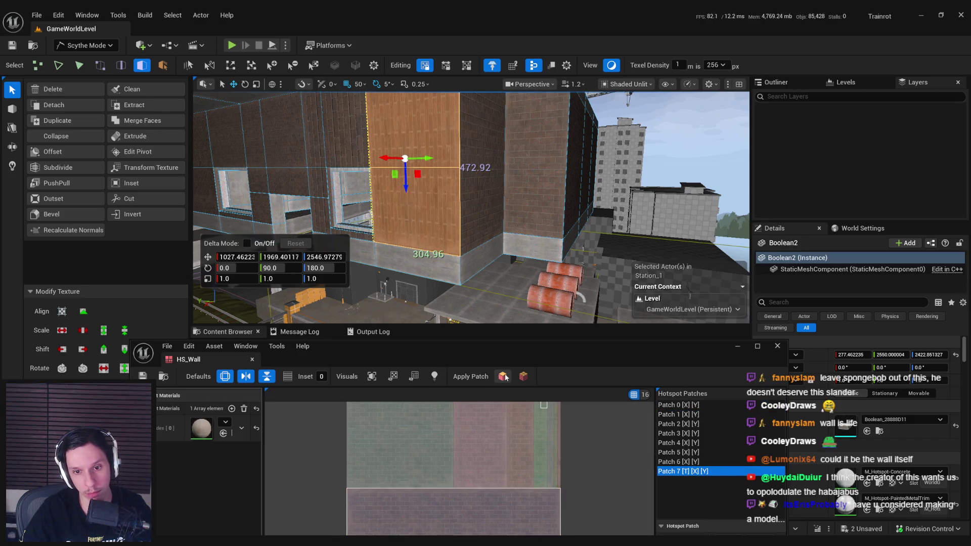
{"action": "key", "text": "f"}
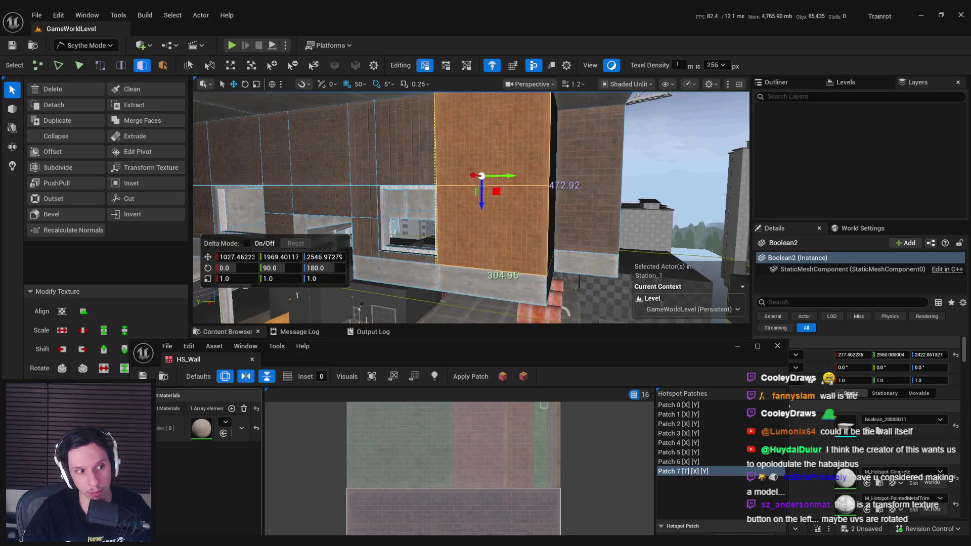
{"action": "key", "text": "ctrl+s"}
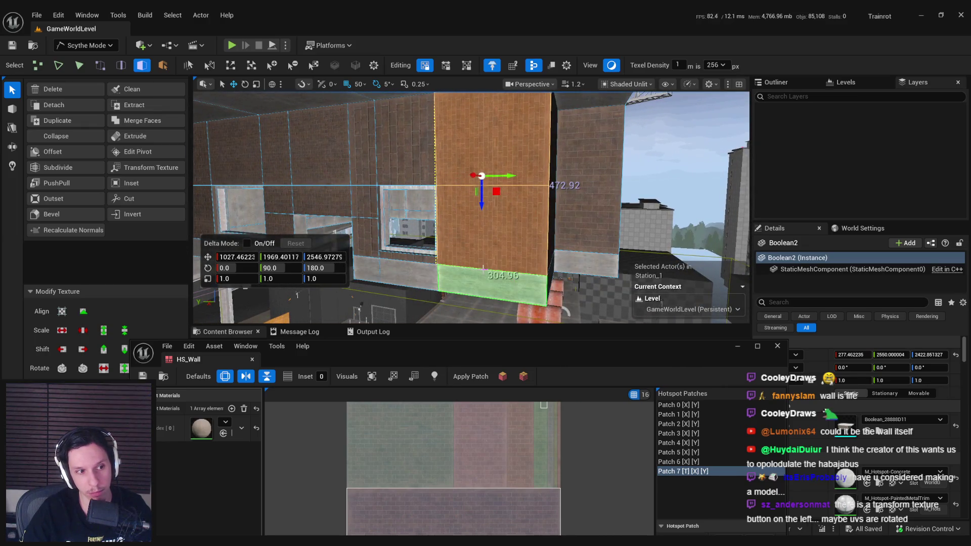
{"action": "left_click_drag", "start_coordinate": [415, 356], "coordinate": [538, 362]}
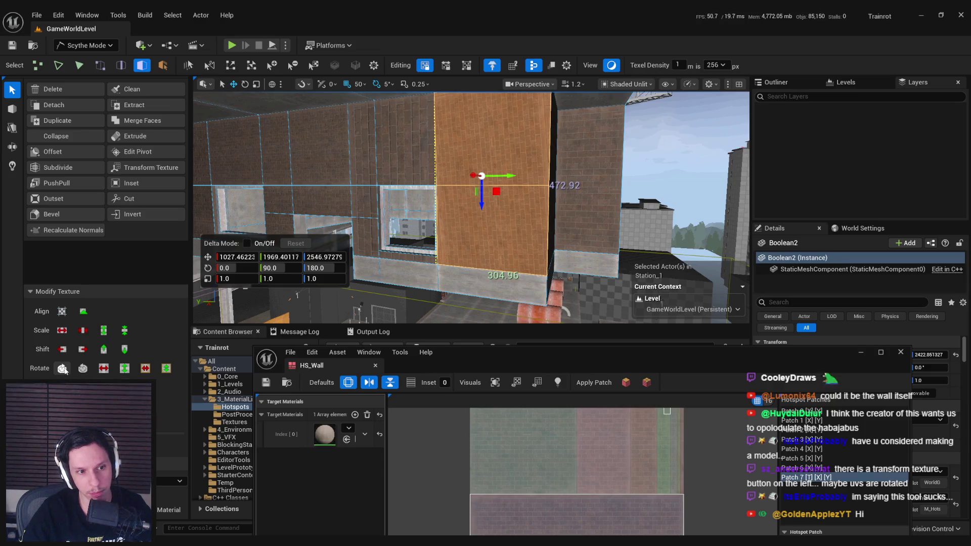
- Rotate the tall orange face's brick texture three times with Modify Texture's Rotate
{"action": "left_click", "coordinate": [62, 369]}
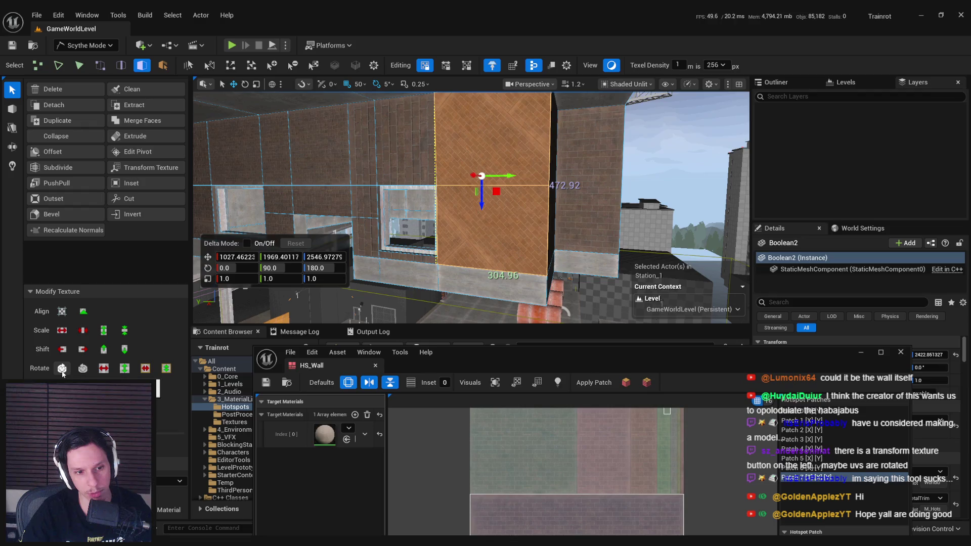
{"action": "left_click", "coordinate": [62, 369]}
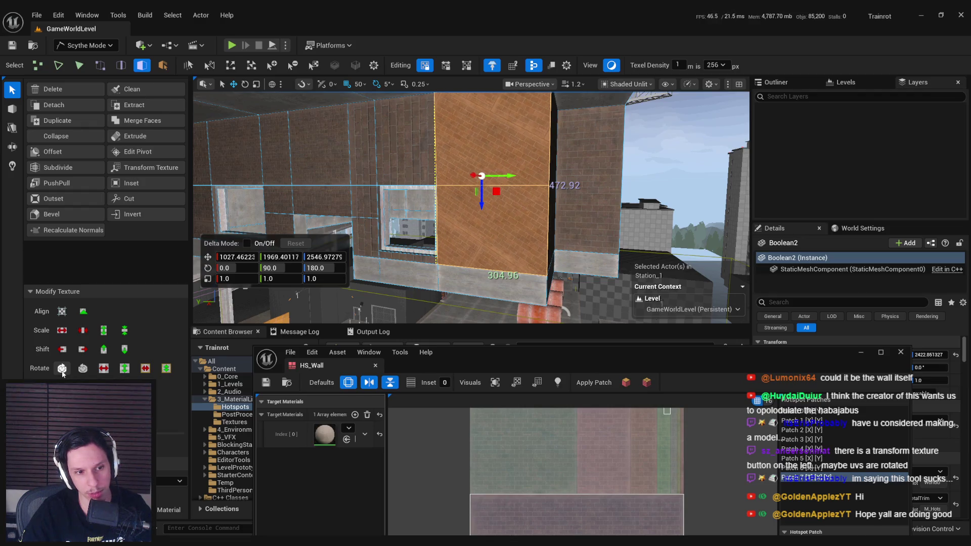
{"action": "left_click", "coordinate": [61, 369]}
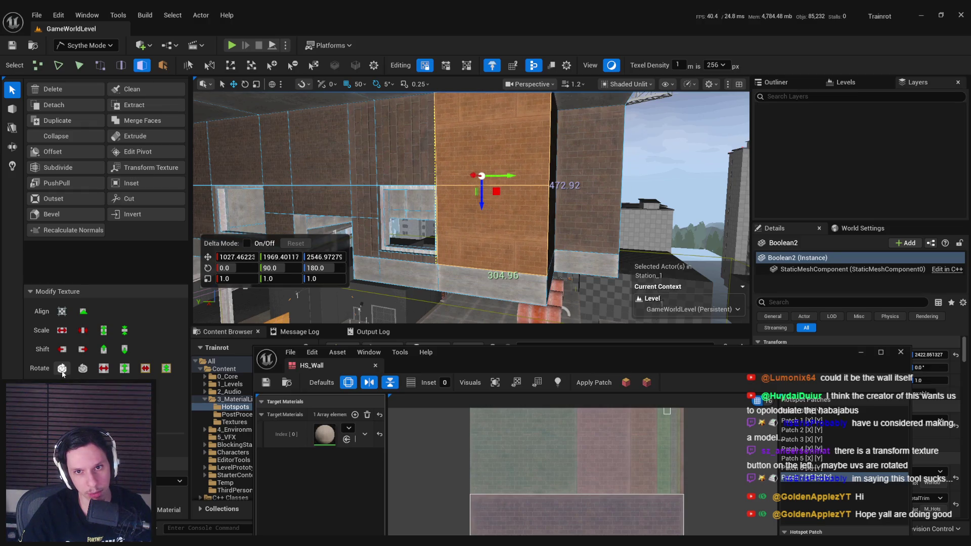
{"action": "key", "text": "f"}
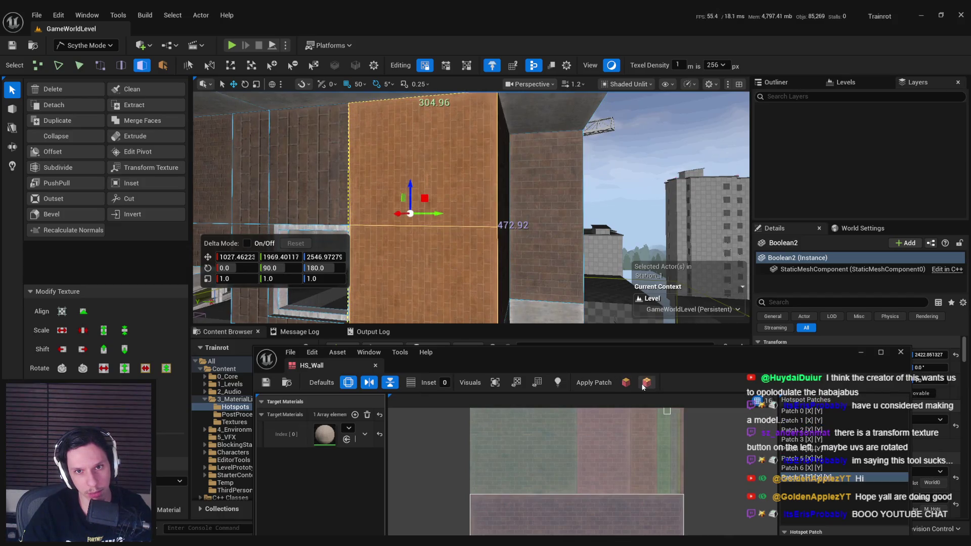
{"action": "scroll", "coordinate": [556, 212], "scroll_direction": "down", "scroll_amount": 3}
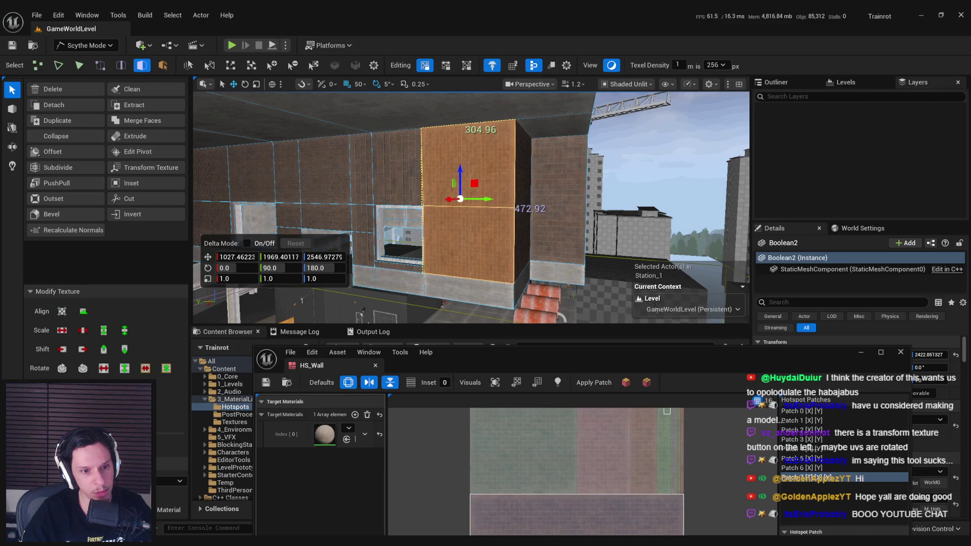
{"action": "key", "text": "f"}
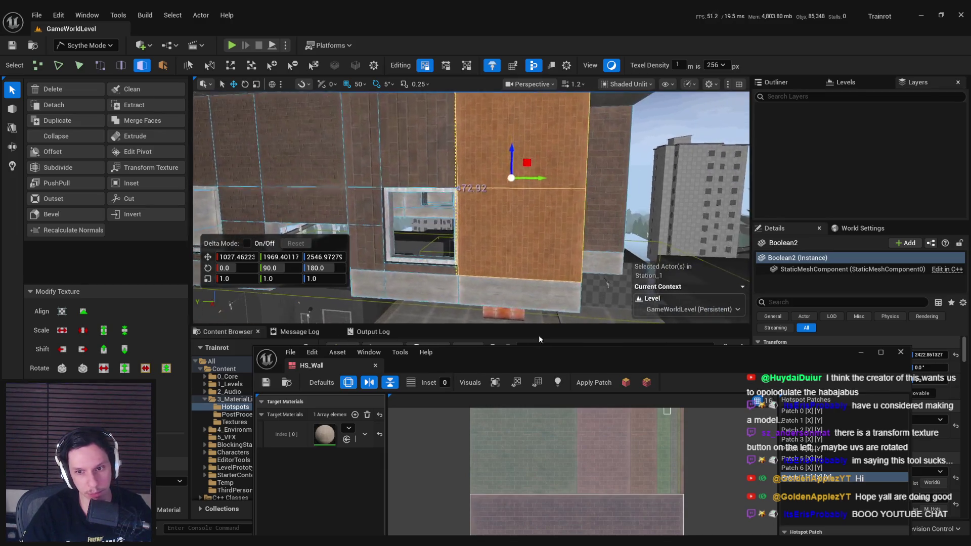
{"action": "left_click_drag", "start_coordinate": [526, 358], "coordinate": [529, 334]}
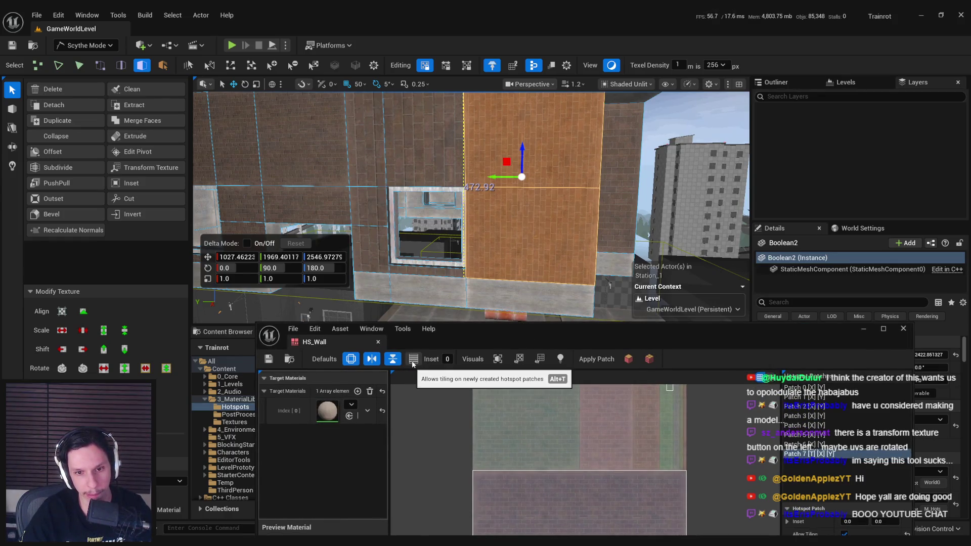
- Apply the patch to one face and select the wall faces around the window
{"action": "left_click", "coordinate": [629, 359]}
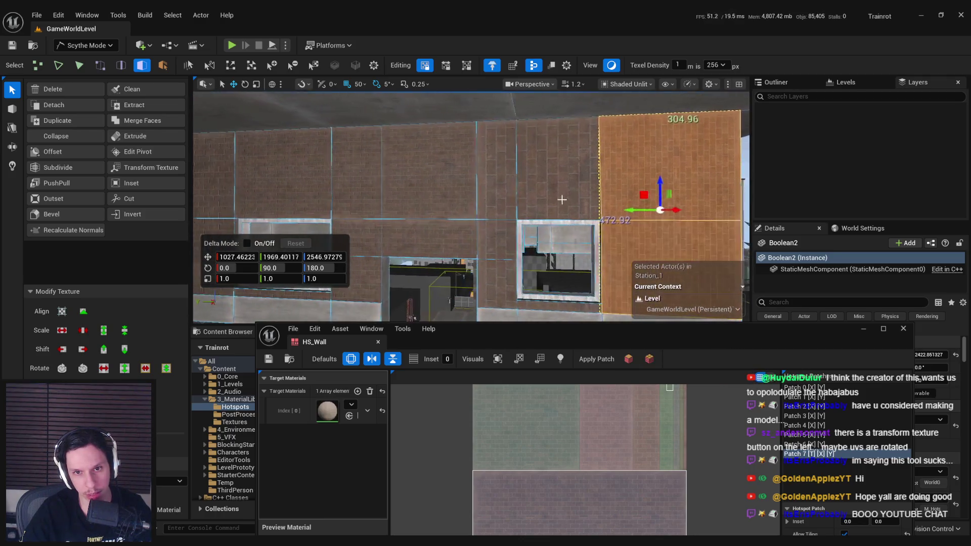
{"action": "left_click", "coordinate": [502, 240], "text": "shift"}
{"action": "left_click", "coordinate": [502, 282], "text": "shift"}
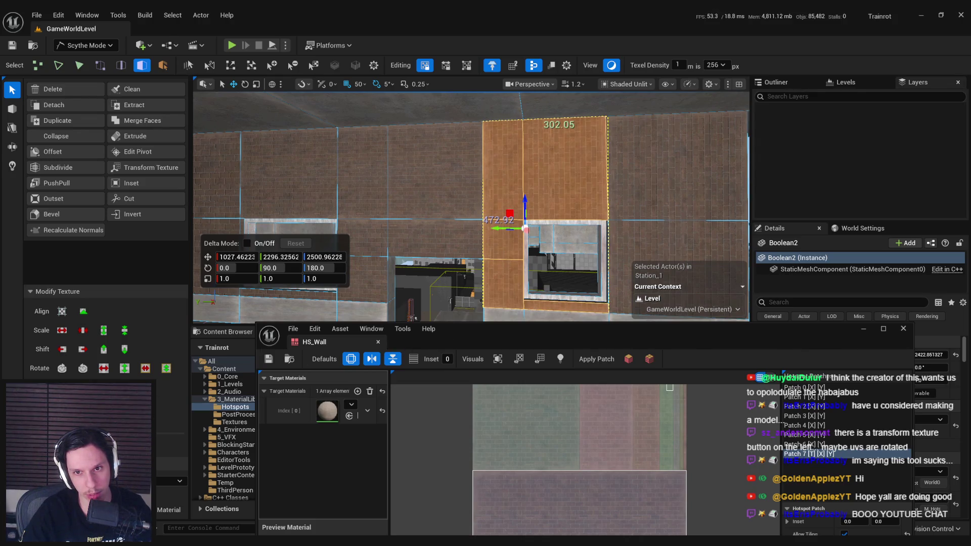
{"action": "mouse_move", "coordinate": [494, 335]}
{"action": "left_mouse_down"}
{"action": "mouse_move", "coordinate": [522, 383]}
{"action": "mouse_move", "coordinate": [522, 335]}
{"action": "left_mouse_up"}
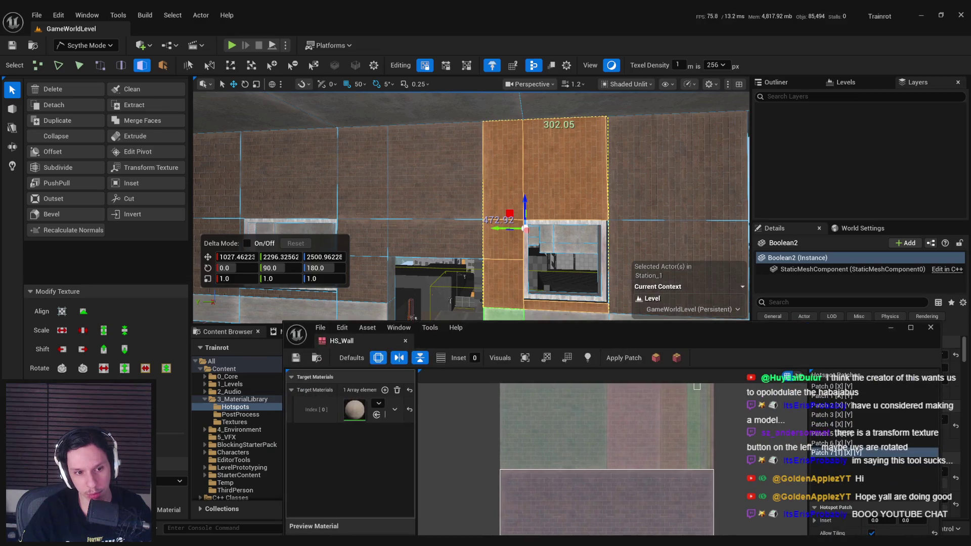
{"action": "left_click", "coordinate": [561, 167]}
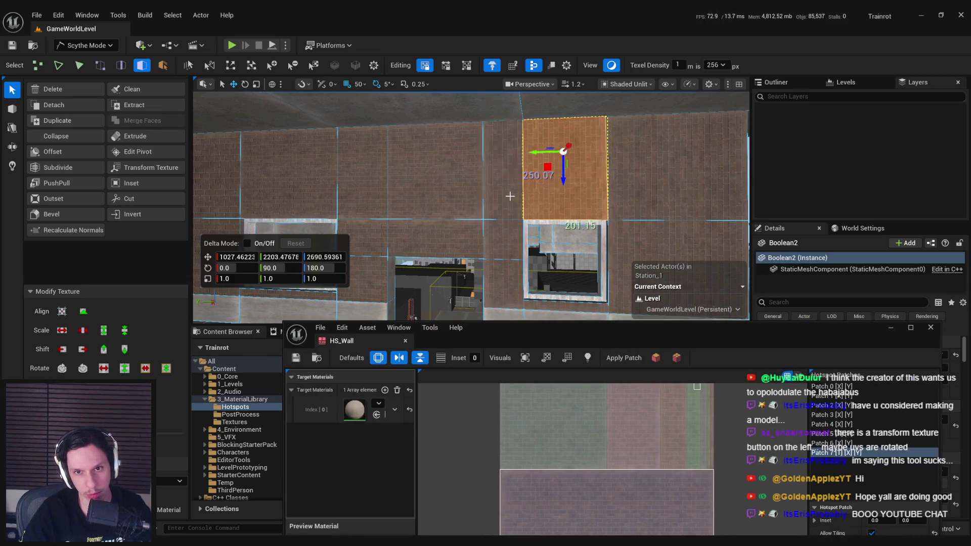
{"action": "left_click", "coordinate": [445, 206]}
{"action": "left_click", "coordinate": [503, 263]}
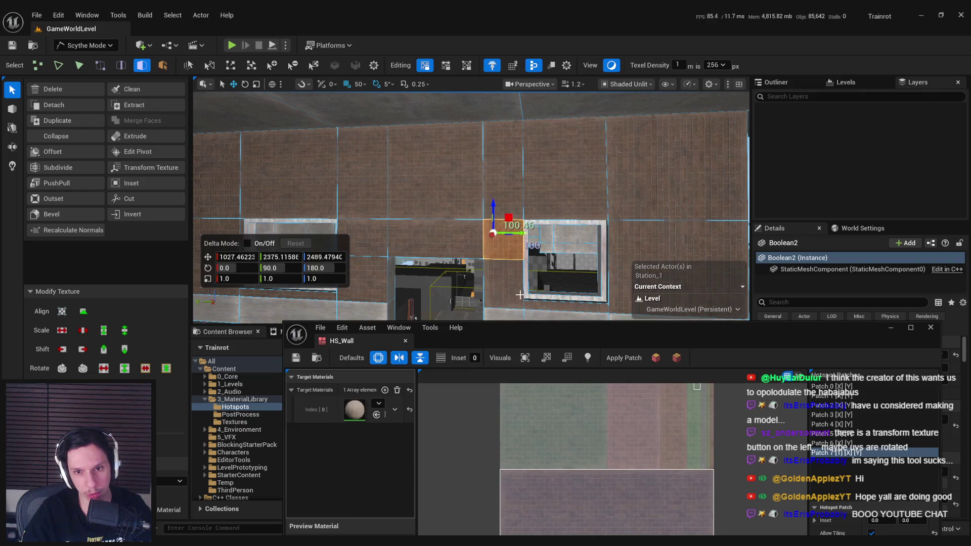
{"action": "left_click", "coordinate": [536, 307], "text": "shift"}
- Reset the selection to the faces left of and above the window and apply Patch 7
{"action": "key", "text": "Escape"}
{"action": "scroll", "coordinate": [522, 295], "scroll_direction": "up", "scroll_amount": 2}
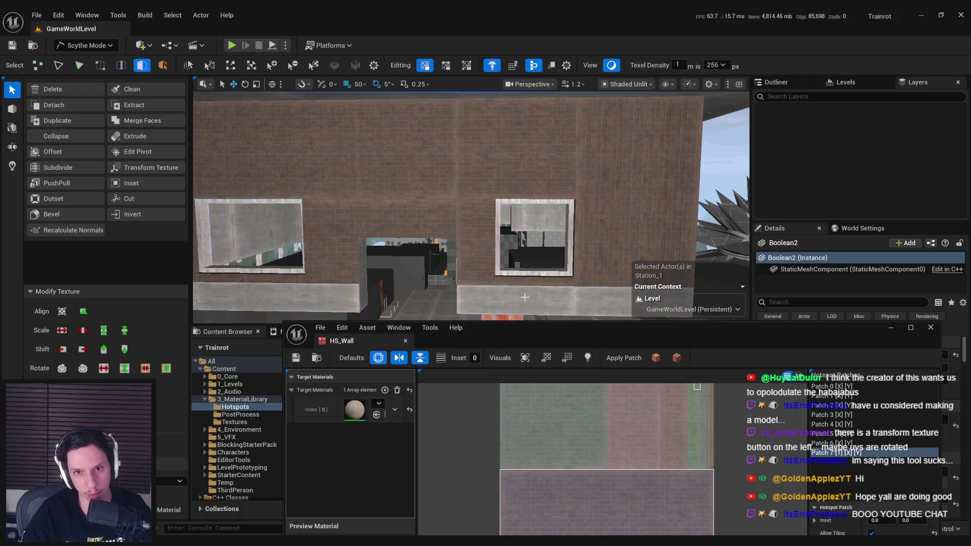
{"action": "left_click", "coordinate": [550, 302]}
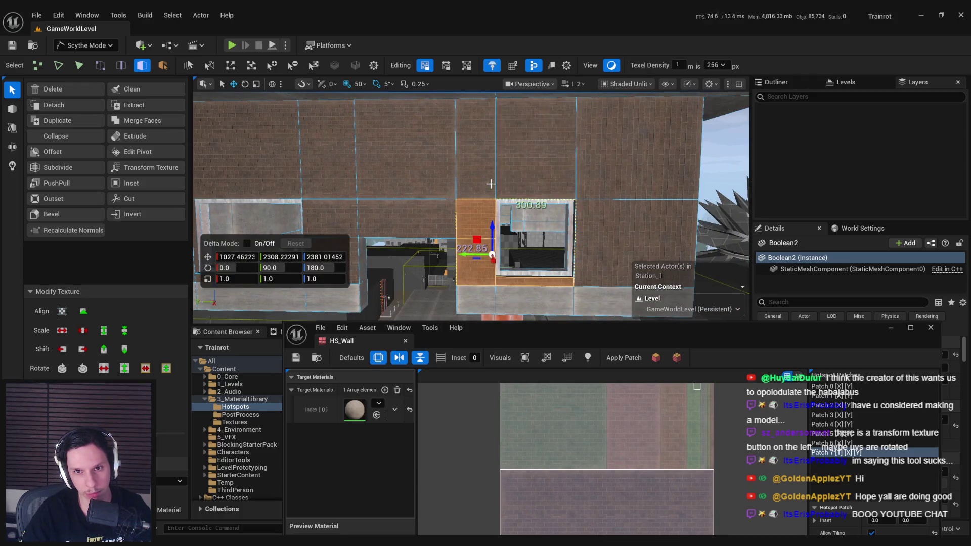
{"action": "left_click", "coordinate": [536, 147], "text": "shift"}
{"action": "key", "text": "Escape"}
{"action": "scroll", "coordinate": [442, 279], "scroll_direction": "up", "scroll_amount": 1}
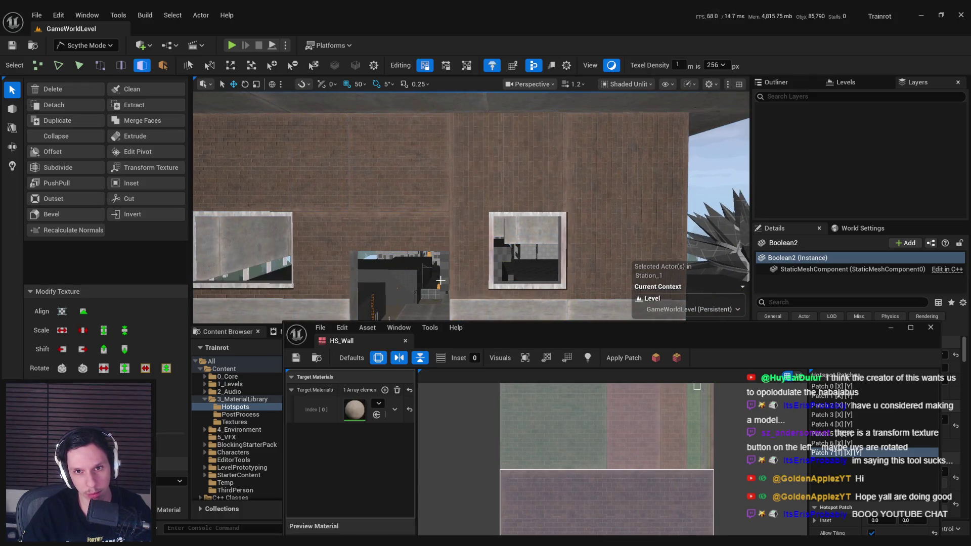
{"action": "key", "text": "ctrl+z"}
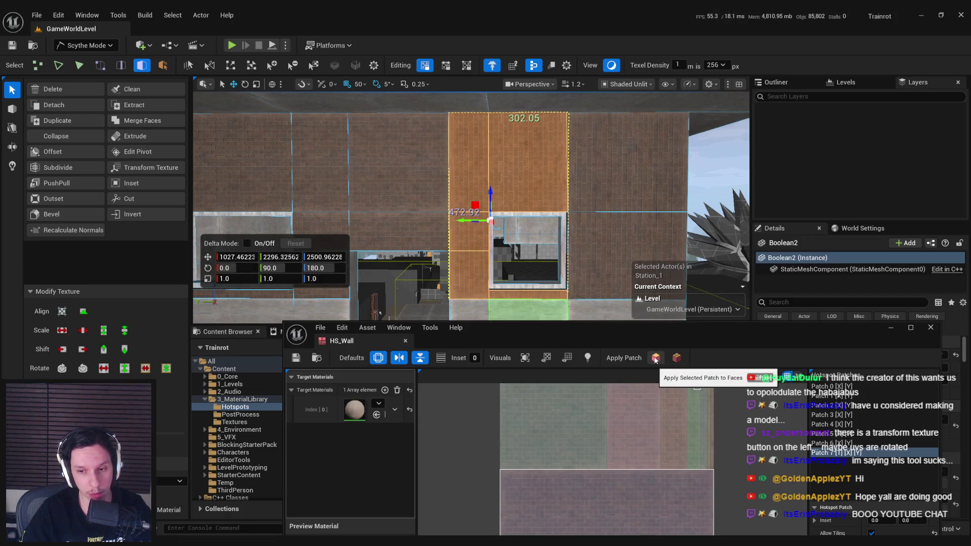
{"action": "left_click", "coordinate": [655, 357]}
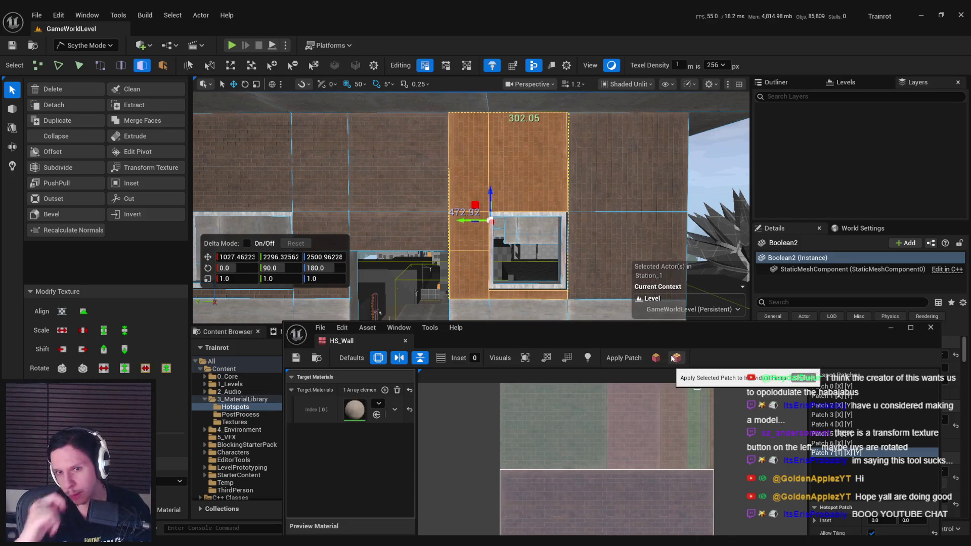
- Add the right-hand wall faces and apply Patch 7 to all of them
{"action": "left_click", "coordinate": [627, 256], "text": "shift"}
{"action": "left_click", "coordinate": [627, 162], "text": "shift"}
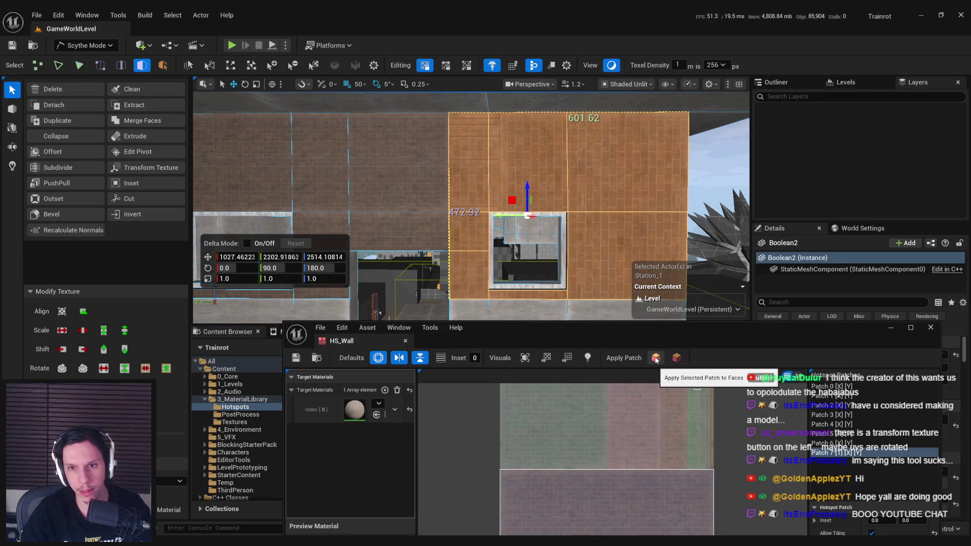
{"action": "left_click", "coordinate": [677, 359]}
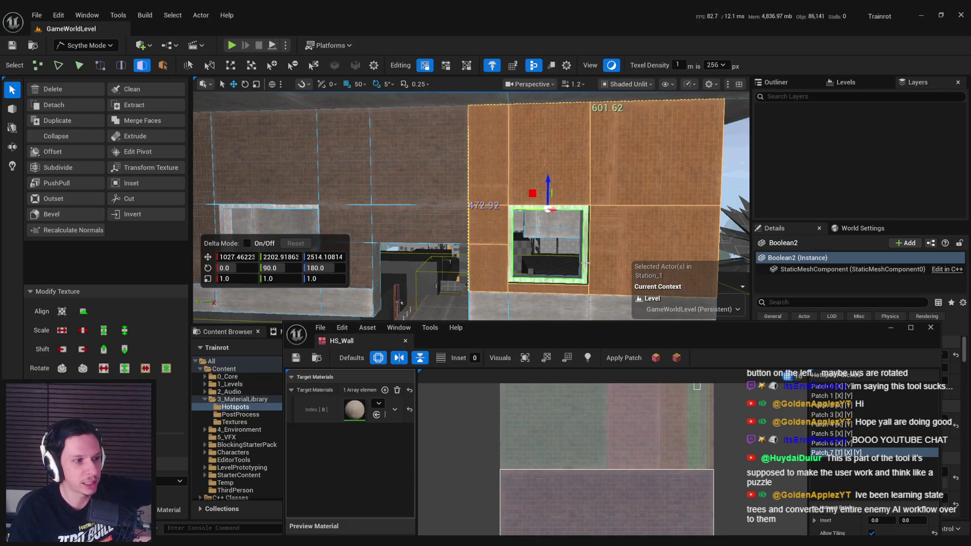
- Select faces around the window and switch tiling matching to No Tiling, then back to Allow Tiling
{"action": "mouse_move", "coordinate": [586, 263]}
{"action": "left_mouse_down"}
{"action": "mouse_move", "coordinate": [571, 263]}
{"action": "mouse_move", "coordinate": [607, 263]}
{"action": "mouse_move", "coordinate": [592, 263]}
{"action": "left_mouse_up"}
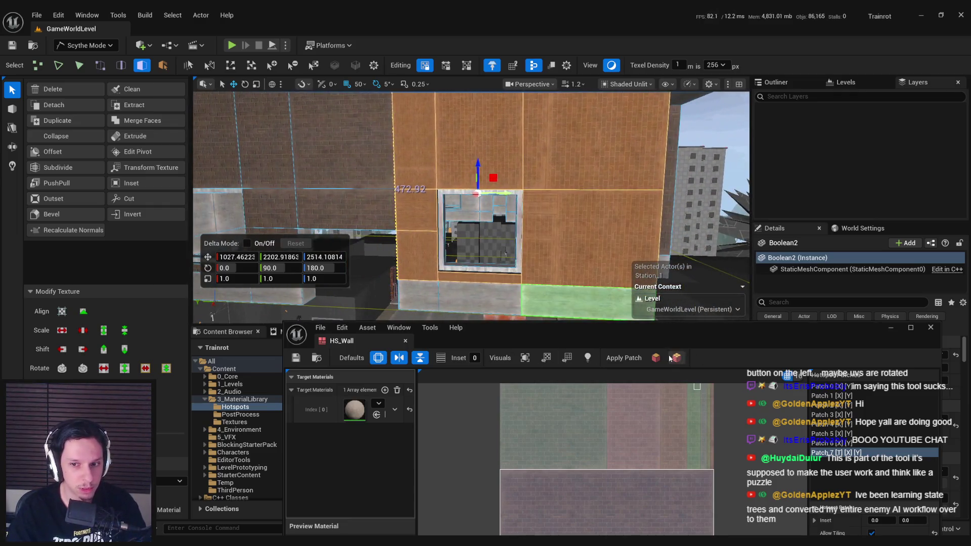
{"action": "left_click", "coordinate": [543, 235]}
{"action": "left_click", "coordinate": [486, 277], "text": "shift"}
{"action": "left_click", "coordinate": [480, 146], "text": "shift"}
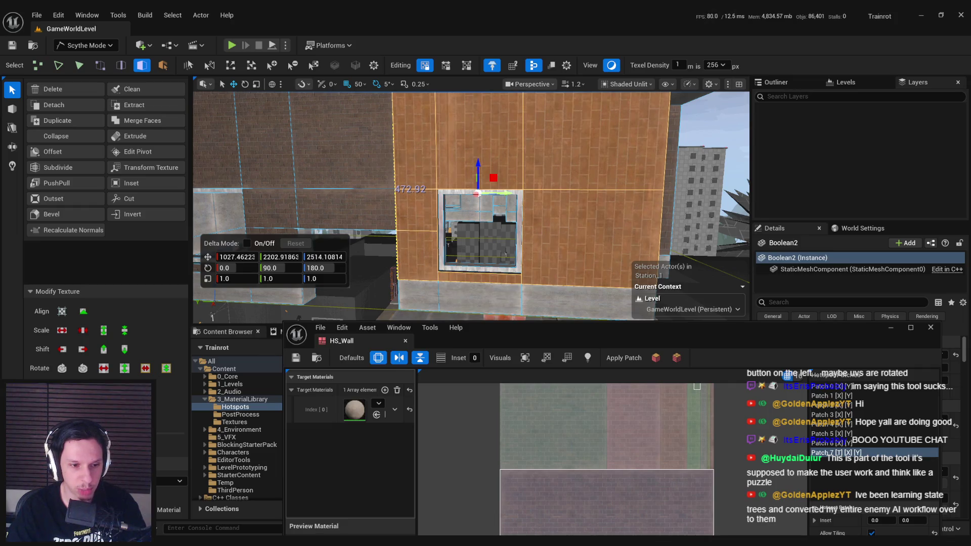
{"action": "left_click", "coordinate": [161, 447]}
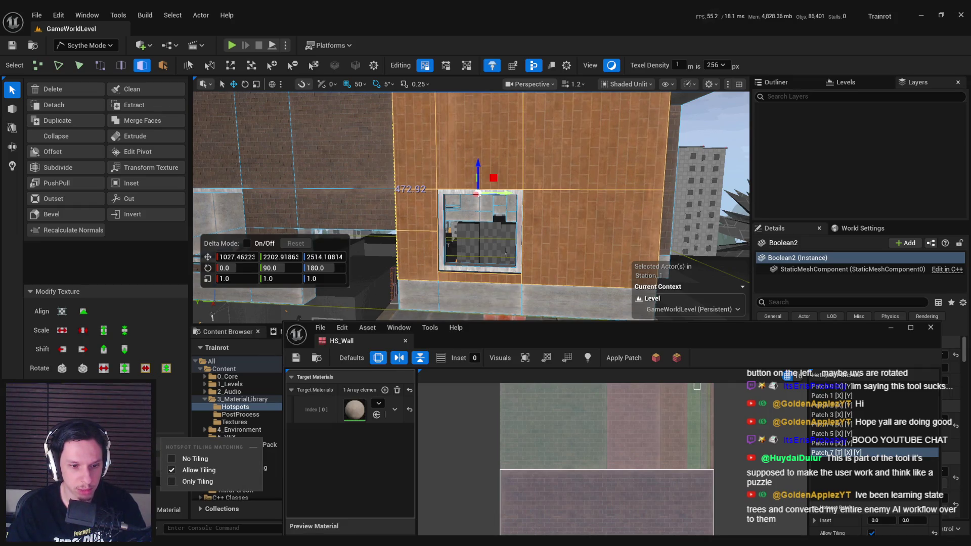
{"action": "left_click", "coordinate": [195, 459]}
{"action": "left_click", "coordinate": [158, 445]}
{"action": "left_click", "coordinate": [164, 475]}
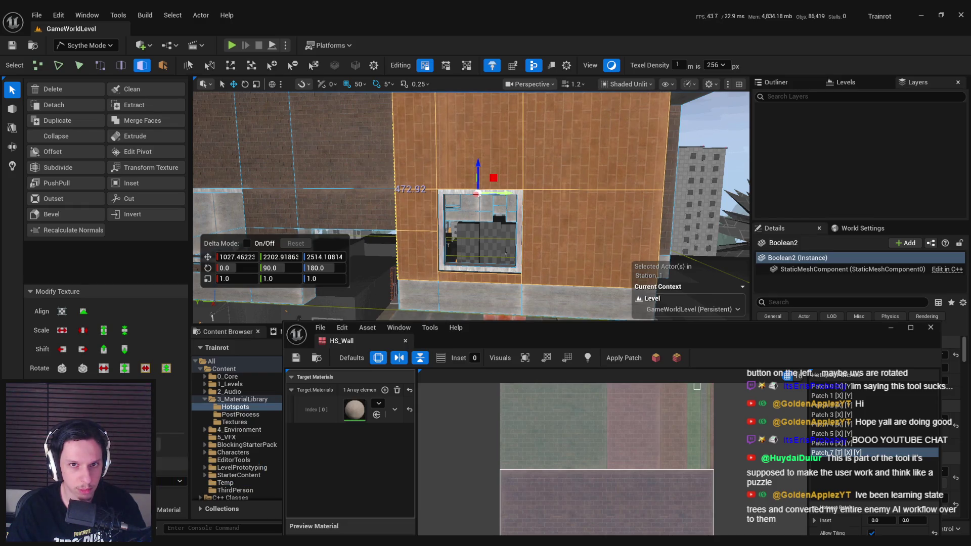
{"action": "left_click", "coordinate": [156, 447]}
{"action": "left_click", "coordinate": [165, 471]}
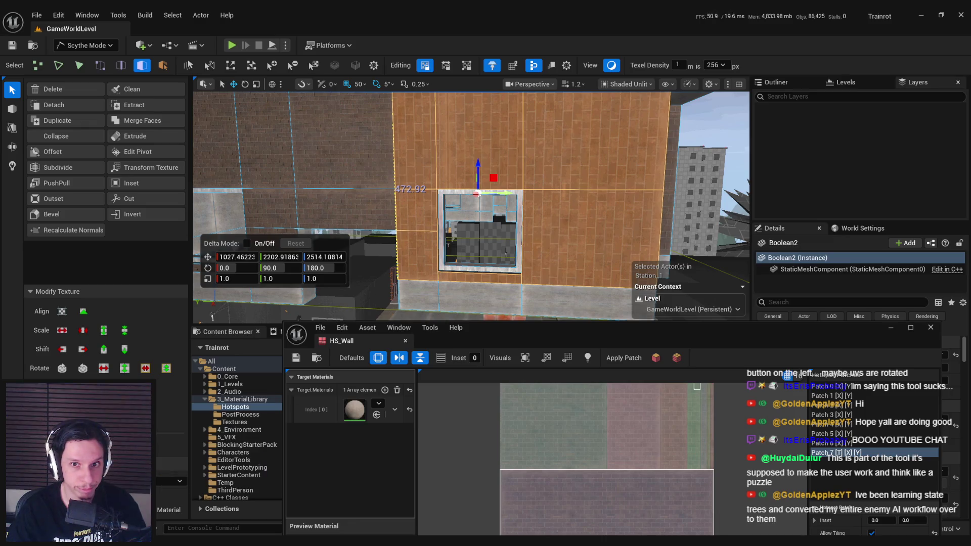
- Select the narrow strip left of the window and the panel above, and apply Patch 2
{"action": "left_click", "coordinate": [596, 192]}
{"action": "left_click", "coordinate": [480, 277], "text": "shift"}
{"action": "left_click", "coordinate": [478, 152], "text": "shift"}
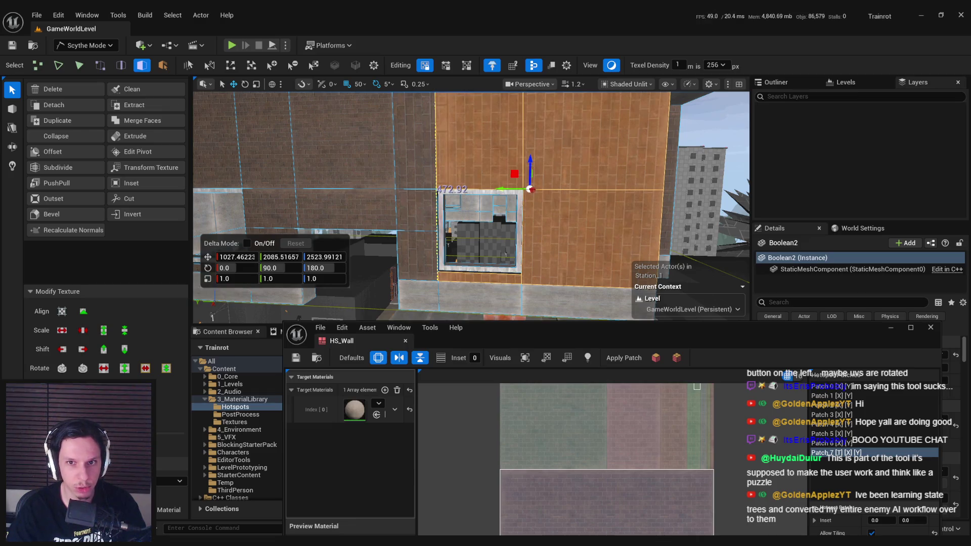
{"action": "left_click", "coordinate": [430, 203]}
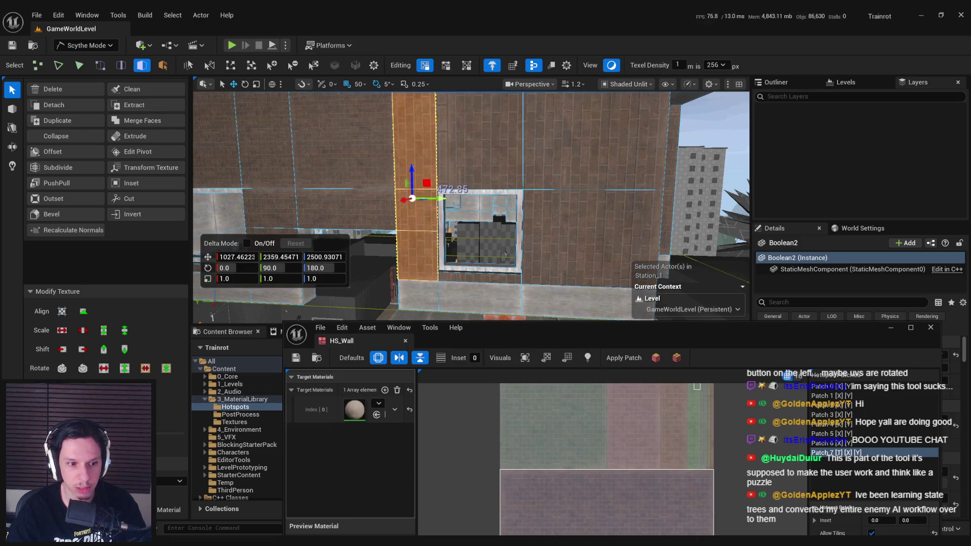
{"action": "left_click", "coordinate": [478, 146]}
{"action": "scroll", "coordinate": [537, 165], "scroll_direction": "up", "scroll_amount": 5}
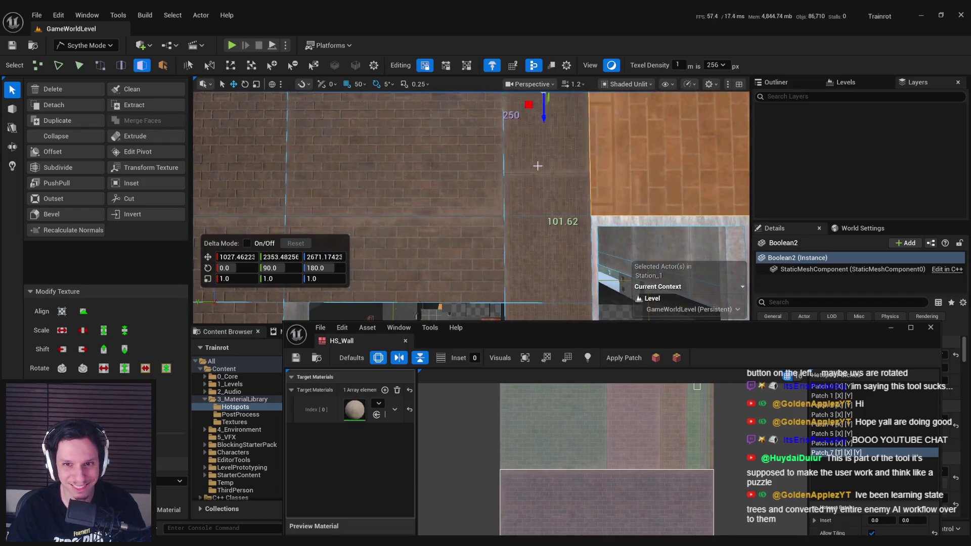
{"action": "key", "text": "f"}
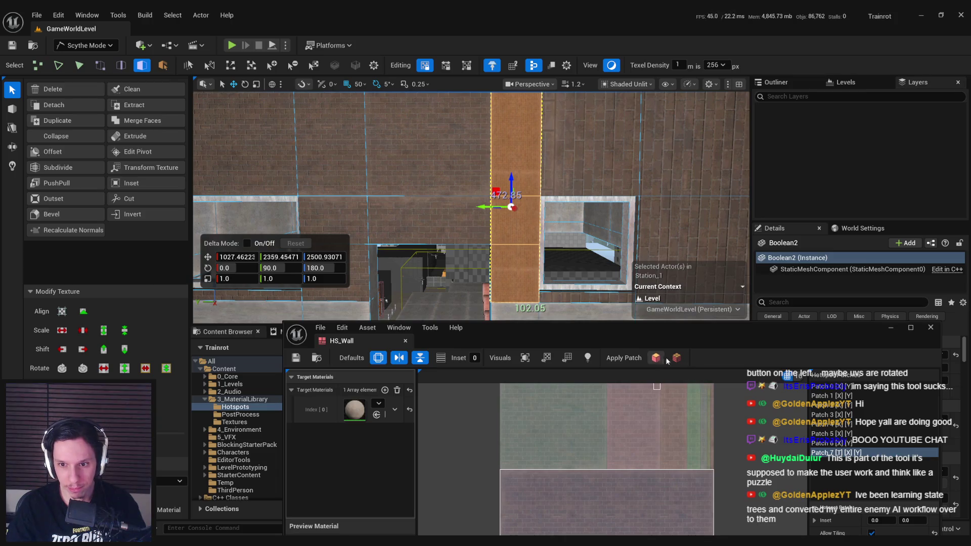
{"action": "left_click", "coordinate": [632, 401]}
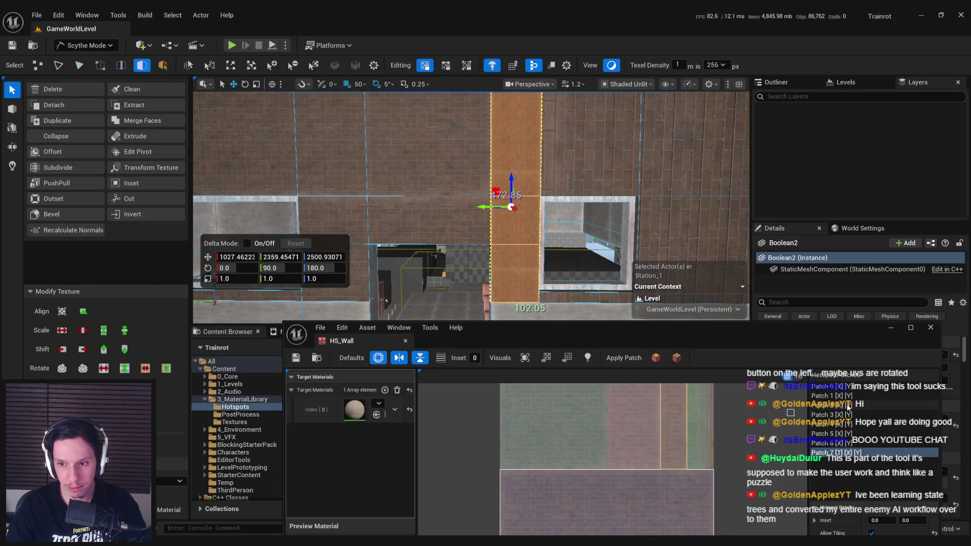
{"action": "left_click", "coordinate": [657, 358]}
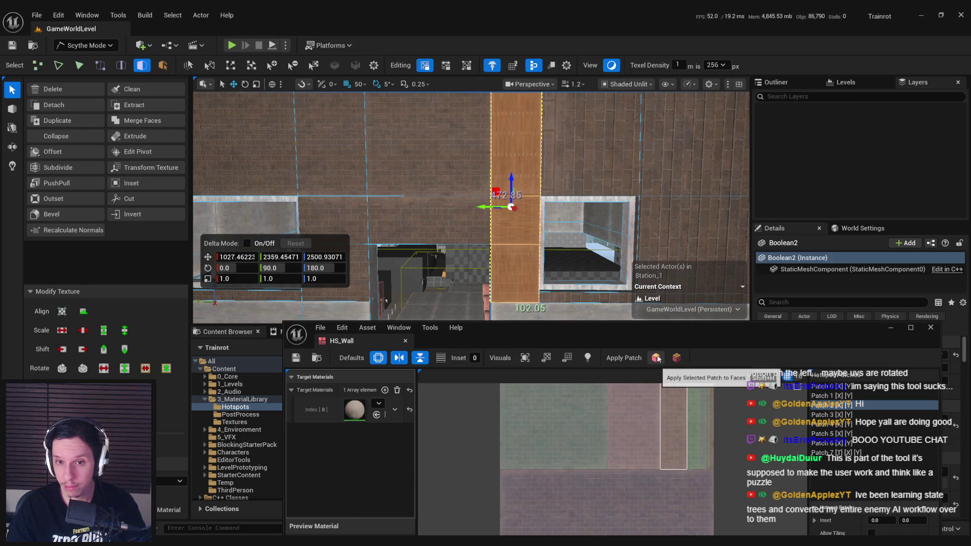
- Return to Selection Mode, inspect the wall, and close HS_Wall and the Unreal editor
{"action": "key", "text": "f"}
{"action": "scroll", "coordinate": [514, 193], "scroll_direction": "up", "scroll_amount": 5}
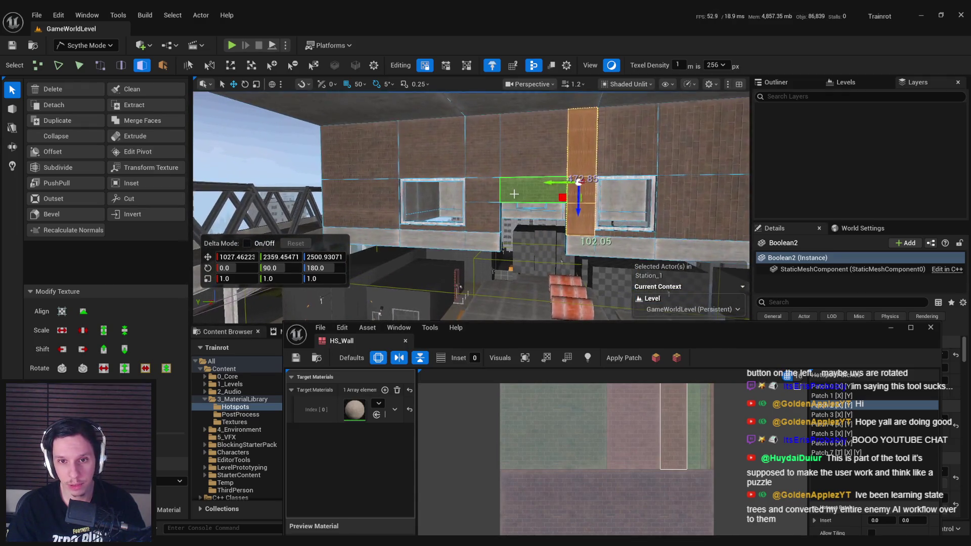
{"action": "left_click", "coordinate": [85, 45]}
{"action": "left_click", "coordinate": [76, 59]}
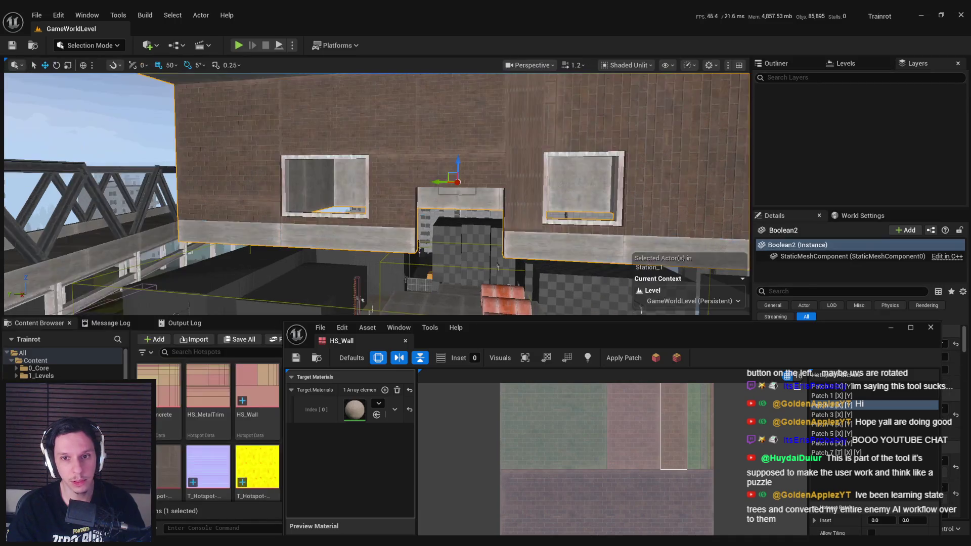
{"action": "scroll", "coordinate": [376, 194], "scroll_direction": "down", "scroll_amount": 6}
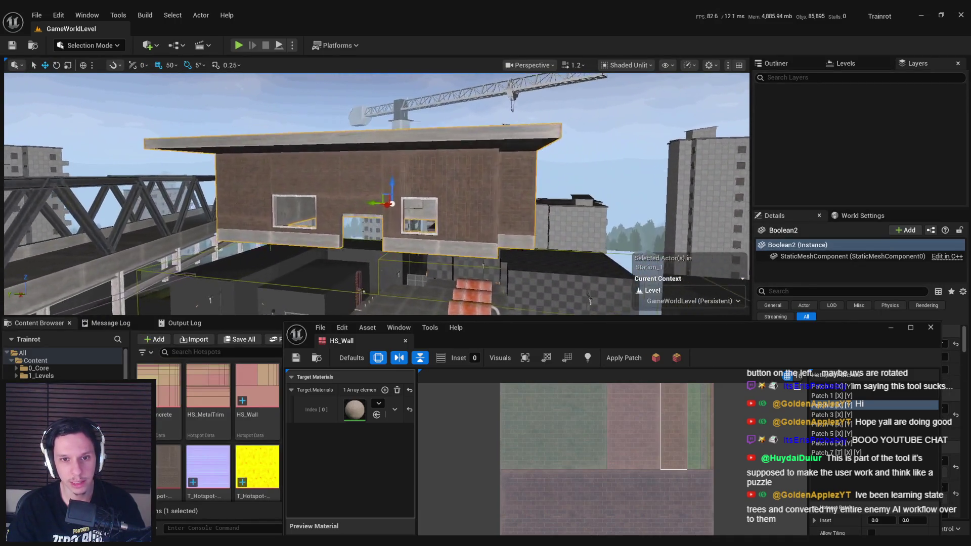
{"action": "mouse_move", "coordinate": [376, 193]}
{"action": "left_mouse_down"}
{"action": "mouse_move", "coordinate": [386, 102]}
{"action": "mouse_move", "coordinate": [371, 192]}
{"action": "left_mouse_up"}
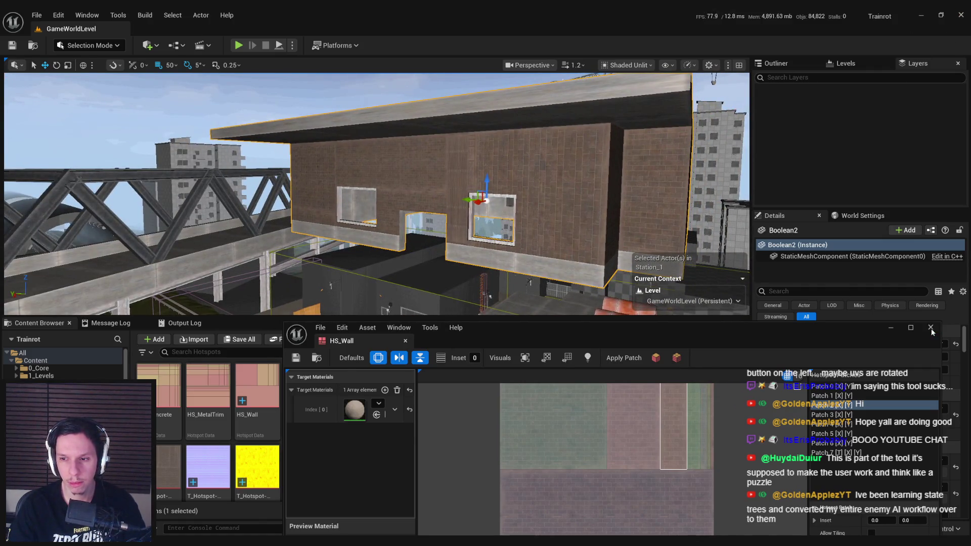
{"action": "left_click", "coordinate": [930, 328]}
{"action": "left_click", "coordinate": [960, 15]}
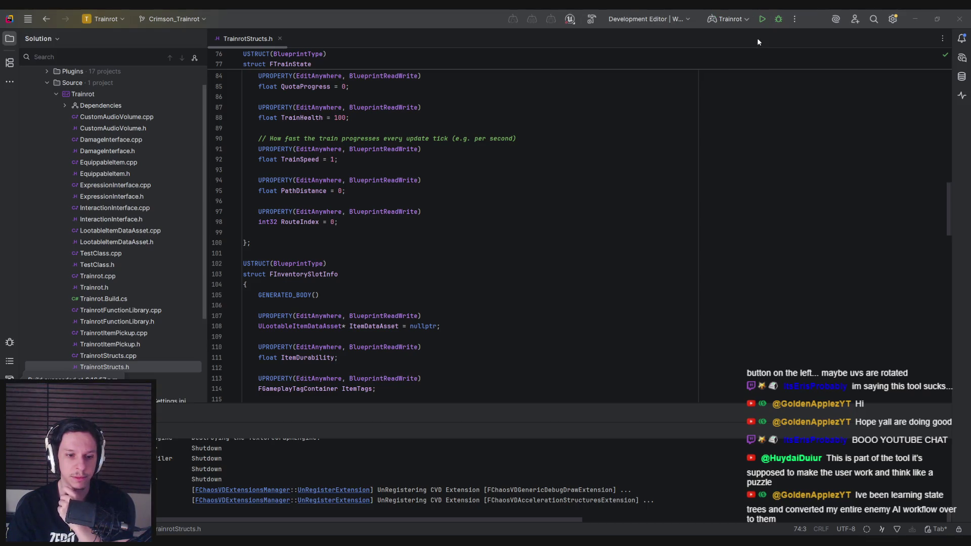
- Relaunch the Trainrot Development Editor build with Rider's Run button
{"action": "left_click", "coordinate": [762, 20]}
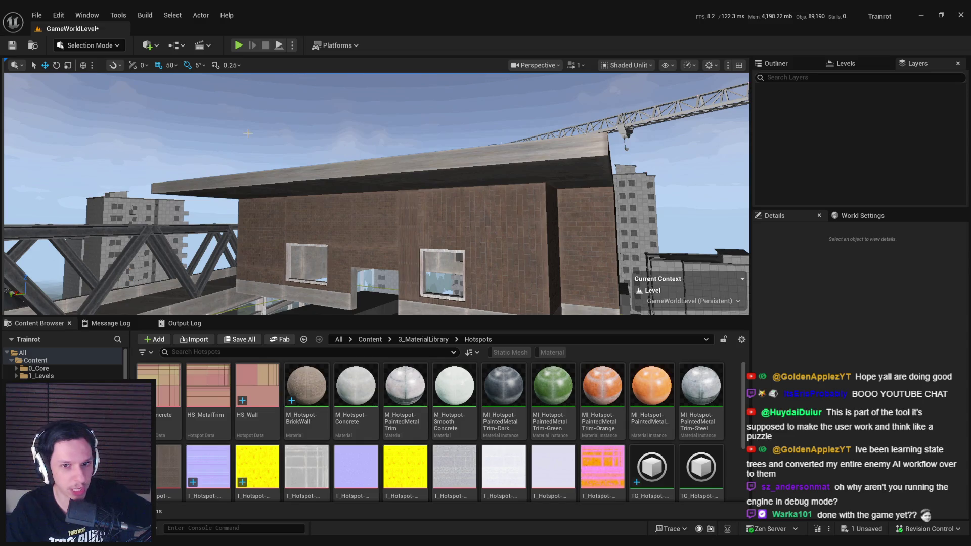
- Switch the station building to face editing and assign M_Hotspot-BrickWall to two wall faces
{"action": "left_click", "coordinate": [324, 197]}
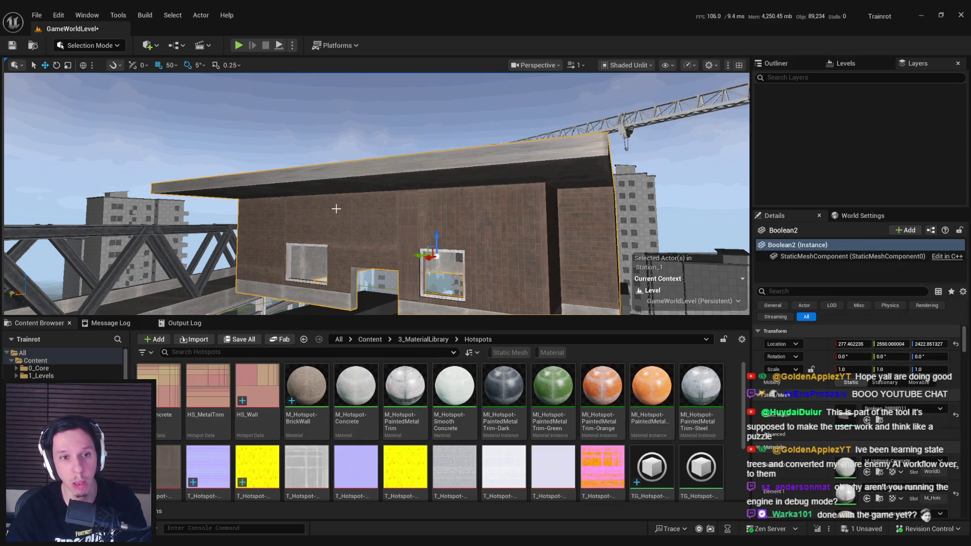
{"action": "left_click", "coordinate": [88, 45]}
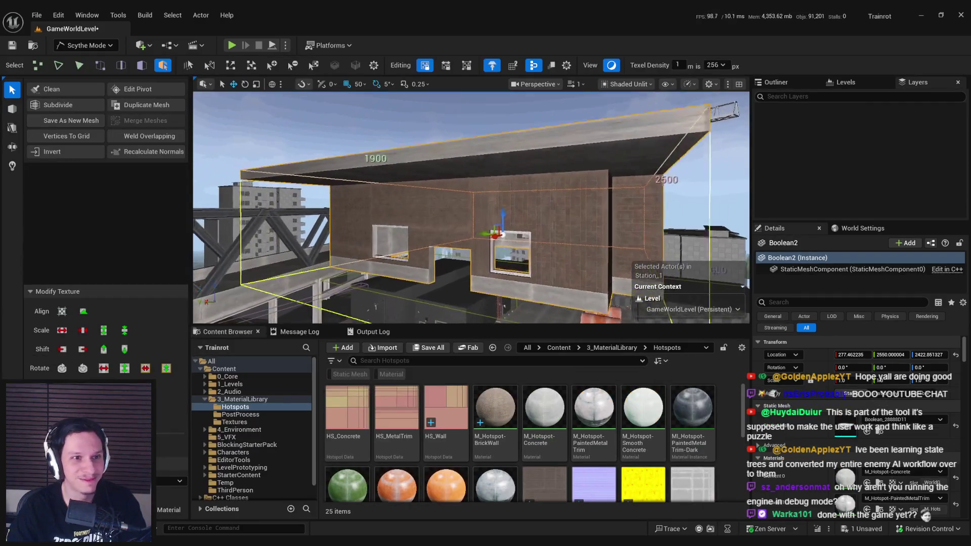
{"action": "key", "text": "3"}
{"action": "left_click", "coordinate": [463, 222]}
{"action": "left_click", "coordinate": [531, 203]}
{"action": "left_click", "coordinate": [495, 412]}
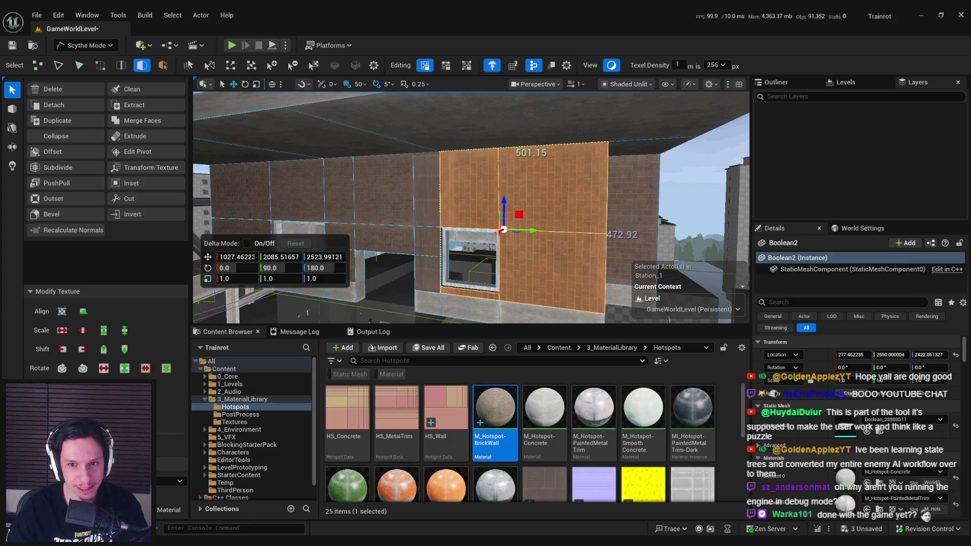
- Zoom in and select several brick wall faces to check the tiling, then clear the selection
{"action": "left_click_drag", "start_coordinate": [470, 263], "coordinate": [470, 263]}
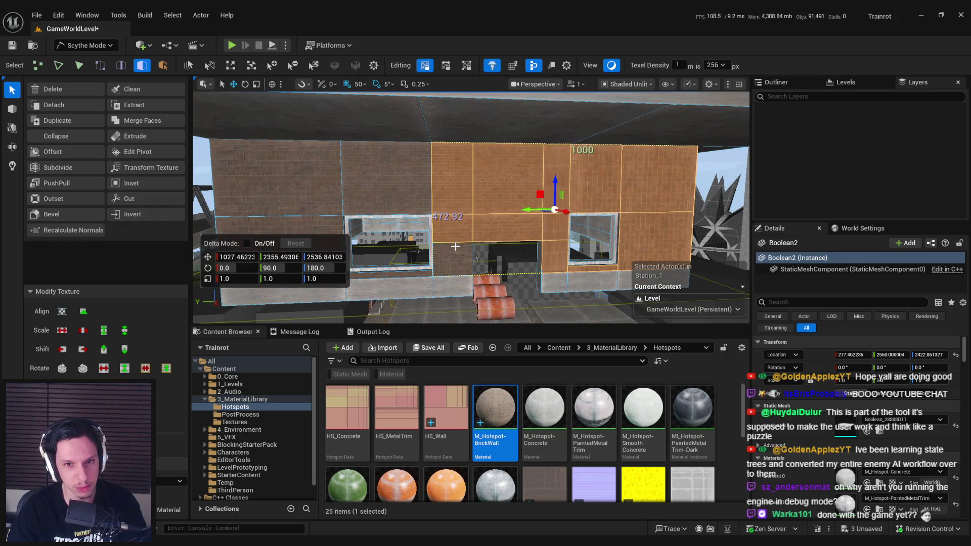
{"action": "scroll", "coordinate": [393, 202], "scroll_direction": "down", "scroll_amount": 2}
{"action": "left_click", "coordinate": [364, 233], "text": "shift"}
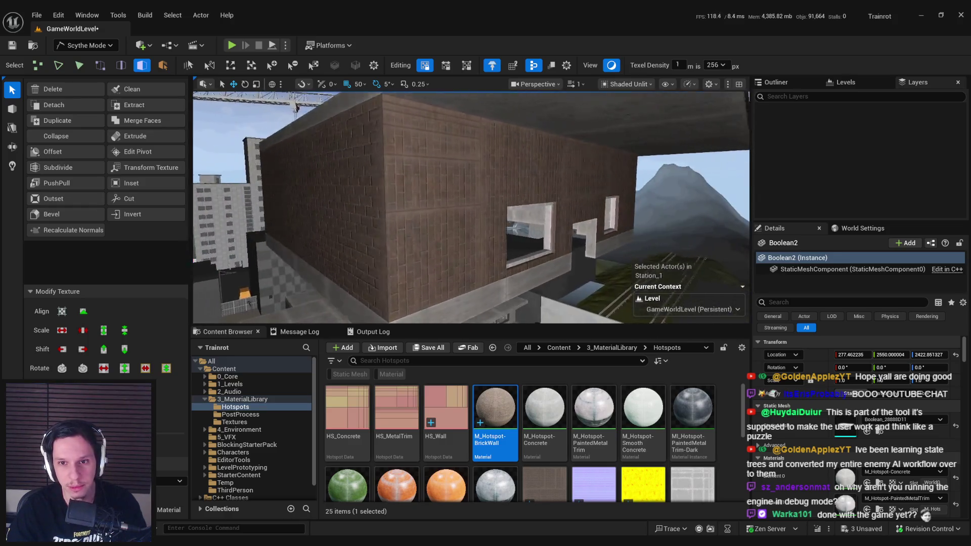
{"action": "left_click_drag", "start_coordinate": [522, 213], "coordinate": [621, 218]}
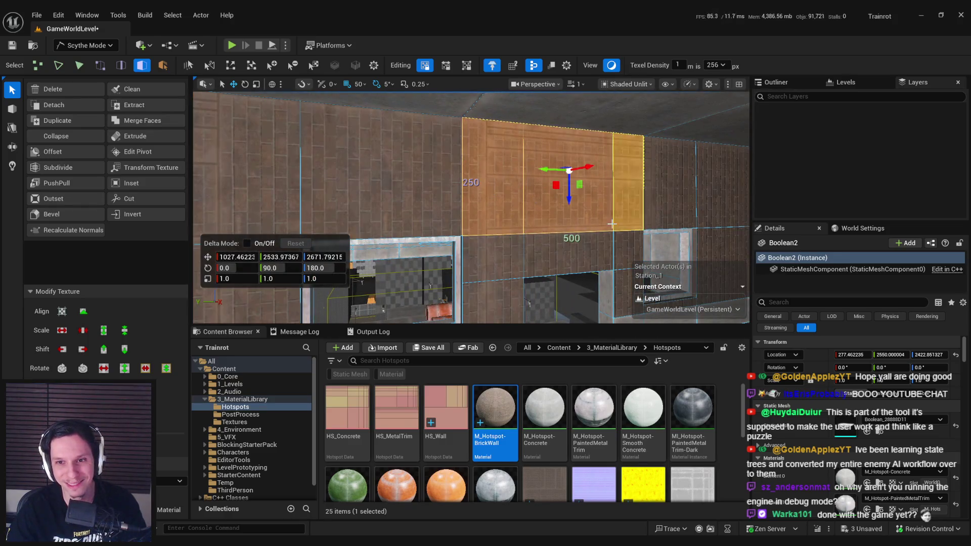
{"action": "scroll", "coordinate": [537, 257], "scroll_direction": "down", "scroll_amount": 10}
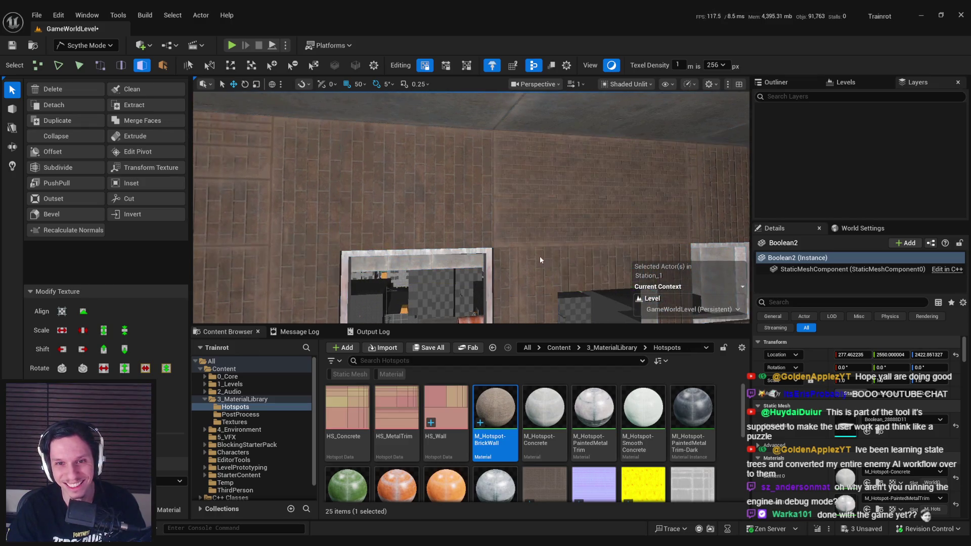
{"action": "left_click", "coordinate": [435, 217]}
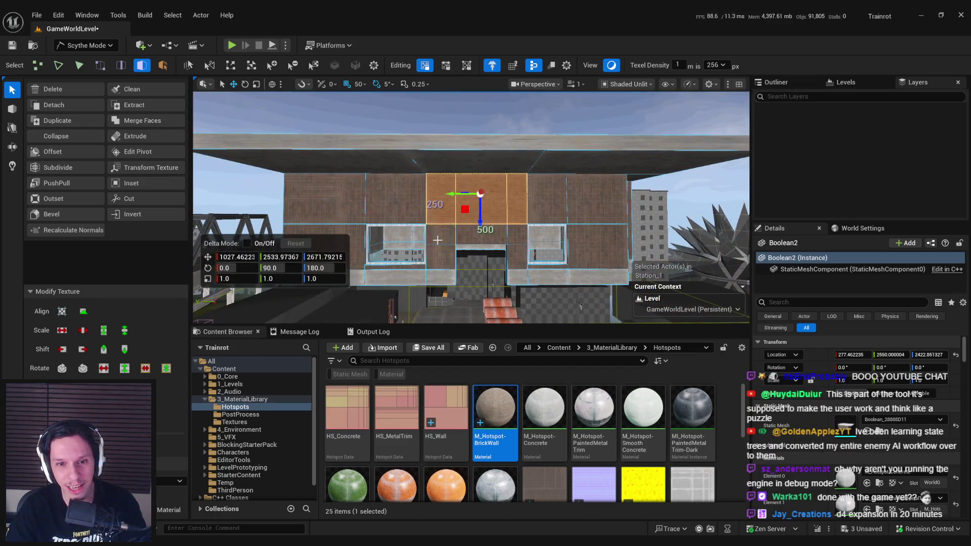
{"action": "scroll", "coordinate": [513, 222], "scroll_direction": "up", "scroll_amount": 5}
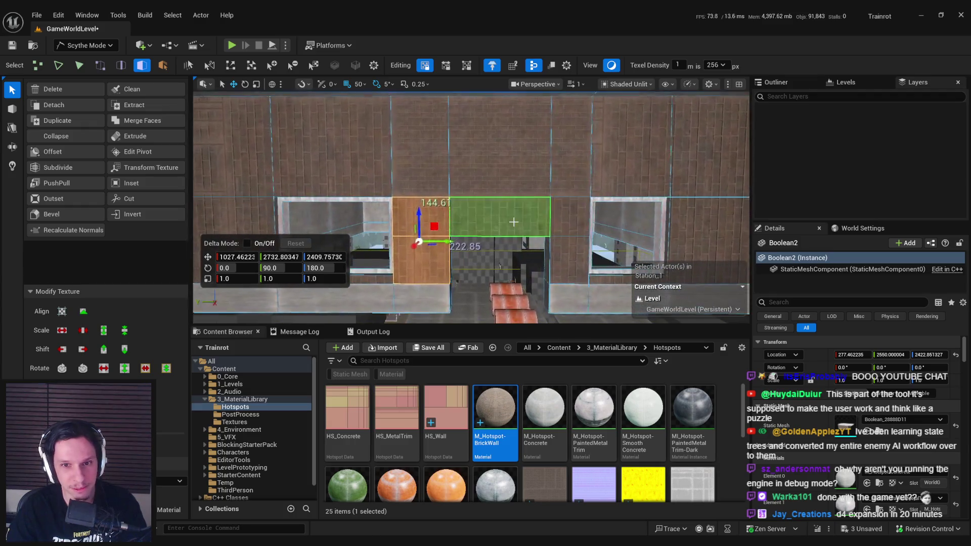
{"action": "left_click", "coordinate": [513, 221], "text": "shift"}
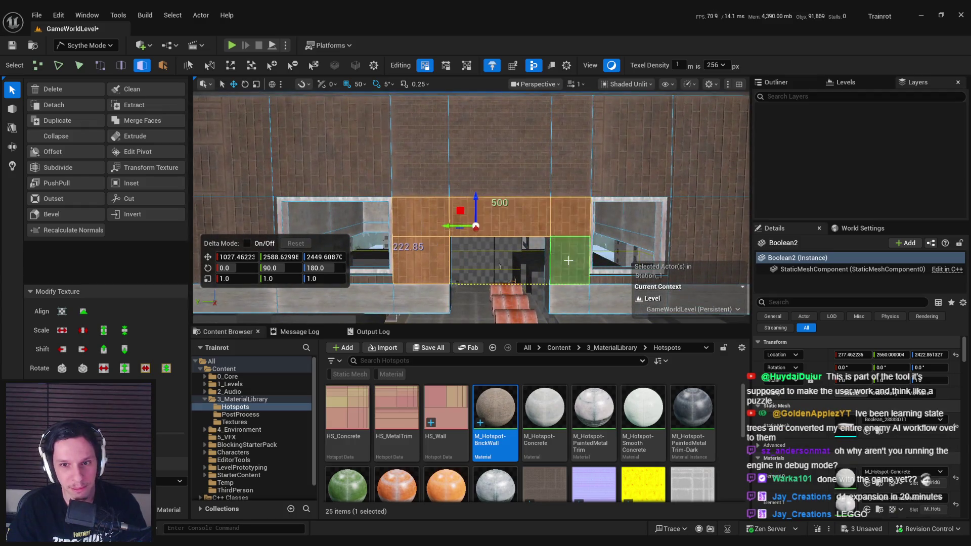
{"action": "scroll", "coordinate": [480, 288], "scroll_direction": "up", "scroll_amount": 3}
{"action": "key", "text": "Escape"}
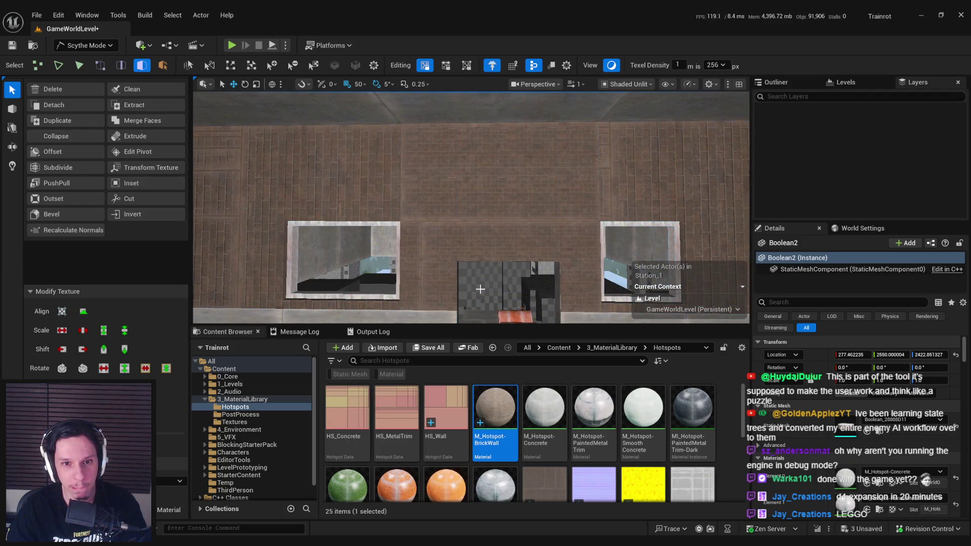
- Orbit toward the building corner and select the upper brick wall face
{"action": "mouse_move", "coordinate": [480, 252]}
{"action": "left_mouse_down"}
{"action": "mouse_move", "coordinate": [531, 253]}
{"action": "mouse_move", "coordinate": [490, 252]}
{"action": "mouse_move", "coordinate": [485, 238]}
{"action": "left_mouse_up"}
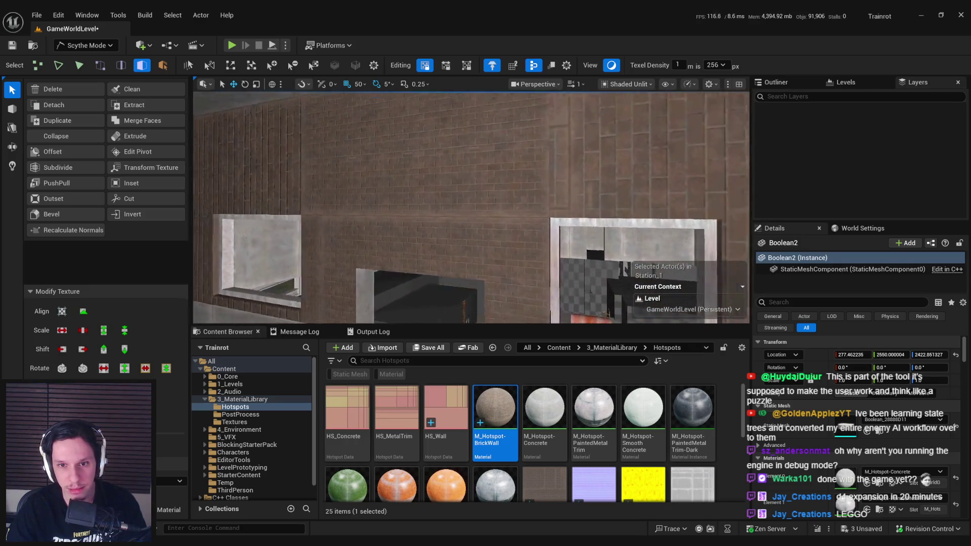
{"action": "scroll", "coordinate": [471, 207], "scroll_direction": "down", "scroll_amount": 3}
{"action": "left_click", "coordinate": [433, 207]}
{"action": "left_click", "coordinate": [529, 172]}
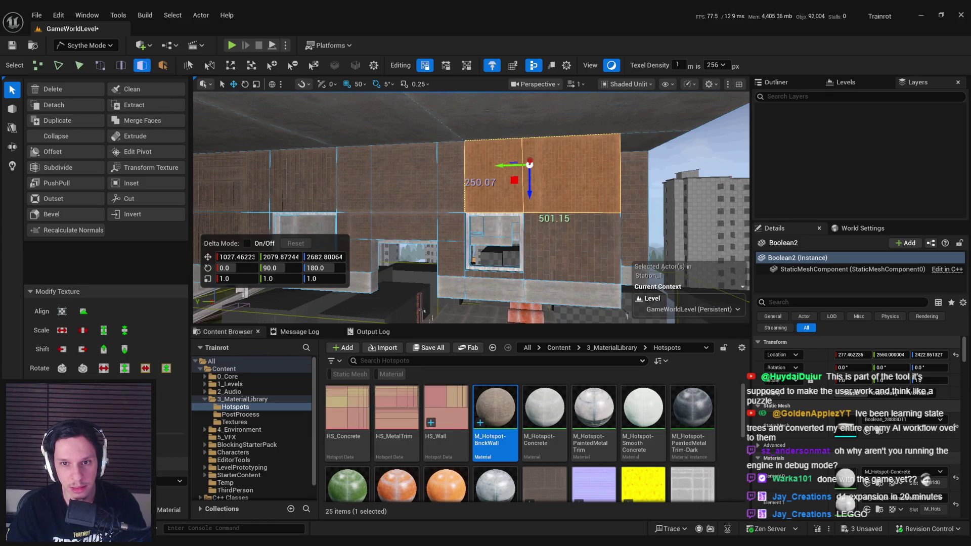
{"action": "mouse_move", "coordinate": [514, 264]}
{"action": "left_mouse_down"}
{"action": "mouse_move", "coordinate": [536, 257]}
{"action": "mouse_move", "coordinate": [521, 255]}
{"action": "mouse_move", "coordinate": [525, 245]}
{"action": "mouse_move", "coordinate": [524, 290]}
{"action": "mouse_move", "coordinate": [451, 282]}
{"action": "mouse_move", "coordinate": [445, 238]}
{"action": "left_mouse_up"}
- Keep only the two right wall faces selected while staying in Scythe modeling mode
{"action": "left_click", "coordinate": [510, 170], "text": "shift"}
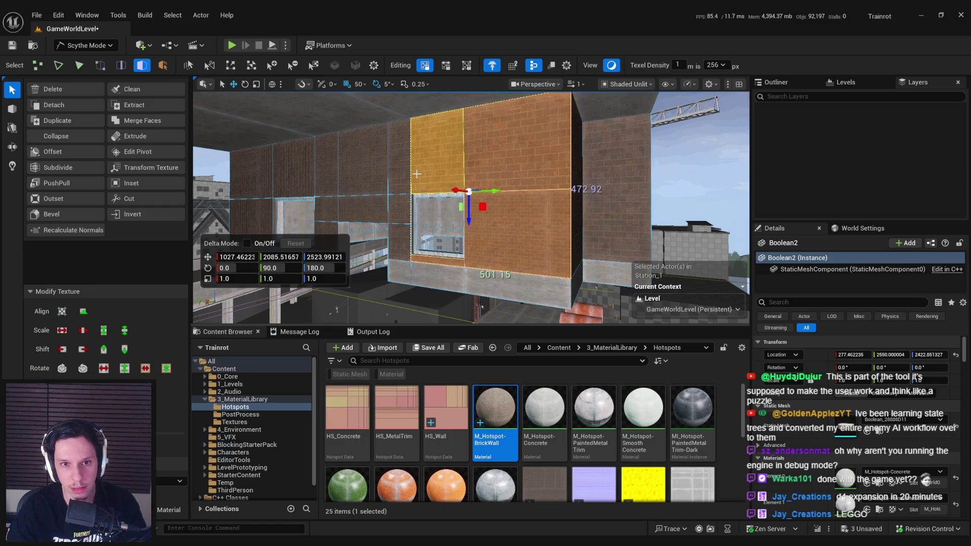
{"action": "left_click_drag", "start_coordinate": [474, 280], "coordinate": [473, 280]}
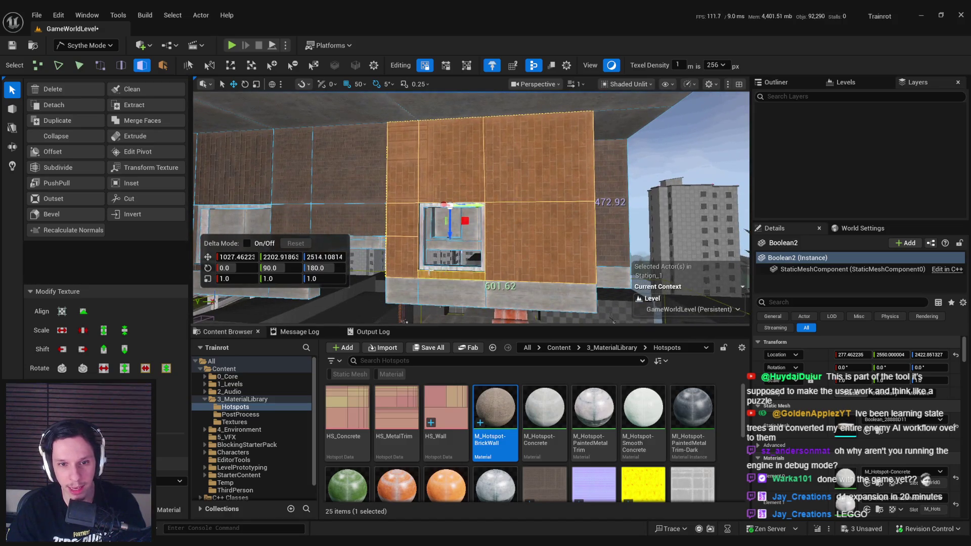
{"action": "key", "text": "ctrl+z"}
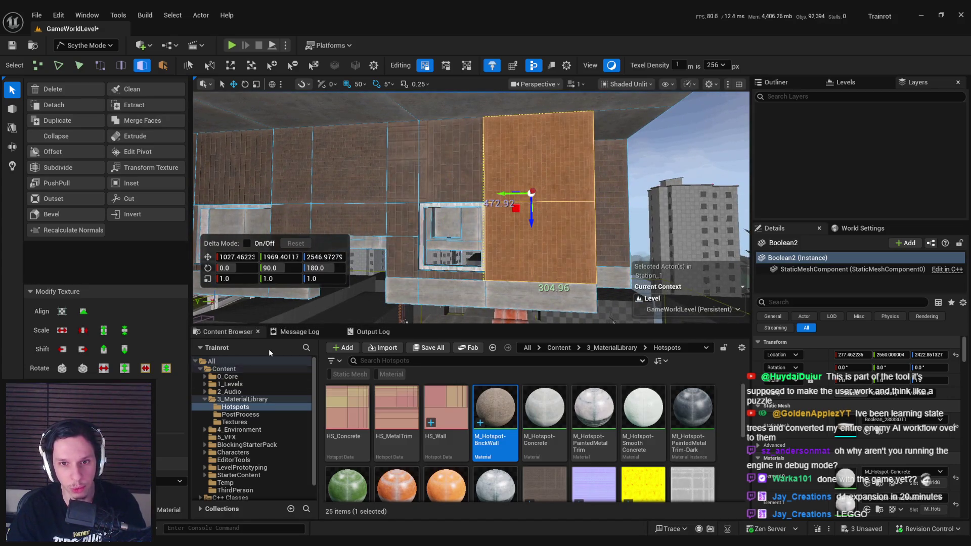
{"action": "left_click_drag", "start_coordinate": [452, 293], "coordinate": [475, 260]}
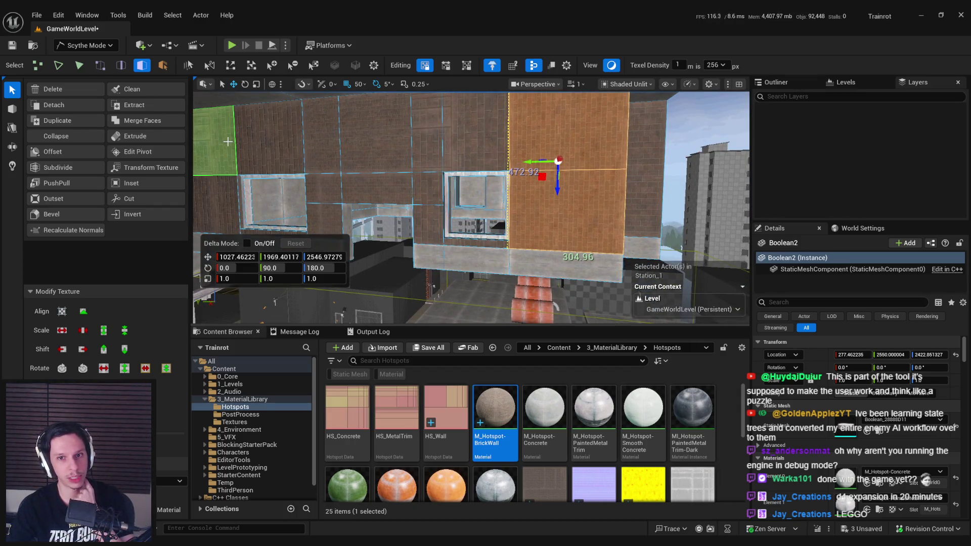
{"action": "left_click", "coordinate": [85, 45]}
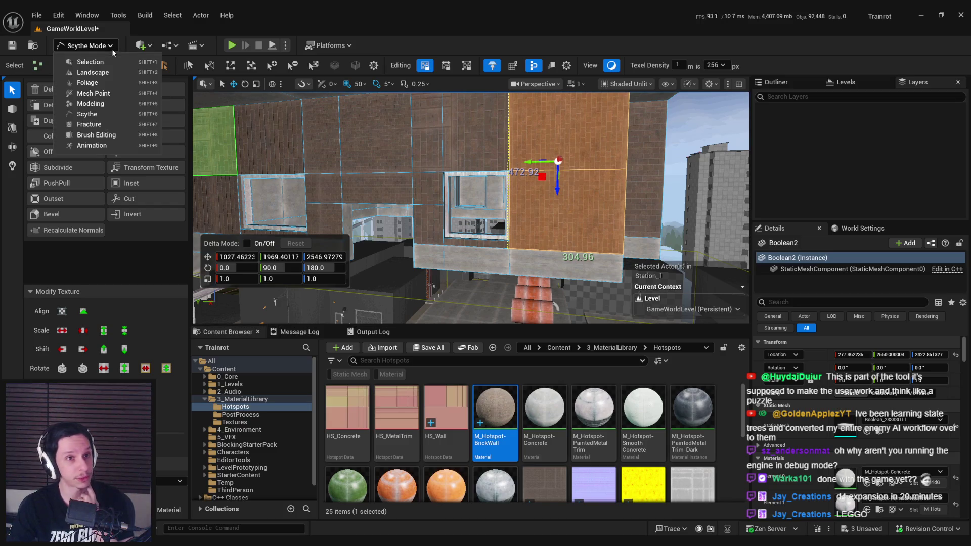
{"action": "left_click", "coordinate": [92, 112]}
- Add the faces above and left of the window, across the left wall columns
{"action": "left_click", "coordinate": [574, 136], "text": "shift"}
{"action": "left_click", "coordinate": [523, 152], "text": "shift"}
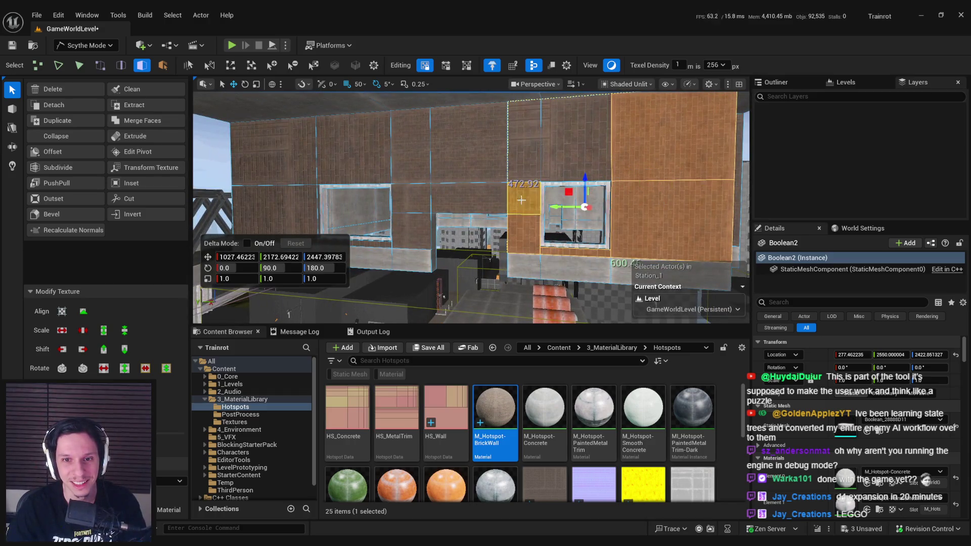
{"action": "left_click", "coordinate": [463, 180], "text": "shift"}
{"action": "left_click", "coordinate": [410, 152], "text": "shift"}
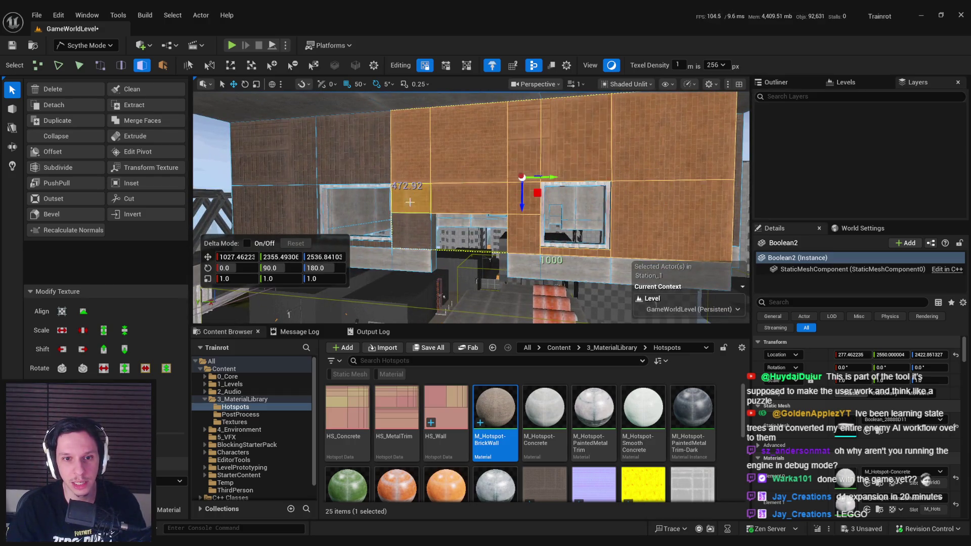
{"action": "left_click", "coordinate": [410, 233], "text": "shift"}
{"action": "key", "text": "a"}
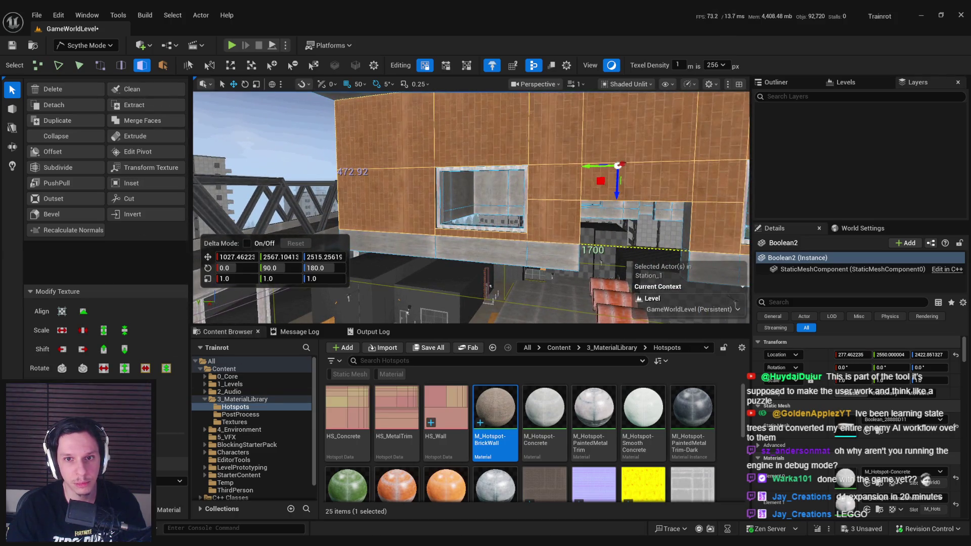
- Move in close to the brick wall and select it as a whole
{"action": "mouse_move", "coordinate": [553, 257]}
{"action": "left_mouse_down"}
{"action": "mouse_move", "coordinate": [534, 243]}
{"action": "mouse_move", "coordinate": [529, 252]}
{"action": "left_mouse_up"}
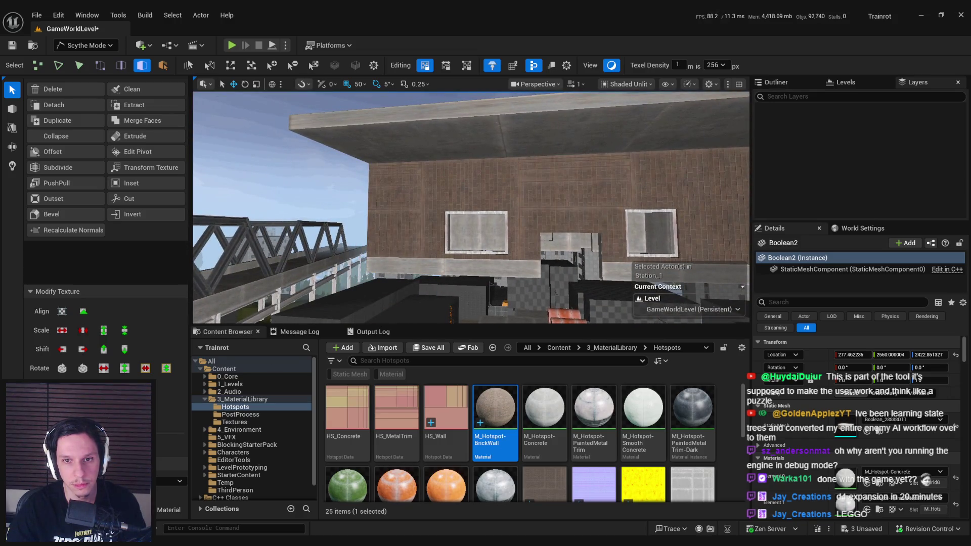
{"action": "left_click_drag", "start_coordinate": [460, 251], "coordinate": [465, 251]}
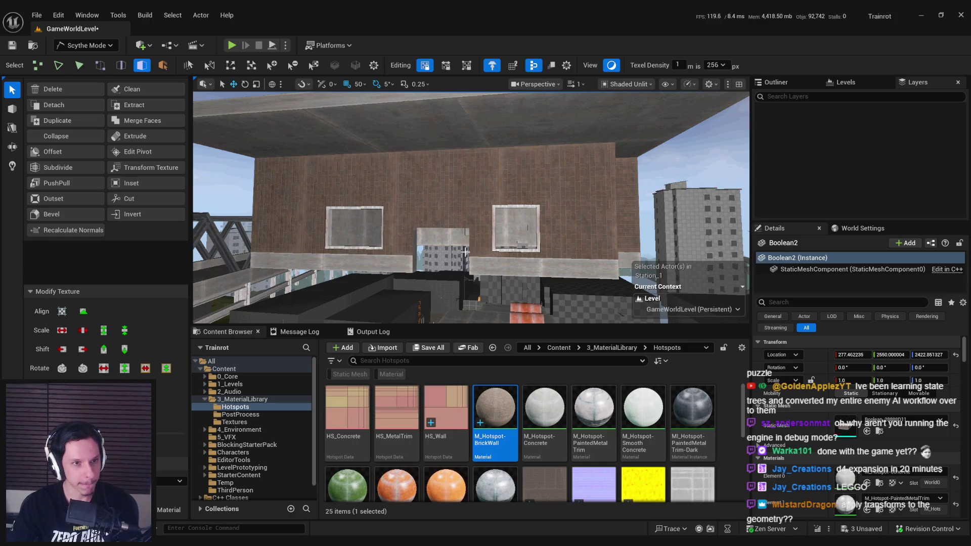
{"action": "left_click_drag", "start_coordinate": [462, 230], "coordinate": [452, 252]}
{"action": "left_click", "coordinate": [452, 252]}
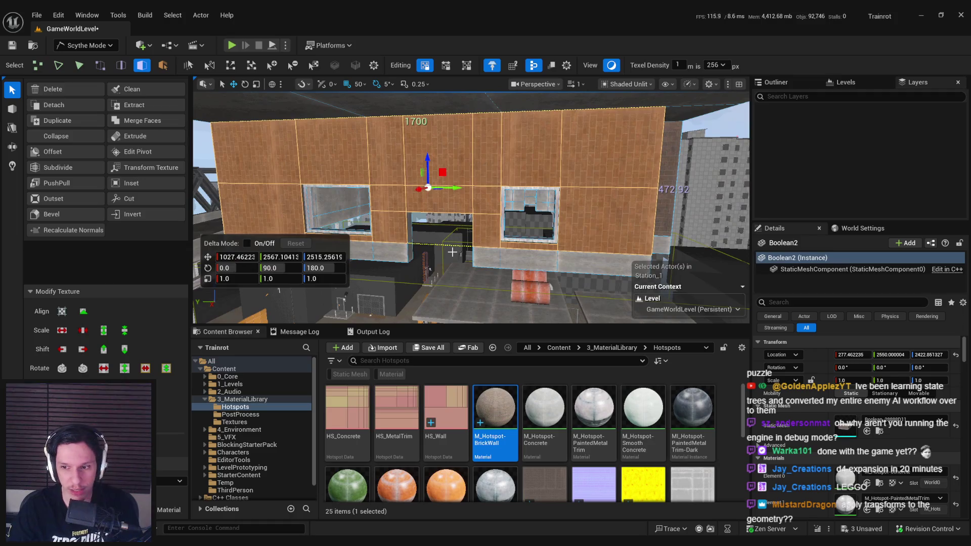
{"action": "key", "text": "Escape"}
{"action": "left_click", "coordinate": [452, 252]}
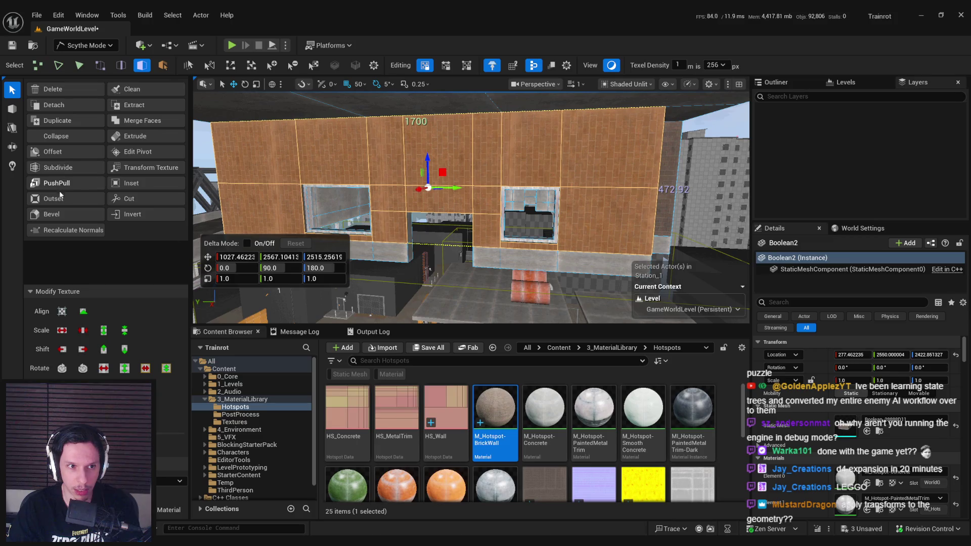
- Start a UV Transform on the upper-left wall island and trial-rotate its brick texture
{"action": "left_click", "coordinate": [137, 170]}
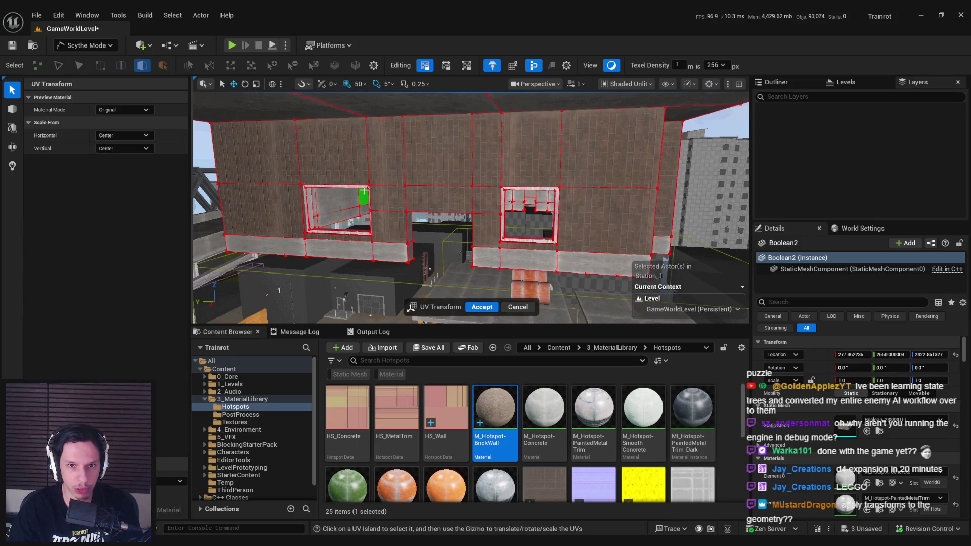
{"action": "left_click", "coordinate": [300, 161]}
{"action": "key", "text": "e"}
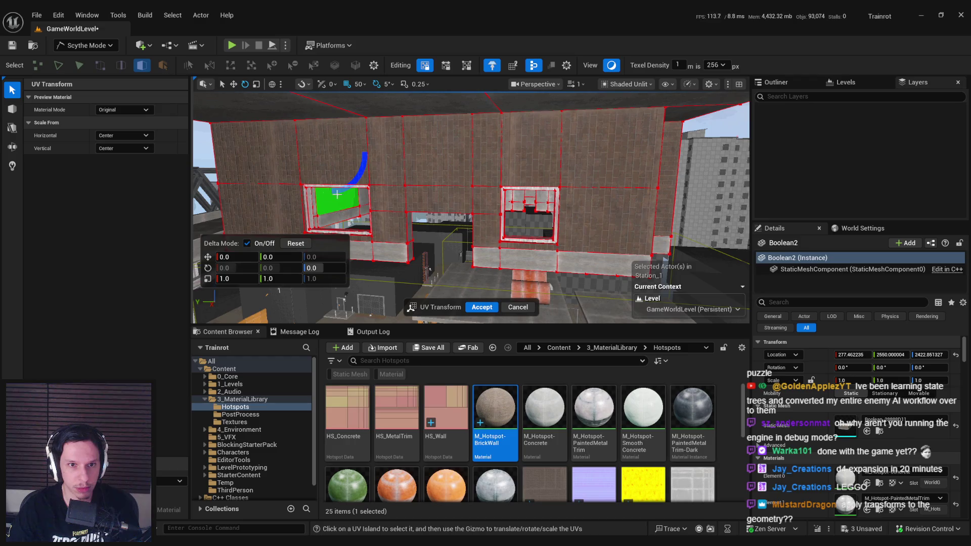
{"action": "left_click_drag", "start_coordinate": [437, 197], "coordinate": [402, 61]}
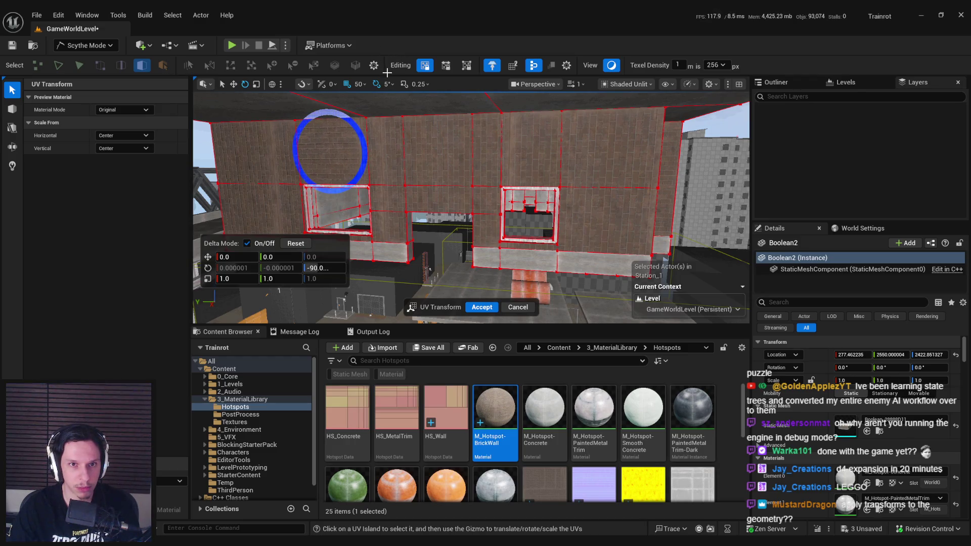
{"action": "key", "text": "ctrl+z"}
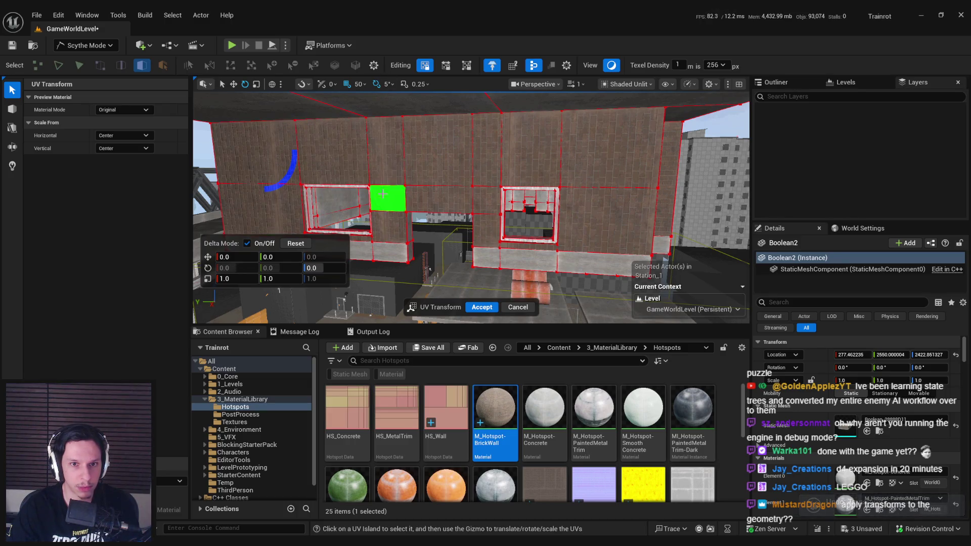
{"action": "left_click_drag", "start_coordinate": [292, 171], "coordinate": [284, 188]}
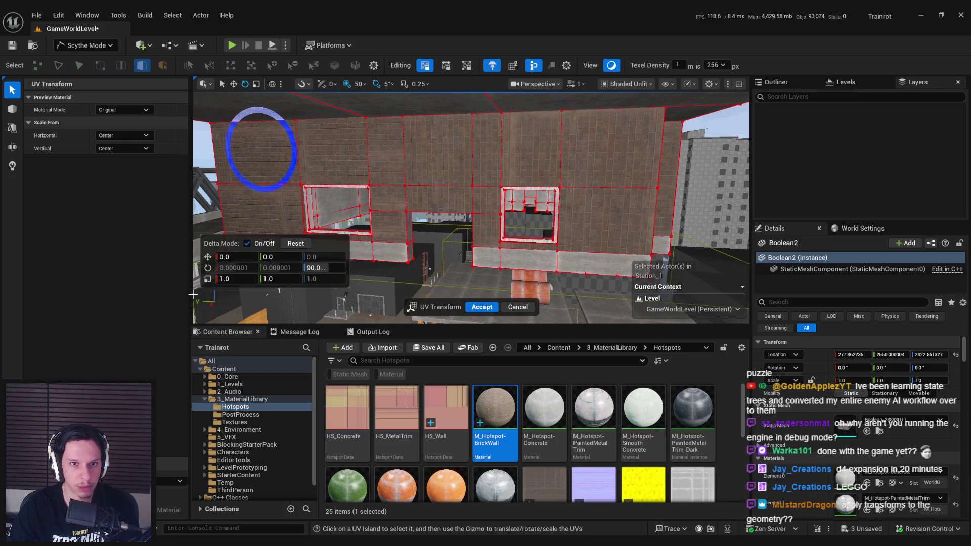
- Enter a 90 offset on a wall face's texture island and slide the bricks upward
{"action": "left_click", "coordinate": [429, 200]}
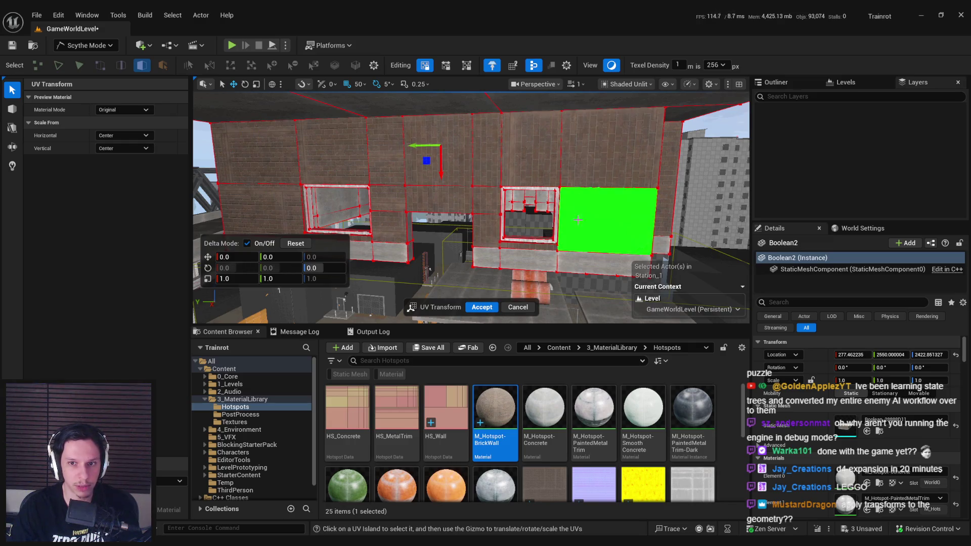
{"action": "left_click", "coordinate": [280, 257]}
{"action": "type", "text": "90"}
{"action": "key", "text": "Return"}
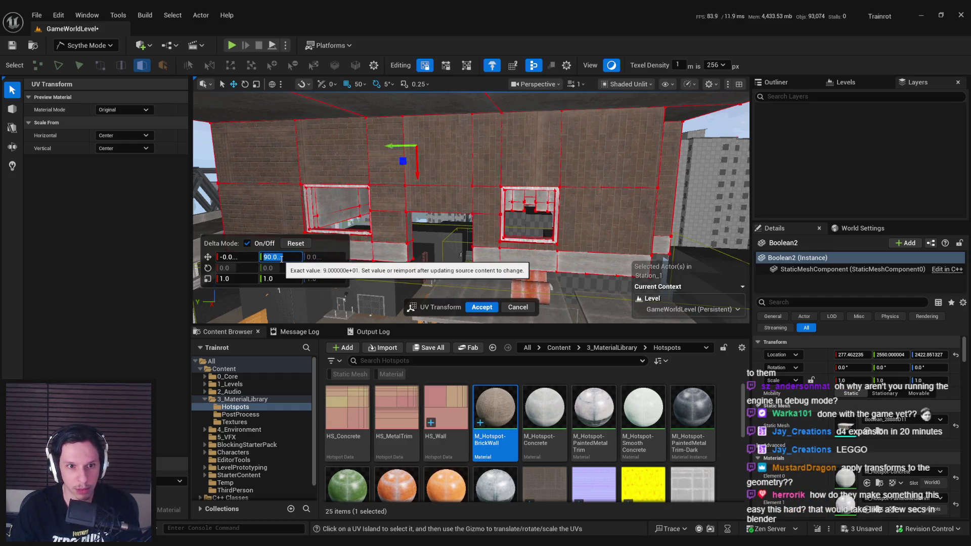
{"action": "type", "text": "0"}
{"action": "key", "text": "Return"}
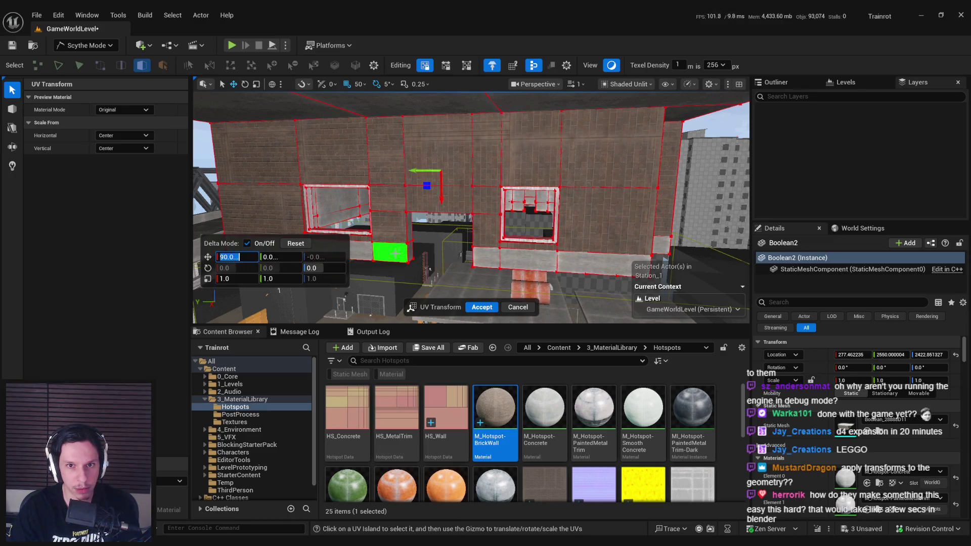
{"action": "left_click_drag", "start_coordinate": [447, 210], "coordinate": [448, 176]}
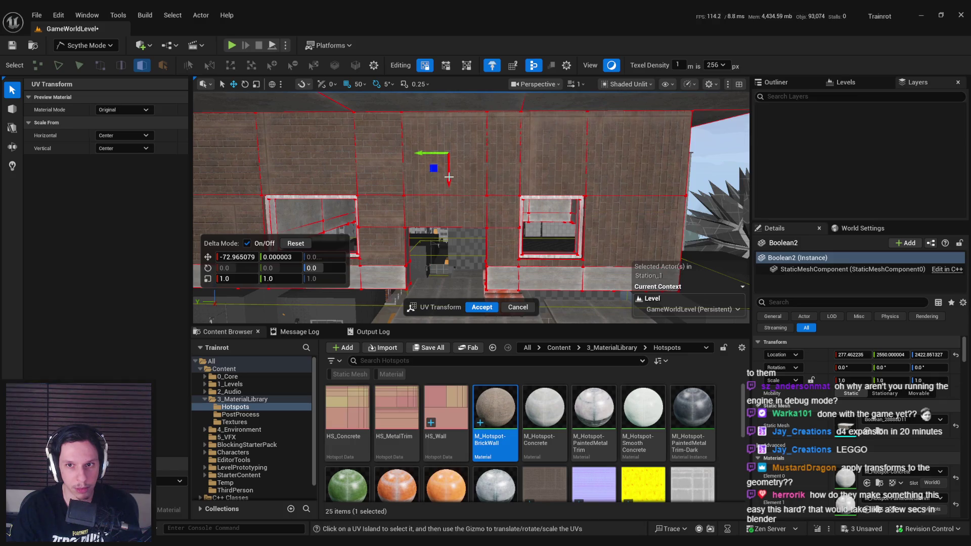
- Set a -90 horizontal offset and rotate the wall texture by 90°
{"action": "left_click", "coordinate": [237, 257]}
{"action": "type", "text": "-90"}
{"action": "key", "text": "Return"}
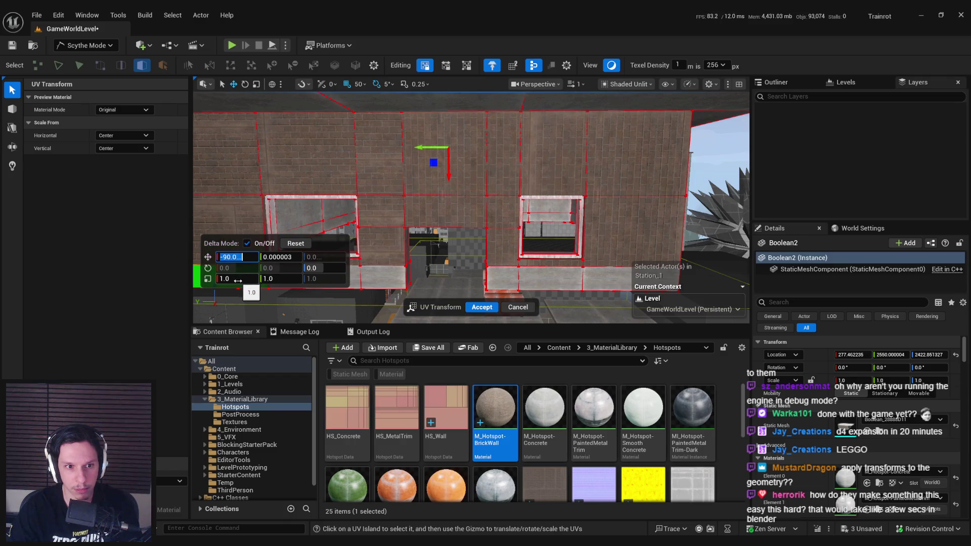
{"action": "left_click", "coordinate": [309, 269]}
{"action": "type", "text": "90"}
{"action": "key", "text": "Return"}
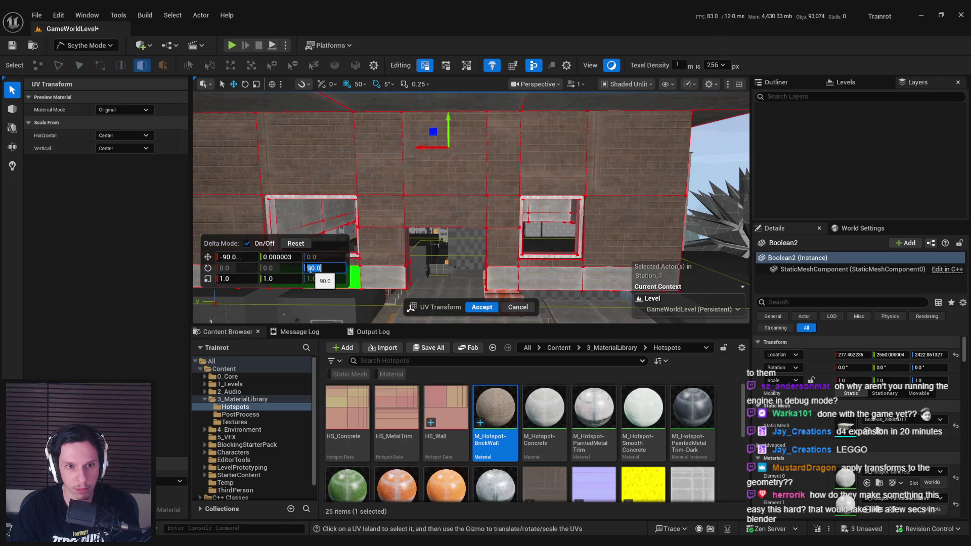
{"action": "key", "text": "f"}
- Shift the brick texture up and left on adjacent wall panels so the courses line up
{"action": "left_click", "coordinate": [390, 159]}
{"action": "left_click_drag", "start_coordinate": [368, 174], "coordinate": [367, 152]}
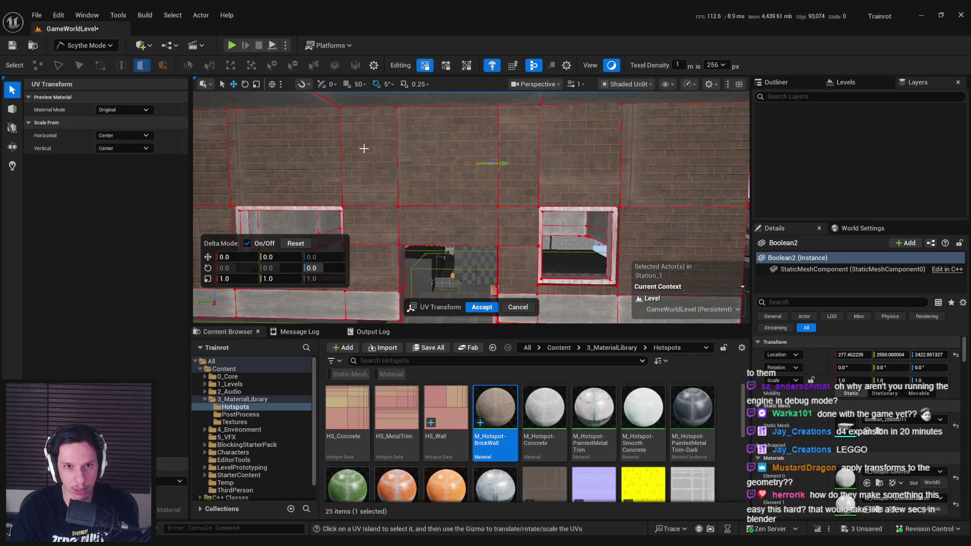
{"action": "mouse_move", "coordinate": [368, 166]}
{"action": "left_mouse_down"}
{"action": "mouse_move", "coordinate": [368, 192]}
{"action": "mouse_move", "coordinate": [370, 124]}
{"action": "left_mouse_up"}
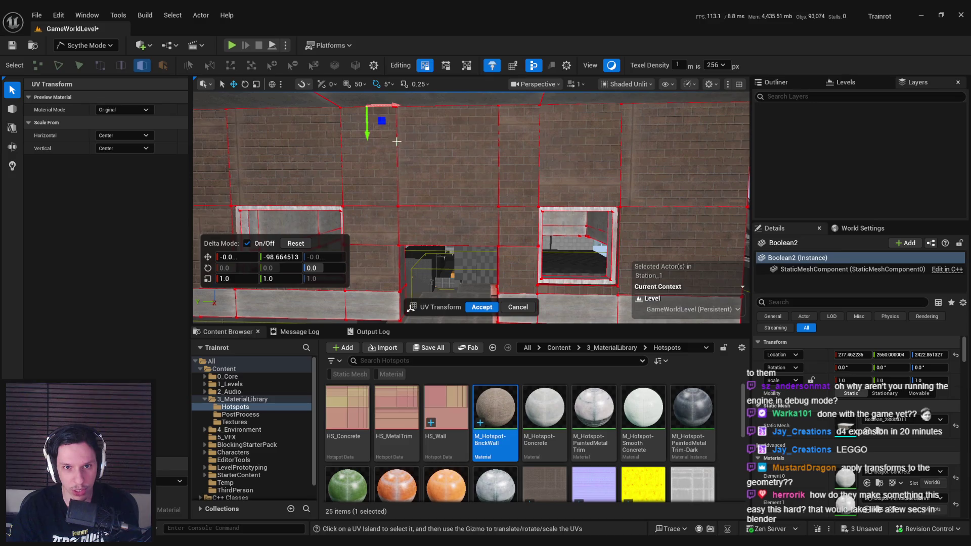
{"action": "left_click", "coordinate": [445, 151]}
{"action": "left_click_drag", "start_coordinate": [403, 168], "coordinate": [403, 168]}
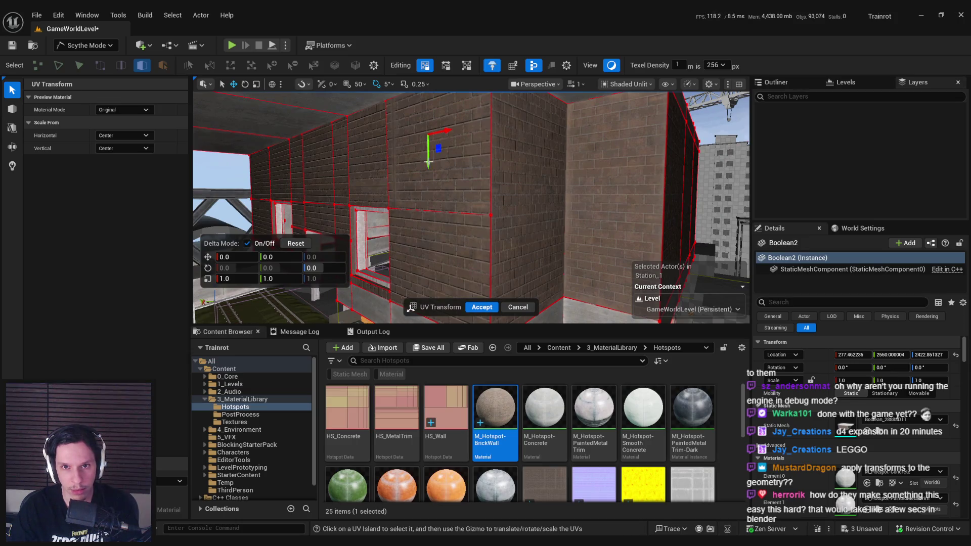
{"action": "mouse_move", "coordinate": [427, 167]}
{"action": "left_mouse_down"}
{"action": "mouse_move", "coordinate": [427, 159]}
{"action": "mouse_move", "coordinate": [450, 179]}
{"action": "left_mouse_up"}
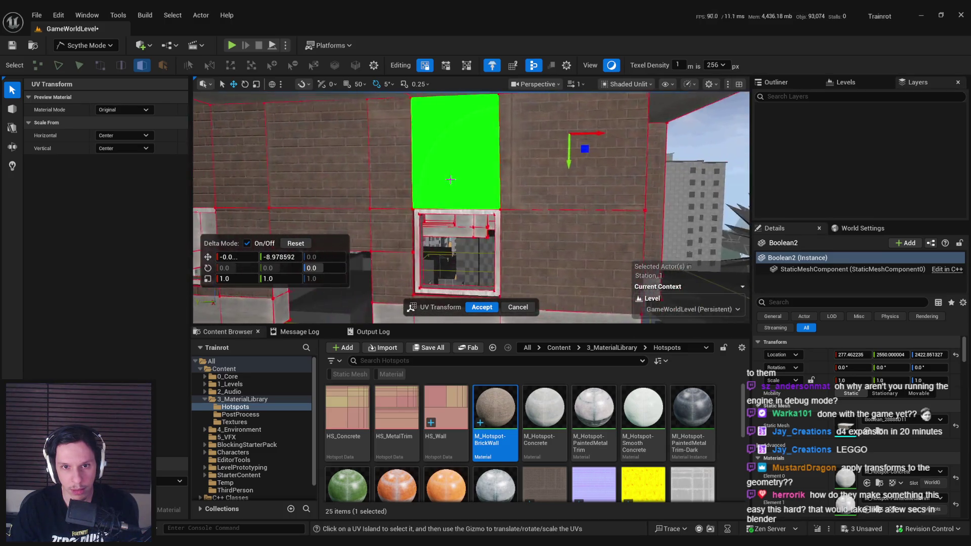
{"action": "left_click", "coordinate": [450, 179]}
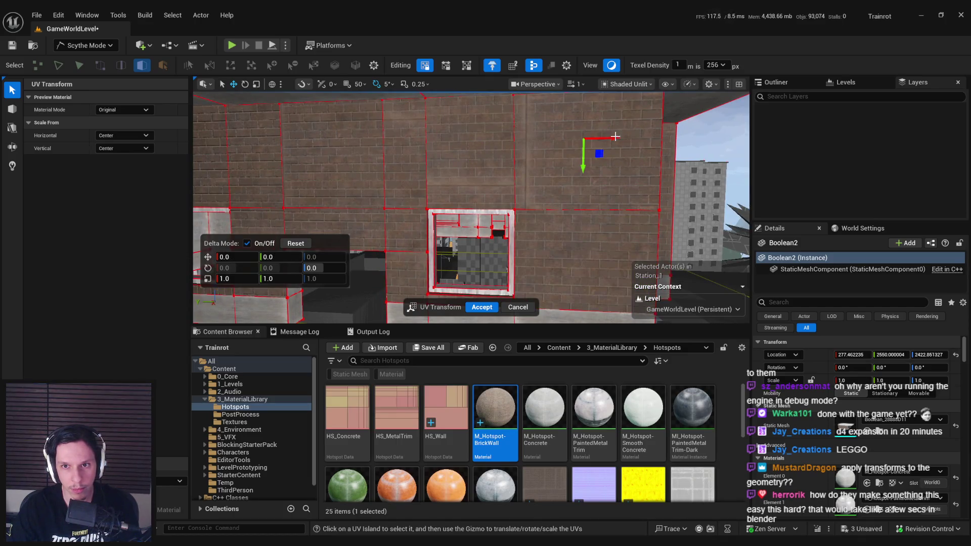
{"action": "mouse_move", "coordinate": [613, 138]}
{"action": "left_mouse_down"}
{"action": "mouse_move", "coordinate": [281, 145]}
{"action": "mouse_move", "coordinate": [316, 149]}
{"action": "left_mouse_up"}
{"action": "left_click", "coordinate": [581, 273]}
- Slide the brick texture left on the right-hand wall panel and its neighbour
{"action": "key", "text": "f"}
{"action": "left_click_drag", "start_coordinate": [501, 231], "coordinate": [320, 223]}
{"action": "scroll", "coordinate": [442, 204], "scroll_direction": "down", "scroll_amount": 5}
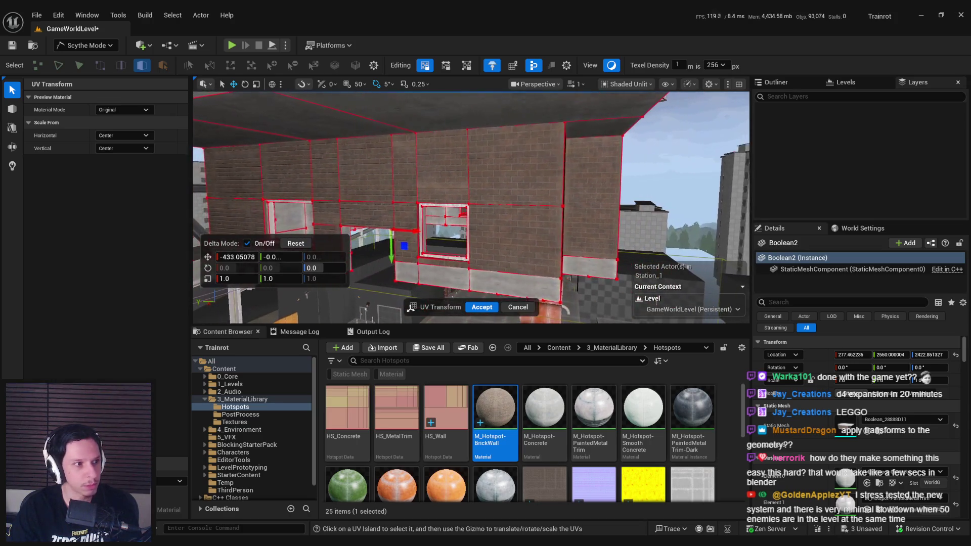
{"action": "key", "text": "a"}
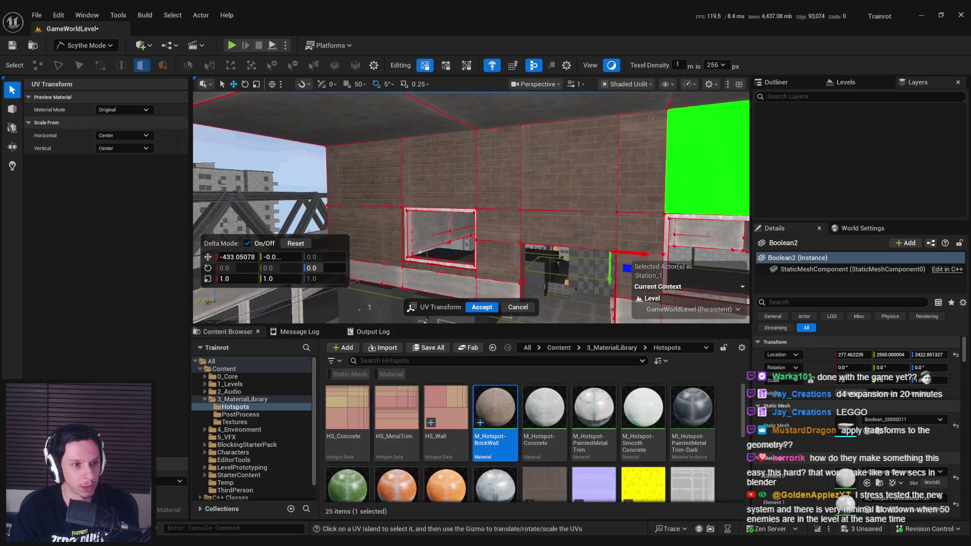
{"action": "key", "text": "a"}
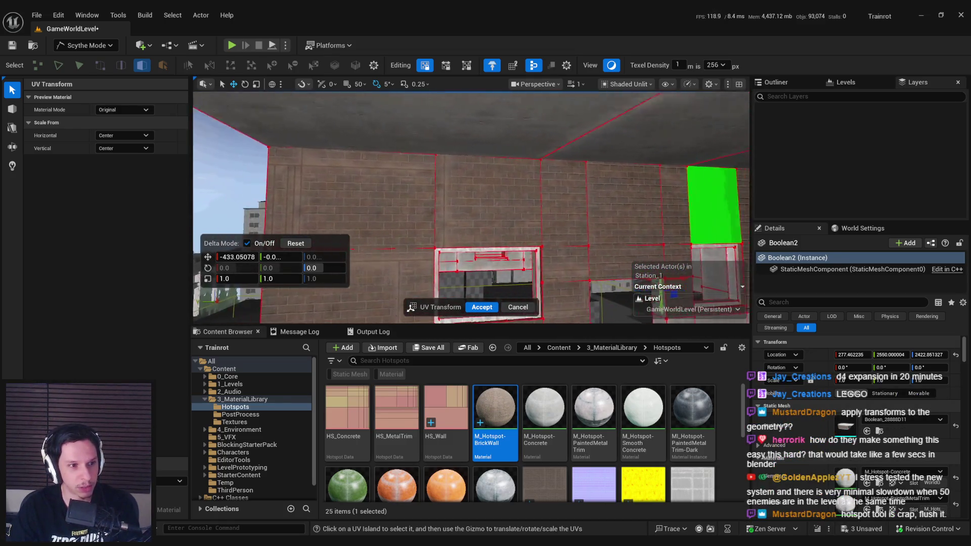
{"action": "left_click", "coordinate": [496, 196]}
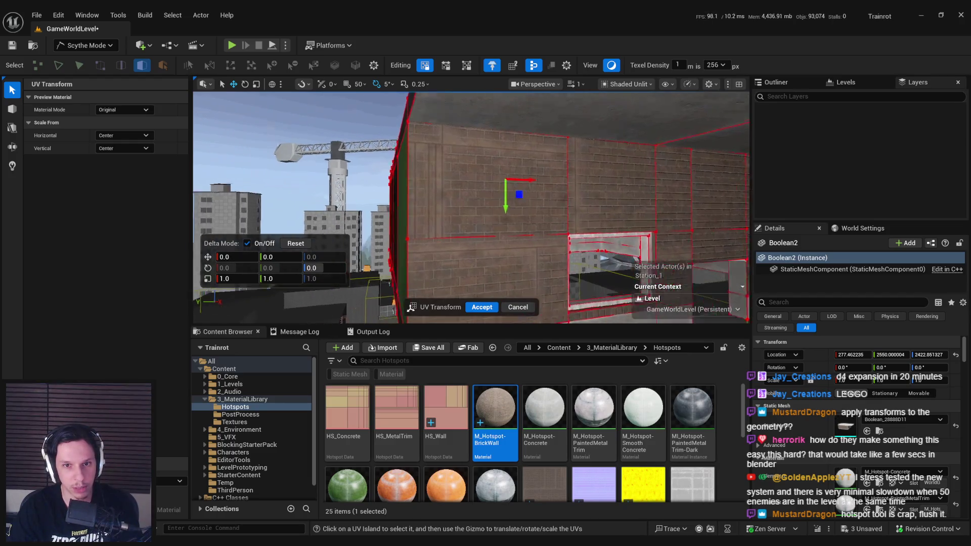
{"action": "left_click_drag", "start_coordinate": [535, 178], "coordinate": [516, 178]}
{"action": "left_click_drag", "start_coordinate": [502, 186], "coordinate": [483, 219]}
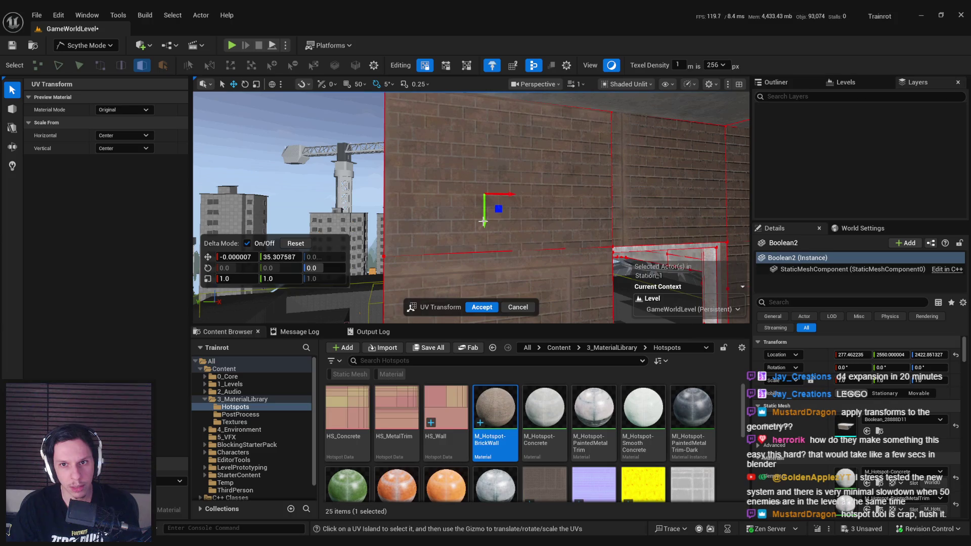
- Shift the brick texture left, up and right on the following wall panels to align
{"action": "left_click", "coordinate": [451, 224]}
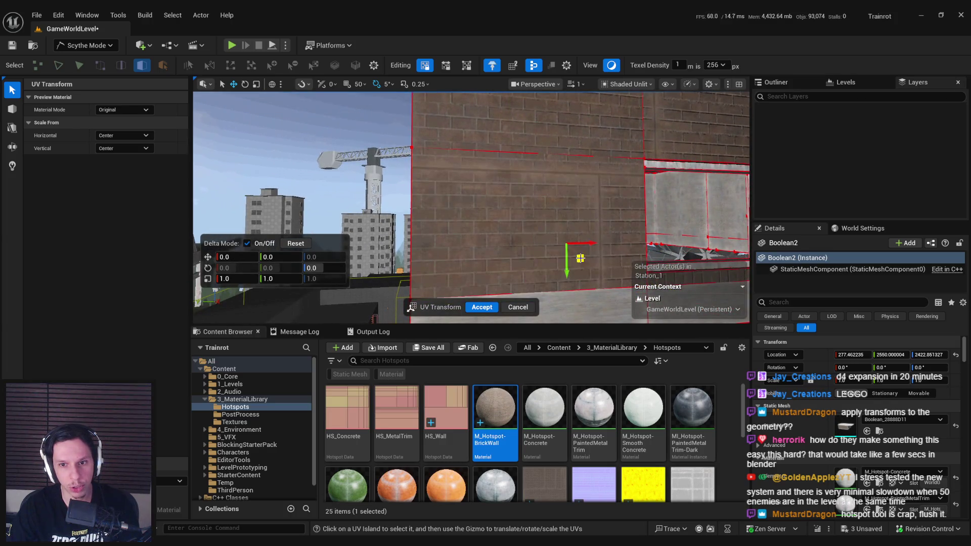
{"action": "left_click_drag", "start_coordinate": [399, 248], "coordinate": [385, 249]}
{"action": "left_click_drag", "start_coordinate": [597, 192], "coordinate": [605, 145]}
{"action": "left_click", "coordinate": [606, 144]}
{"action": "left_click_drag", "start_coordinate": [636, 133], "coordinate": [672, 143]}
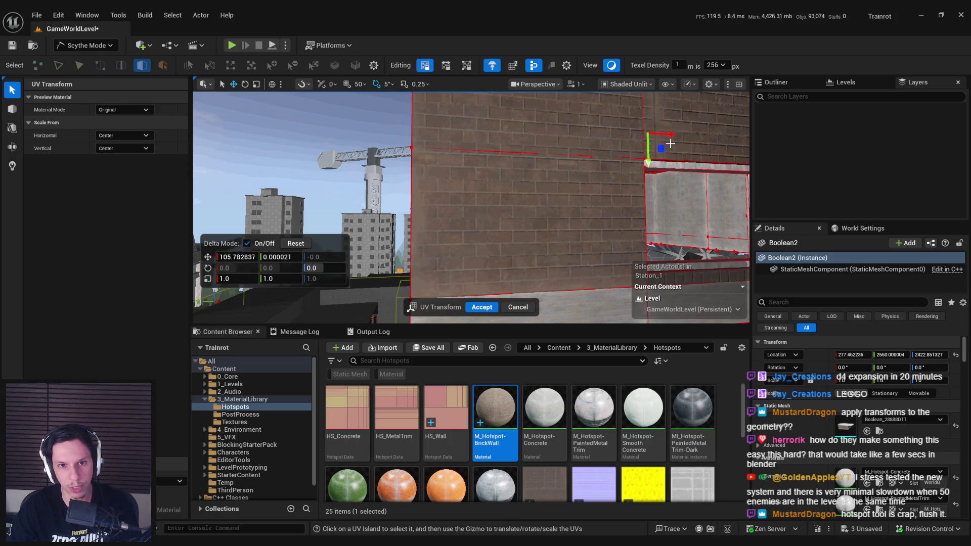
{"action": "left_click", "coordinate": [670, 144]}
{"action": "key", "text": "f"}
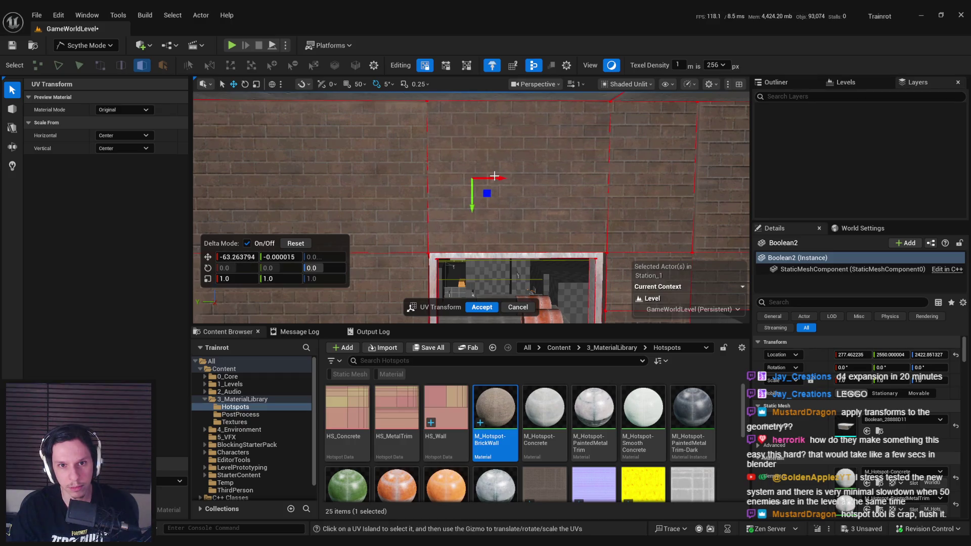
{"action": "left_click_drag", "start_coordinate": [494, 176], "coordinate": [486, 176]}
- Raise the bricks on remaining panels to the ceiling edge, lower one toward the window, and accept
{"action": "left_click", "coordinate": [459, 205]}
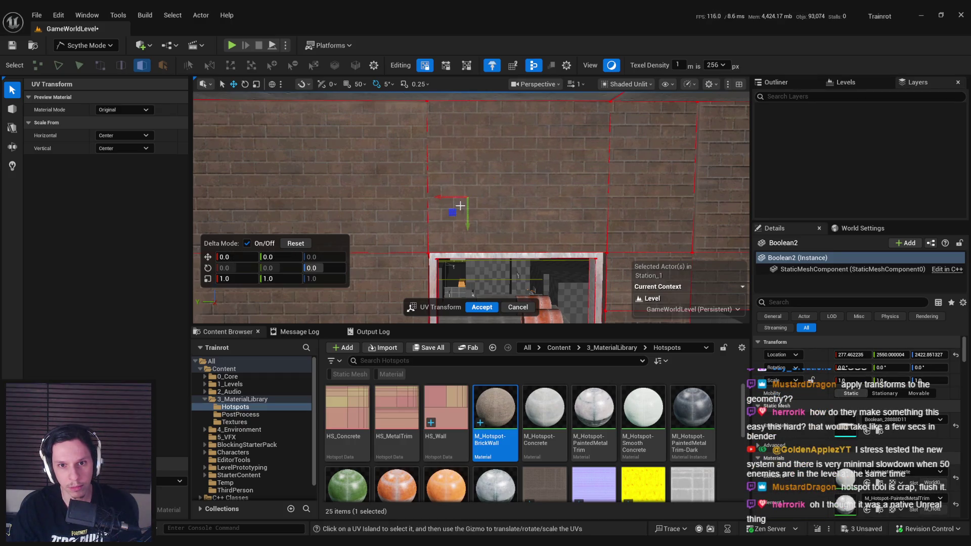
{"action": "mouse_move", "coordinate": [510, 206]}
{"action": "left_mouse_down"}
{"action": "mouse_move", "coordinate": [512, 118]}
{"action": "mouse_move", "coordinate": [517, 156]}
{"action": "left_mouse_up"}
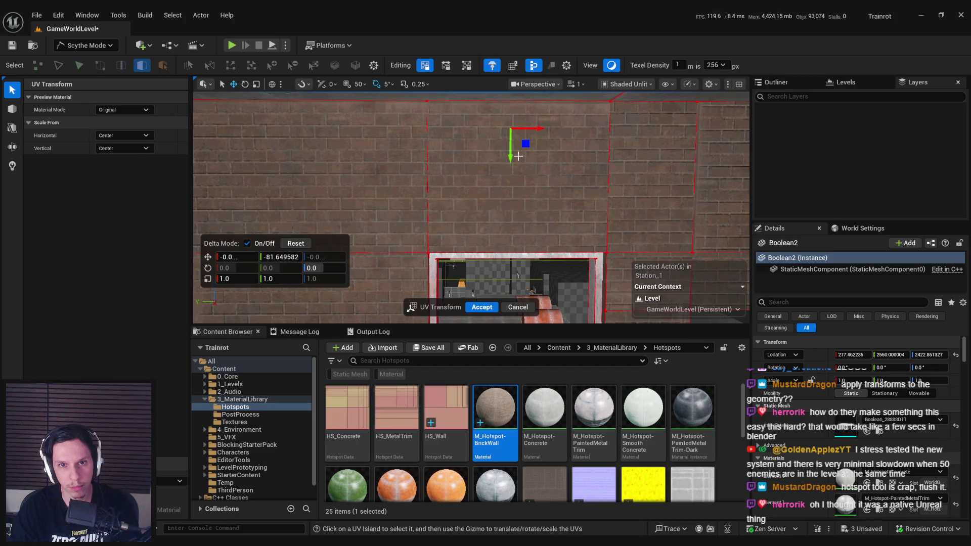
{"action": "left_click", "coordinate": [521, 202]}
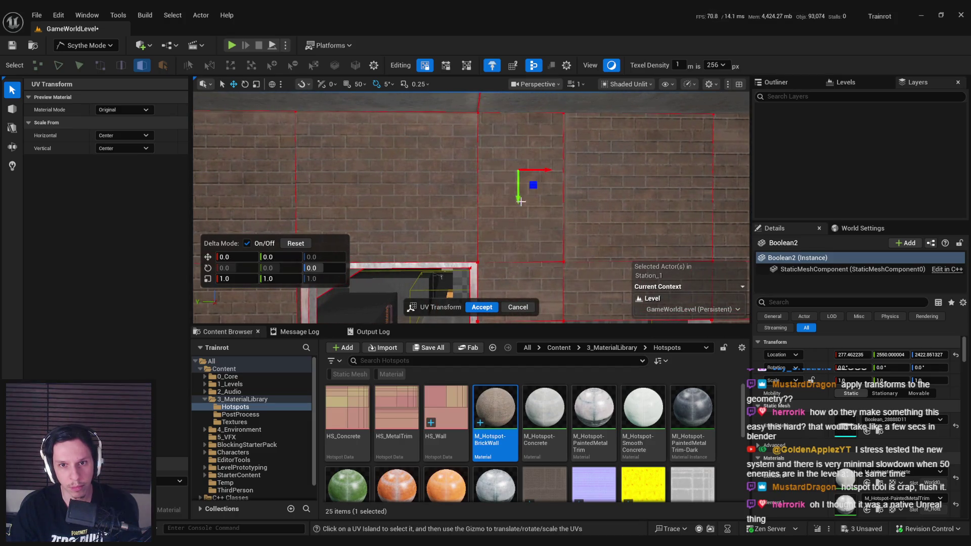
{"action": "left_click_drag", "start_coordinate": [518, 113], "coordinate": [519, 91]}
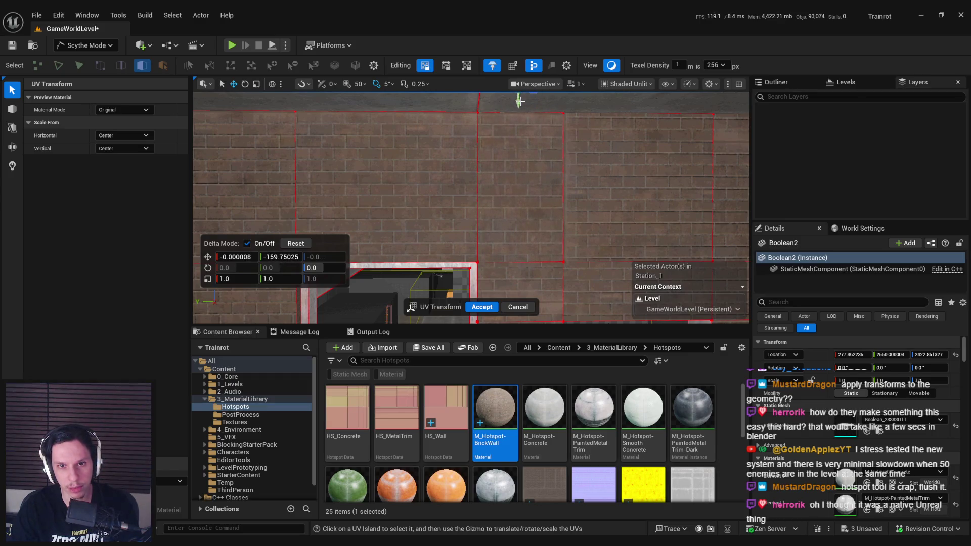
{"action": "left_click", "coordinate": [587, 199]}
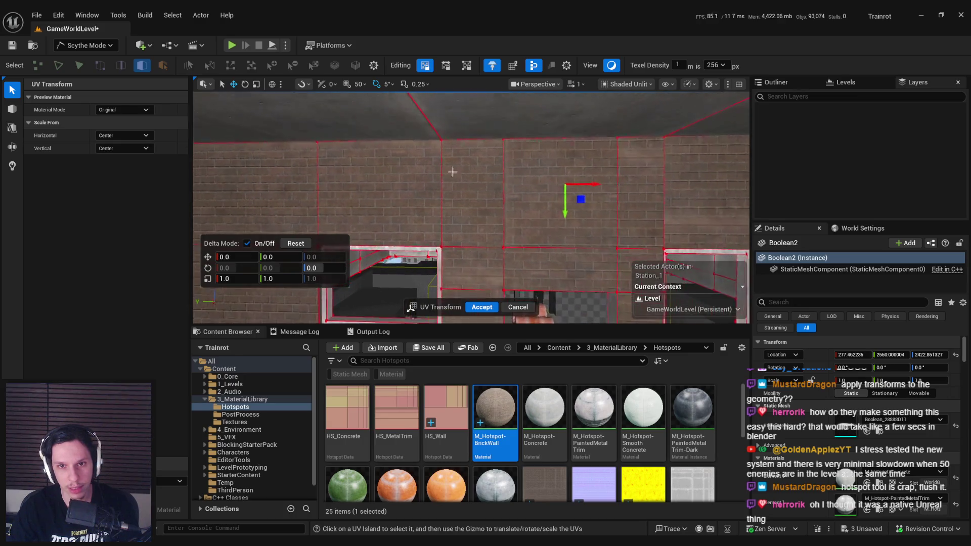
{"action": "scroll", "coordinate": [579, 192], "scroll_direction": "up", "scroll_amount": 3}
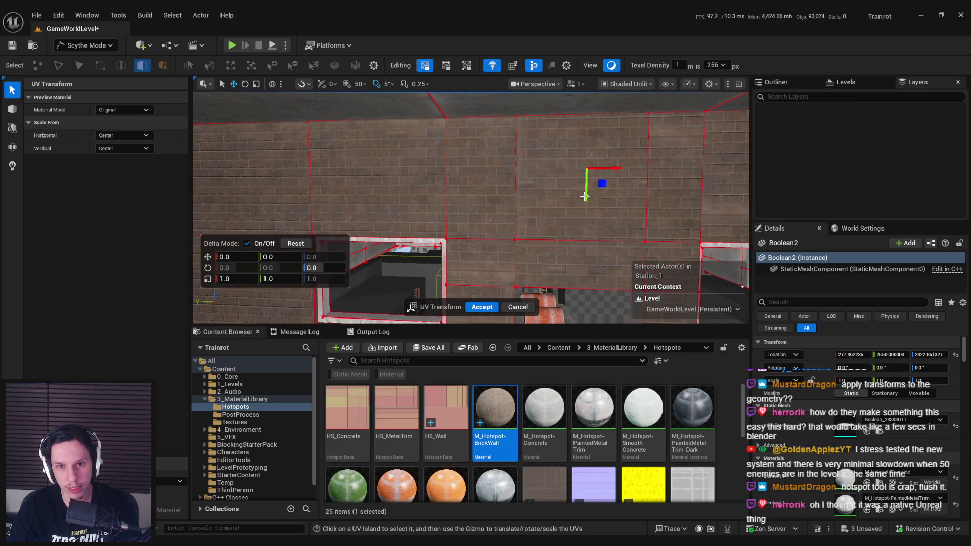
{"action": "mouse_move", "coordinate": [585, 192]}
{"action": "left_mouse_down"}
{"action": "mouse_move", "coordinate": [584, 109]}
{"action": "mouse_move", "coordinate": [584, 130]}
{"action": "left_mouse_up"}
{"action": "left_click", "coordinate": [564, 181]}
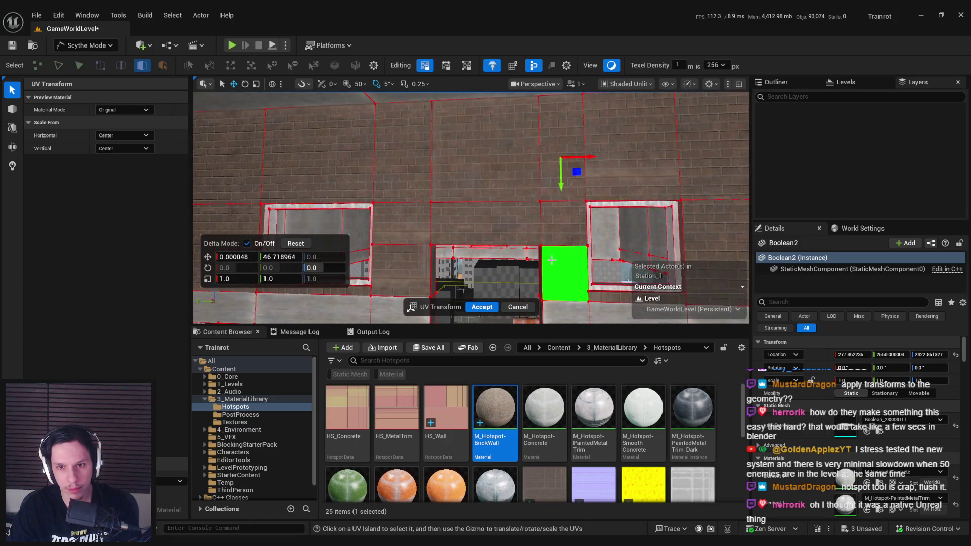
{"action": "mouse_move", "coordinate": [528, 177]}
{"action": "left_mouse_down"}
{"action": "mouse_move", "coordinate": [529, 263]}
{"action": "mouse_move", "coordinate": [525, 252]}
{"action": "mouse_move", "coordinate": [445, 247]}
{"action": "mouse_move", "coordinate": [493, 254]}
{"action": "left_mouse_up"}
{"action": "scroll", "coordinate": [524, 252], "scroll_direction": "down", "scroll_amount": 3}
{"action": "left_click", "coordinate": [493, 254]}
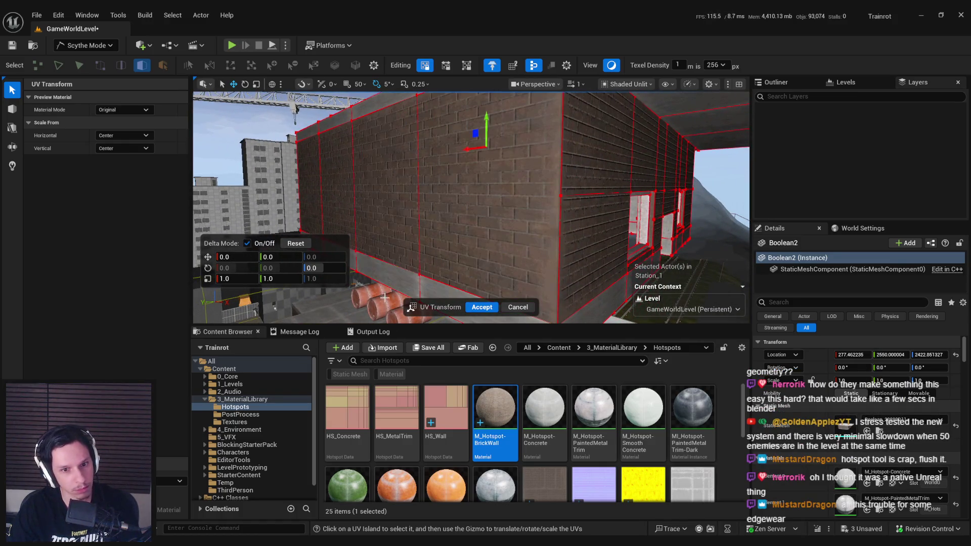
{"action": "left_click", "coordinate": [481, 307]}
- Save the level and inspect the HS_Wall hotspot settings
{"action": "left_click", "coordinate": [485, 223]}
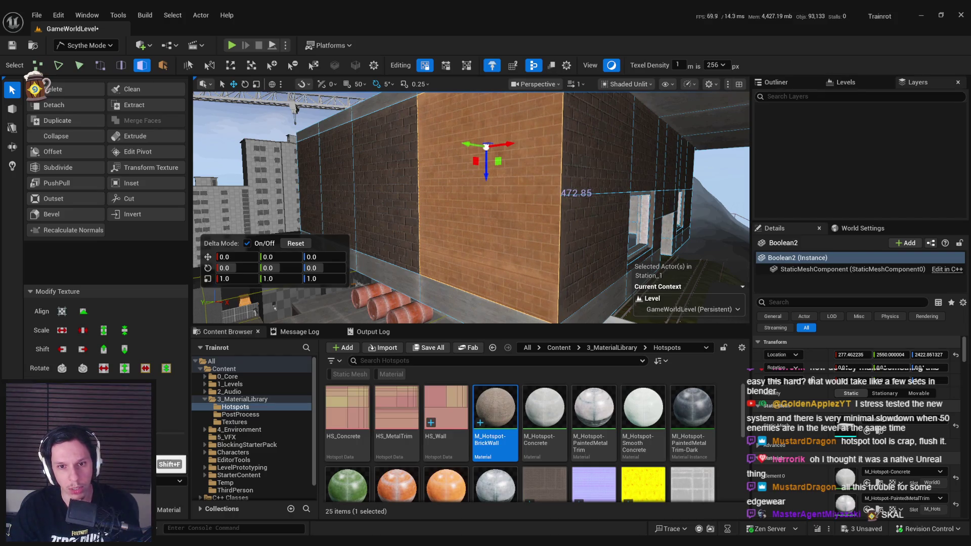
{"action": "key", "text": "ctrl+s"}
{"action": "left_click", "coordinate": [443, 408]}
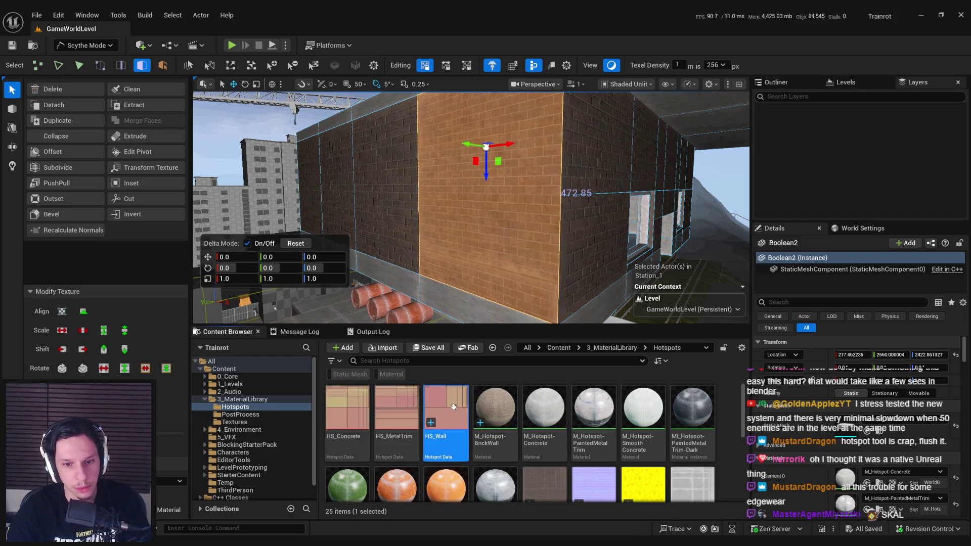
{"action": "double_click", "coordinate": [443, 408]}
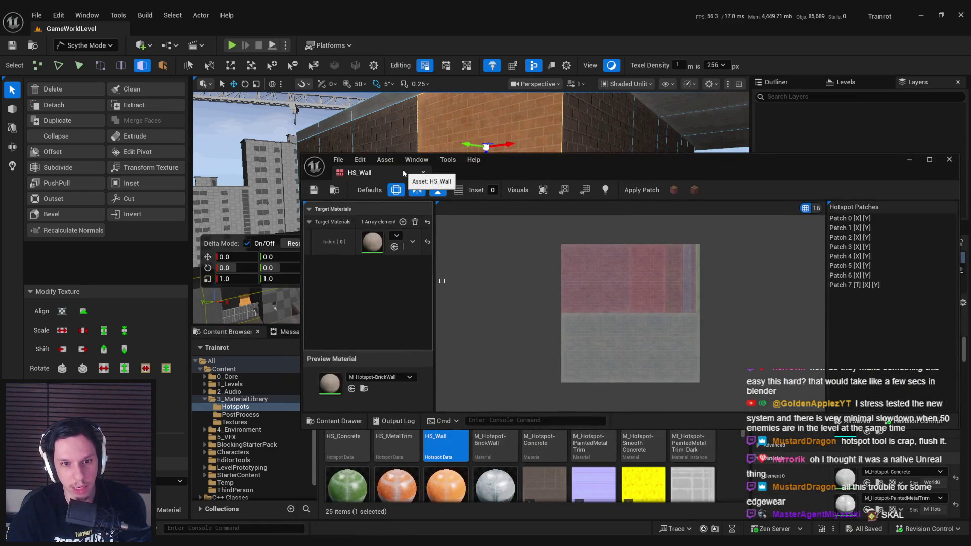
{"action": "left_click", "coordinate": [423, 172]}
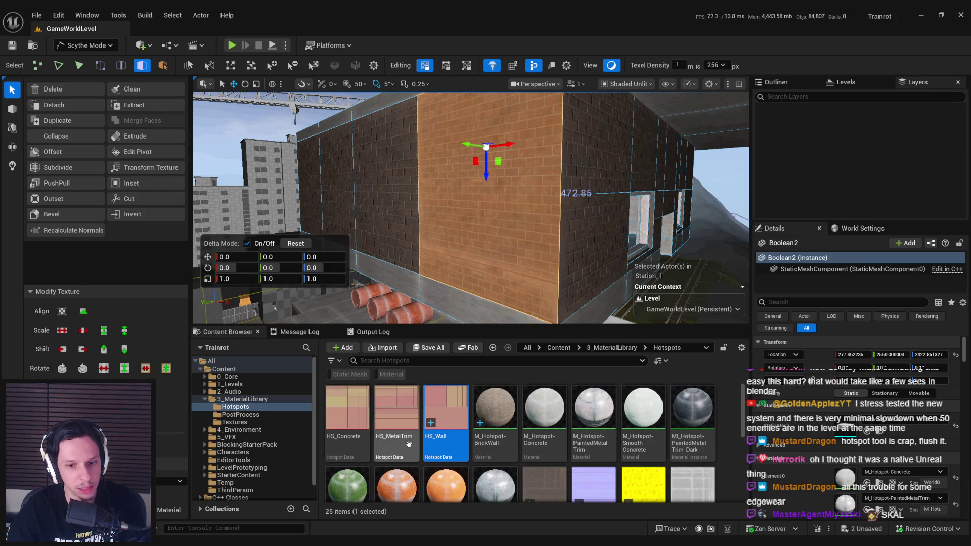
- Select the corner wall face and shift its brick texture vertically in UV Transform
{"action": "left_click_drag", "start_coordinate": [453, 256], "coordinate": [432, 236]}
{"action": "key", "text": "Escape"}
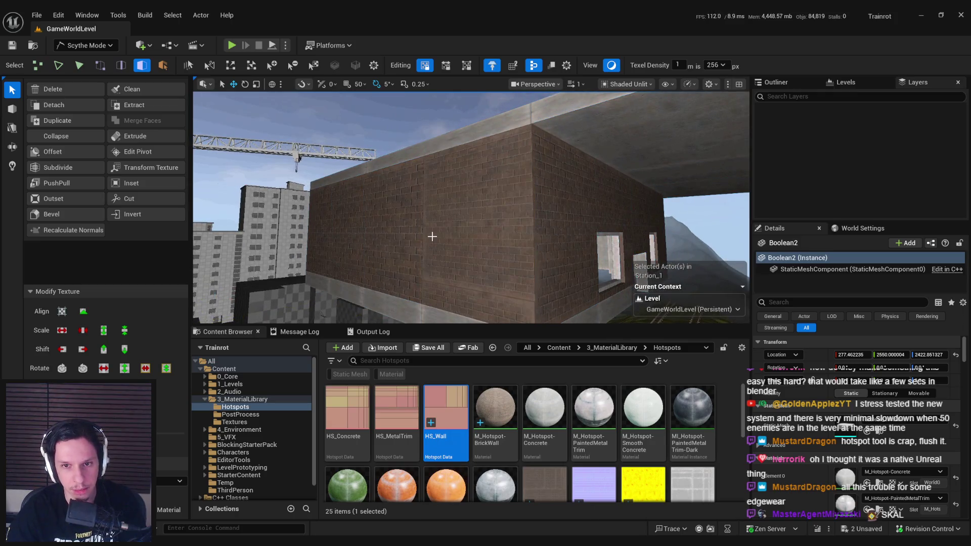
{"action": "left_click", "coordinate": [431, 236]}
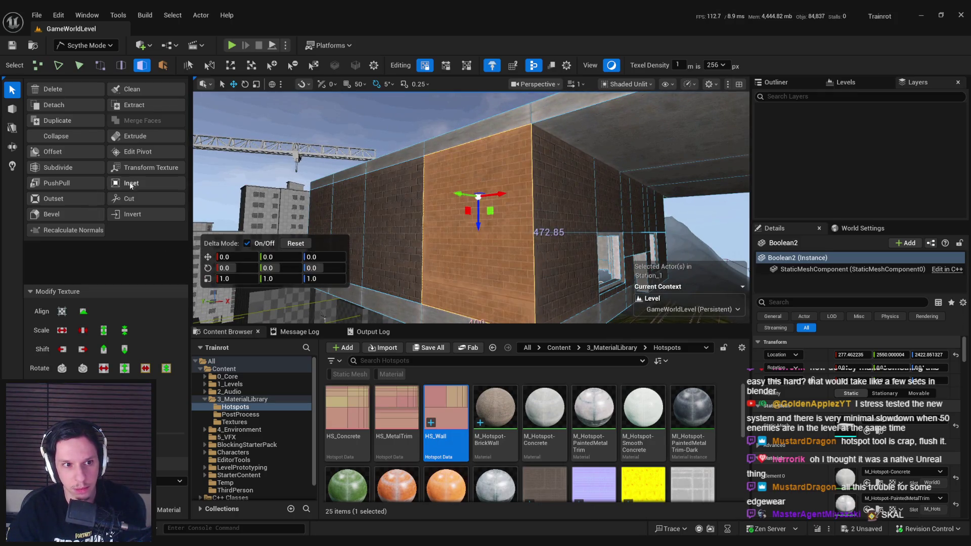
{"action": "left_click", "coordinate": [150, 167]}
{"action": "left_click", "coordinate": [474, 228]}
{"action": "mouse_move", "coordinate": [478, 224]}
{"action": "left_mouse_down"}
{"action": "mouse_move", "coordinate": [478, 172]}
{"action": "mouse_move", "coordinate": [485, 253]}
{"action": "mouse_move", "coordinate": [501, 252]}
{"action": "mouse_move", "coordinate": [465, 230]}
{"action": "left_mouse_up"}
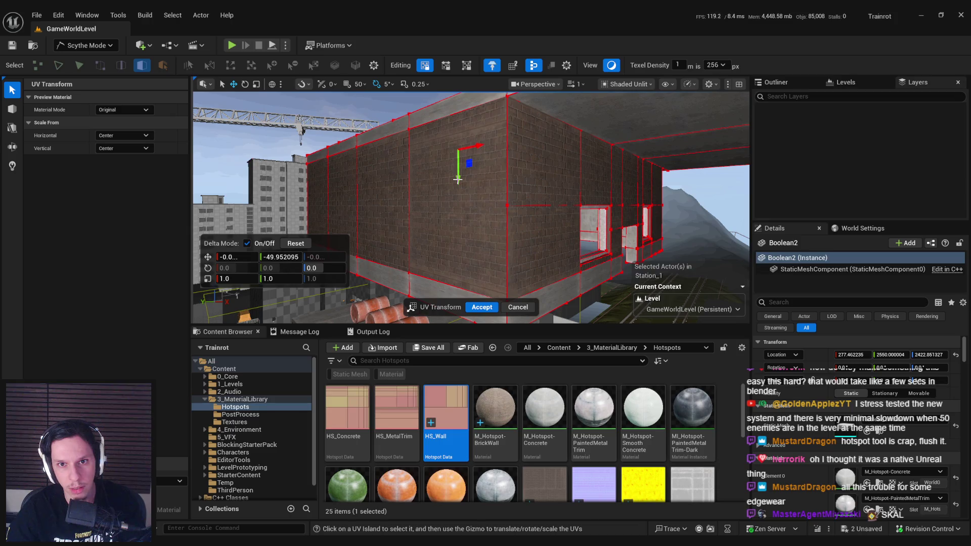
- Fine-tune the corner wall's brick texture slightly and accept the UV transform
{"action": "left_click_drag", "start_coordinate": [460, 181], "coordinate": [458, 184]}
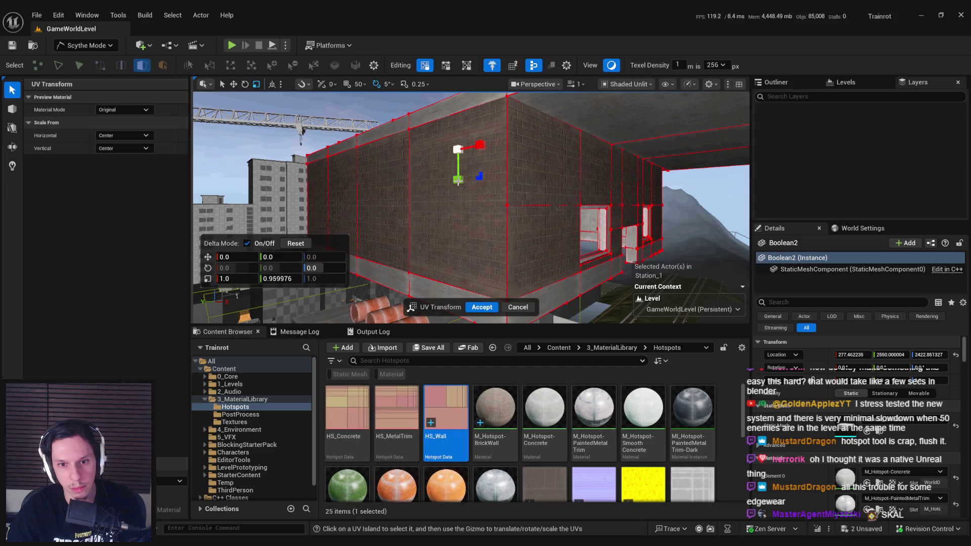
{"action": "left_click_drag", "start_coordinate": [457, 181], "coordinate": [457, 183]}
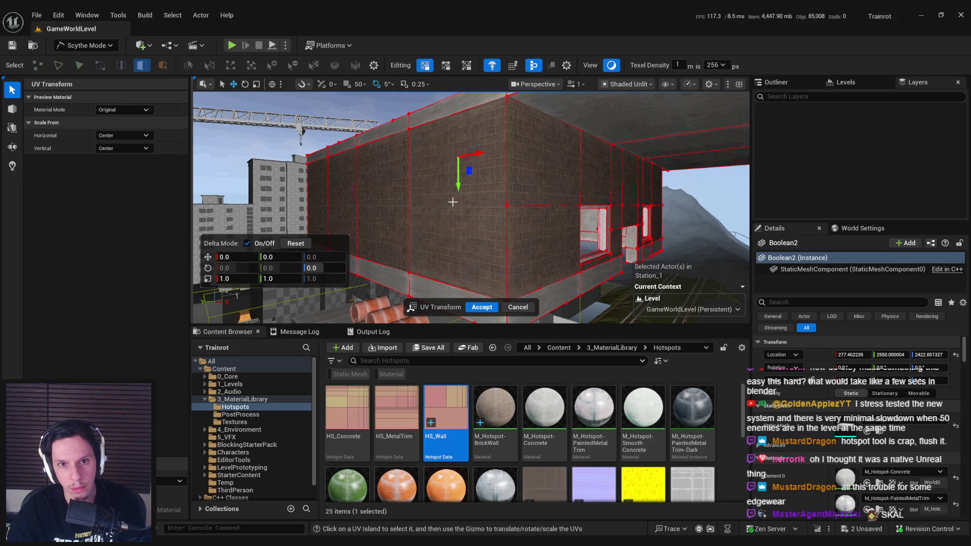
{"action": "left_click", "coordinate": [481, 305]}
- Switch from Scythe Mode to Selection Mode and save all modified packages
{"action": "mouse_move", "coordinate": [470, 207]}
{"action": "left_mouse_down"}
{"action": "mouse_move", "coordinate": [536, 207]}
{"action": "mouse_move", "coordinate": [516, 177]}
{"action": "mouse_move", "coordinate": [496, 180]}
{"action": "mouse_move", "coordinate": [462, 199]}
{"action": "mouse_move", "coordinate": [468, 236]}
{"action": "left_mouse_up"}
{"action": "left_click", "coordinate": [86, 45]}
{"action": "left_click", "coordinate": [76, 63]}
{"action": "mouse_move", "coordinate": [360, 198]}
{"action": "left_mouse_down"}
{"action": "mouse_move", "coordinate": [360, 182]}
{"action": "mouse_move", "coordinate": [360, 202]}
{"action": "left_mouse_up"}
{"action": "key", "text": "ctrl+s"}
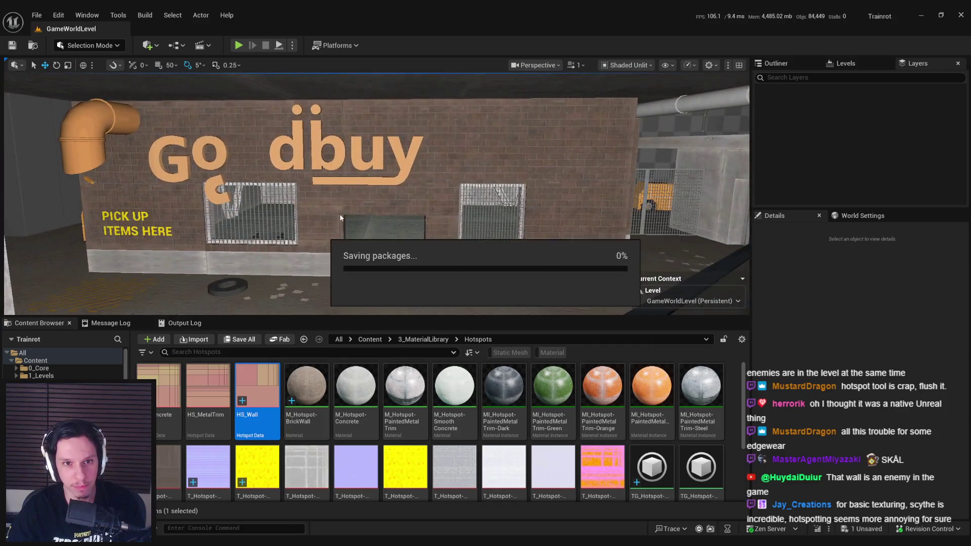
- Switch the viewport from Unlit to Lit to view the station interior fully lit
{"action": "left_click", "coordinate": [626, 65]}
{"action": "left_click", "coordinate": [630, 102]}
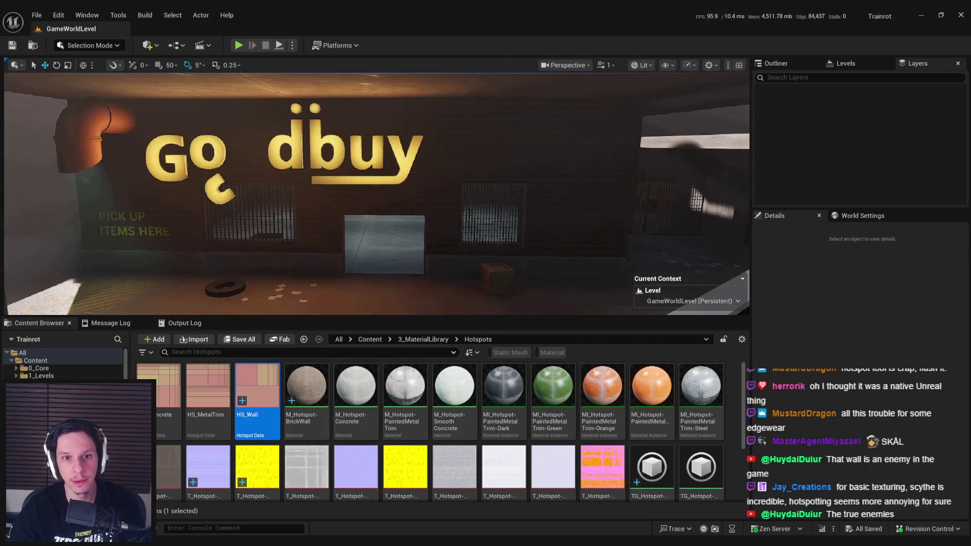
{"action": "left_click", "coordinate": [450, 231]}
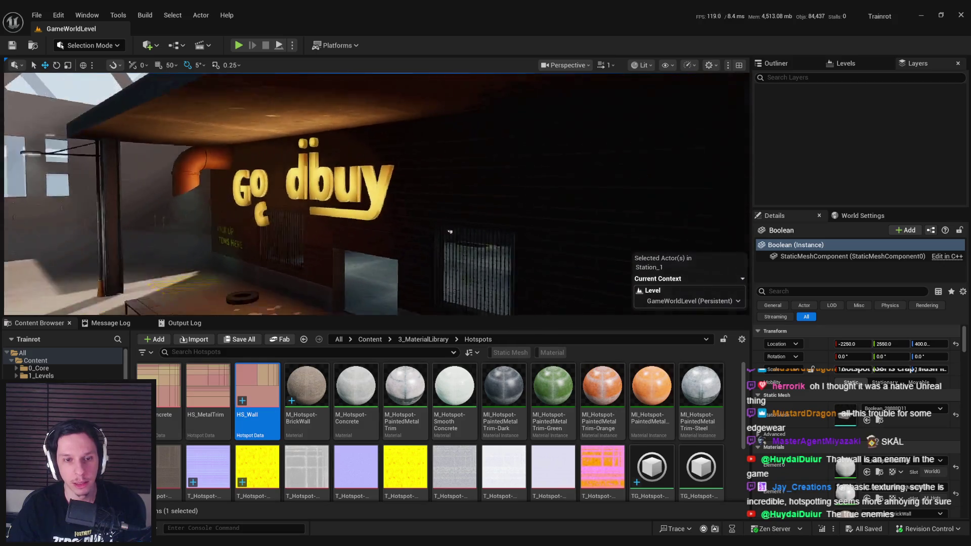
{"action": "mouse_move", "coordinate": [449, 232]}
{"action": "left_mouse_down"}
{"action": "mouse_move", "coordinate": [455, 212]}
{"action": "mouse_move", "coordinate": [445, 212]}
{"action": "left_mouse_up"}
{"action": "key", "text": "F11"}
{"action": "left_click_drag", "start_coordinate": [497, 182], "coordinate": [465, 196]}
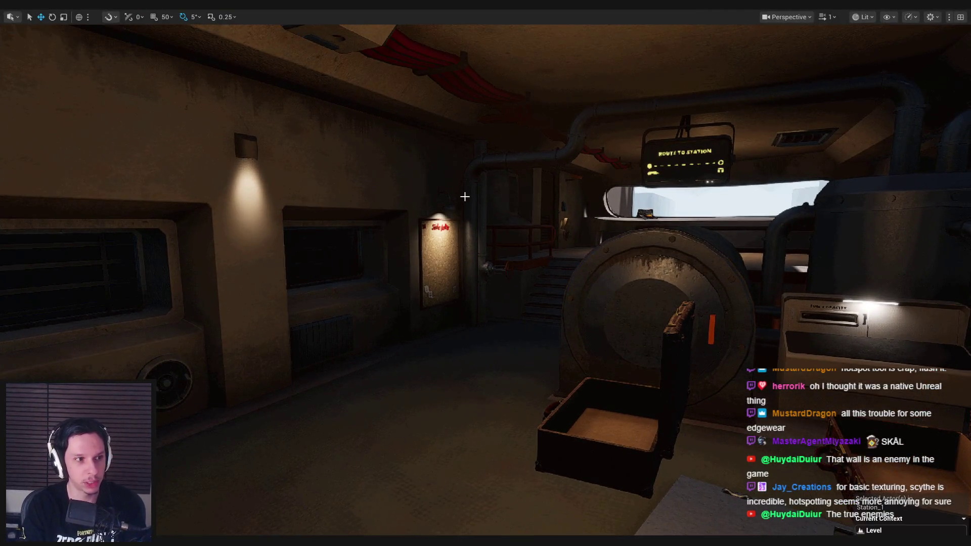
{"action": "key", "text": "alt+p"}
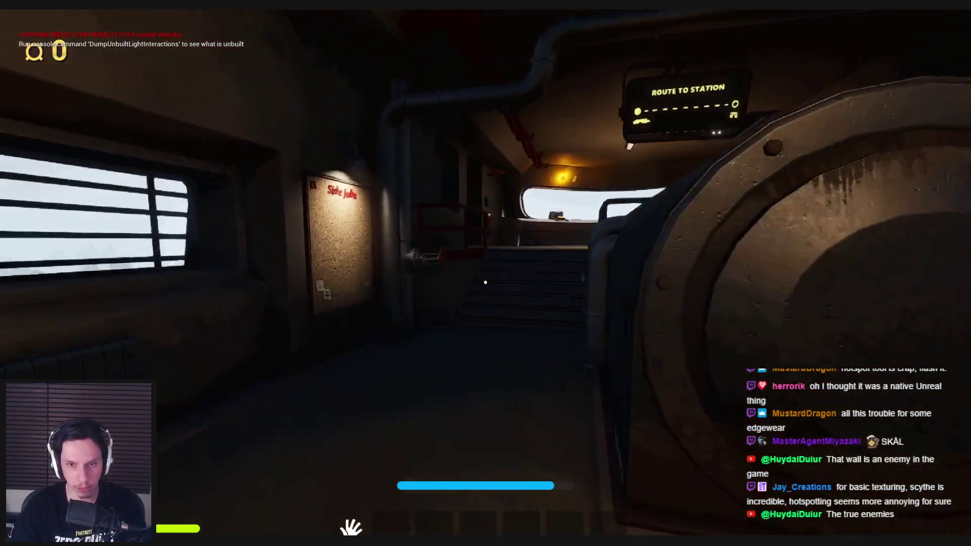
{"action": "key", "text": "w"}
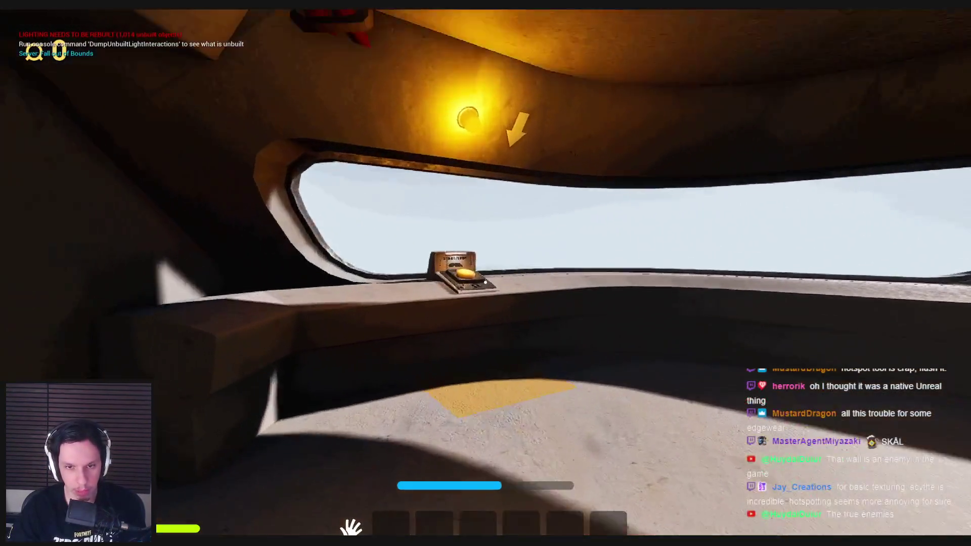
{"action": "key", "text": "e"}
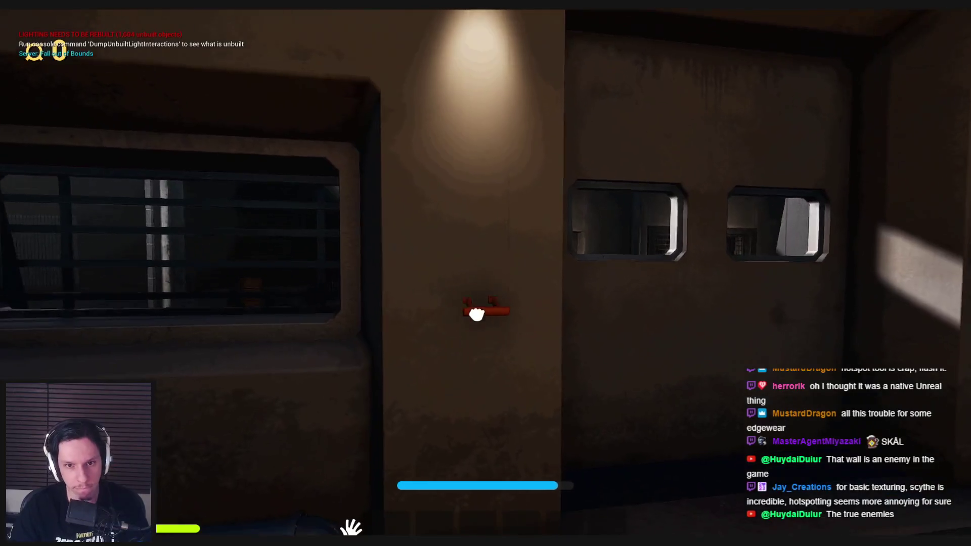
{"action": "left_click", "coordinate": [476, 313]}
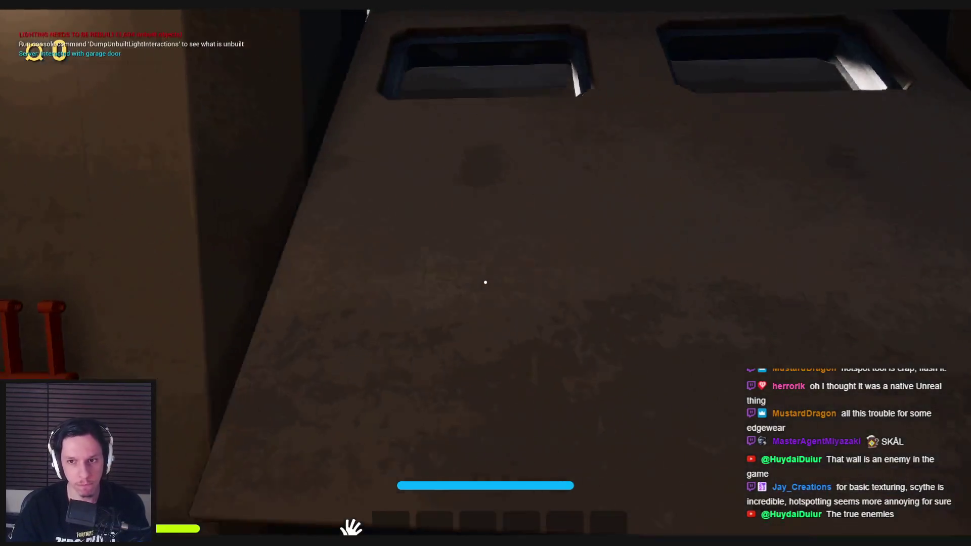
{"action": "key", "text": "w"}
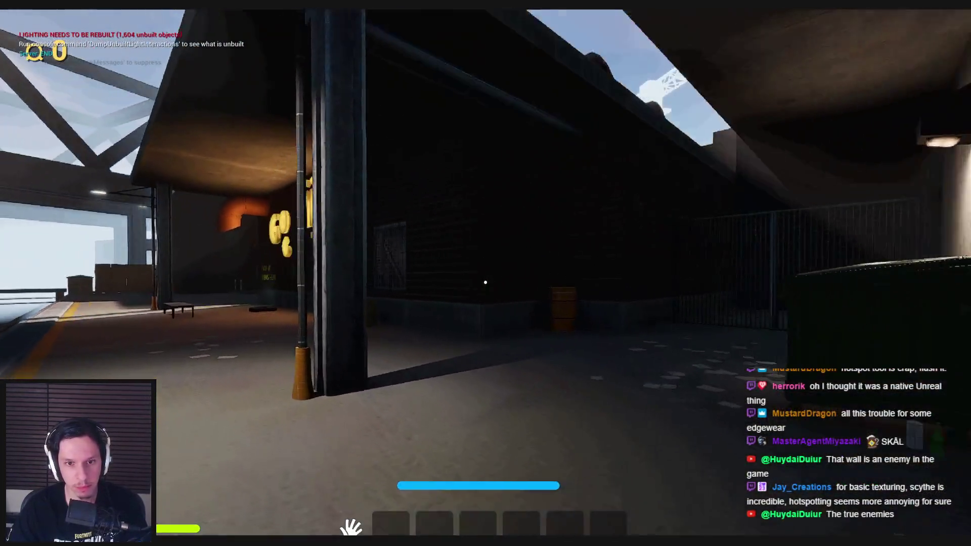
{"action": "key", "text": "w"}
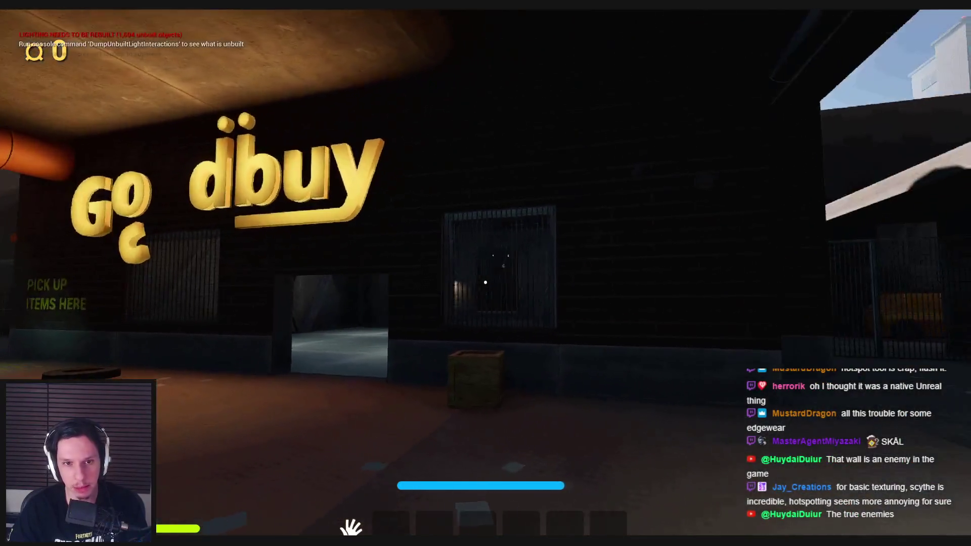
{"action": "key", "text": "w"}
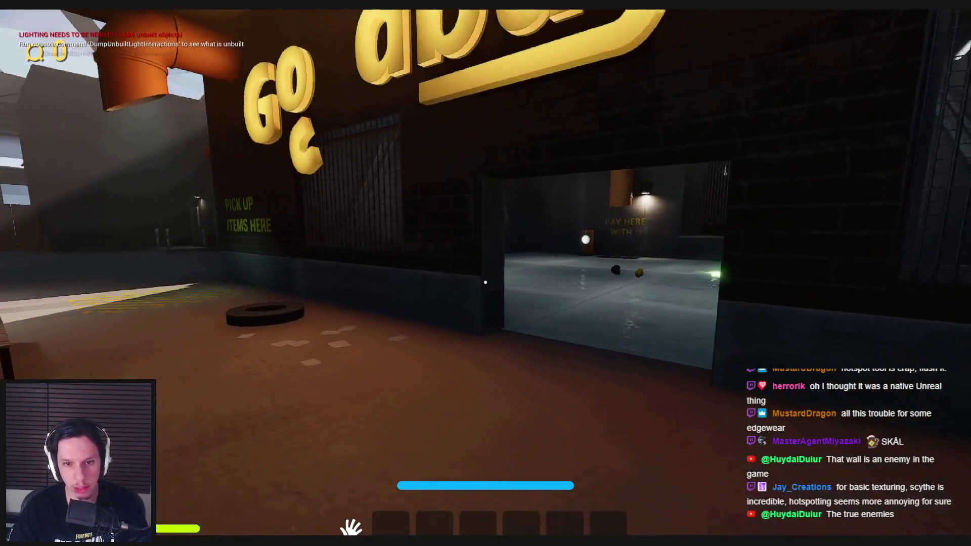
{"action": "key", "text": "w"}
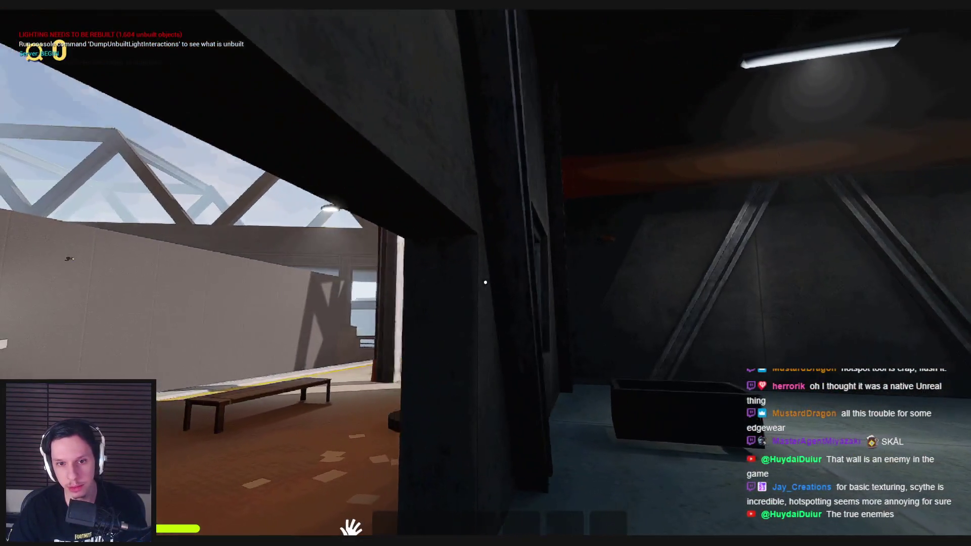
{"action": "key", "text": "s"}
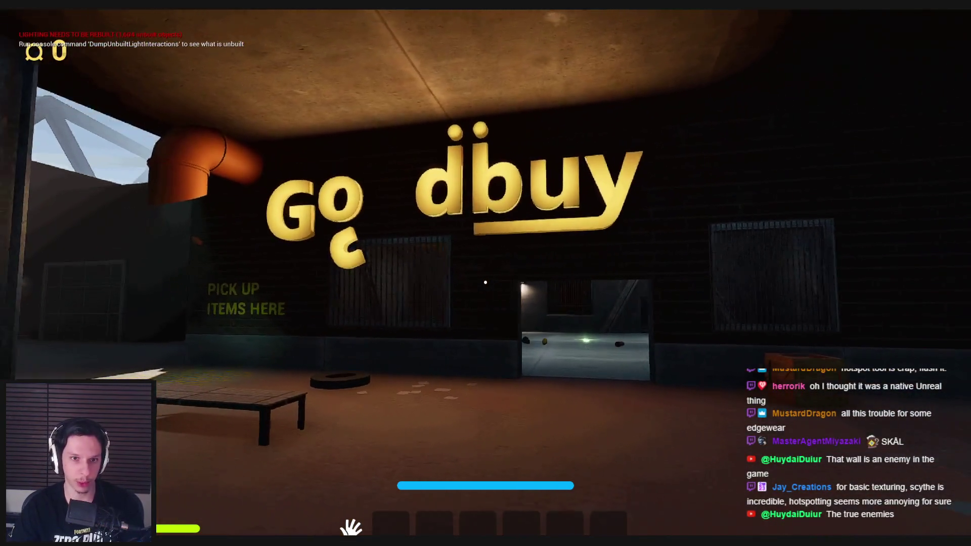
{"action": "key", "text": "w"}
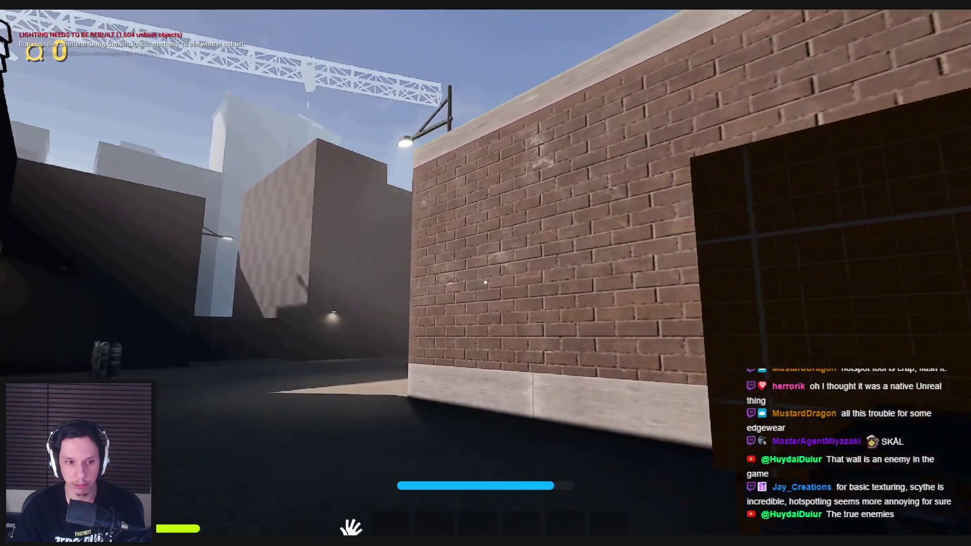
{"action": "key", "text": "w"}
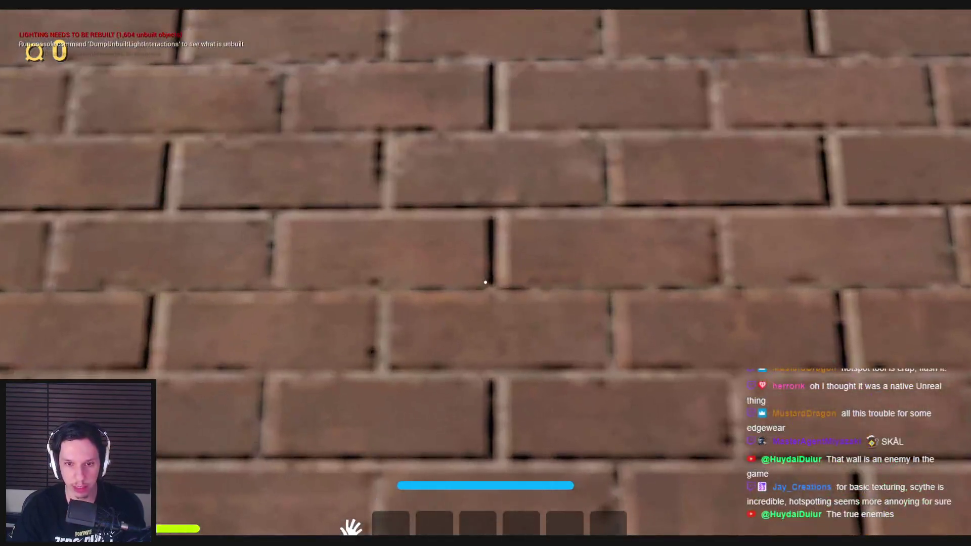
{"action": "key", "text": "s"}
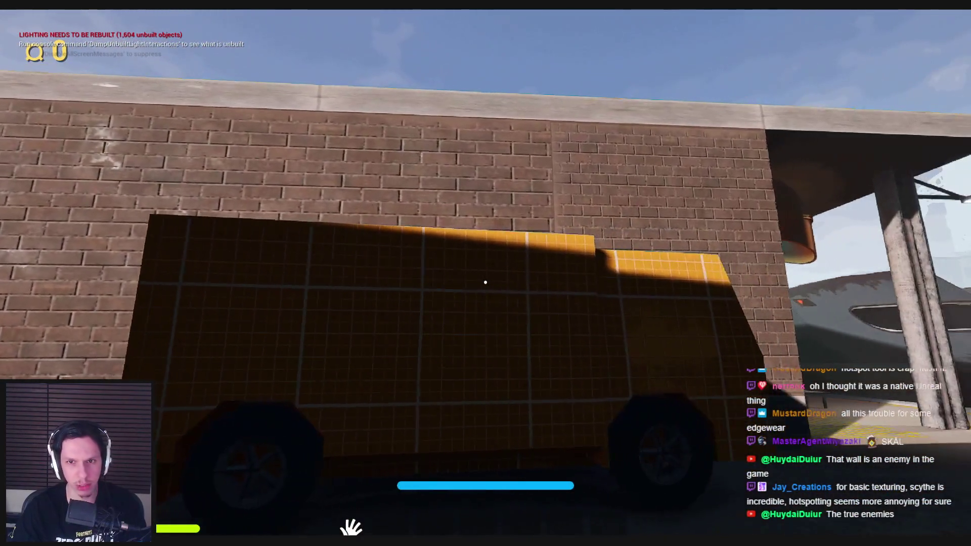
{"action": "key", "text": "w"}
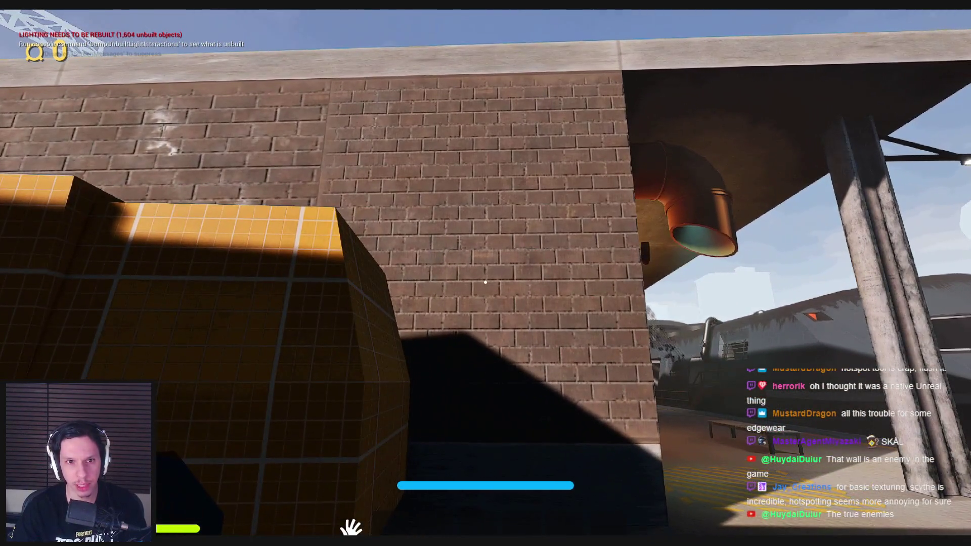
{"action": "key", "text": "d"}
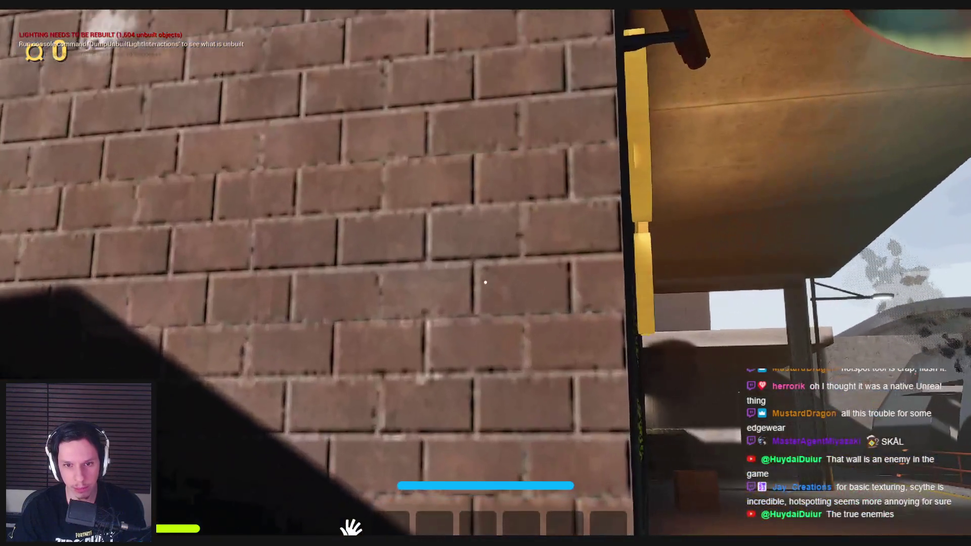
{"action": "key", "text": "s"}
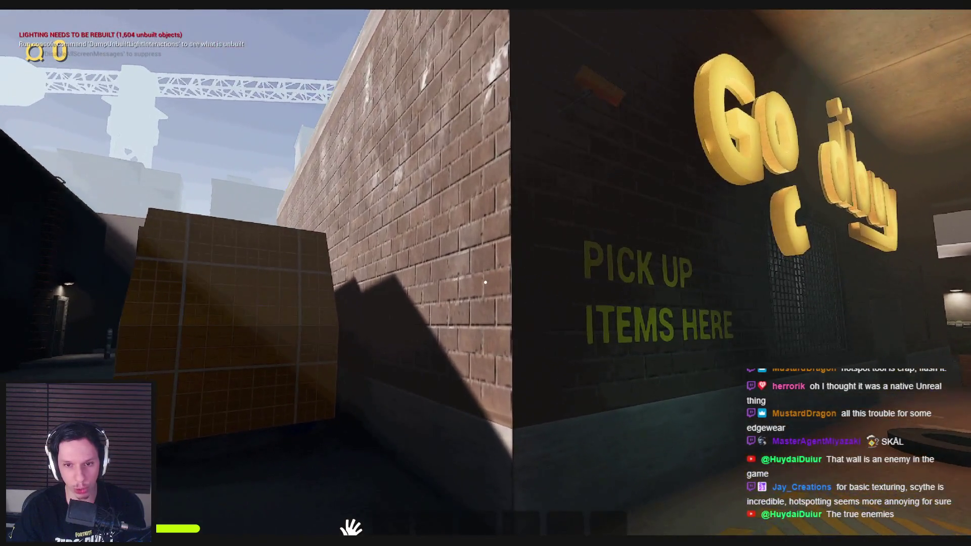
{"action": "key", "text": "w"}
{"action": "key", "text": "s"}
{"action": "key", "text": "Escape"}
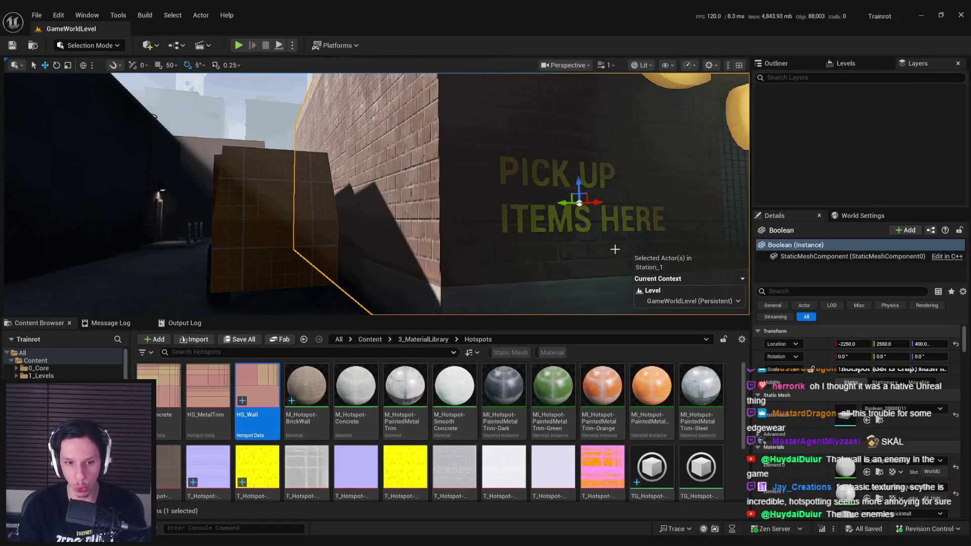
- Check M_Hotspot-BrickWall's BaseColor texture is 512x512, close both editors, and browse to 3_MaterialLibrary
{"action": "double_click", "coordinate": [306, 389]}
{"action": "left_click_drag", "start_coordinate": [499, 350], "coordinate": [563, 304]}
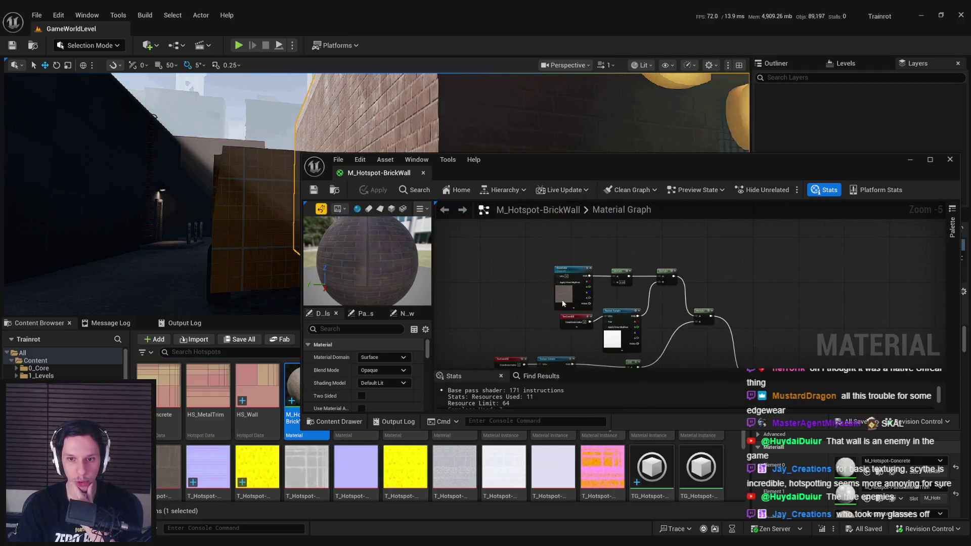
{"action": "left_click", "coordinate": [563, 303]}
{"action": "double_click", "coordinate": [503, 167]}
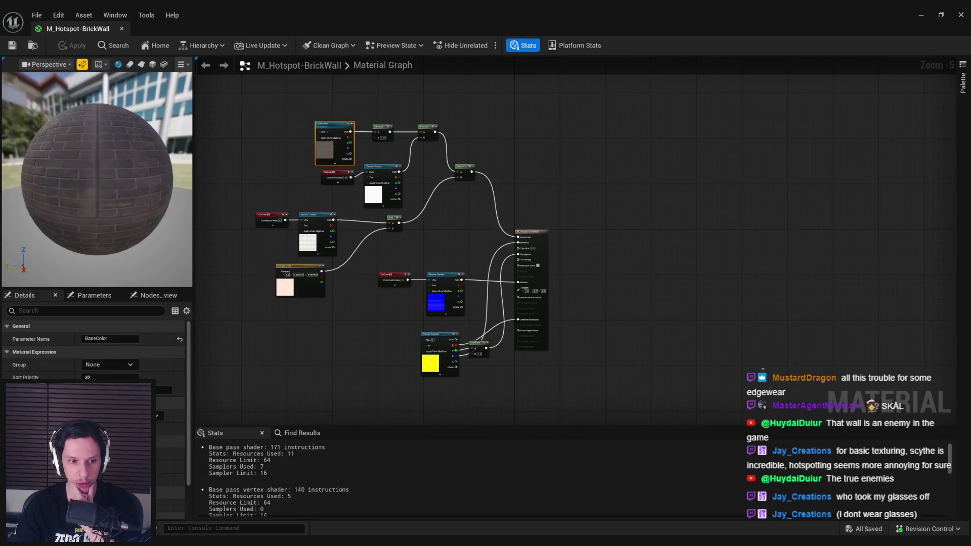
{"action": "double_click", "coordinate": [324, 150]}
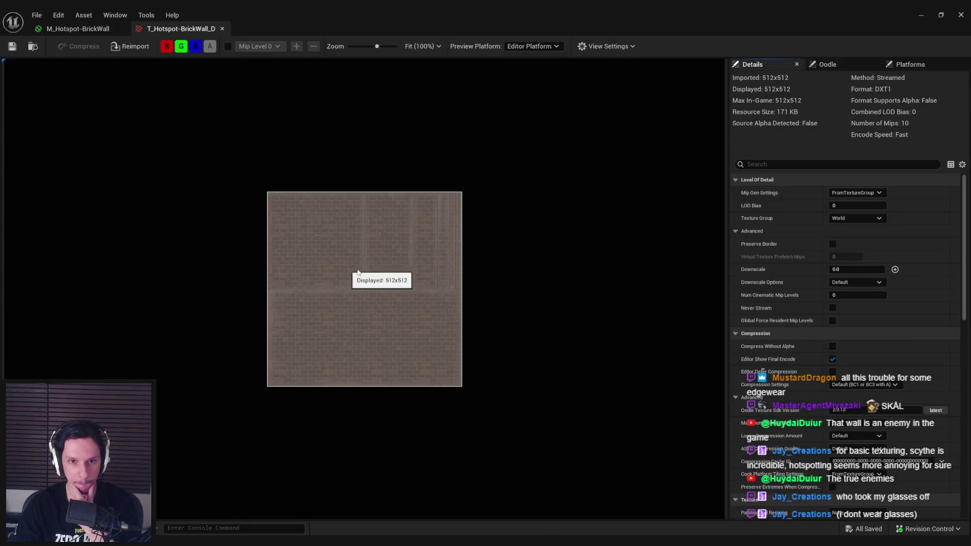
{"action": "scroll", "coordinate": [354, 268], "scroll_direction": "up", "scroll_amount": 3}
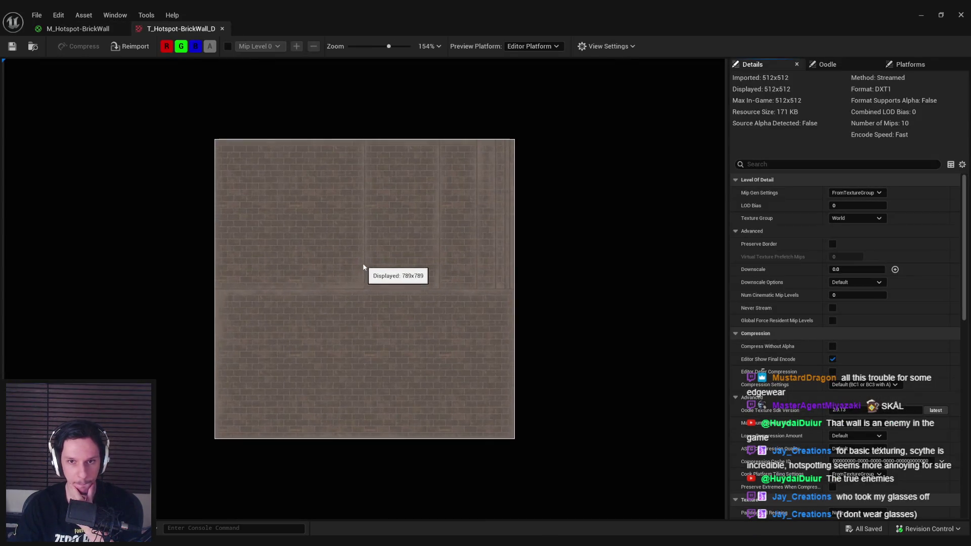
{"action": "middle_click", "coordinate": [177, 31]}
{"action": "middle_click", "coordinate": [94, 33]}
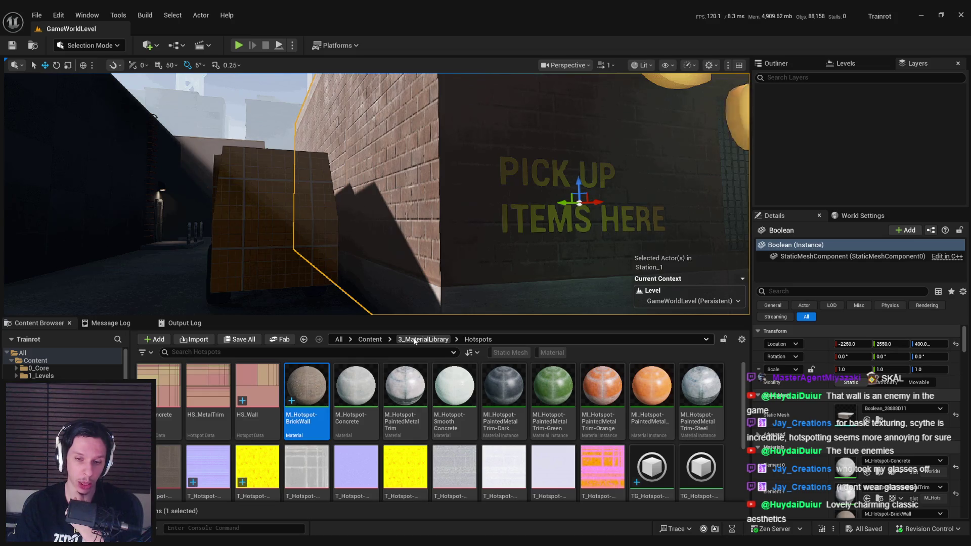
{"action": "left_click", "coordinate": [413, 340]}
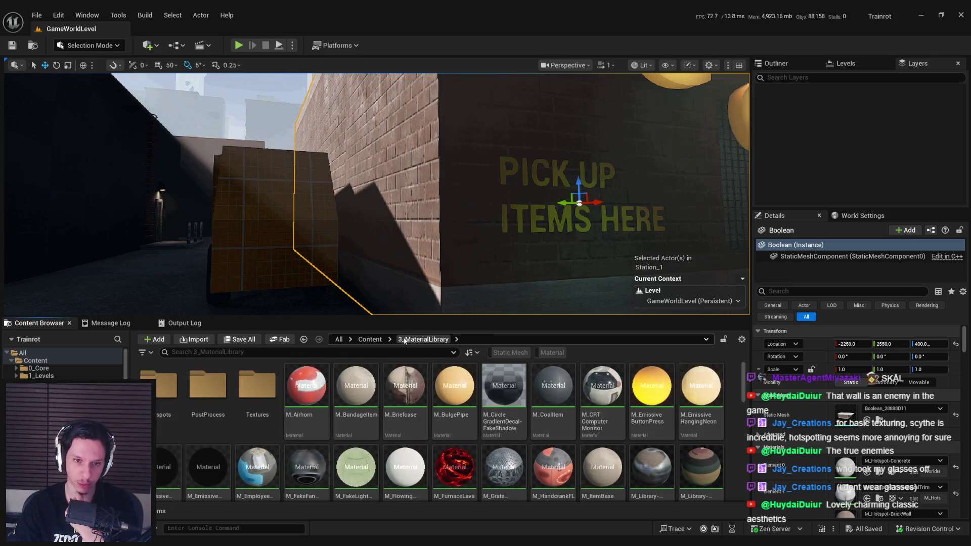
- Set the brick wall Texture Graph's export path to Hotspots and output width to 1024, then save
{"action": "double_click", "coordinate": [158, 388]}
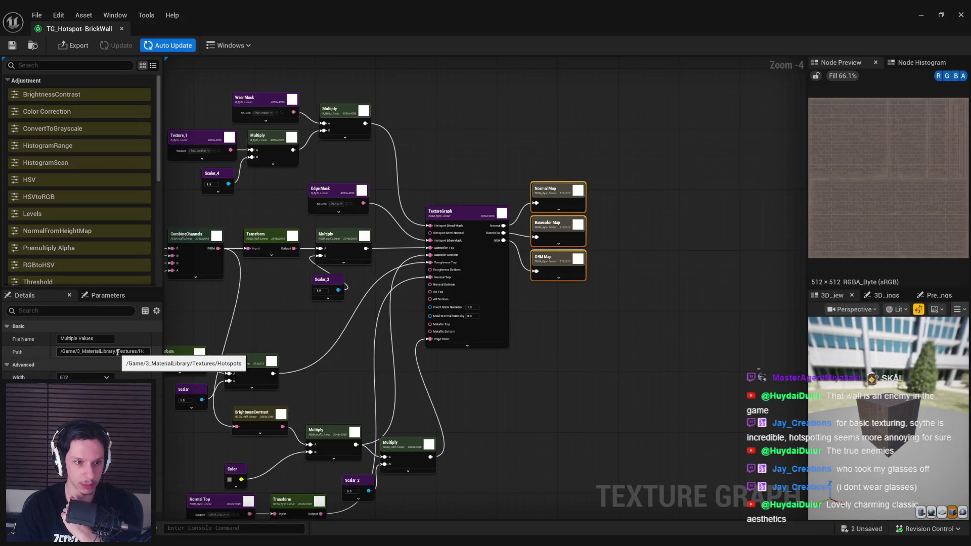
{"action": "left_click_drag", "start_coordinate": [123, 352], "coordinate": [377, 346]}
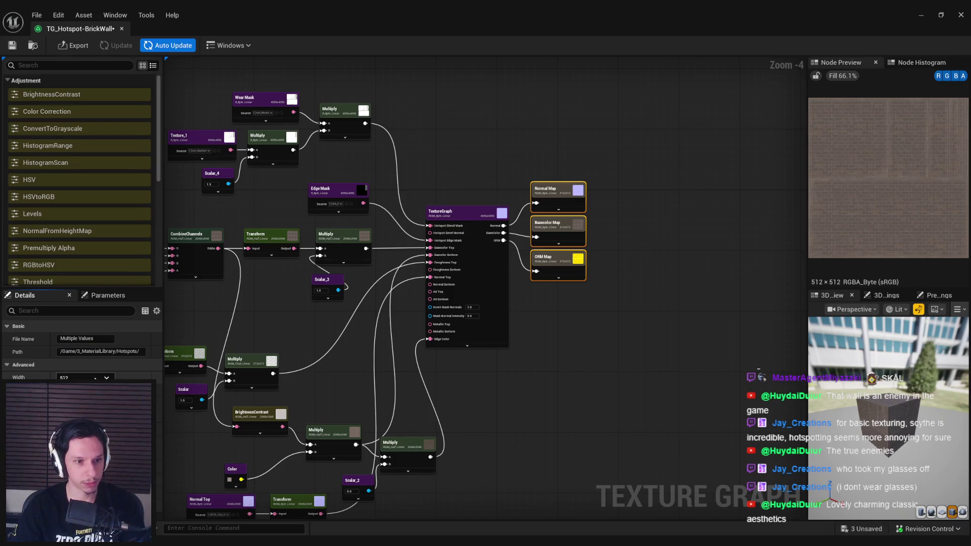
{"action": "left_click", "coordinate": [101, 351]}
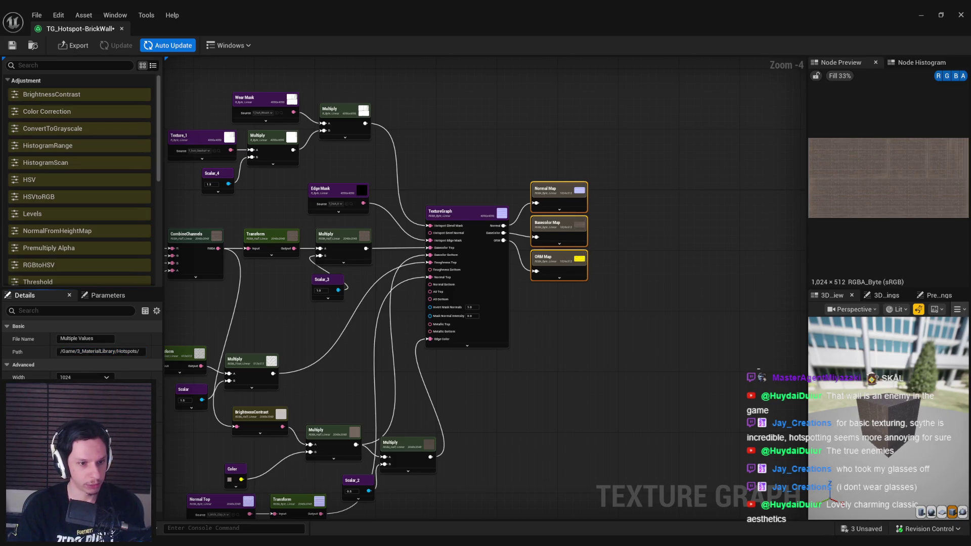
{"action": "left_click_drag", "start_coordinate": [482, 194], "coordinate": [474, 220]}
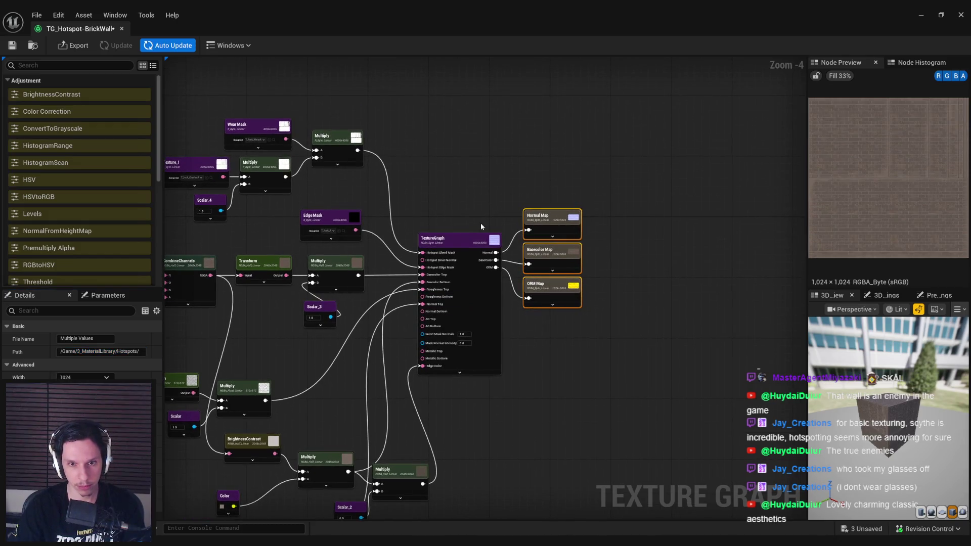
{"action": "left_click", "coordinate": [69, 48]}
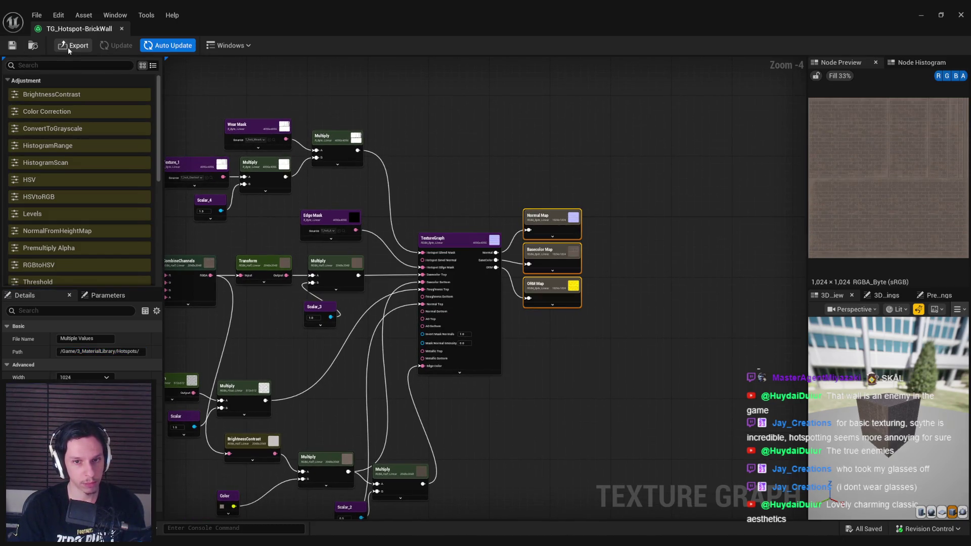
- Export the Basecolor, Normal and ORM maps and return to the level viewport
{"action": "left_click", "coordinate": [69, 48]}
{"action": "left_click", "coordinate": [490, 375]}
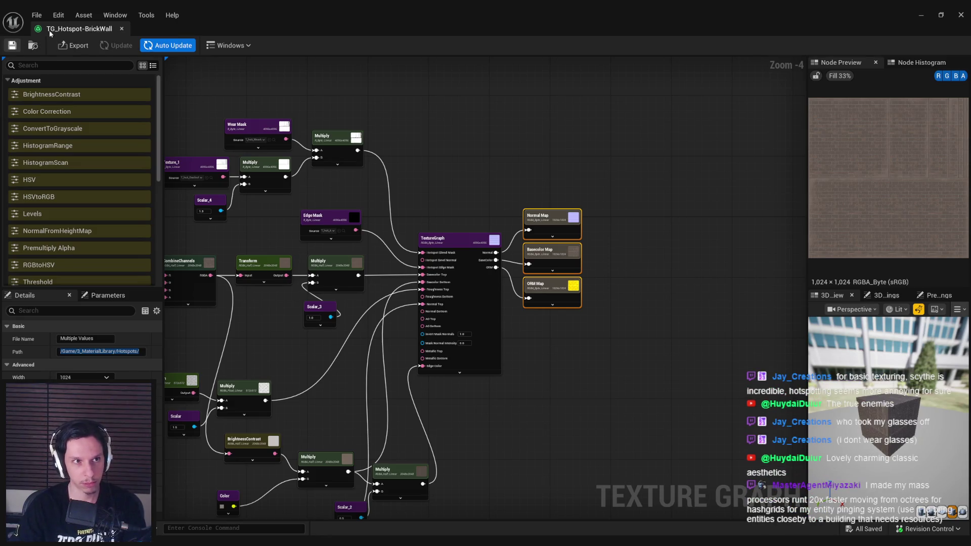
{"action": "key", "text": "alt+Tab"}
{"action": "right_click", "coordinate": [472, 177]}
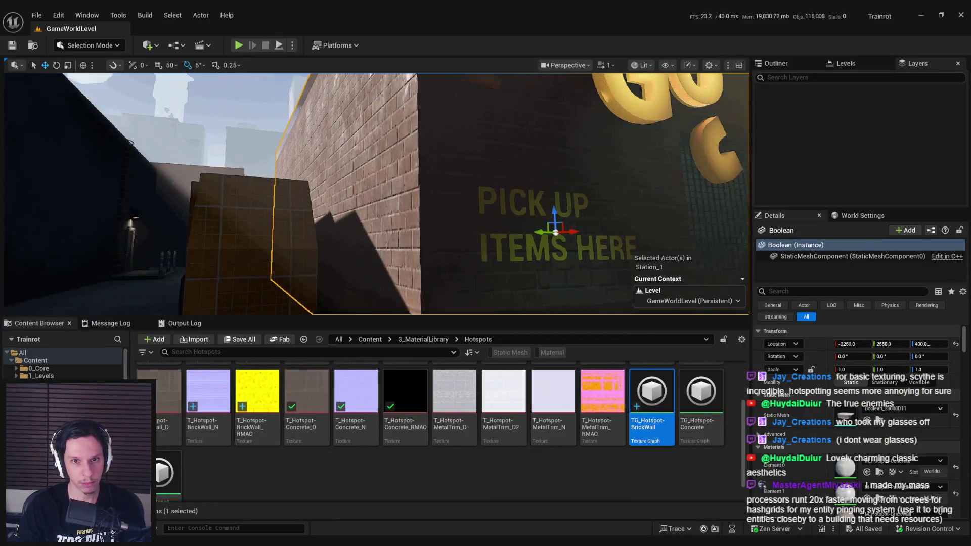
- Check the T_Hotspot-BrickWall_N normal map, still 512×512, and close it
{"action": "key", "text": "w"}
{"action": "key", "text": "w"}
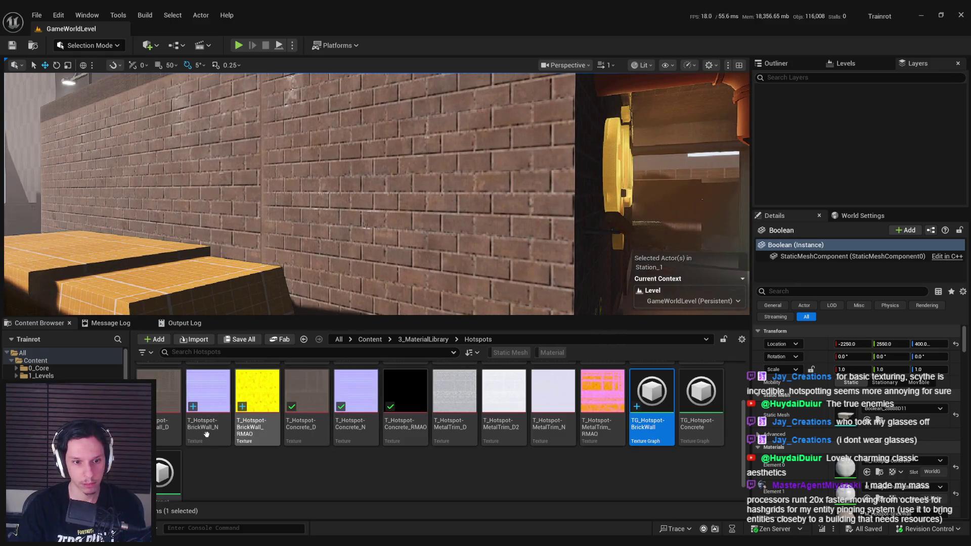
{"action": "double_click", "coordinate": [207, 434]}
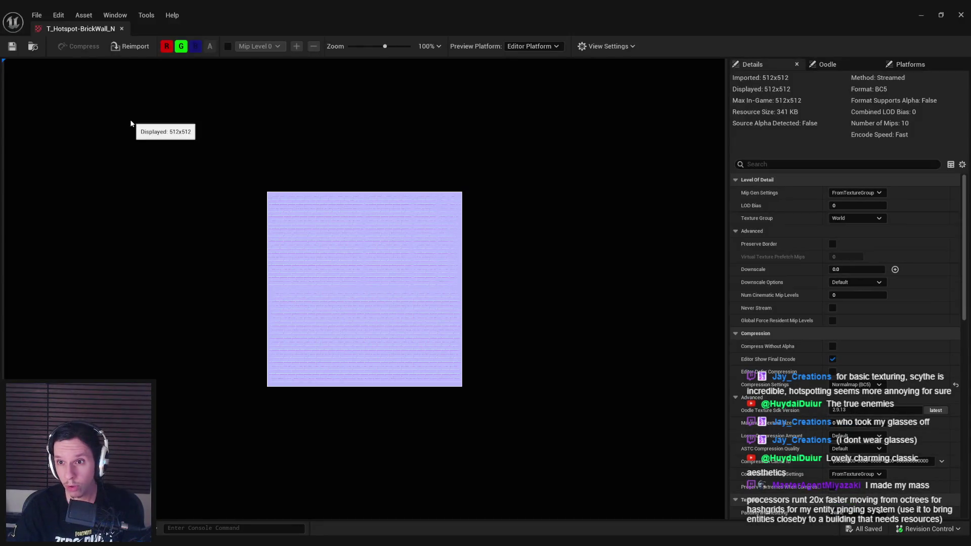
{"action": "left_click", "coordinate": [122, 29]}
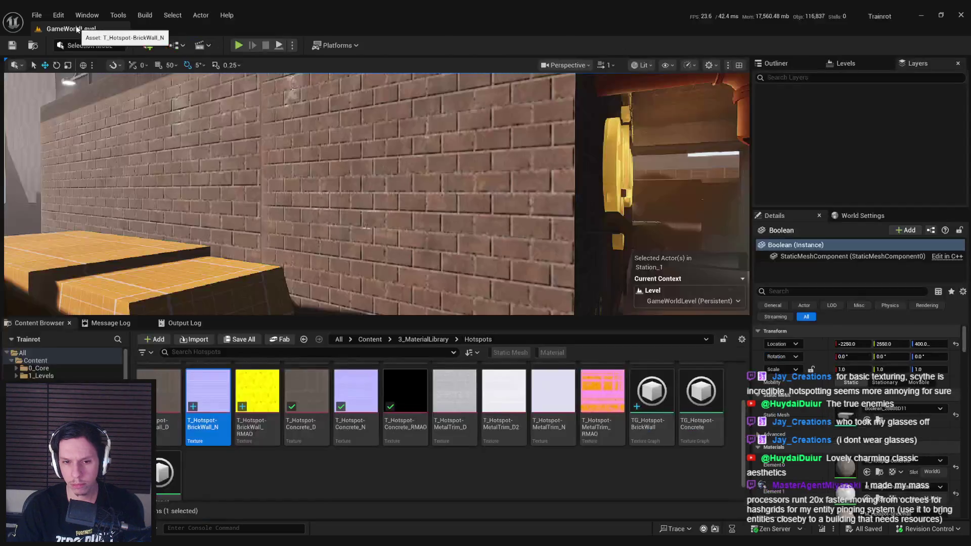
- Browse to the Hotspots folder, open TG_Hotspot-BrickWall and select its output map nodes
{"action": "left_click", "coordinate": [424, 339]}
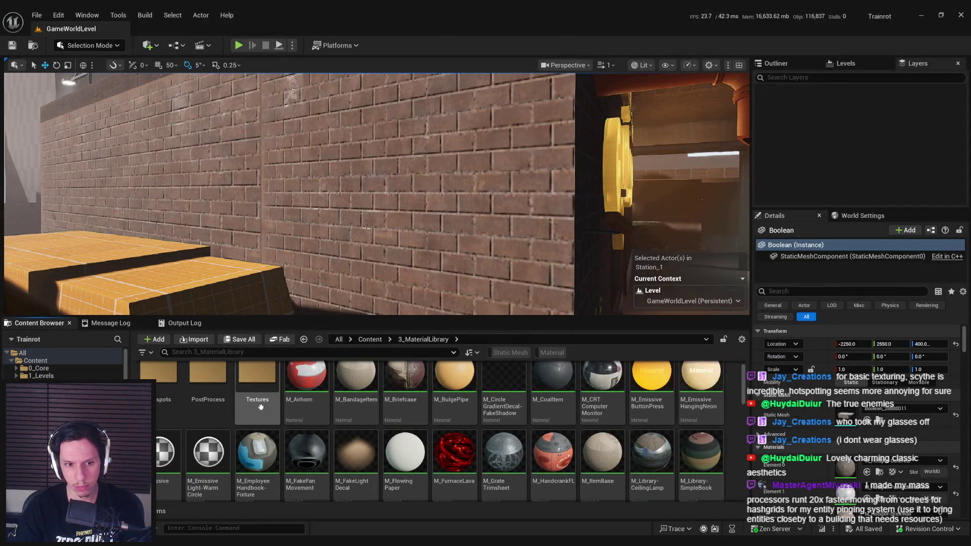
{"action": "left_click_drag", "start_coordinate": [744, 384], "coordinate": [748, 438]}
{"action": "scroll", "coordinate": [159, 406], "scroll_direction": "up", "scroll_amount": 10}
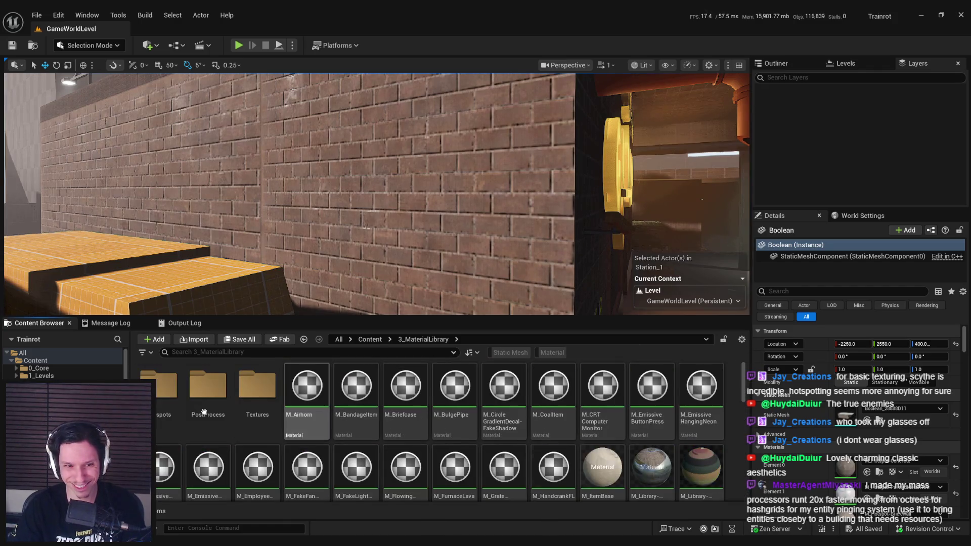
{"action": "double_click", "coordinate": [159, 406]}
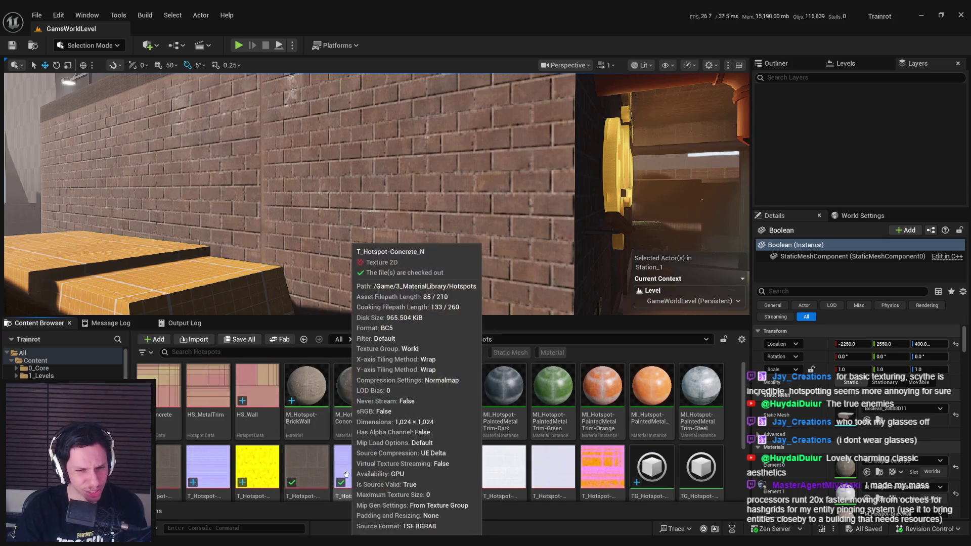
{"action": "scroll", "coordinate": [497, 477], "scroll_direction": "down", "scroll_amount": 2}
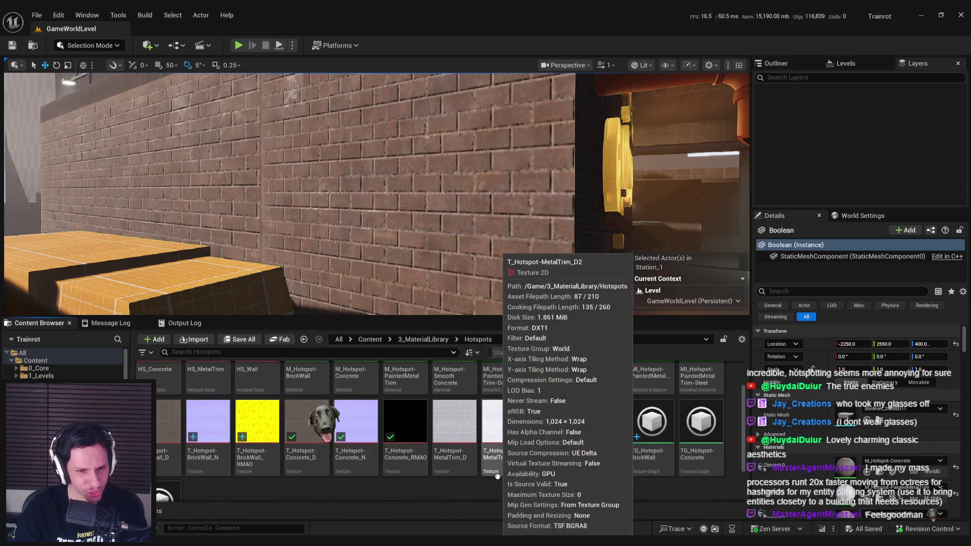
{"action": "scroll", "coordinate": [498, 475], "scroll_direction": "up", "scroll_amount": 2}
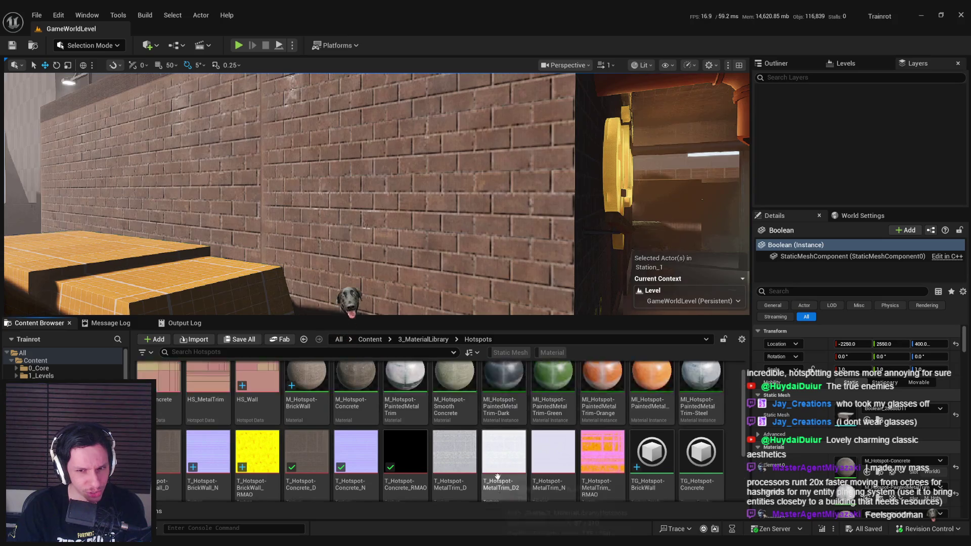
{"action": "scroll", "coordinate": [497, 475], "scroll_direction": "down", "scroll_amount": 3}
{"action": "scroll", "coordinate": [496, 475], "scroll_direction": "up", "scroll_amount": 2}
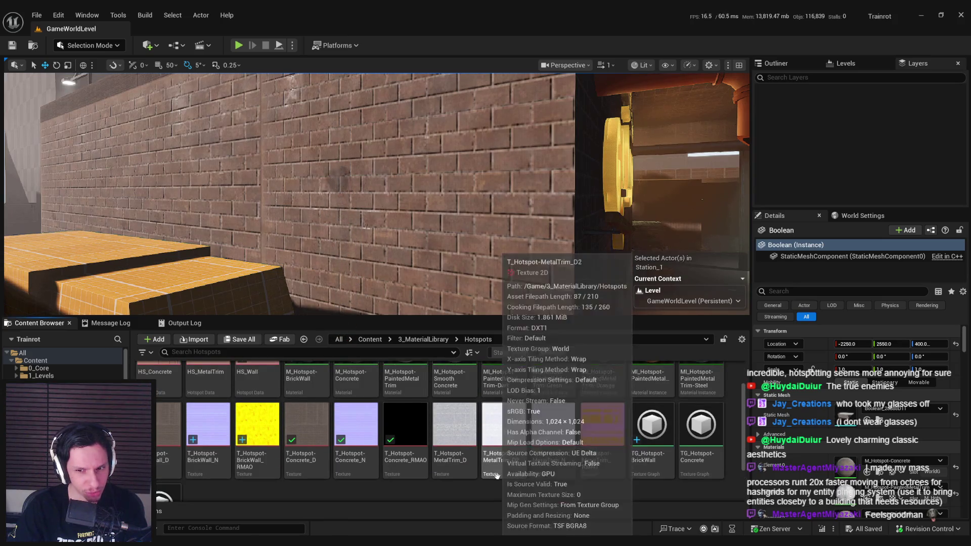
{"action": "double_click", "coordinate": [651, 427]}
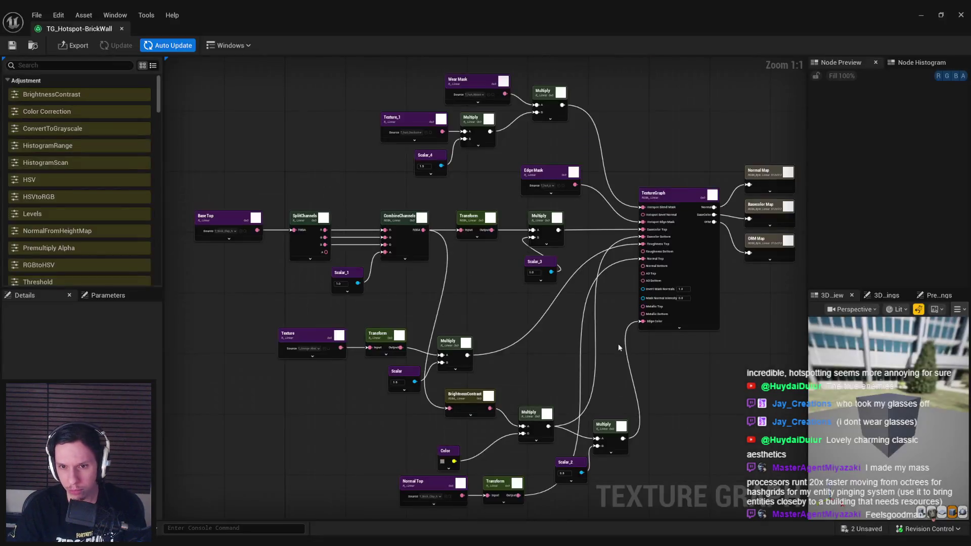
{"action": "mouse_move", "coordinate": [617, 344]}
{"action": "left_mouse_down"}
{"action": "mouse_move", "coordinate": [635, 238]}
{"action": "mouse_move", "coordinate": [604, 170]}
{"action": "left_mouse_up"}
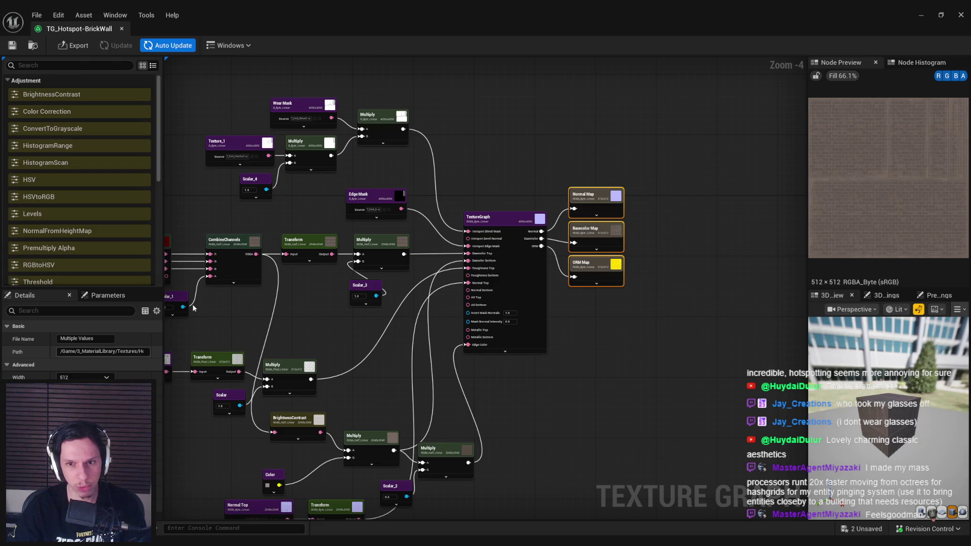
- Reopen the TG_Hotspot-BrickWall Texture Graph from the Content Browser
{"action": "left_click", "coordinate": [93, 31]}
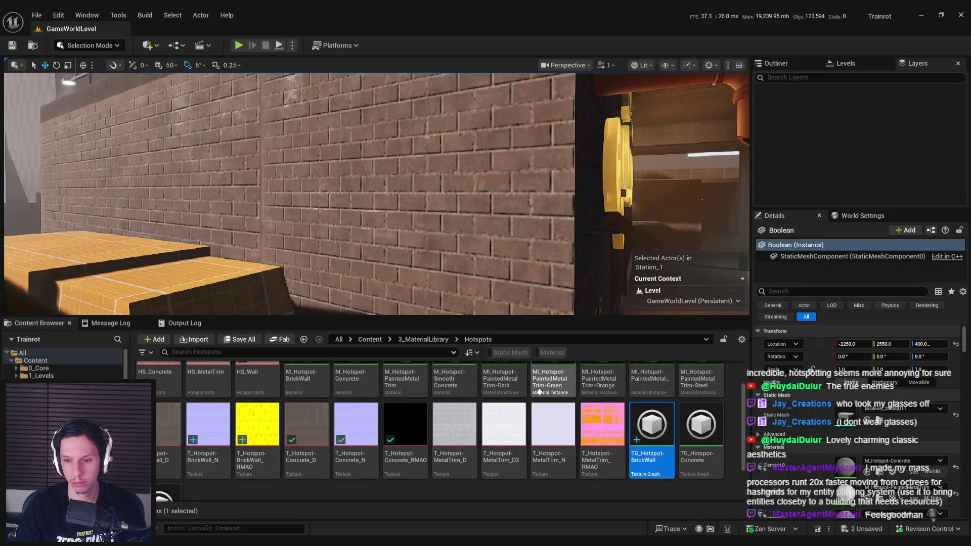
{"action": "scroll", "coordinate": [570, 410], "scroll_direction": "down", "scroll_amount": 1}
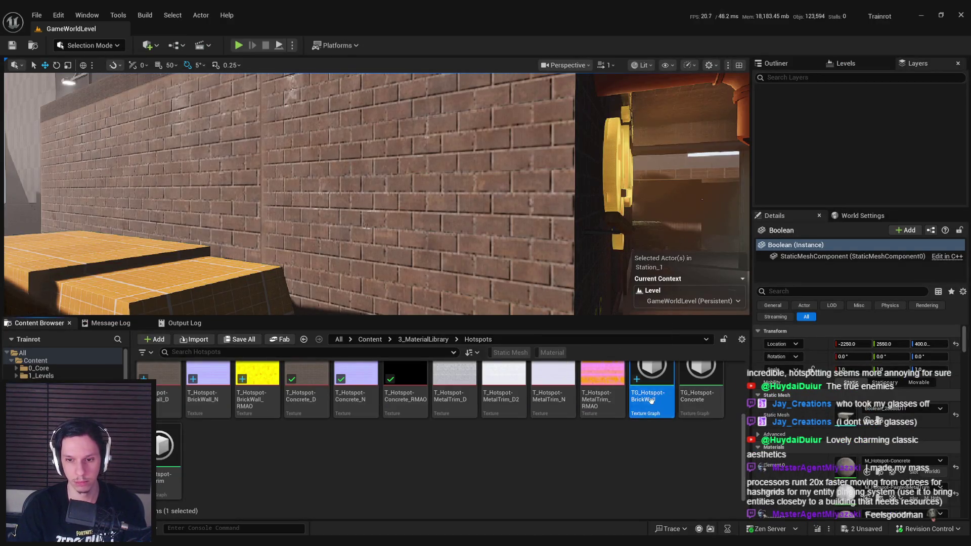
{"action": "double_click", "coordinate": [653, 404]}
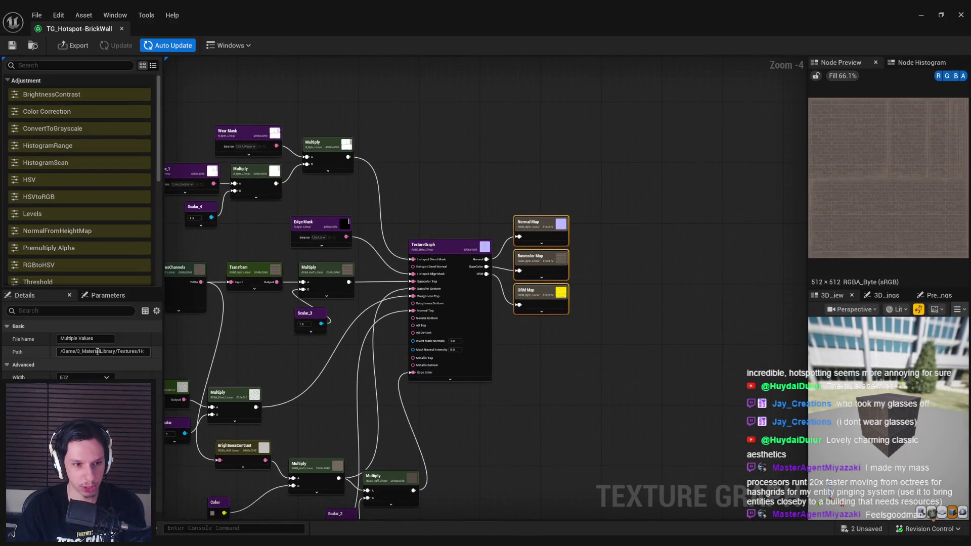
- Set the export path to /Game/3_MaterialLibrary/Hotspots/, export the maps at 1024, and close the editor
{"action": "left_click_drag", "start_coordinate": [126, 353], "coordinate": [120, 352]}
{"action": "type", "text": "Hotspot"}
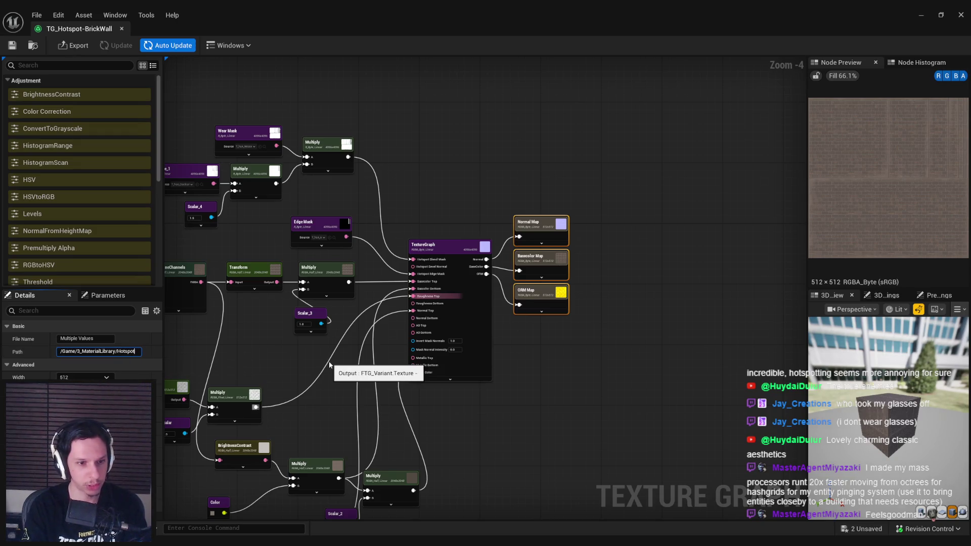
{"action": "key", "text": "Return"}
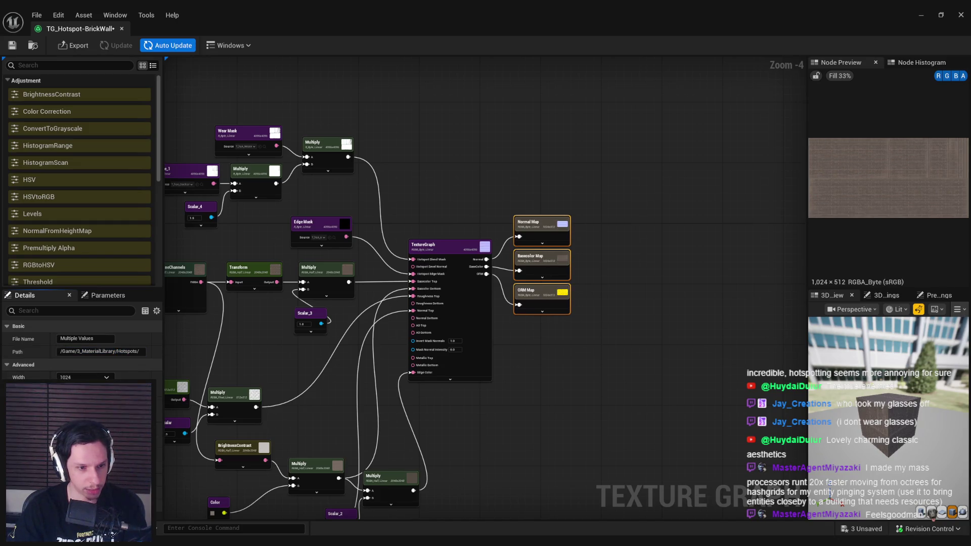
{"action": "left_click", "coordinate": [101, 351]}
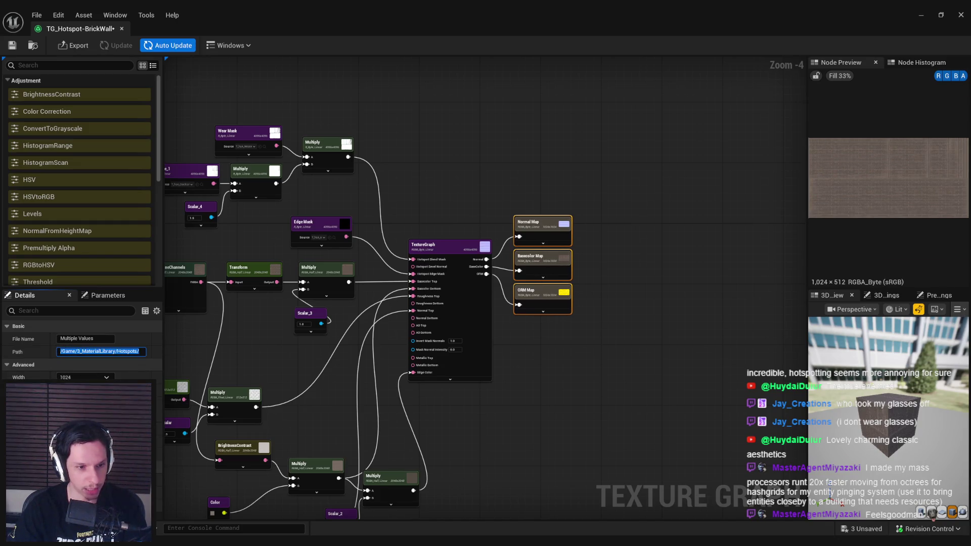
{"action": "left_click", "coordinate": [74, 45]}
{"action": "left_click", "coordinate": [478, 373]}
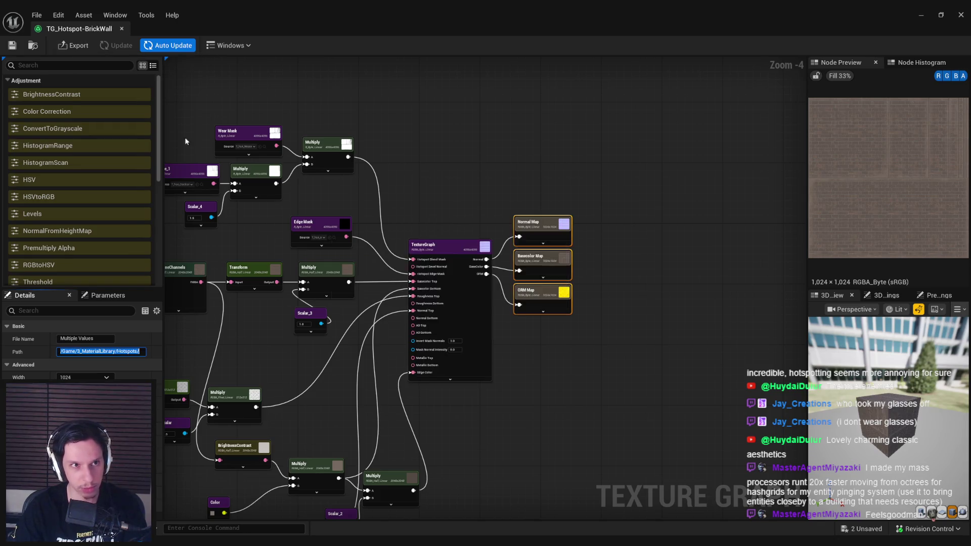
{"action": "middle_click", "coordinate": [85, 31]}
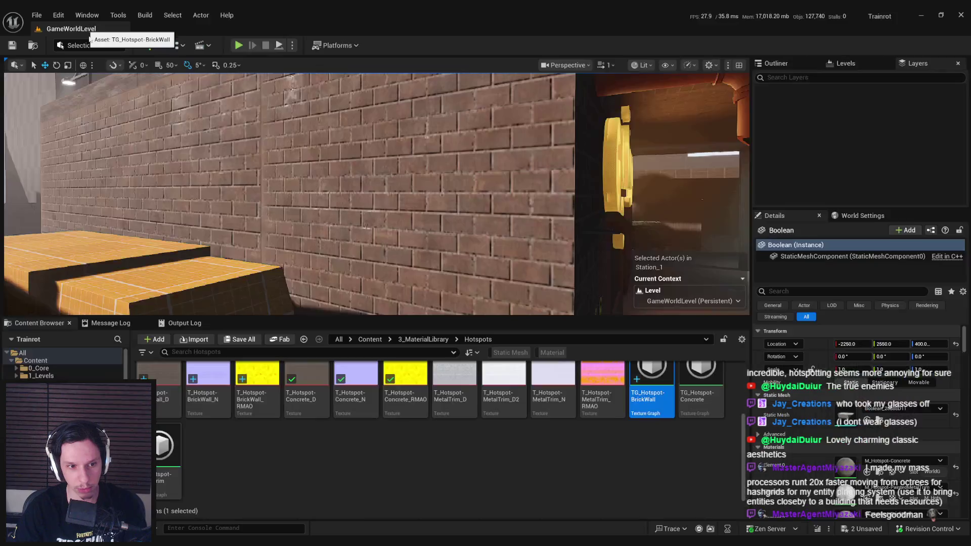
- Confirm T_Hotspot-BrickWall_D is still 512×512, then browse 3_MaterialLibrary and its Textures folder
{"action": "double_click", "coordinate": [157, 403]}
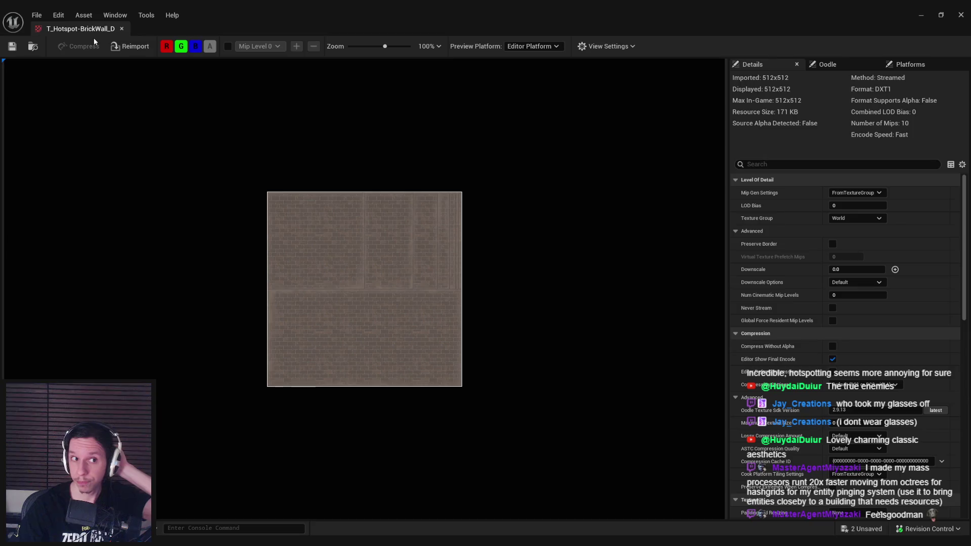
{"action": "middle_click", "coordinate": [83, 29]}
{"action": "left_click", "coordinate": [423, 339]}
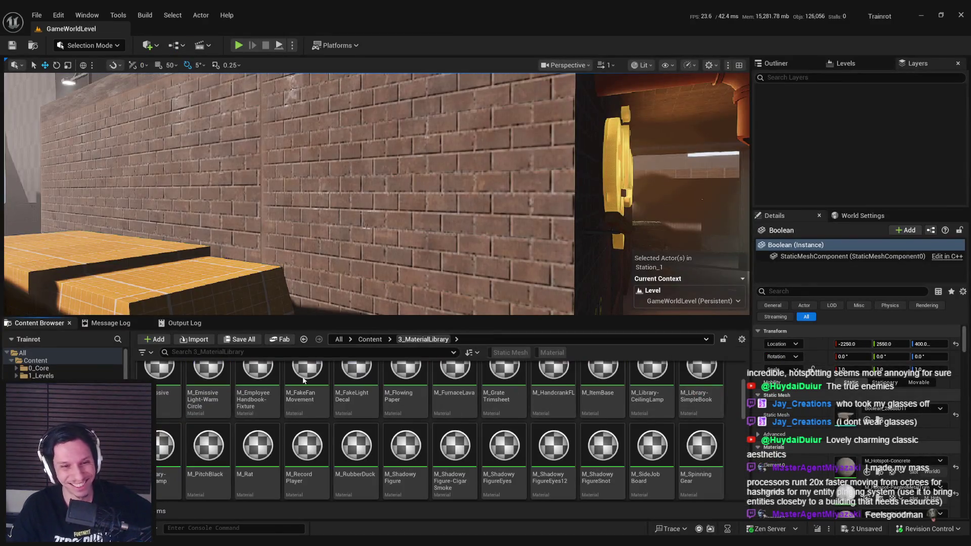
{"action": "double_click", "coordinate": [256, 390]}
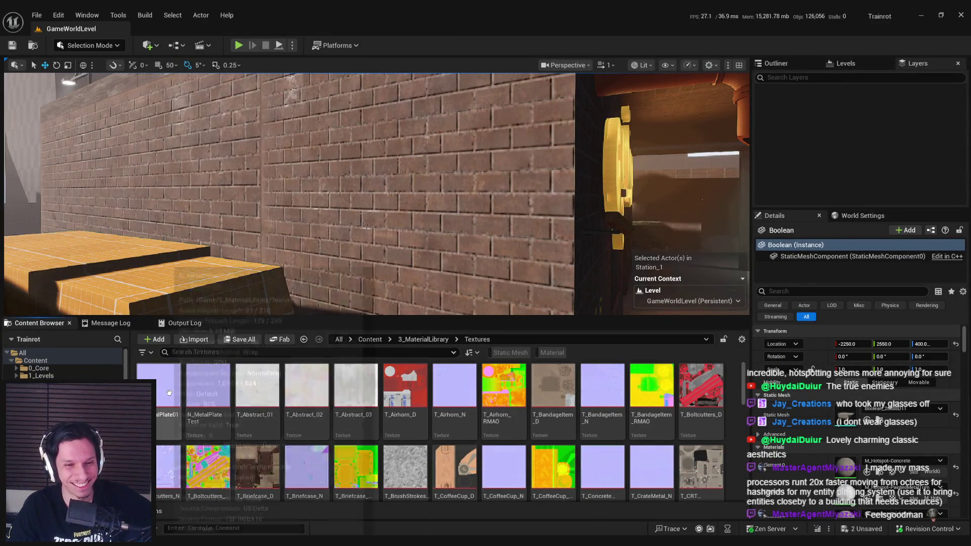
{"action": "key", "text": "alt+Left"}
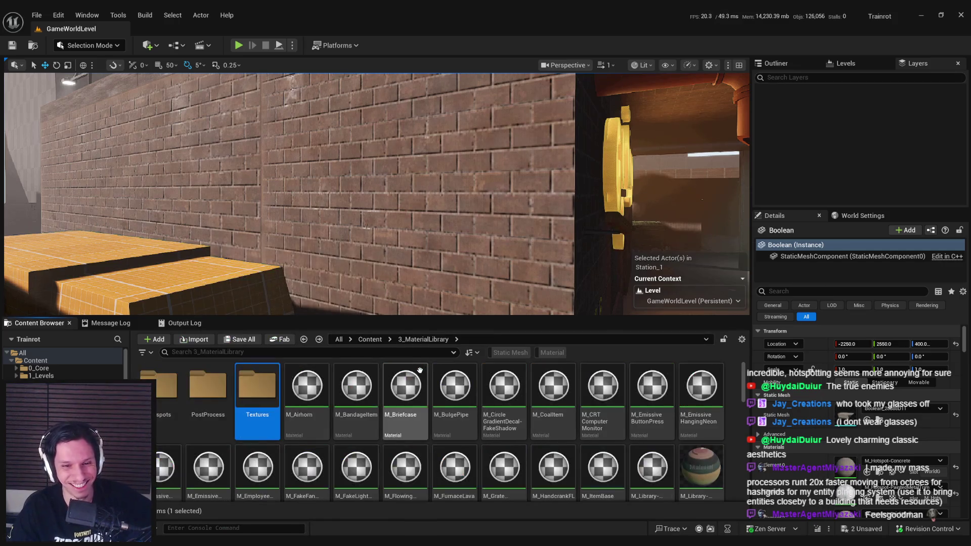
- Go into the Hotspots folder and open the TG_Hotspot-BrickWall Texture Graph
{"action": "scroll", "coordinate": [275, 387], "scroll_direction": "down", "scroll_amount": 5}
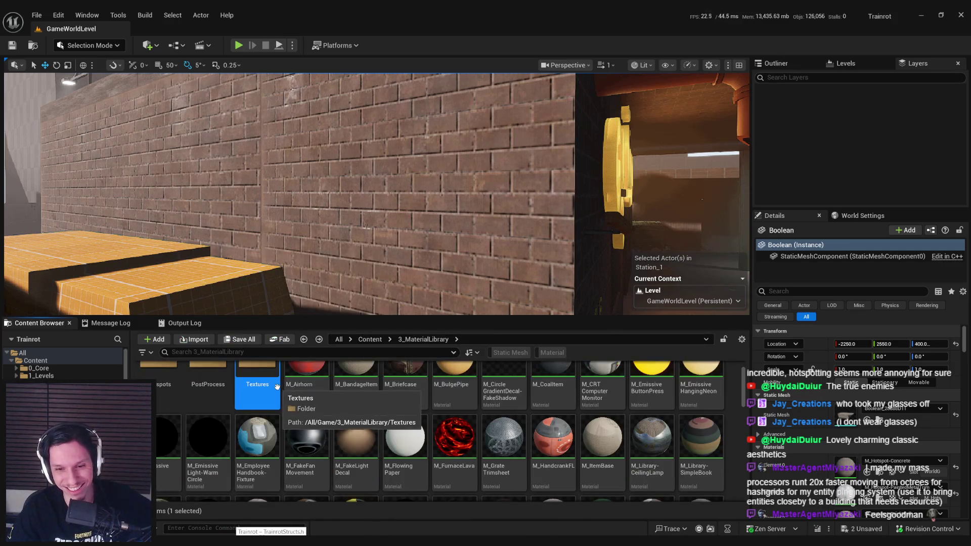
{"action": "scroll", "coordinate": [275, 387], "scroll_direction": "down", "scroll_amount": 1}
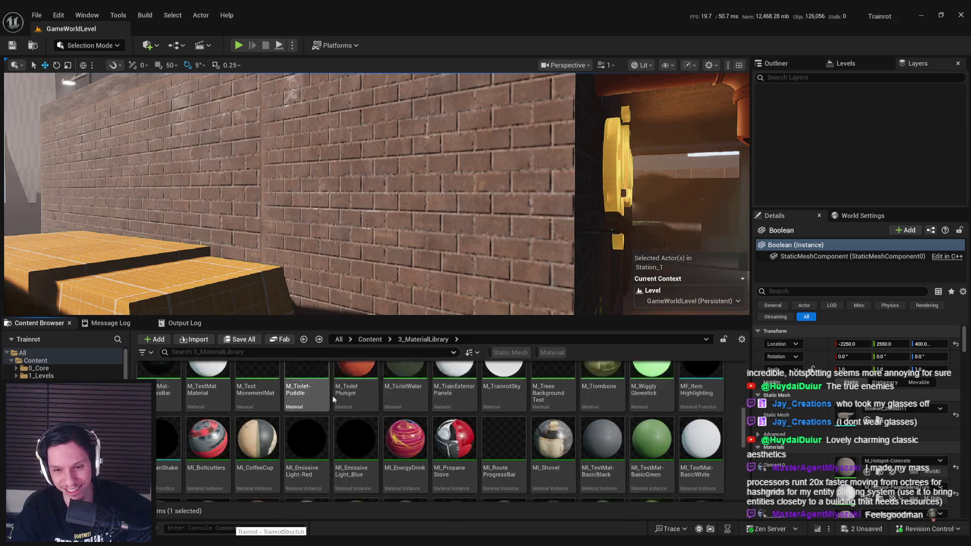
{"action": "left_click_drag", "start_coordinate": [743, 435], "coordinate": [743, 364]}
{"action": "double_click", "coordinate": [337, 407]}
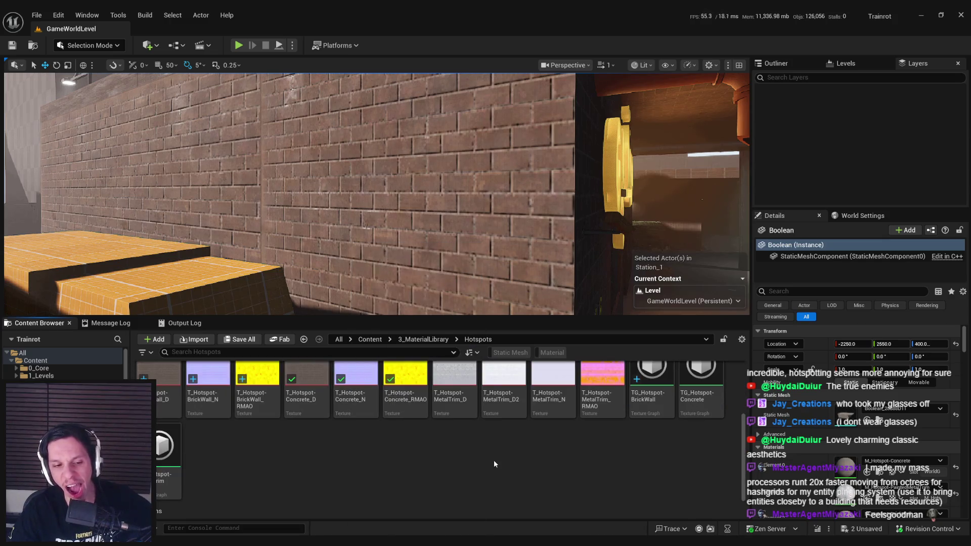
{"action": "double_click", "coordinate": [659, 401]}
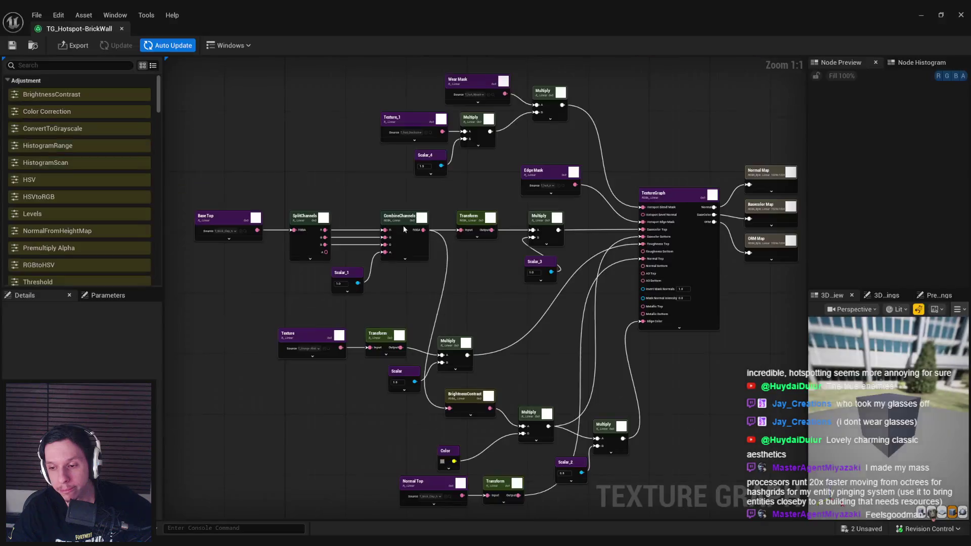
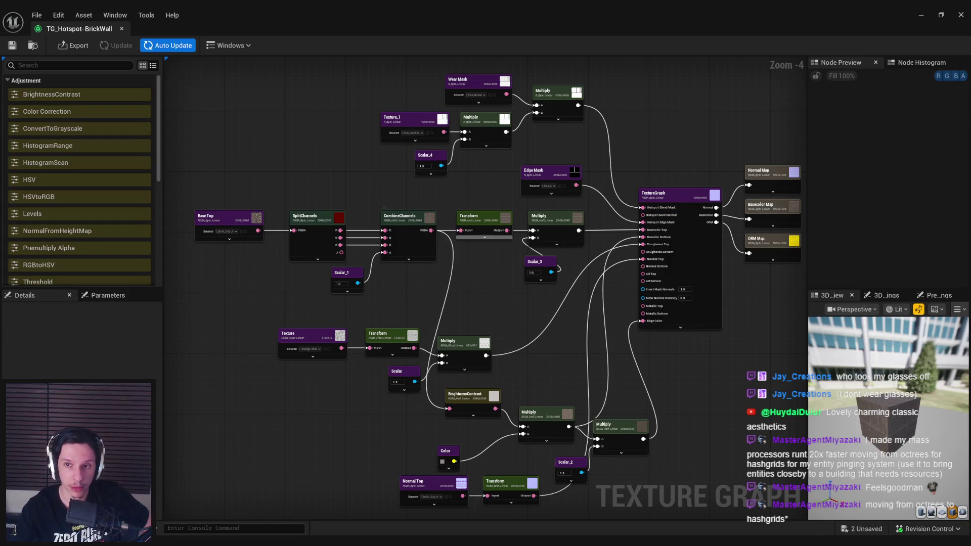
- Select the Normal, Basecolor and ORM output nodes and export all three maps
{"action": "left_click_drag", "start_coordinate": [619, 257], "coordinate": [474, 268]}
{"action": "left_click_drag", "start_coordinate": [610, 171], "coordinate": [606, 172]}
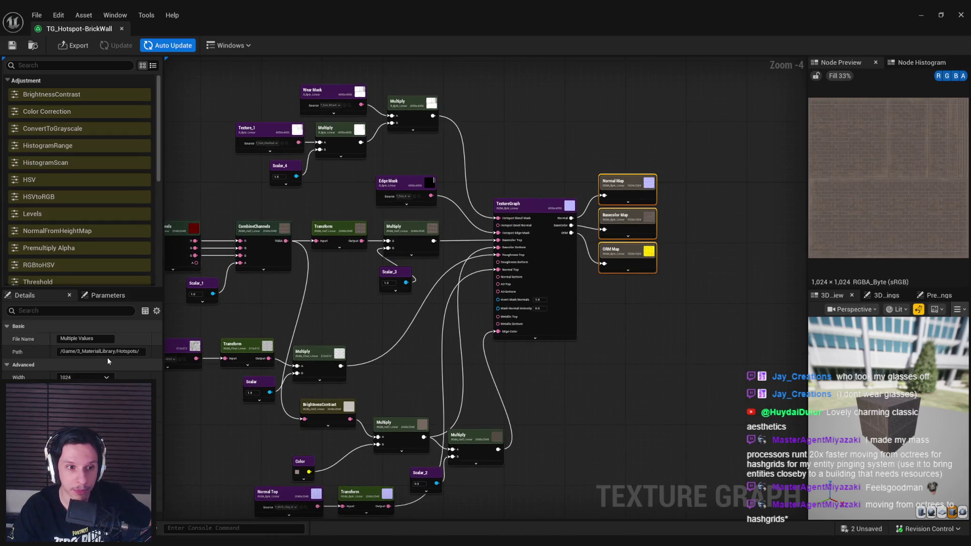
{"action": "left_click", "coordinate": [71, 45]}
{"action": "left_click", "coordinate": [476, 374]}
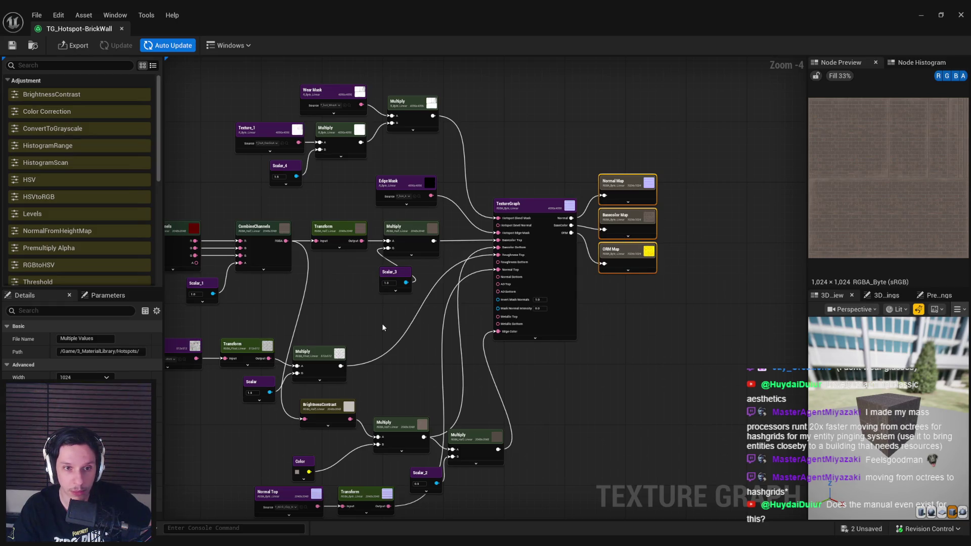
- Check the File Name set on each of the Normal, Basecolor and ORM outputs
{"action": "left_click", "coordinate": [623, 198]}
{"action": "left_click", "coordinate": [626, 233]}
{"action": "left_click", "coordinate": [626, 259]}
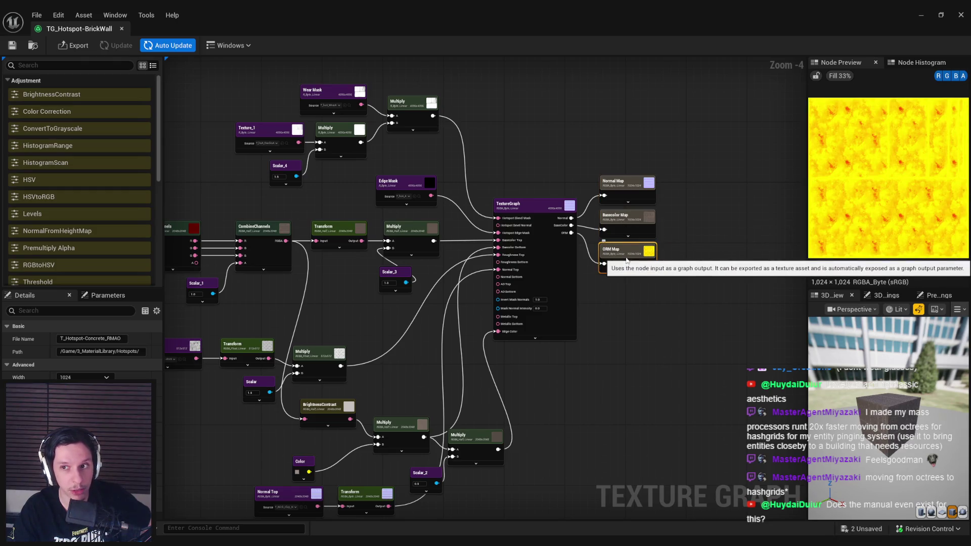
{"action": "left_click", "coordinate": [626, 235]}
{"action": "left_click", "coordinate": [630, 194]}
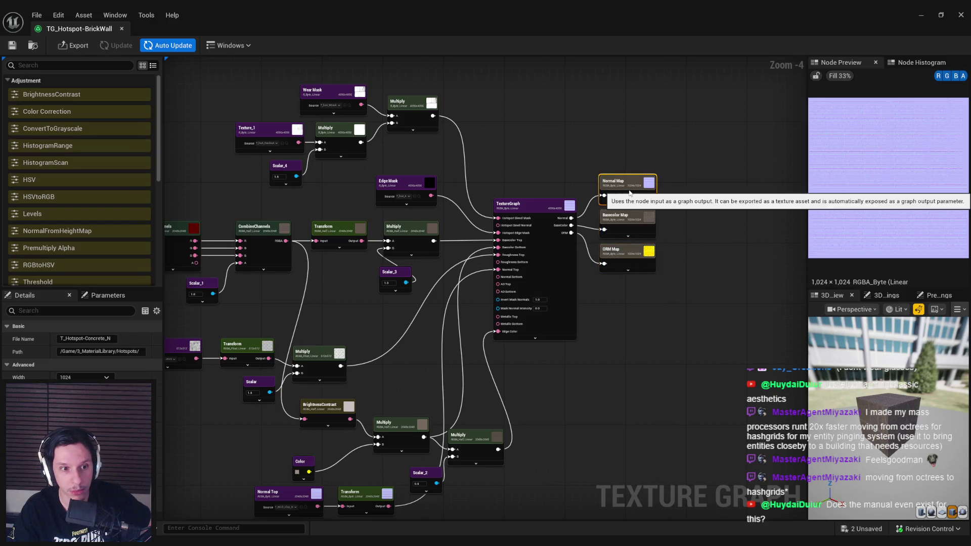
{"action": "left_click", "coordinate": [94, 341]}
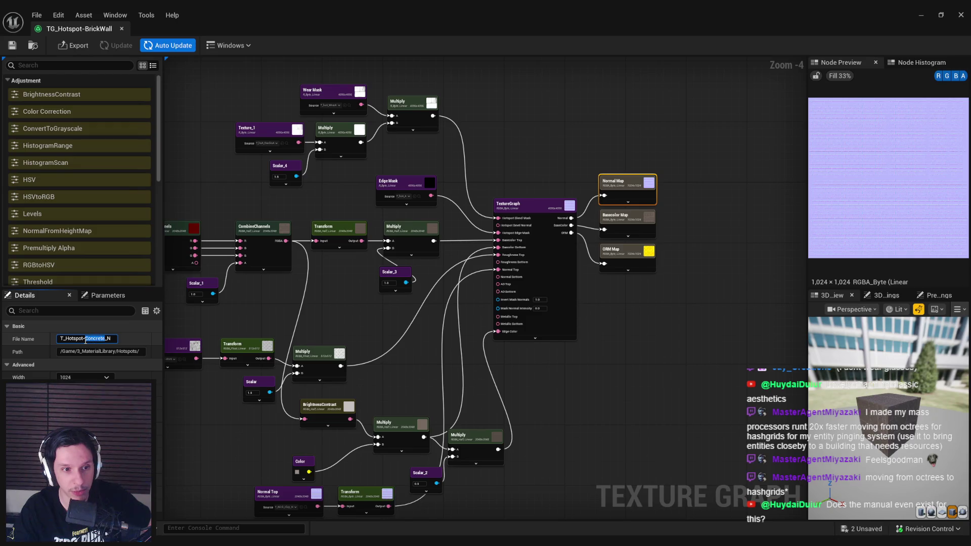
- Return to the level near the brick wall and open the TG_Hotspot-Concrete texture graph
{"action": "left_click", "coordinate": [921, 15]}
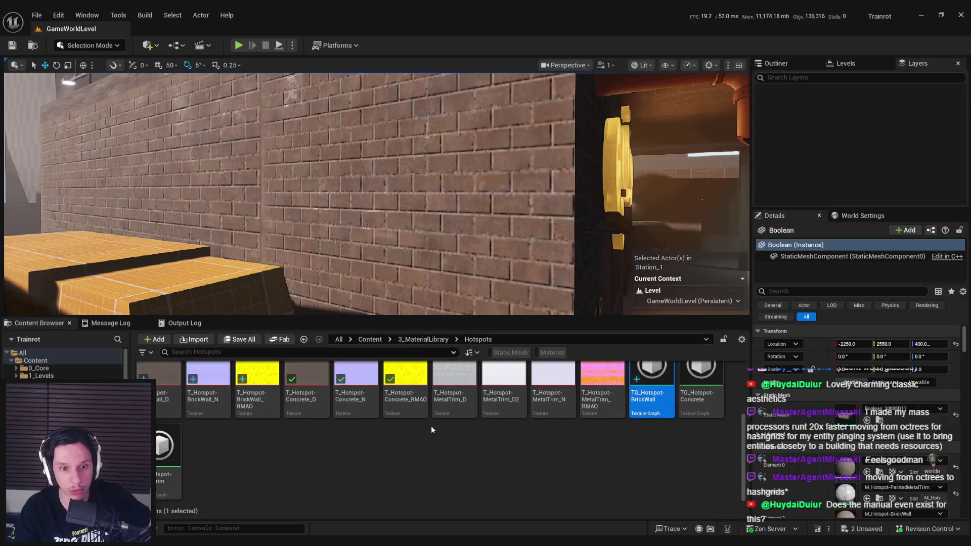
{"action": "scroll", "coordinate": [432, 428], "scroll_direction": "up", "scroll_amount": 1}
{"action": "mouse_move", "coordinate": [451, 310]}
{"action": "left_mouse_down"}
{"action": "mouse_move", "coordinate": [430, 283]}
{"action": "mouse_move", "coordinate": [451, 310]}
{"action": "left_mouse_up"}
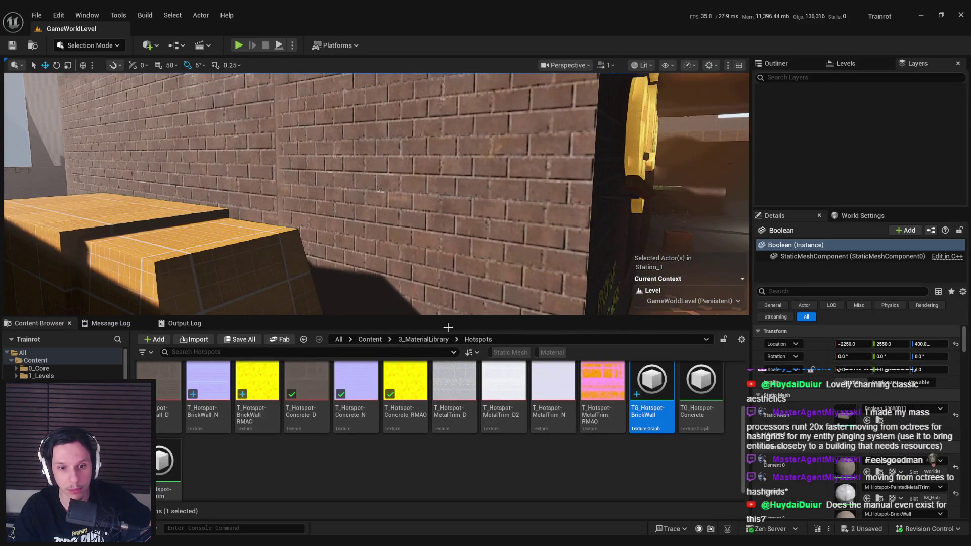
{"action": "left_click", "coordinate": [436, 476]}
{"action": "double_click", "coordinate": [700, 417]}
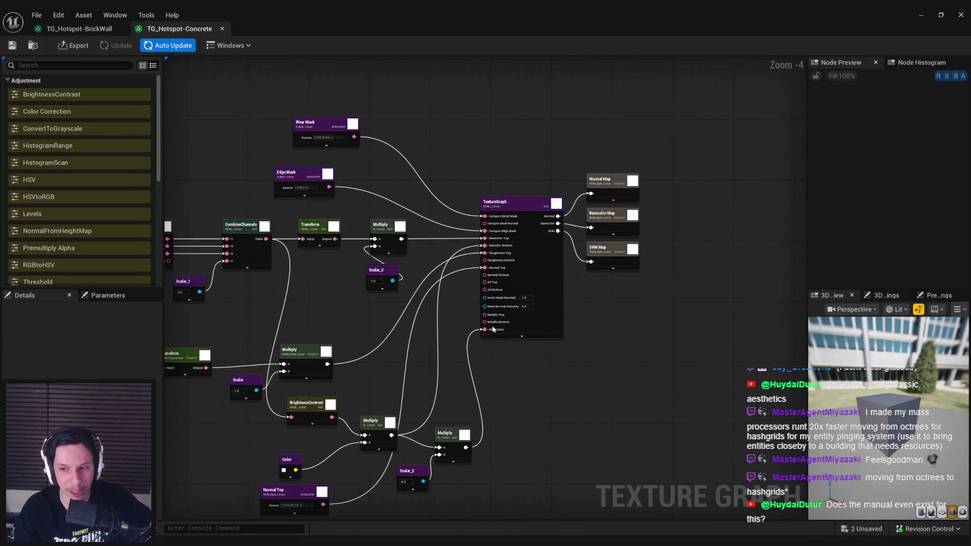
- Set the Concrete outputs' Path to /Game/3_MaterialLibrary/Hotspots/ and review the Basecolor settings
{"action": "left_click_drag", "start_coordinate": [633, 308], "coordinate": [608, 158]}
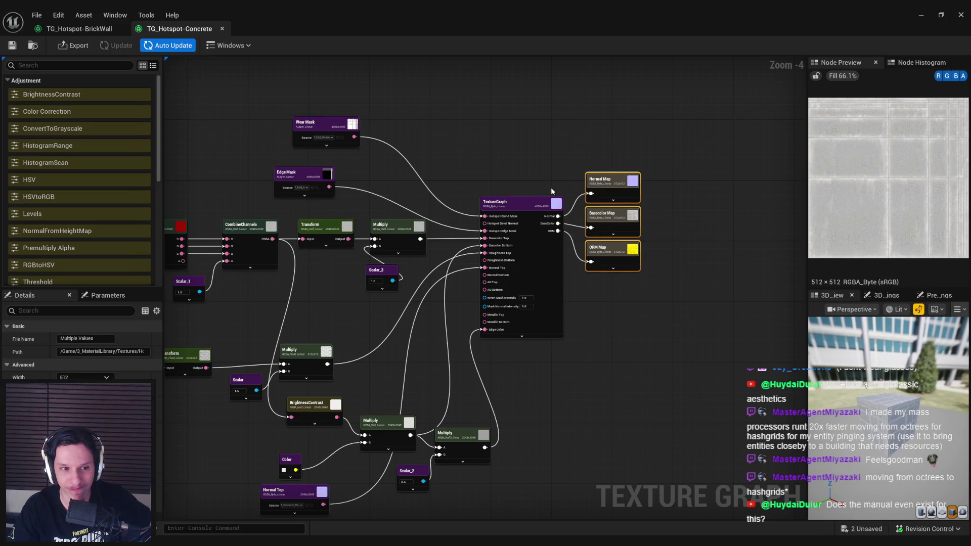
{"action": "left_click_drag", "start_coordinate": [120, 351], "coordinate": [347, 355]}
{"action": "type", "text": "Hotspot"}
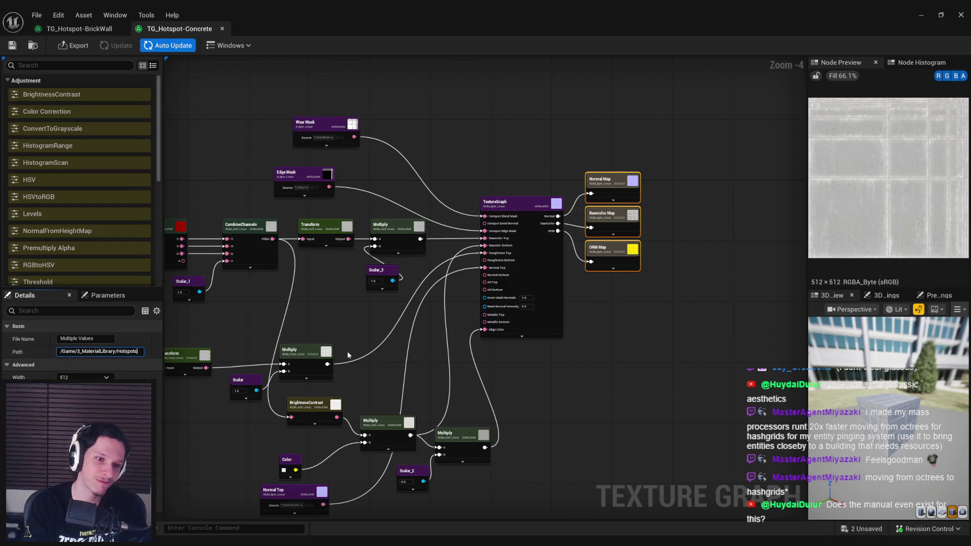
{"action": "key", "text": "Return"}
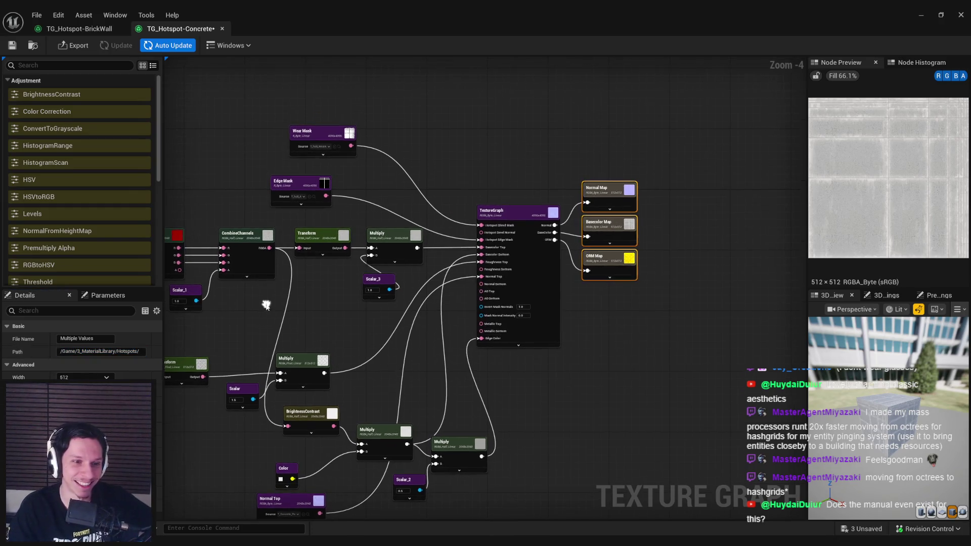
{"action": "left_click", "coordinate": [602, 201]}
{"action": "left_click", "coordinate": [609, 243]}
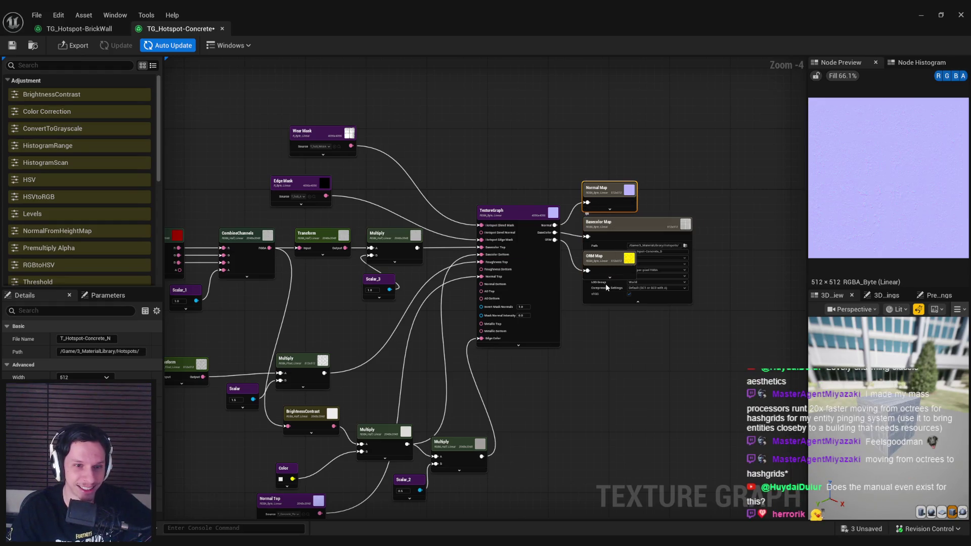
{"action": "left_click", "coordinate": [638, 302]}
- Export all three Concrete maps, then save and check out the graph
{"action": "mouse_move", "coordinate": [640, 337]}
{"action": "left_mouse_down"}
{"action": "mouse_move", "coordinate": [685, 238]}
{"action": "mouse_move", "coordinate": [600, 154]}
{"action": "left_mouse_up"}
{"action": "left_click", "coordinate": [74, 45]}
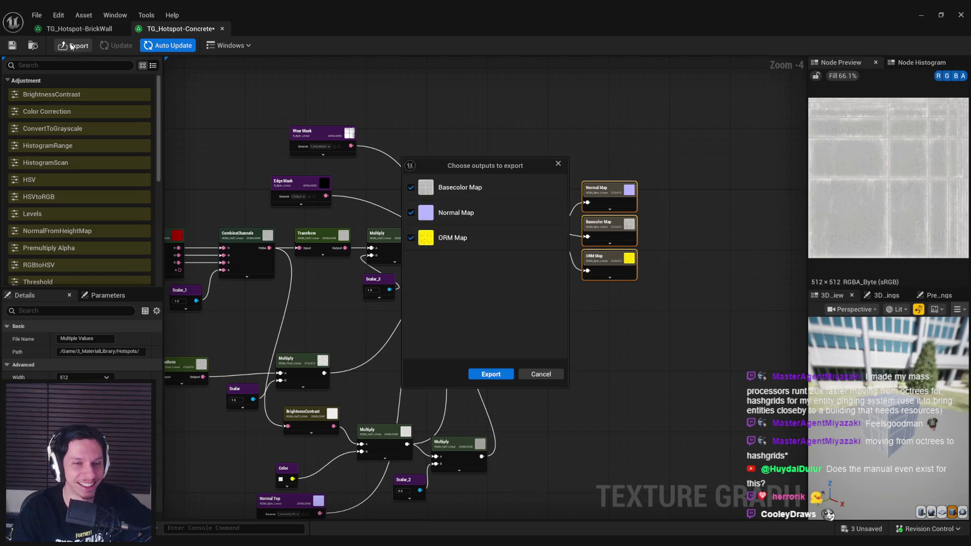
{"action": "left_click", "coordinate": [486, 374]}
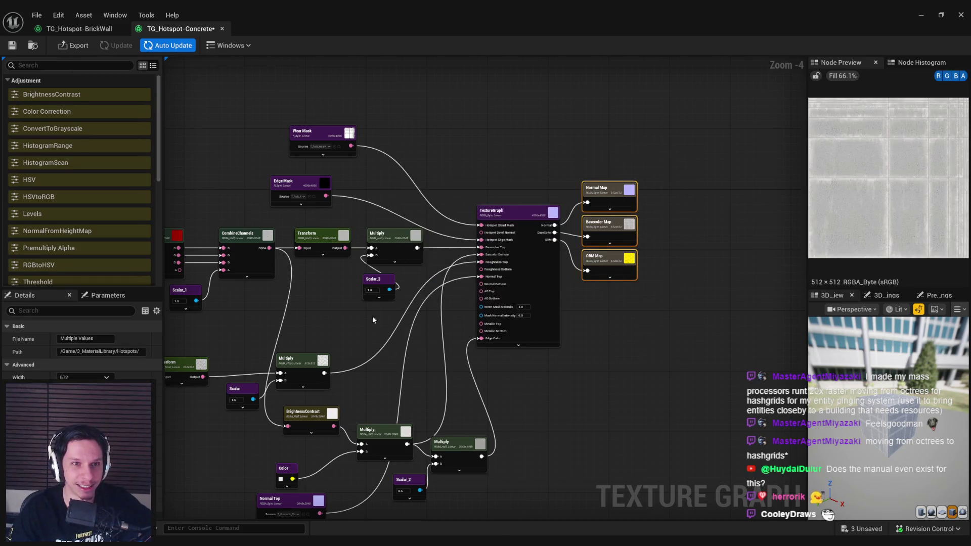
{"action": "left_click", "coordinate": [11, 46]}
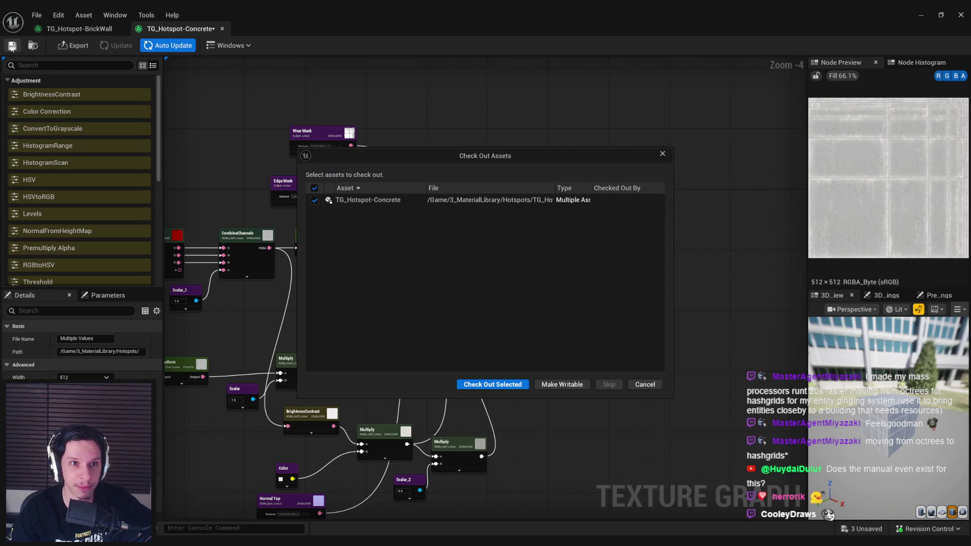
{"action": "left_click", "coordinate": [485, 384]}
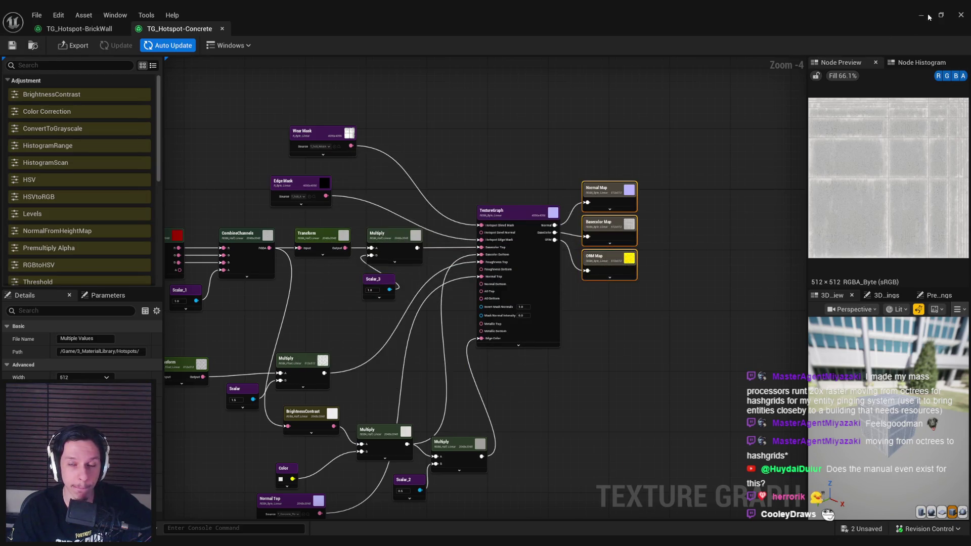
{"action": "left_click", "coordinate": [928, 17]}
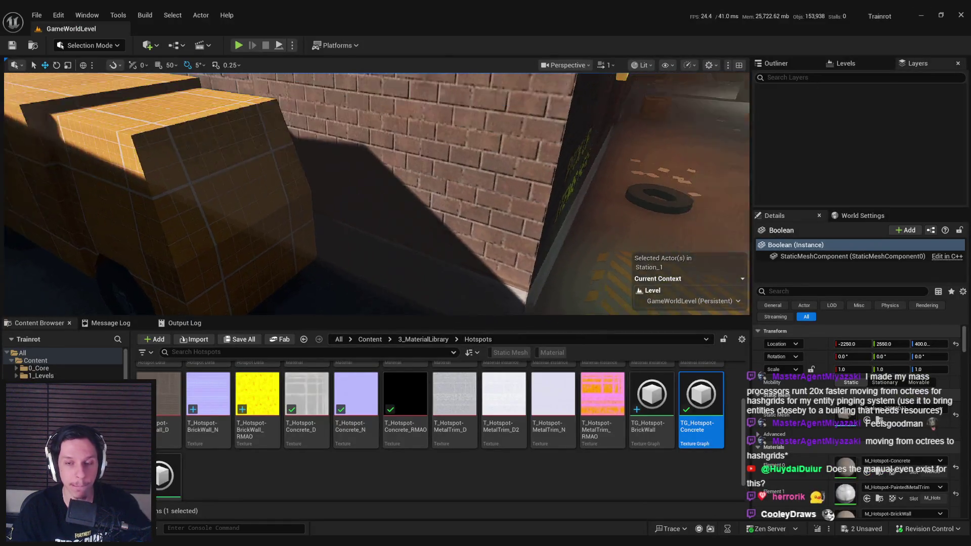
- Open the T_Hotspot-Concrete_RMAO texture to see that it is black
{"action": "left_click", "coordinate": [540, 474]}
{"action": "scroll", "coordinate": [309, 445], "scroll_direction": "up", "scroll_amount": 1}
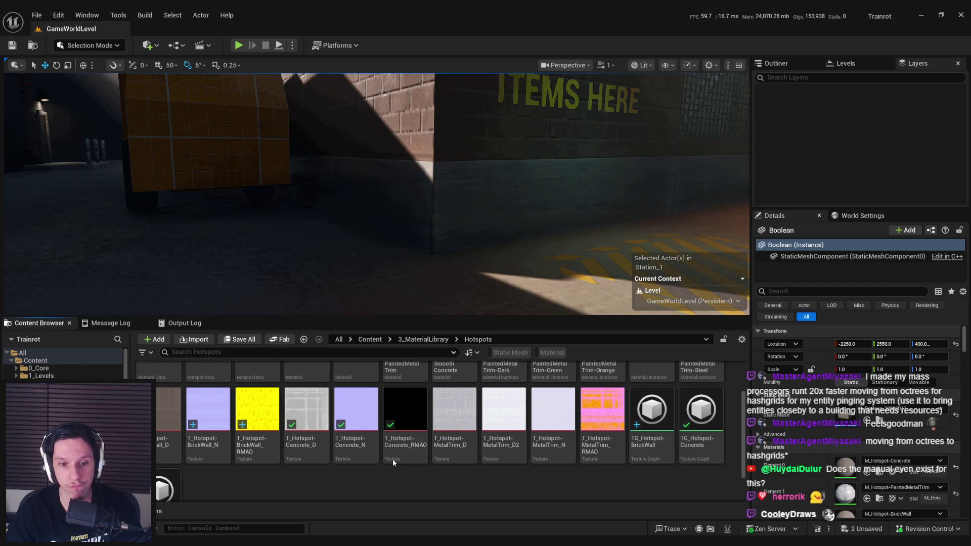
{"action": "double_click", "coordinate": [392, 459]}
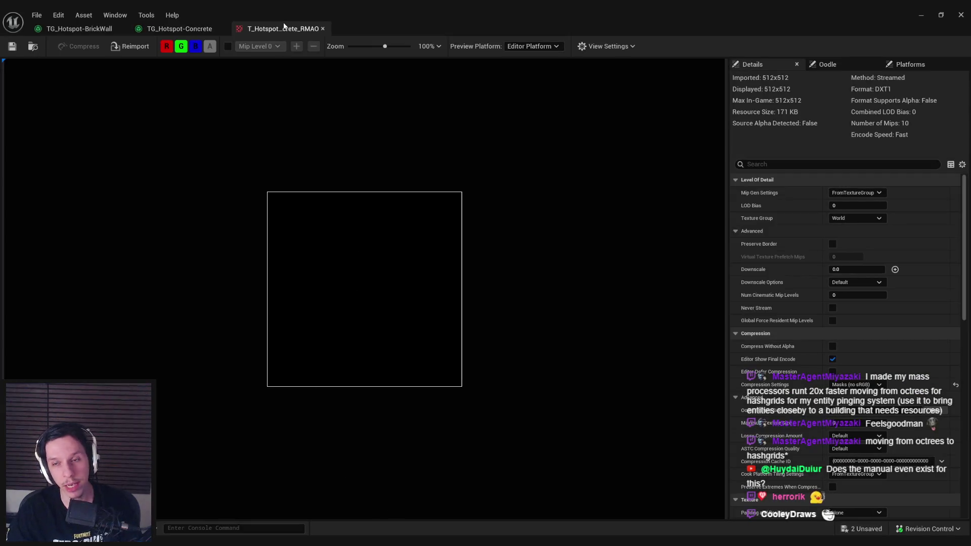
{"action": "middle_click", "coordinate": [284, 29]}
- Re-export only the ORM map and confirm T_Hotspot-Concrete_RMAO now shows content
{"action": "left_click", "coordinate": [632, 275]}
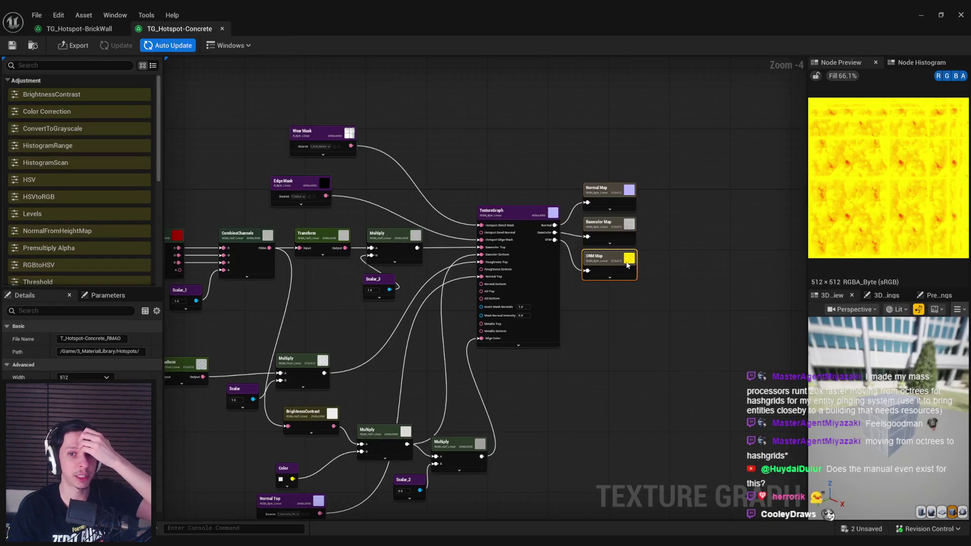
{"action": "left_click", "coordinate": [78, 45]}
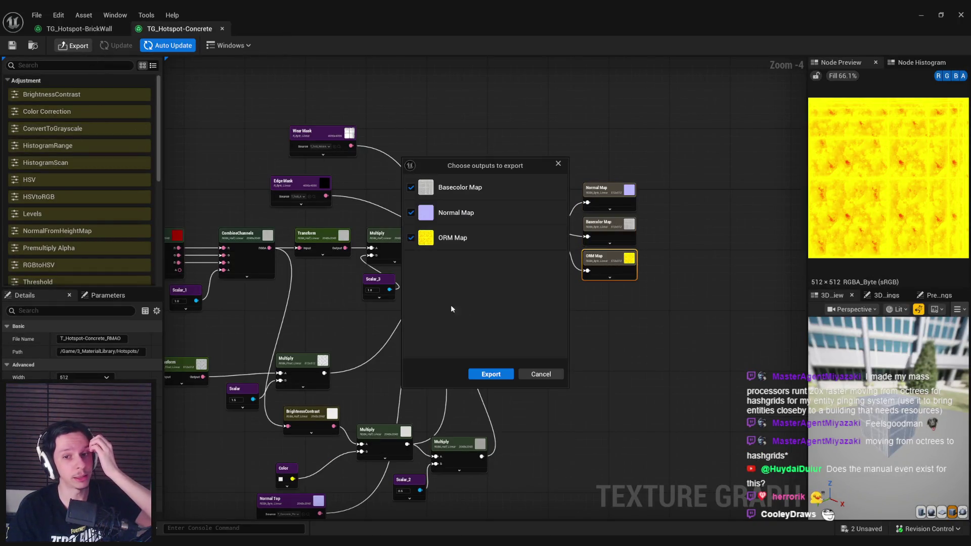
{"action": "left_click", "coordinate": [491, 372]}
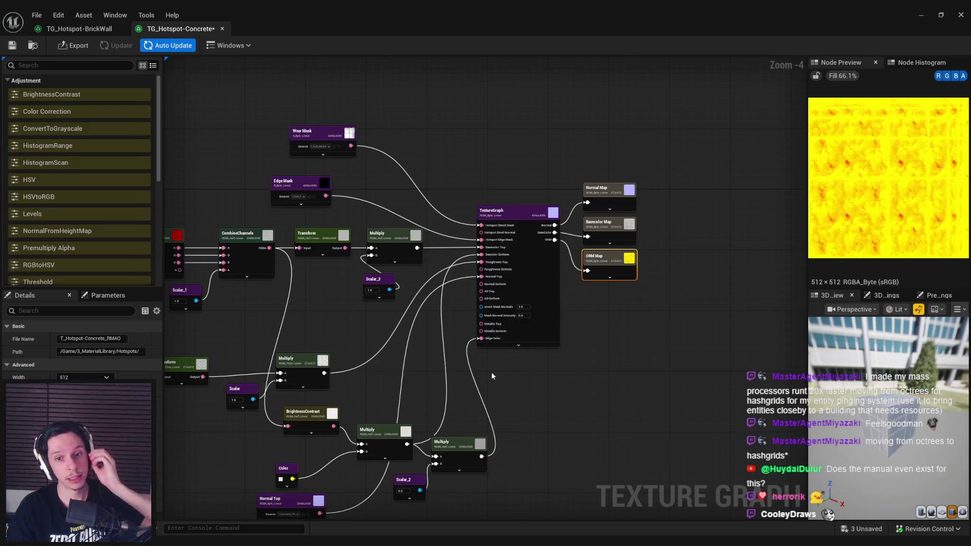
{"action": "left_click", "coordinate": [919, 16]}
{"action": "double_click", "coordinate": [404, 430]}
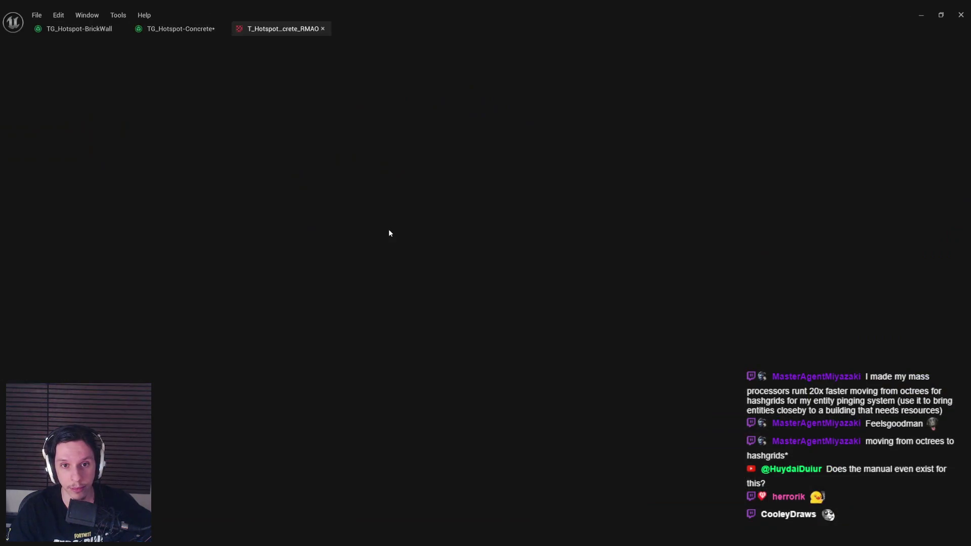
{"action": "scroll", "coordinate": [351, 265], "scroll_direction": "up", "scroll_amount": 2}
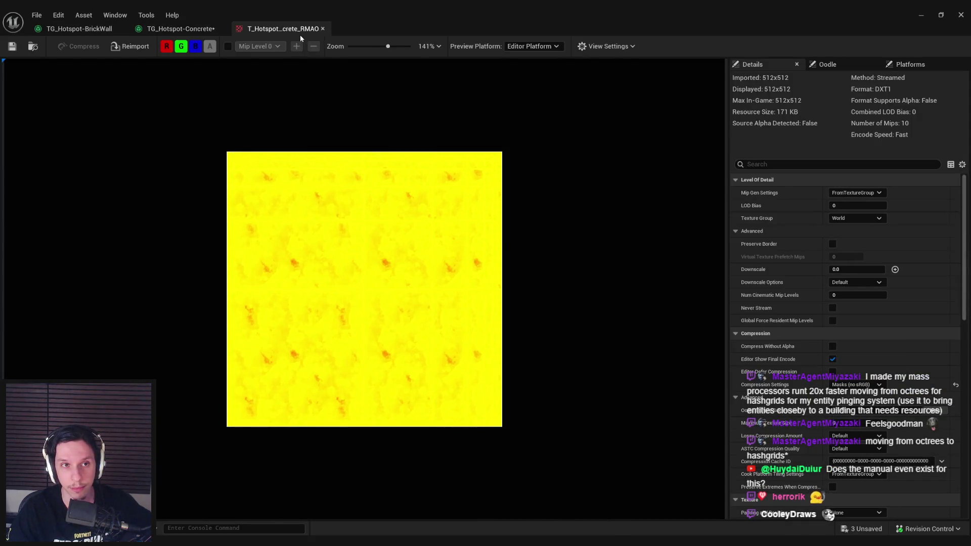
{"action": "middle_click", "coordinate": [299, 33]}
- Save and close the Concrete graph, then select the BrickWall graph's output nodes
{"action": "left_click", "coordinate": [11, 46]}
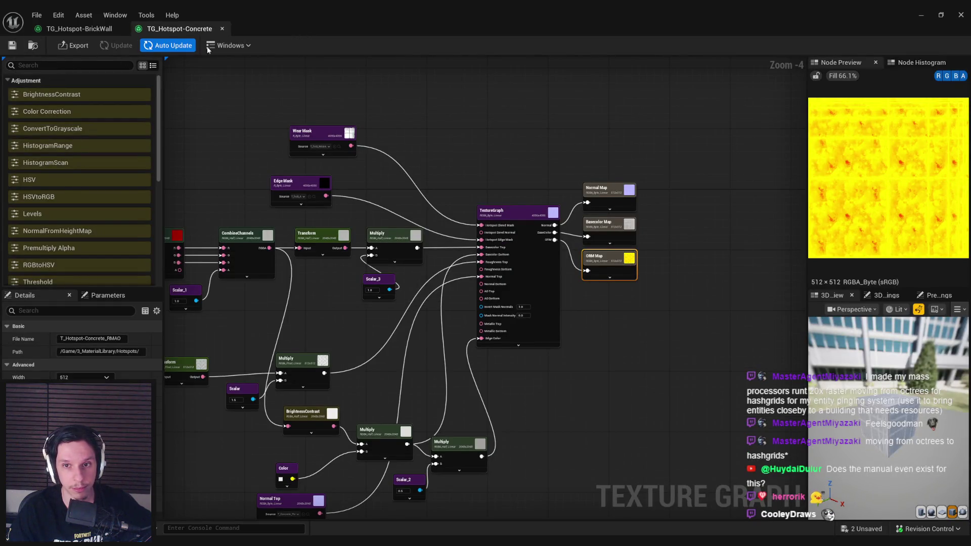
{"action": "middle_click", "coordinate": [182, 29]}
{"action": "left_click_drag", "start_coordinate": [663, 289], "coordinate": [622, 164]}
{"action": "left_click", "coordinate": [626, 208]}
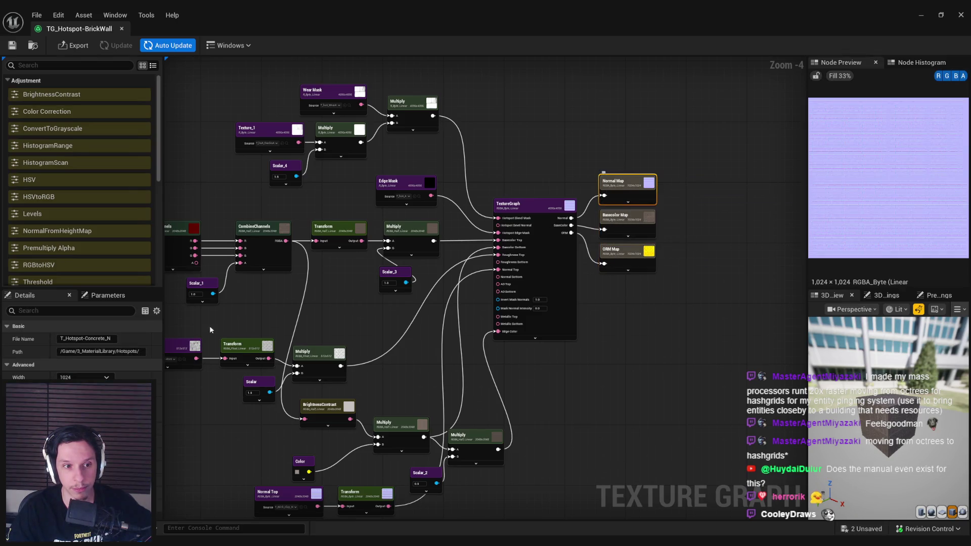
- Rename the Normal output's file to T_Hotspot-BrickWall_N
{"action": "mouse_move", "coordinate": [364, 21]}
{"action": "left_mouse_down"}
{"action": "mouse_move", "coordinate": [376, 59]}
{"action": "mouse_move", "coordinate": [381, 45]}
{"action": "left_mouse_up"}
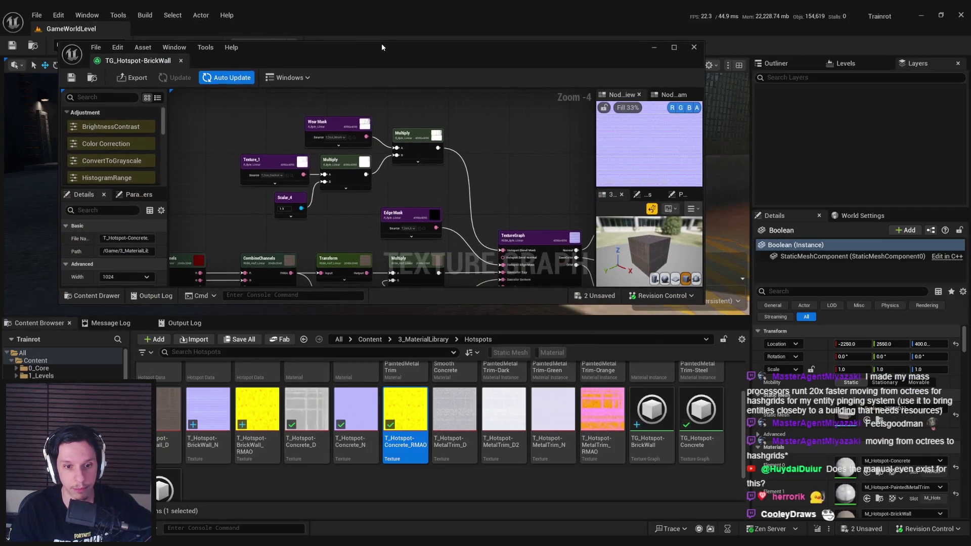
{"action": "double_click", "coordinate": [381, 47]}
{"action": "left_click", "coordinate": [101, 339]}
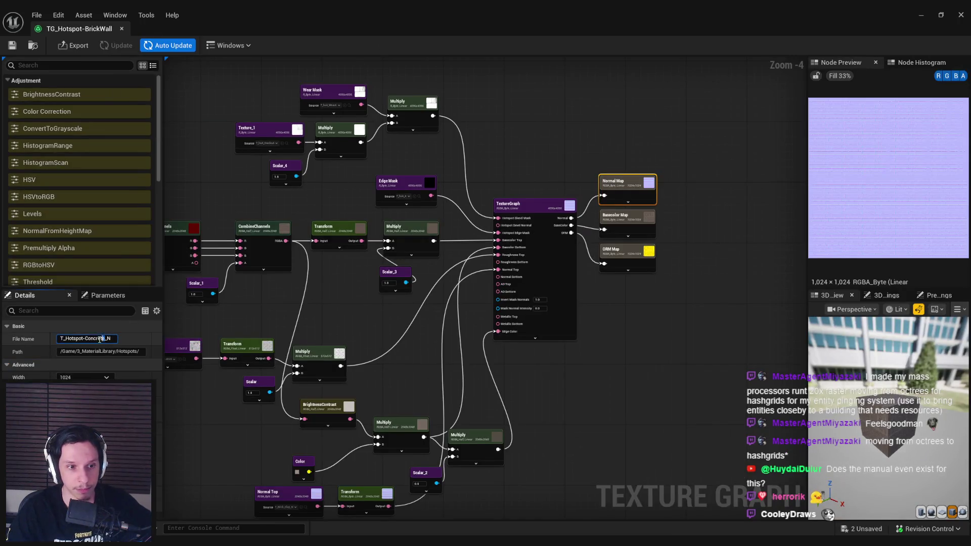
{"action": "type", "text": "BrickWall"}
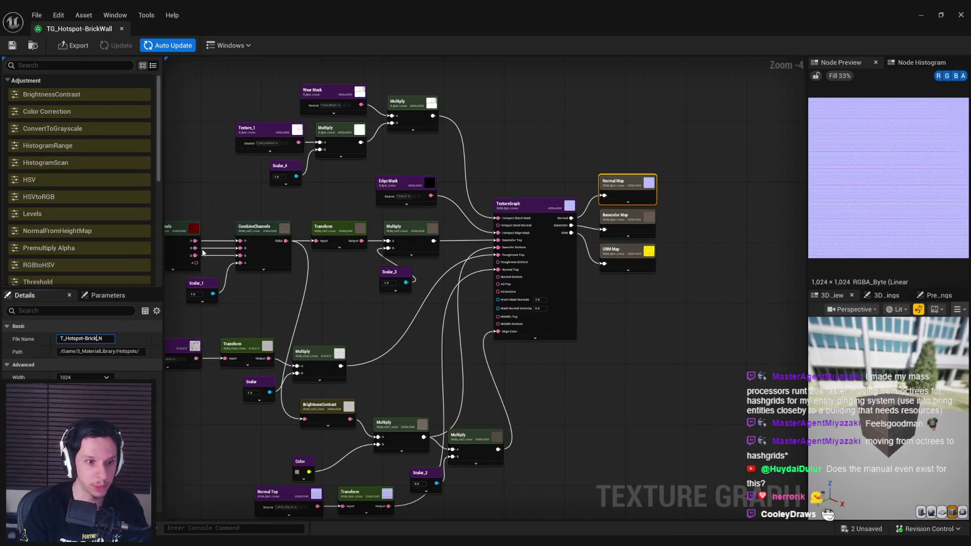
{"action": "key", "text": "Return"}
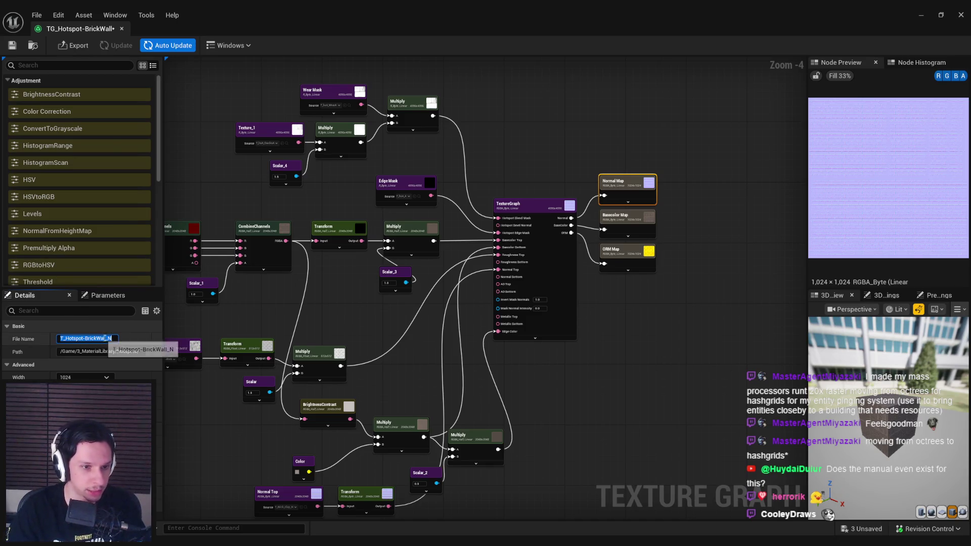
{"action": "left_click", "coordinate": [107, 339]}
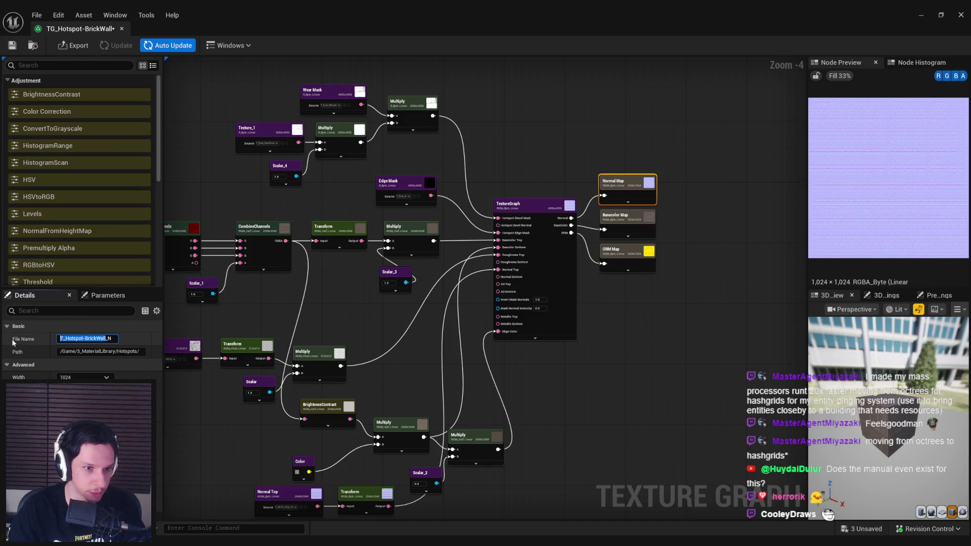
- Rename the Basecolor and ORM output files to T_Hotspot-BrickWall_D and T_Hotspot-BrickWall_RMAO
{"action": "left_click", "coordinate": [589, 225]}
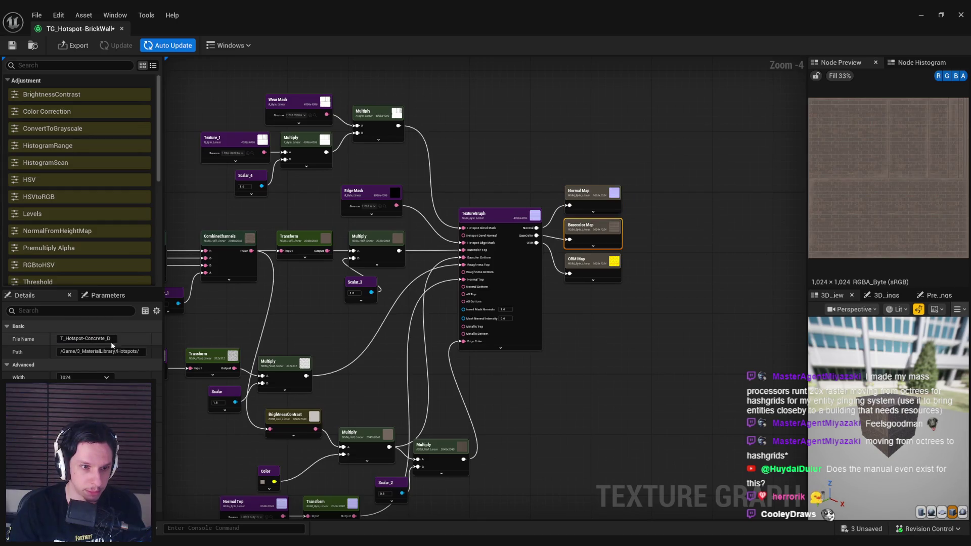
{"action": "left_click_drag", "start_coordinate": [111, 342], "coordinate": [60, 338]}
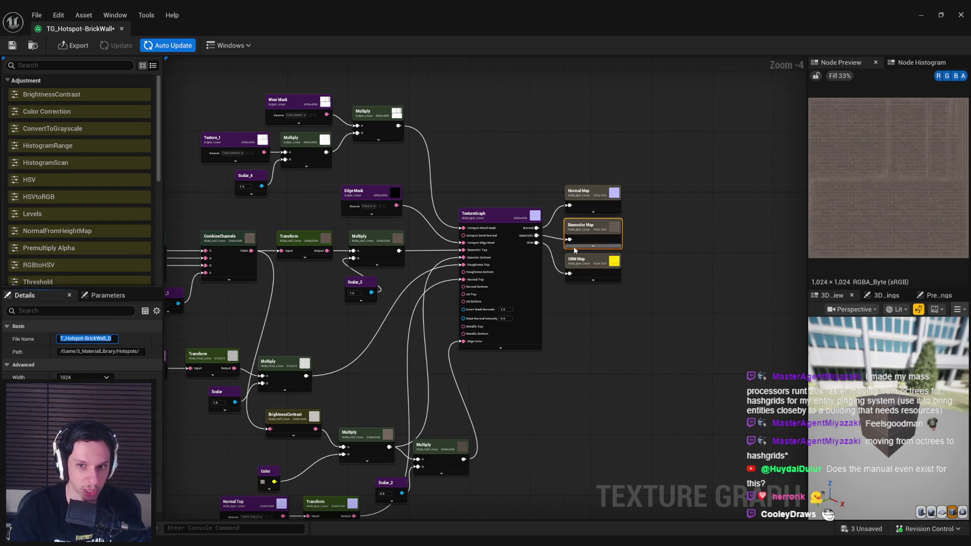
{"action": "left_click", "coordinate": [591, 265]}
{"action": "left_click_drag", "start_coordinate": [104, 338], "coordinate": [59, 338]}
{"action": "type", "text": "T_Hotspot-BrickWall"}
- Save the texture graph and all remaining unsaved assets
{"action": "left_click", "coordinate": [11, 45]}
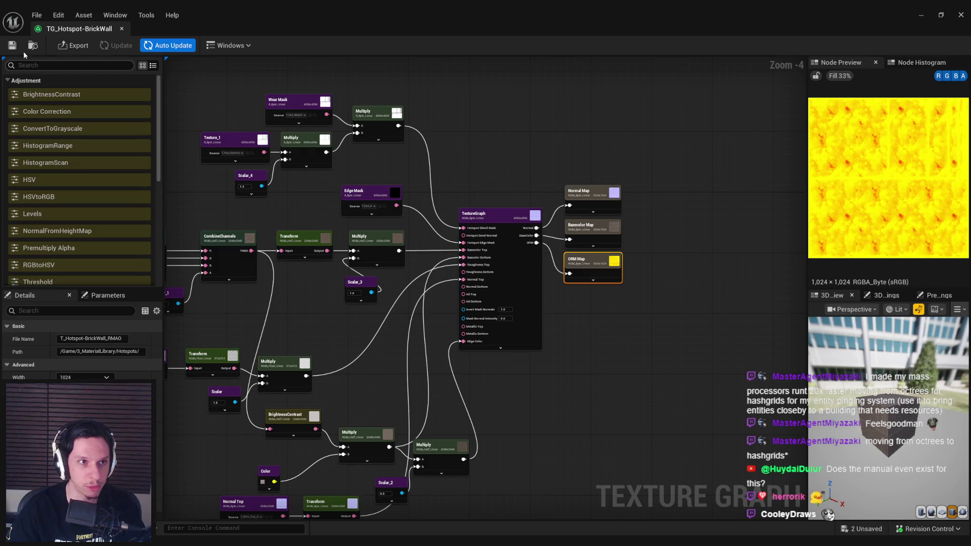
{"action": "left_click", "coordinate": [13, 45]}
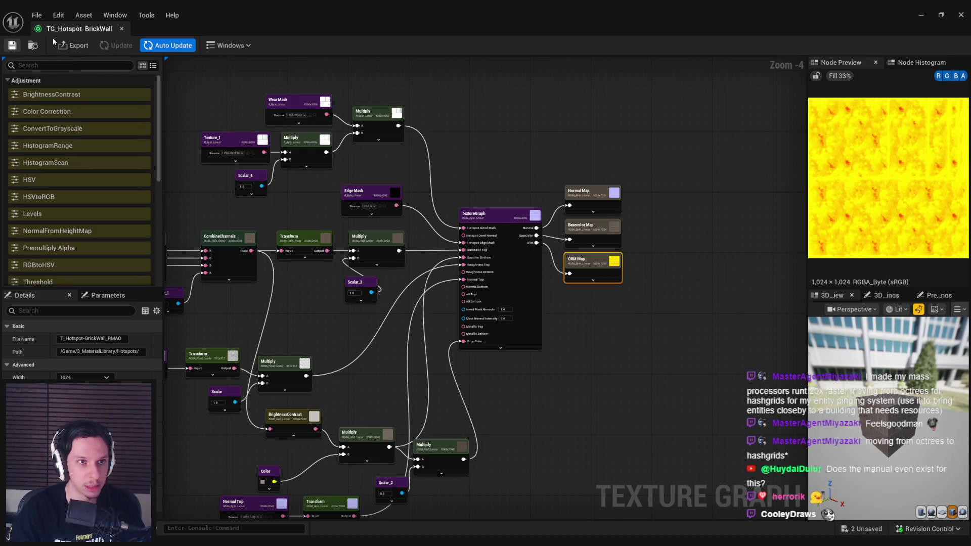
{"action": "left_click", "coordinate": [73, 46]}
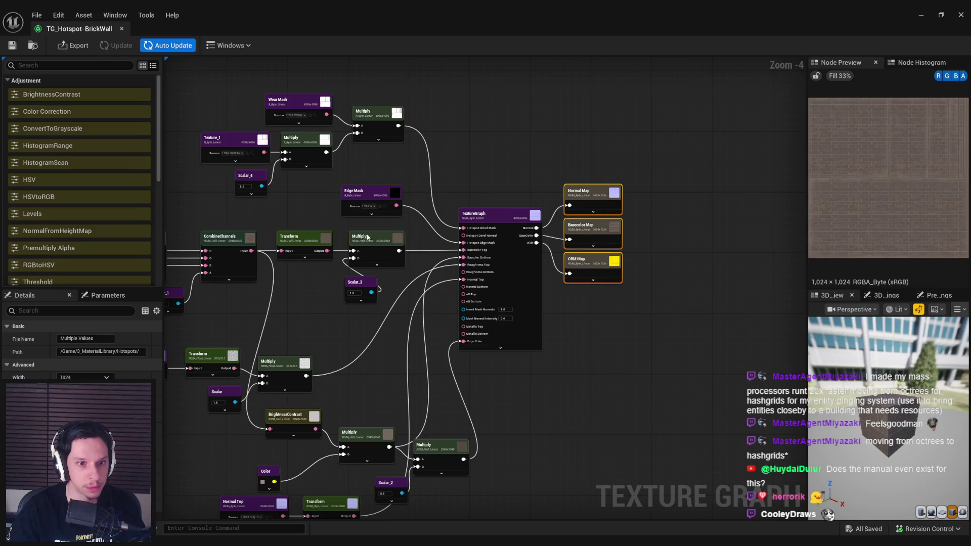
{"action": "left_click", "coordinate": [75, 45]}
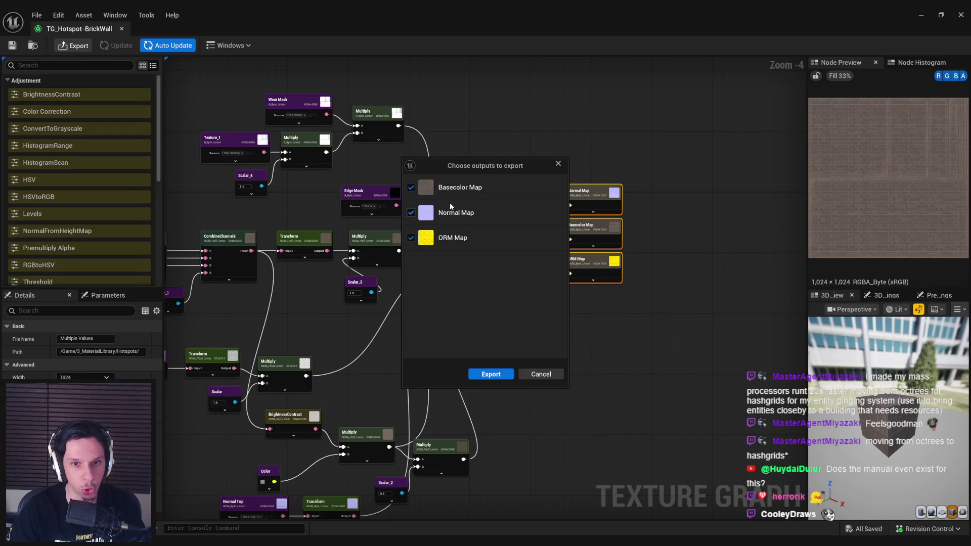
- Export the three BrickWall maps and open T_Hotspot-BrickWall_D to check the result
{"action": "left_click", "coordinate": [481, 374]}
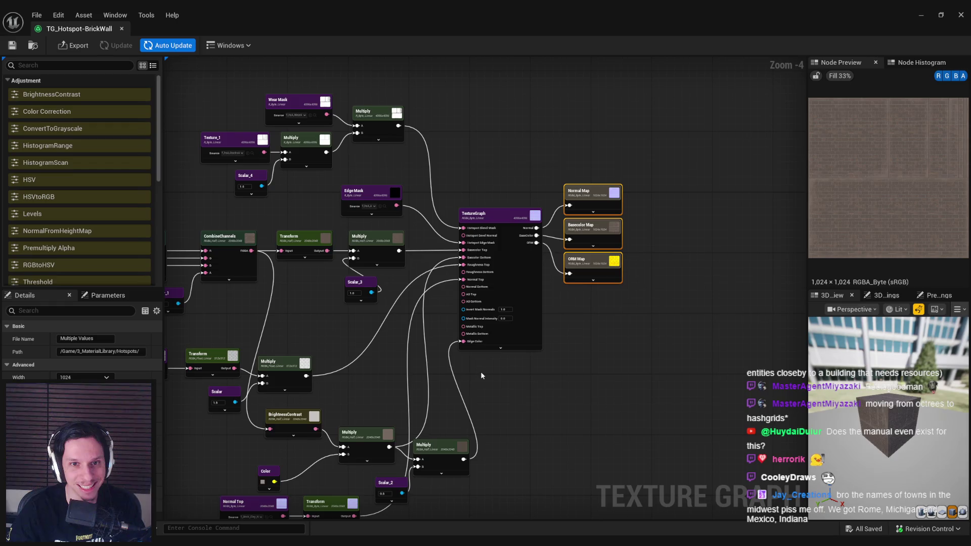
{"action": "left_click", "coordinate": [918, 14]}
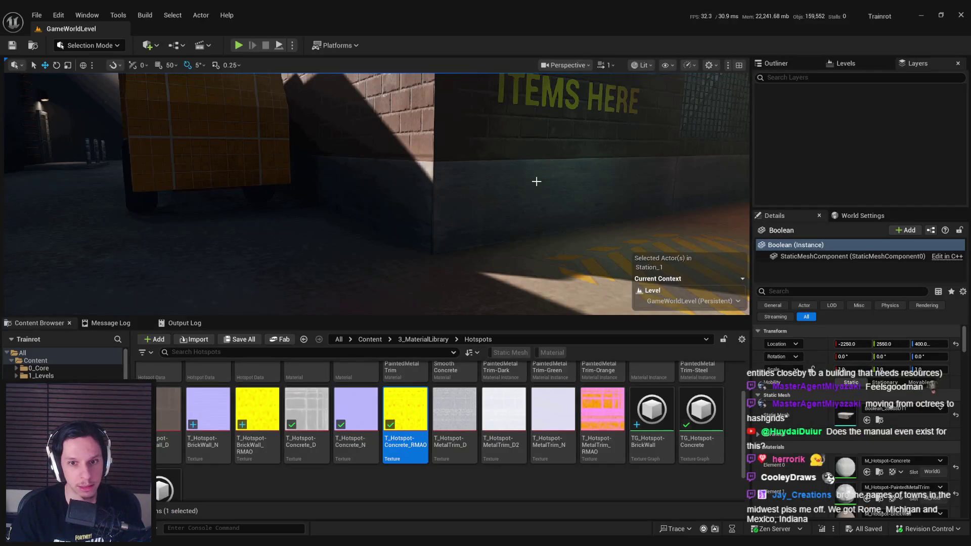
{"action": "right_click", "coordinate": [525, 188]}
{"action": "double_click", "coordinate": [171, 424]}
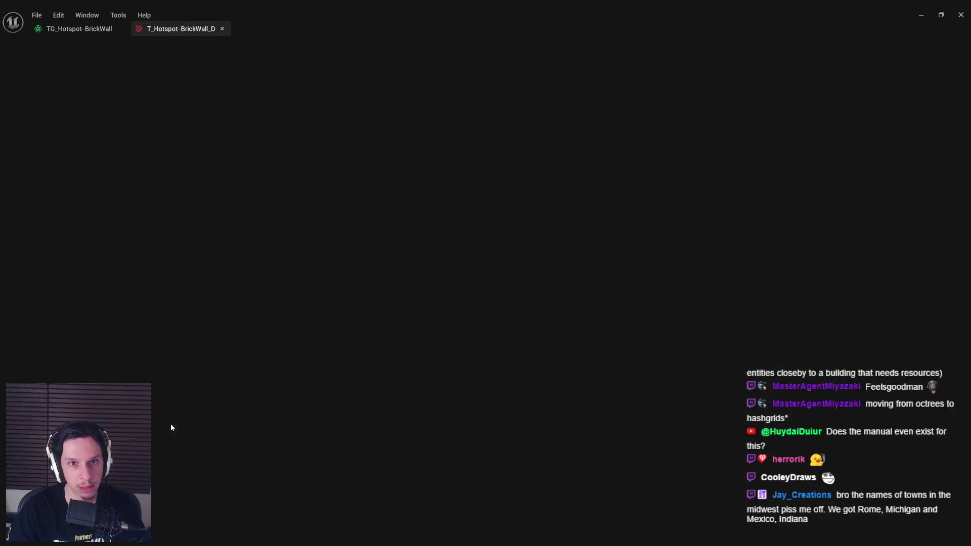
{"action": "middle_click", "coordinate": [148, 31]}
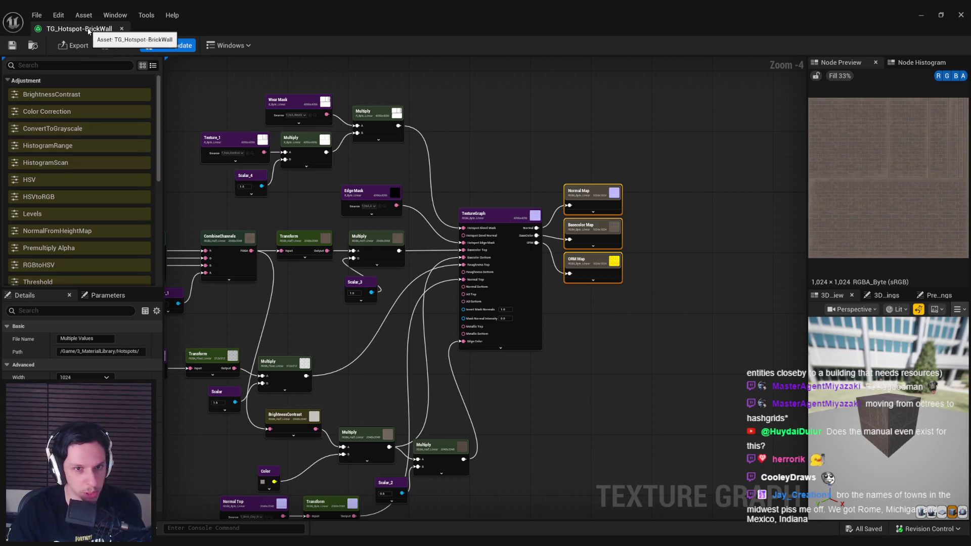
{"action": "key", "text": "alt+Tab"}
{"action": "mouse_move", "coordinate": [381, 234]}
{"action": "left_mouse_down"}
{"action": "mouse_move", "coordinate": [339, 202]}
{"action": "mouse_move", "coordinate": [303, 201]}
{"action": "mouse_move", "coordinate": [326, 201]}
{"action": "mouse_move", "coordinate": [380, 248]}
{"action": "mouse_move", "coordinate": [380, 240]}
{"action": "left_mouse_up"}
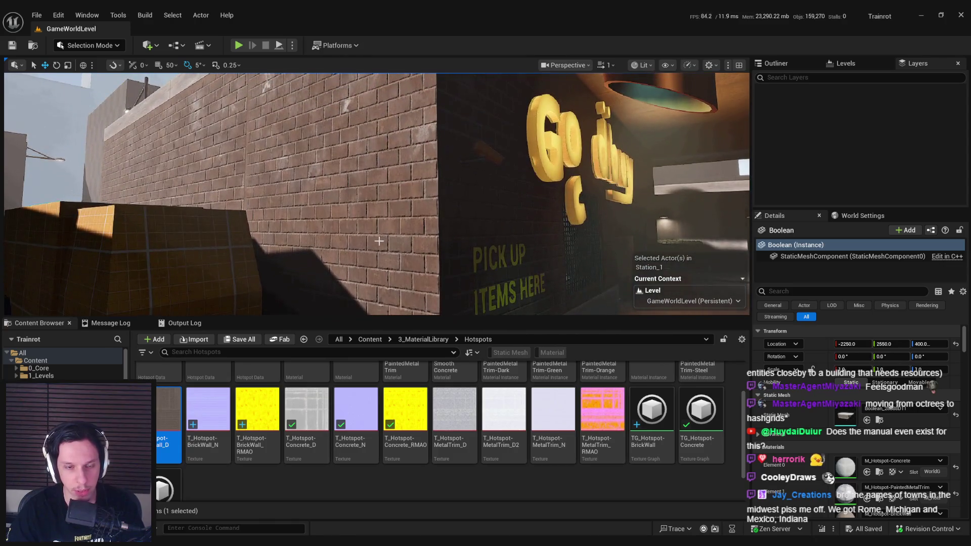
{"action": "left_click", "coordinate": [404, 485]}
{"action": "double_click", "coordinate": [641, 458]}
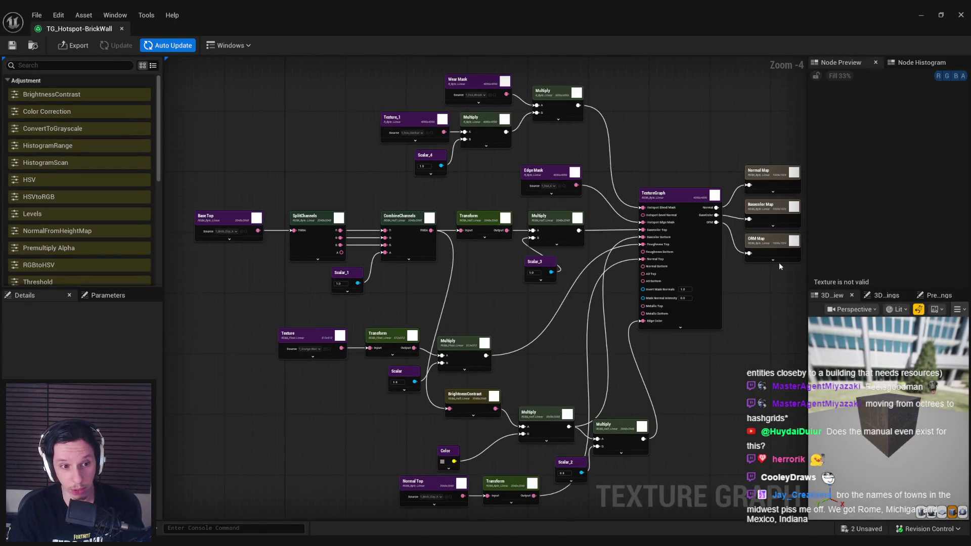
{"action": "left_click", "coordinate": [769, 248]}
- Drag the grunge Texture, Transform, Multiply and Scalar nodes further left
{"action": "mouse_move", "coordinate": [768, 277]}
{"action": "left_mouse_down"}
{"action": "mouse_move", "coordinate": [556, 286]}
{"action": "mouse_move", "coordinate": [647, 289]}
{"action": "left_mouse_up"}
{"action": "scroll", "coordinate": [360, 336], "scroll_direction": "up", "scroll_amount": 1}
{"action": "mouse_move", "coordinate": [241, 309]}
{"action": "left_mouse_down"}
{"action": "mouse_move", "coordinate": [346, 316]}
{"action": "mouse_move", "coordinate": [457, 351]}
{"action": "mouse_move", "coordinate": [553, 236]}
{"action": "left_mouse_up"}
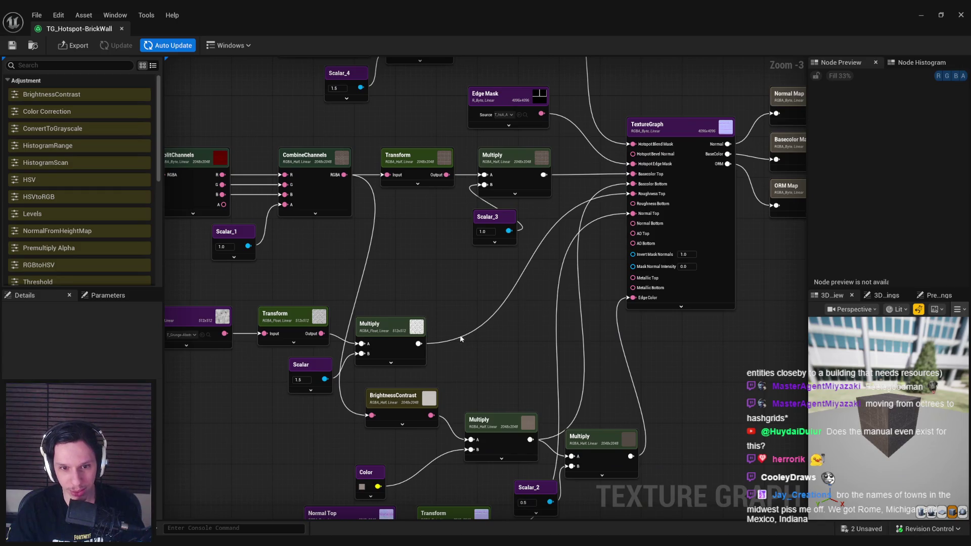
{"action": "left_click_drag", "start_coordinate": [458, 338], "coordinate": [534, 278]}
{"action": "left_click", "coordinate": [229, 267]}
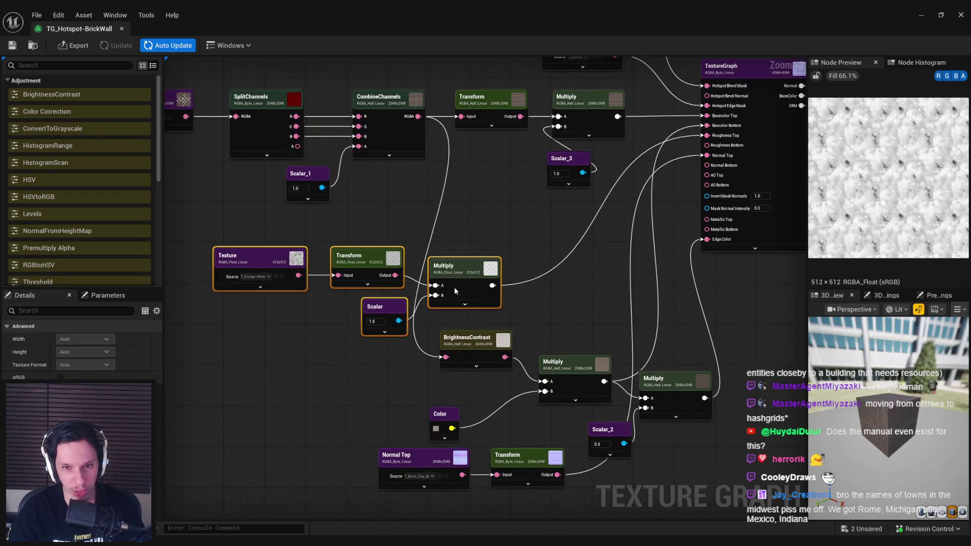
{"action": "left_click_drag", "start_coordinate": [463, 291], "coordinate": [310, 286]}
{"action": "left_click", "coordinate": [280, 335]}
{"action": "left_click_drag", "start_coordinate": [281, 336], "coordinate": [487, 357]}
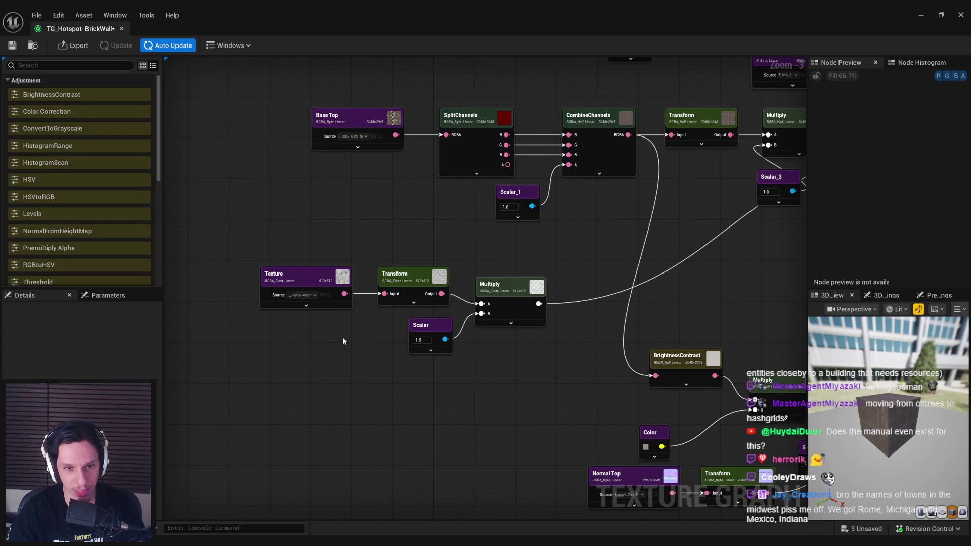
- Restore the graph window to a smaller size and select the grunge Texture node
{"action": "left_click", "coordinate": [404, 283]}
{"action": "left_click", "coordinate": [382, 337]}
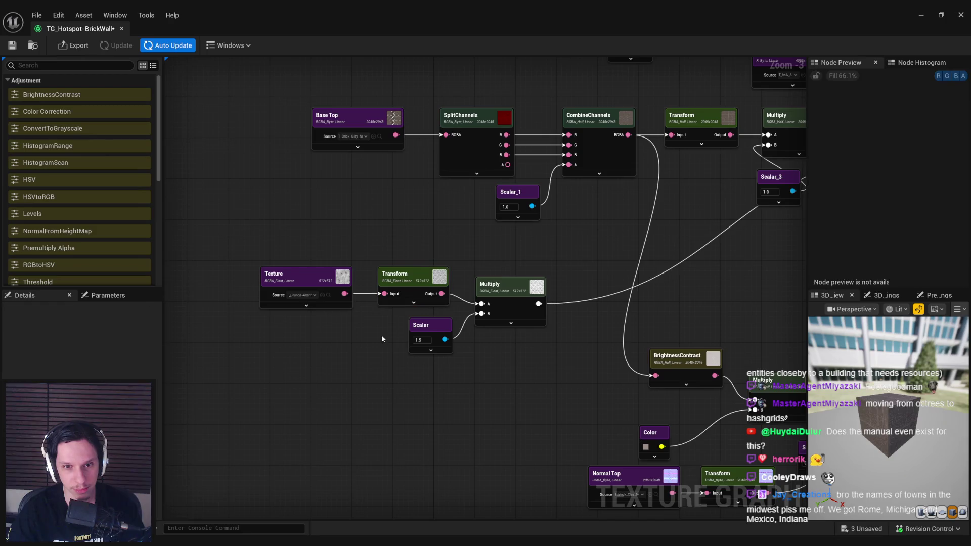
{"action": "double_click", "coordinate": [361, 8]}
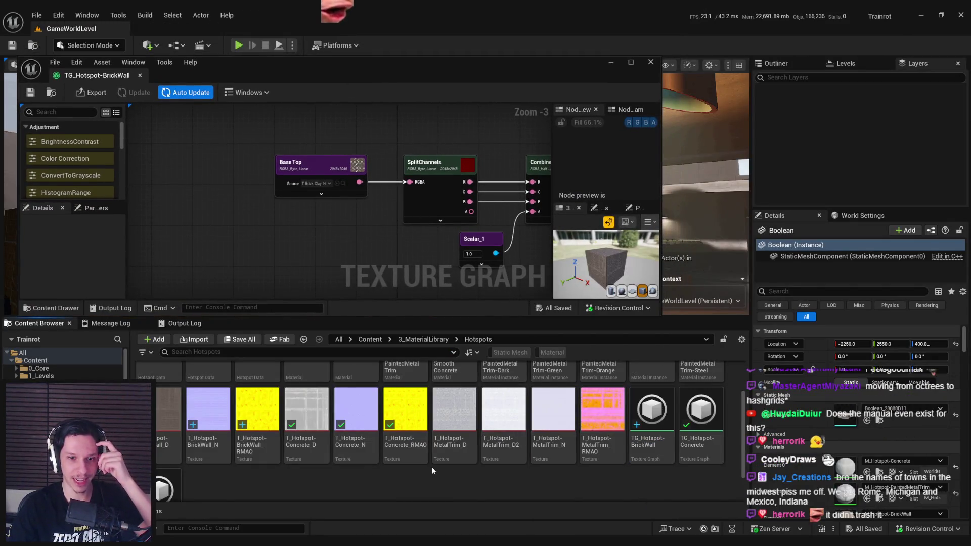
{"action": "scroll", "coordinate": [432, 466], "scroll_direction": "up", "scroll_amount": 2}
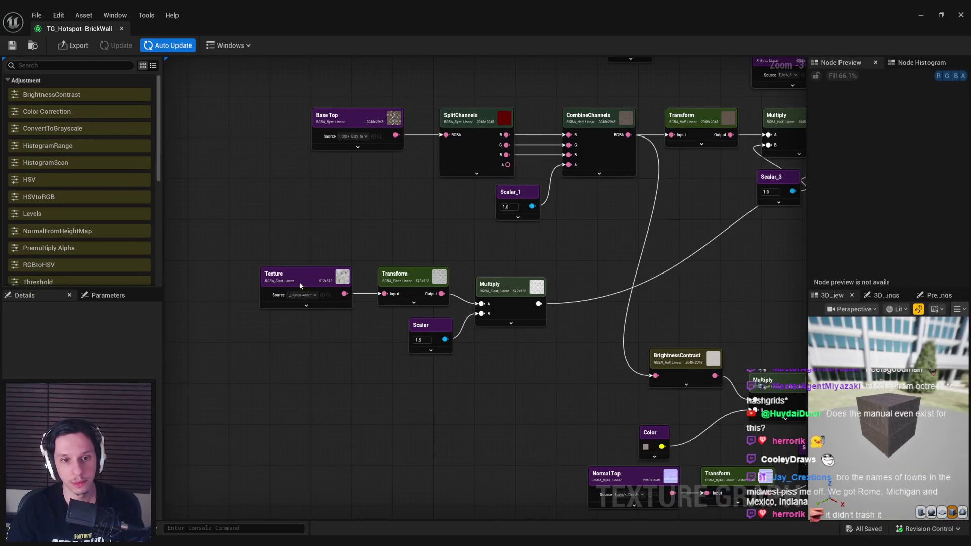
{"action": "left_click", "coordinate": [299, 285]}
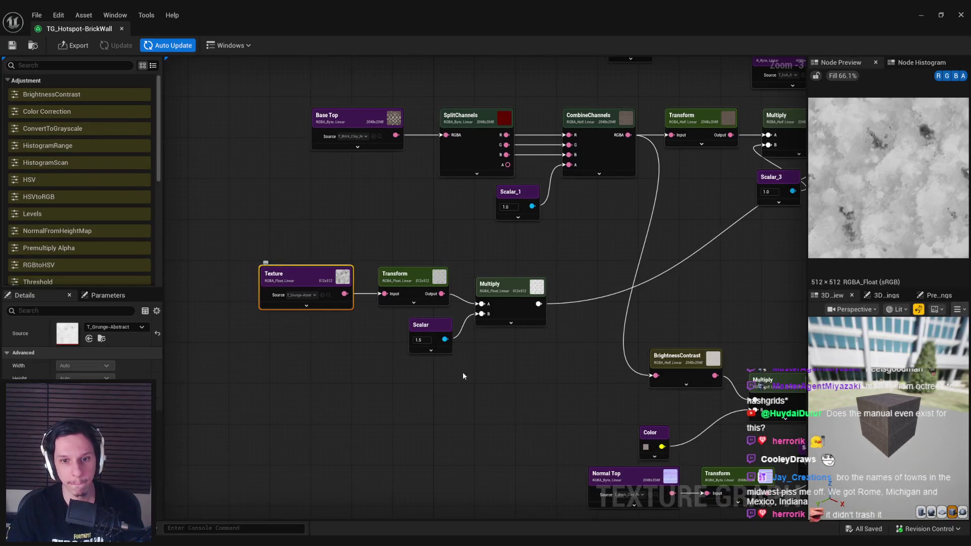
- Duplicate the Texture node as Texture_2 sourcing T_Brick_Clay_New_M, and open that texture
{"action": "key", "text": "ctrl+d"}
{"action": "mouse_move", "coordinate": [492, 408]}
{"action": "left_mouse_down"}
{"action": "mouse_move", "coordinate": [319, 393]}
{"action": "mouse_move", "coordinate": [501, 418]}
{"action": "left_mouse_up"}
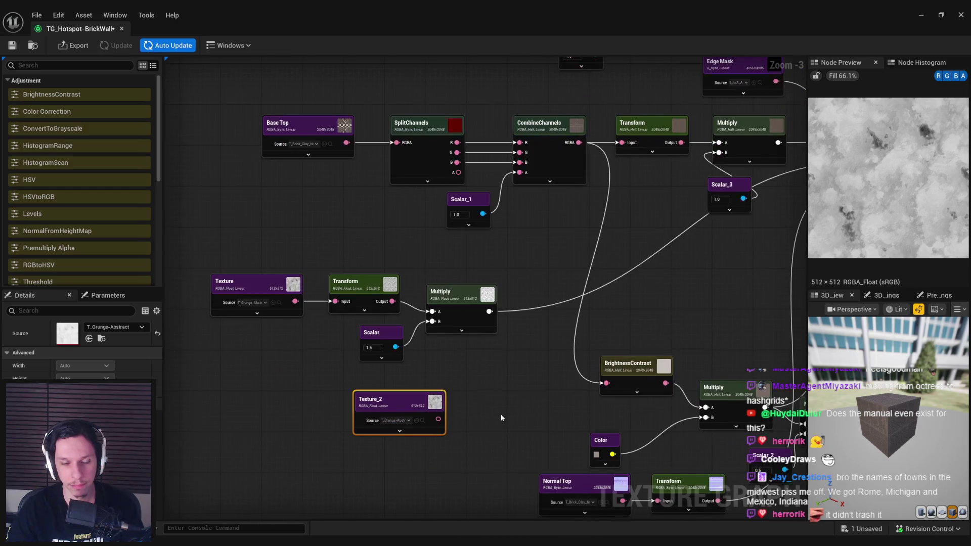
{"action": "left_click", "coordinate": [127, 327]}
{"action": "type", "text": "bri"}
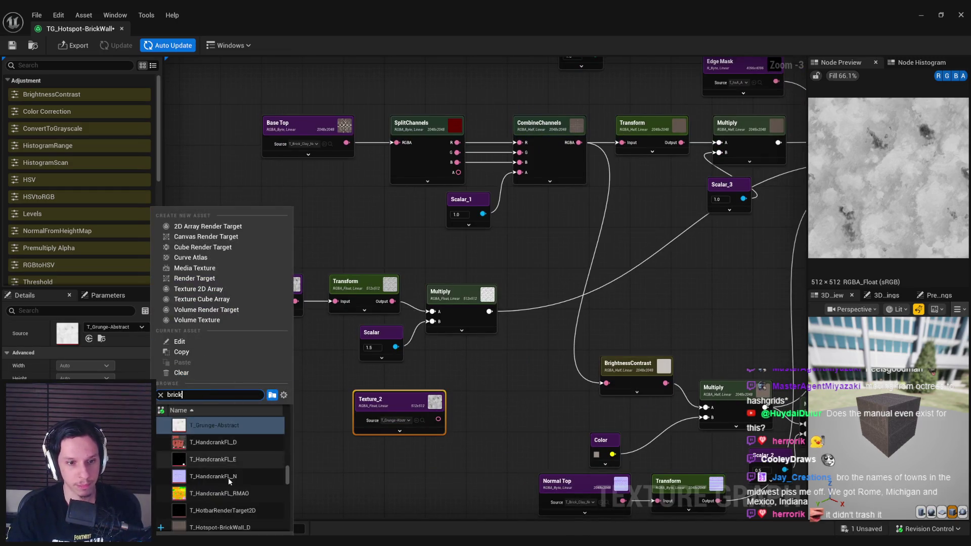
{"action": "type", "text": "ck"}
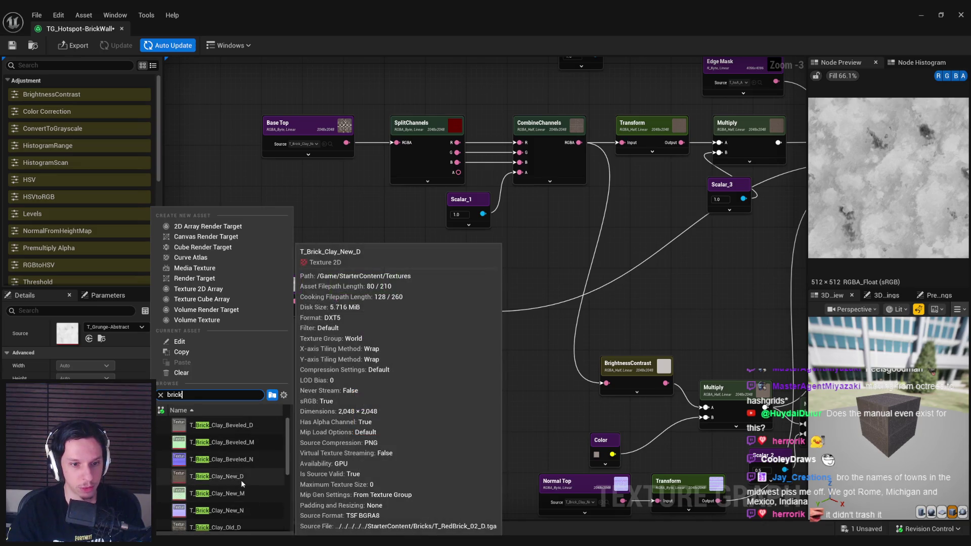
{"action": "scroll", "coordinate": [245, 490], "scroll_direction": "up", "scroll_amount": 1}
{"action": "left_click", "coordinate": [238, 484]}
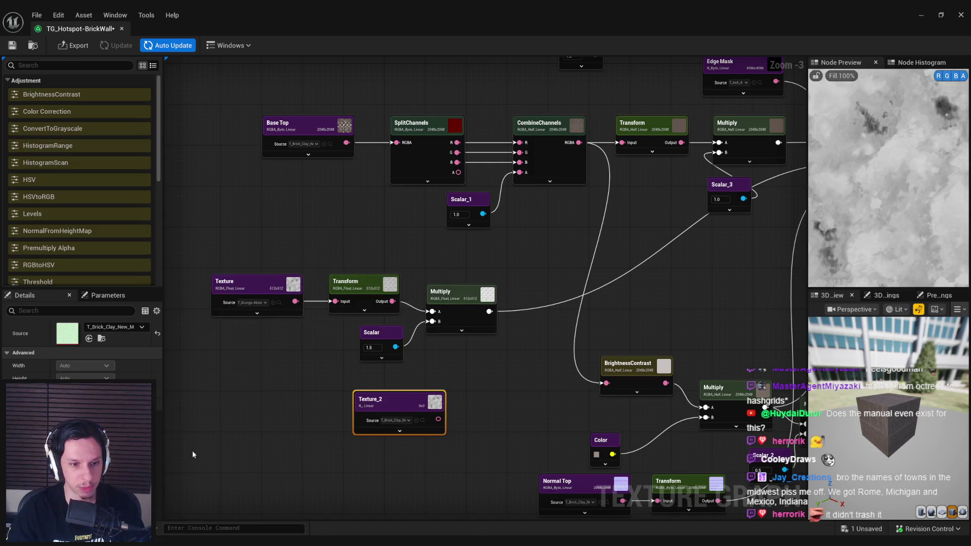
{"action": "double_click", "coordinate": [68, 333]}
{"action": "left_click", "coordinate": [167, 46]}
- Compare T_Brick_Clay_New_M's red, green and blue channels individually, then minimize the viewer
{"action": "left_click", "coordinate": [196, 46]}
{"action": "scroll", "coordinate": [256, 200], "scroll_direction": "down", "scroll_amount": 1}
{"action": "left_click", "coordinate": [180, 46]}
{"action": "left_click", "coordinate": [167, 46]}
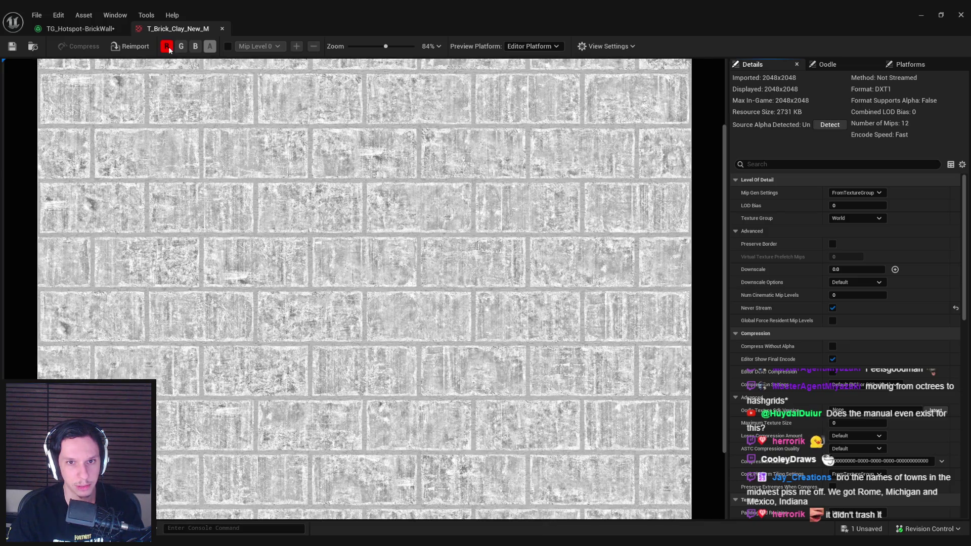
{"action": "left_click", "coordinate": [167, 46]}
{"action": "left_click", "coordinate": [181, 46]}
{"action": "left_click", "coordinate": [180, 46]}
{"action": "left_click", "coordinate": [196, 46]}
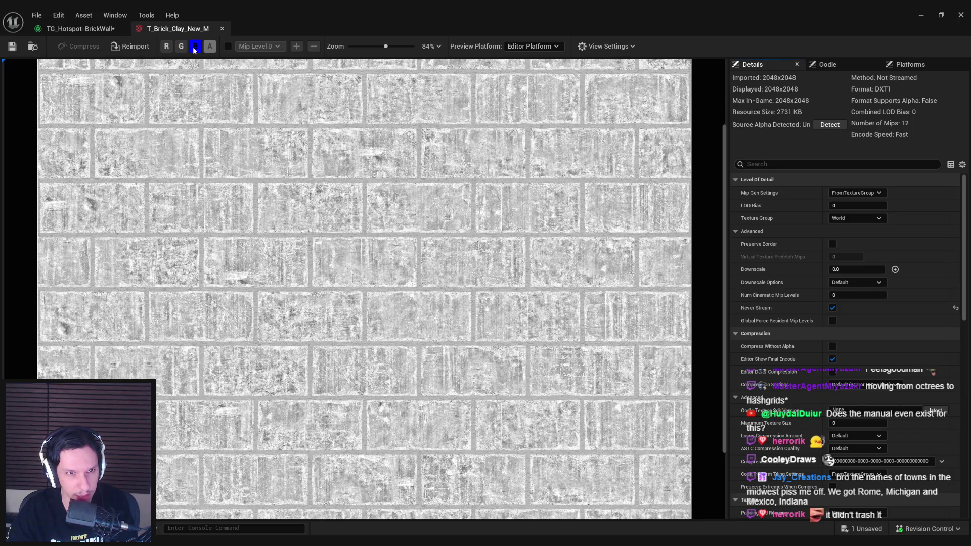
{"action": "left_click", "coordinate": [181, 47]}
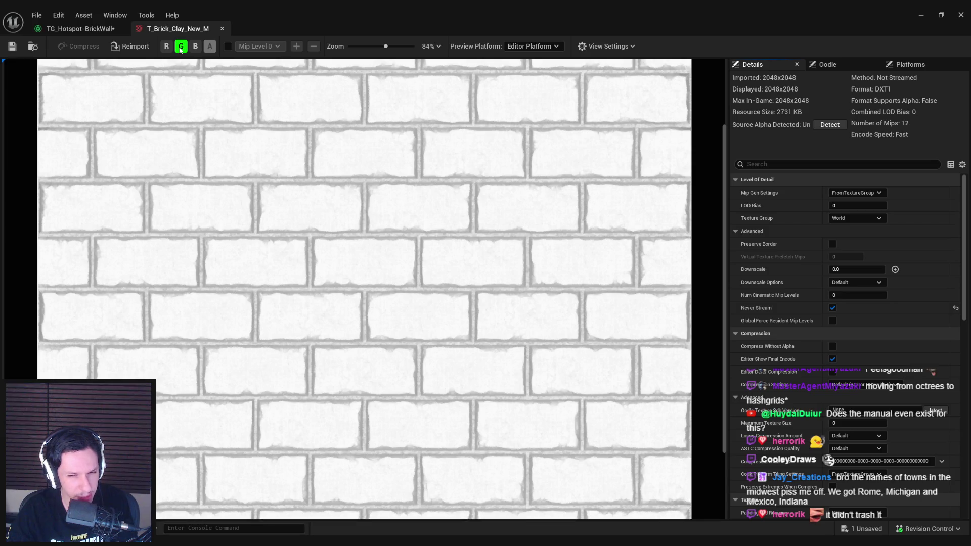
{"action": "left_click", "coordinate": [181, 46]}
{"action": "left_click", "coordinate": [167, 46]}
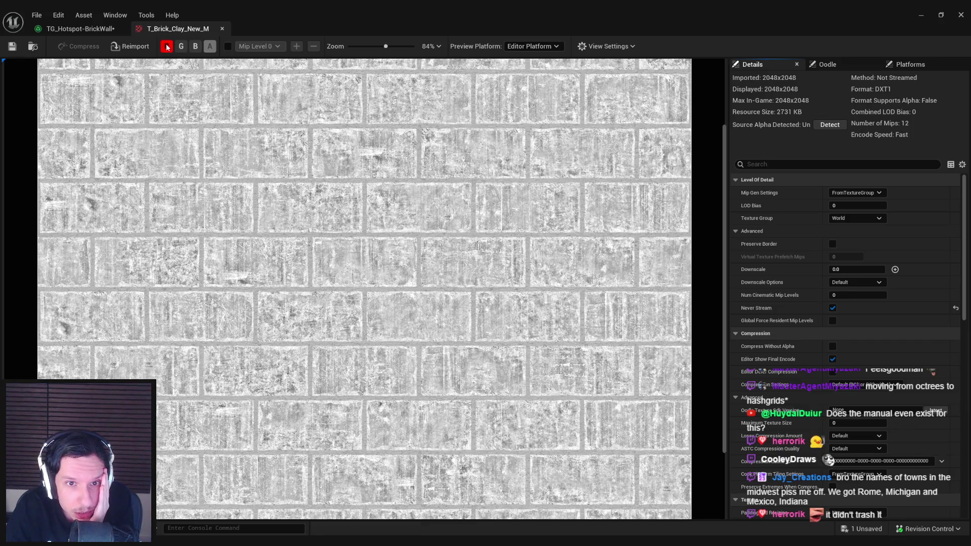
{"action": "left_click", "coordinate": [167, 47]}
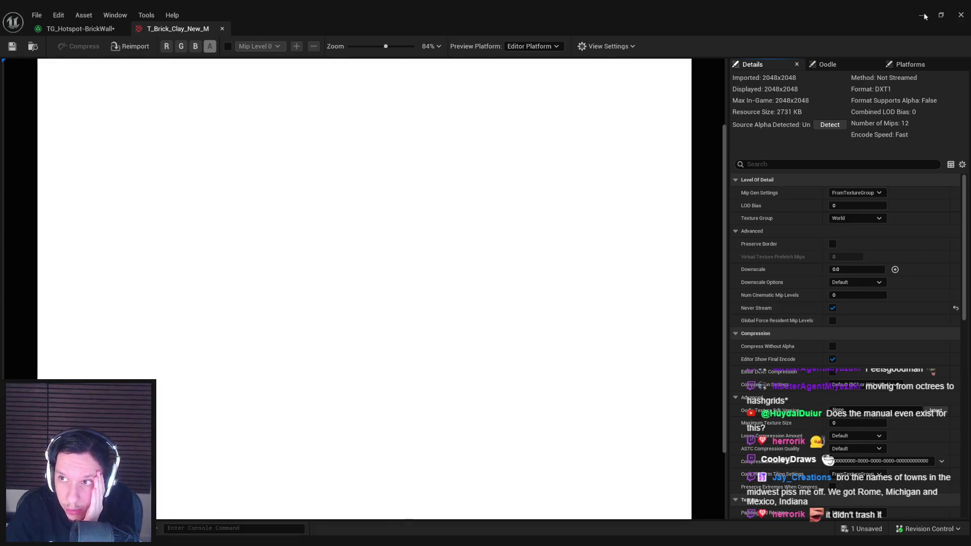
{"action": "left_click", "coordinate": [924, 17]}
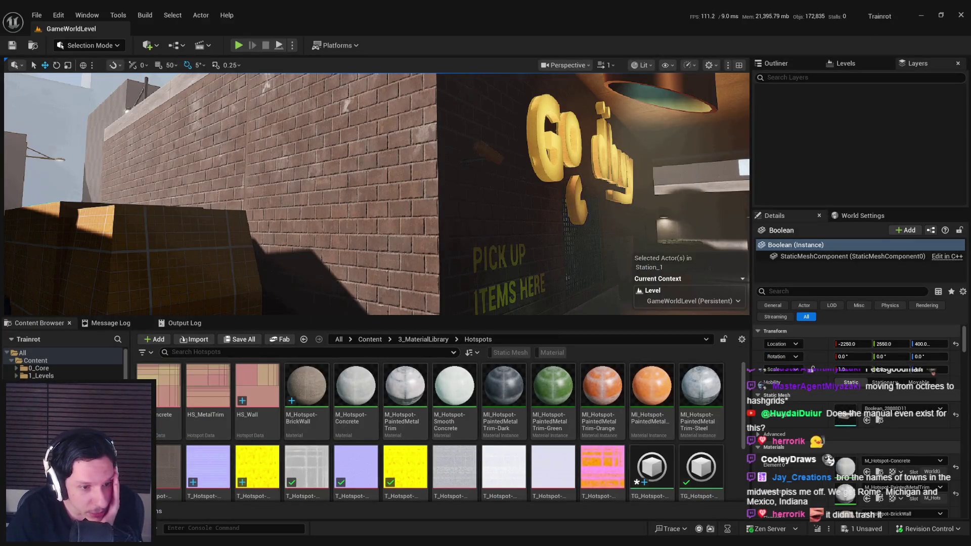
- Inspect the M_Brick_Clay_New material graph, then show only T_Brick_Clay_New_M's red channel
{"action": "left_click", "coordinate": [50, 396]}
{"action": "double_click", "coordinate": [355, 385]}
{"action": "double_click", "coordinate": [354, 384]}
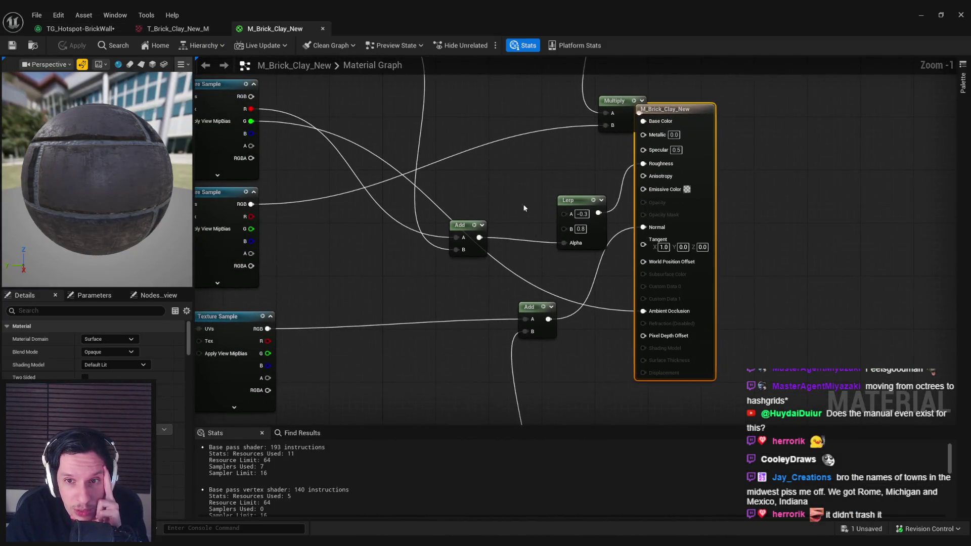
{"action": "scroll", "coordinate": [488, 225], "scroll_direction": "down", "scroll_amount": 1}
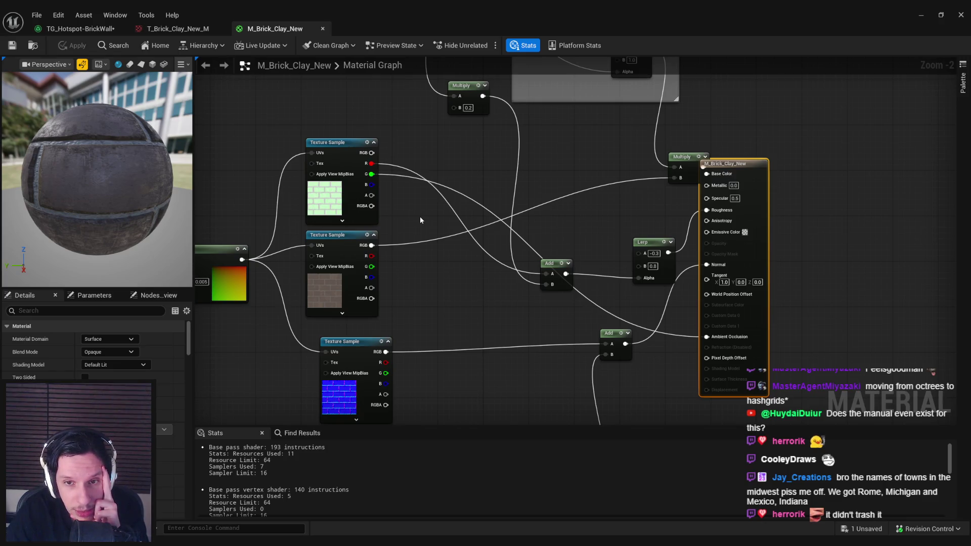
{"action": "scroll", "coordinate": [419, 217], "scroll_direction": "down", "scroll_amount": 1}
{"action": "mouse_move", "coordinate": [420, 216]}
{"action": "left_mouse_down"}
{"action": "mouse_move", "coordinate": [440, 426]}
{"action": "mouse_move", "coordinate": [421, 302]}
{"action": "left_mouse_up"}
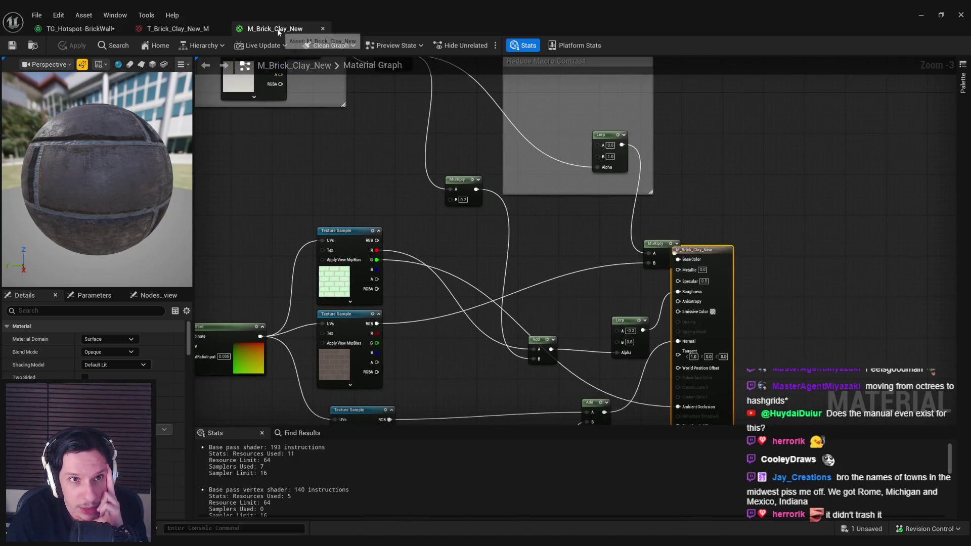
{"action": "middle_click", "coordinate": [278, 30]}
{"action": "left_click", "coordinate": [166, 47]}
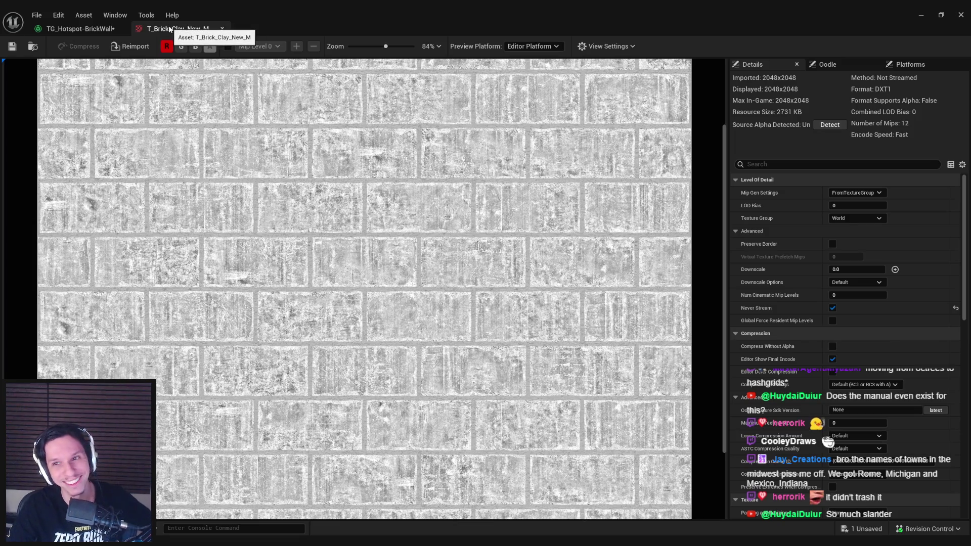
- Connect Texture_2's output into a new SplitChannels node
{"action": "left_click", "coordinate": [222, 28]}
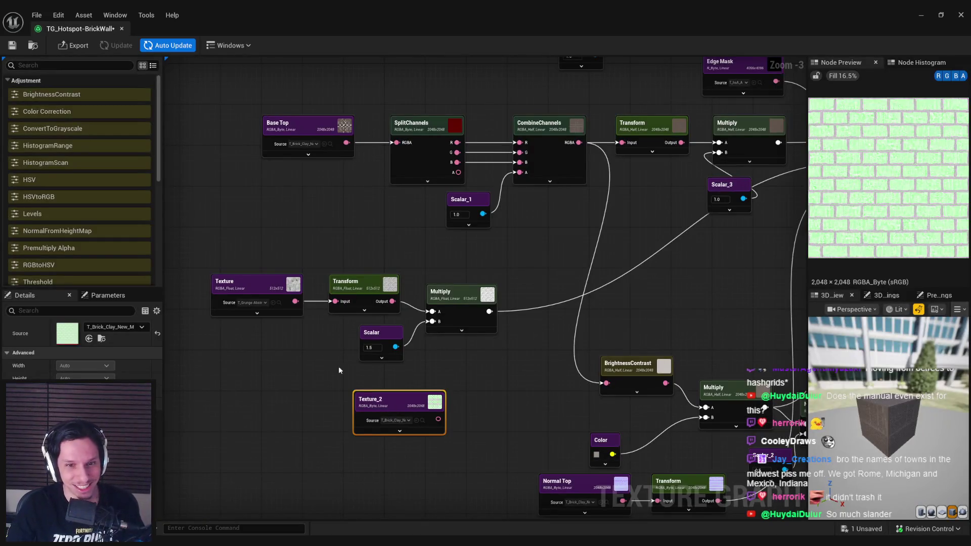
{"action": "left_click", "coordinate": [411, 169]}
{"action": "left_click_drag", "start_coordinate": [389, 399], "coordinate": [292, 389]}
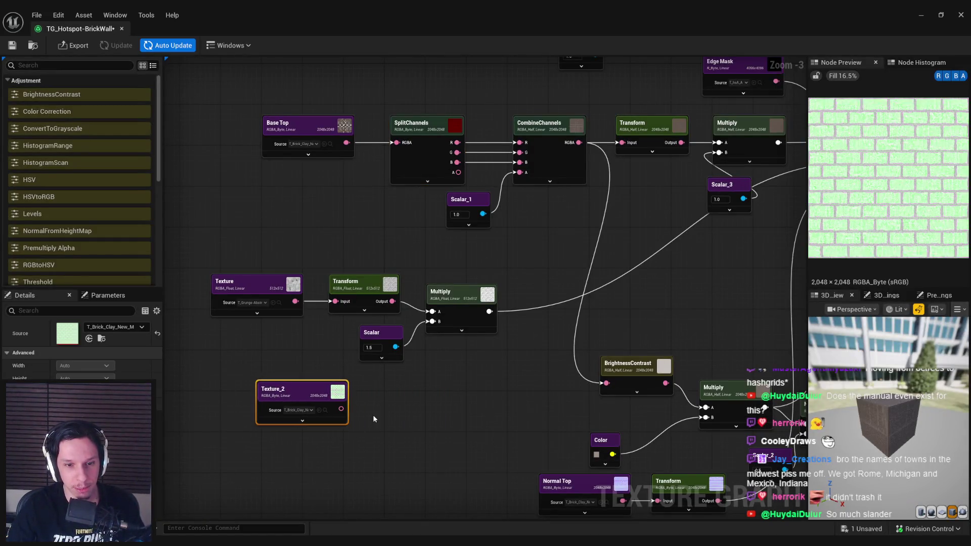
{"action": "key", "text": "ctrl+v"}
{"action": "left_click_drag", "start_coordinate": [376, 423], "coordinate": [341, 408]}
{"action": "left_click_drag", "start_coordinate": [393, 451], "coordinate": [388, 432]}
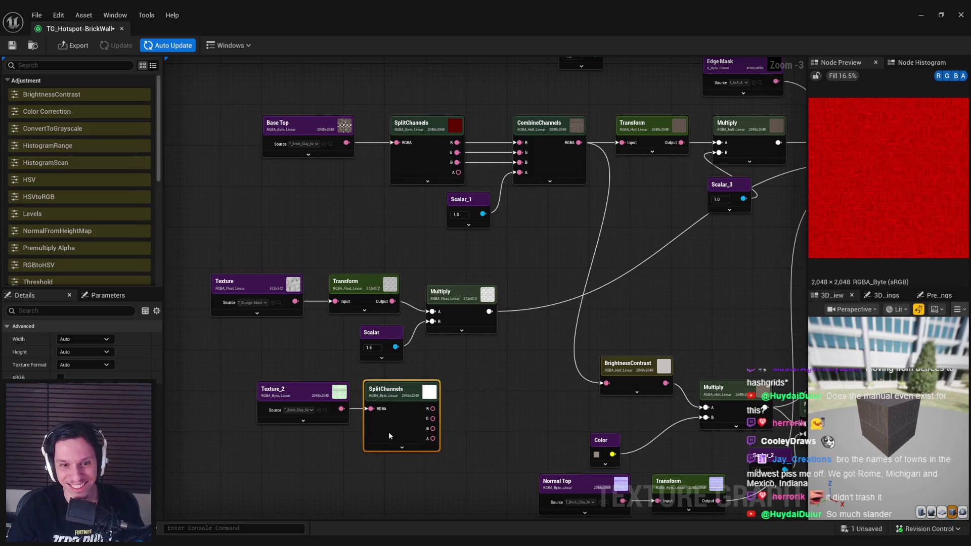
- Add a ConvertToGrayscale node driven by the SplitChannels R output
{"action": "left_click_drag", "start_coordinate": [448, 335], "coordinate": [283, 426]}
{"action": "scroll", "coordinate": [448, 336], "scroll_direction": "down", "scroll_amount": 1}
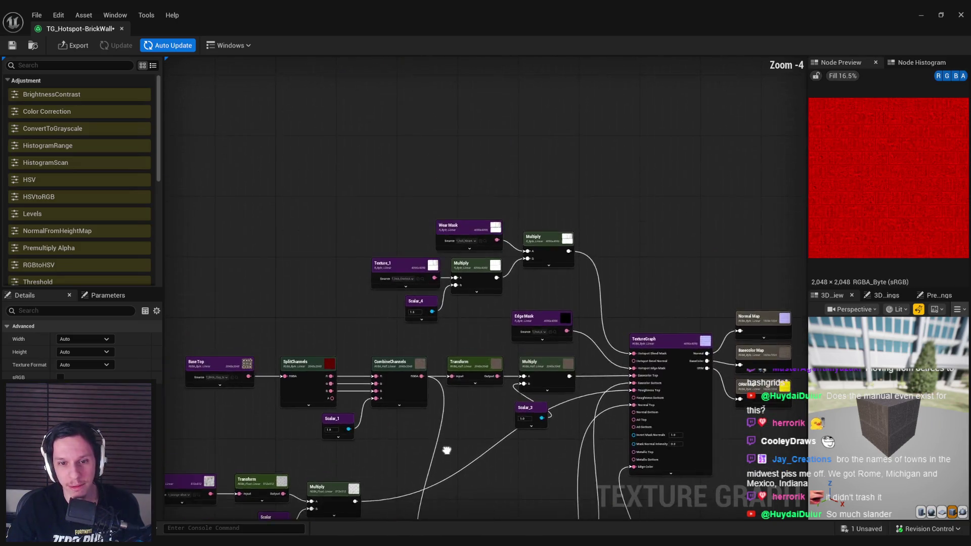
{"action": "left_click_drag", "start_coordinate": [443, 448], "coordinate": [412, 320]}
{"action": "scroll", "coordinate": [455, 293], "scroll_direction": "up", "scroll_amount": 3}
{"action": "left_click_drag", "start_coordinate": [348, 323], "coordinate": [377, 320]}
{"action": "type", "text": "gray"}
{"action": "left_click", "coordinate": [412, 347]}
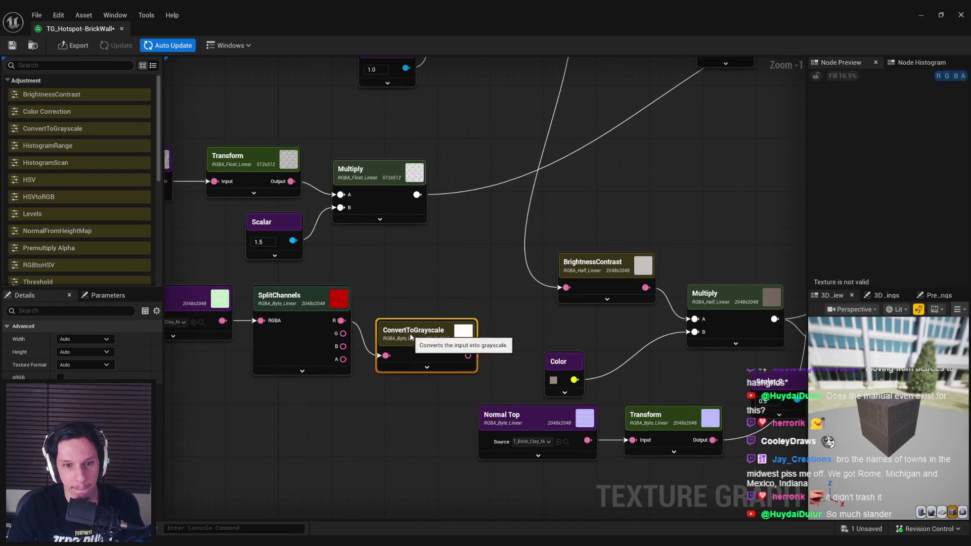
- Move the Texture_2, SplitChannels and ConvertToGrayscale nodes further left
{"action": "scroll", "coordinate": [360, 333], "scroll_direction": "down", "scroll_amount": 1}
{"action": "left_click_drag", "start_coordinate": [237, 303], "coordinate": [485, 364]}
{"action": "mouse_move", "coordinate": [481, 329]}
{"action": "left_mouse_down"}
{"action": "mouse_move", "coordinate": [435, 329]}
{"action": "mouse_move", "coordinate": [447, 329]}
{"action": "left_mouse_up"}
{"action": "left_click", "coordinate": [454, 291]}
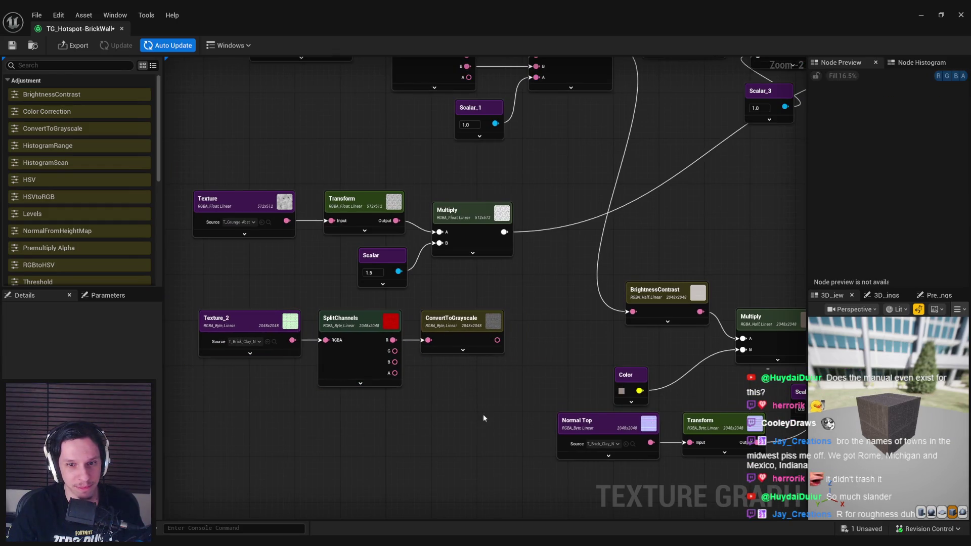
- Add an Add node that combines the grunge Multiply with the grayscale bricks
{"action": "left_click_drag", "start_coordinate": [504, 232], "coordinate": [545, 249]}
{"action": "type", "text": "add"}
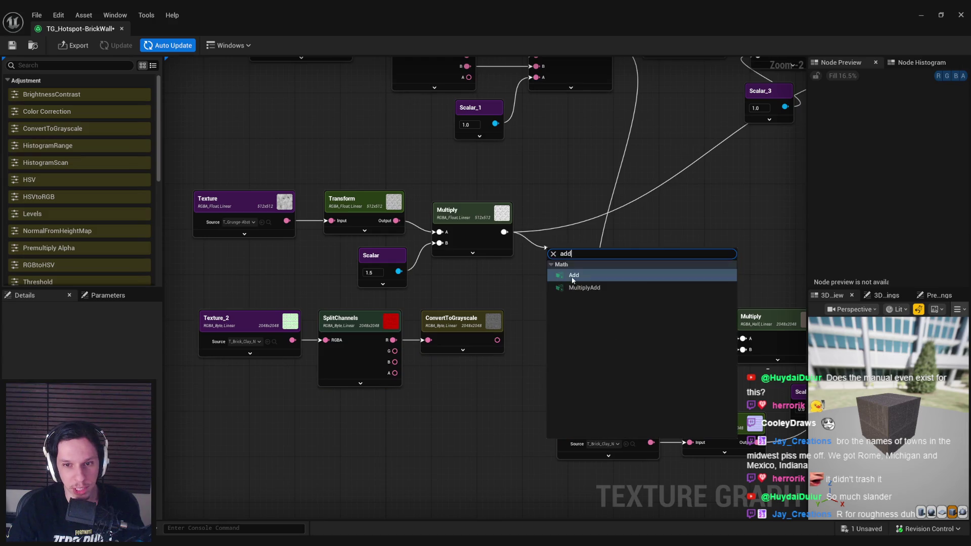
{"action": "left_click", "coordinate": [573, 276]}
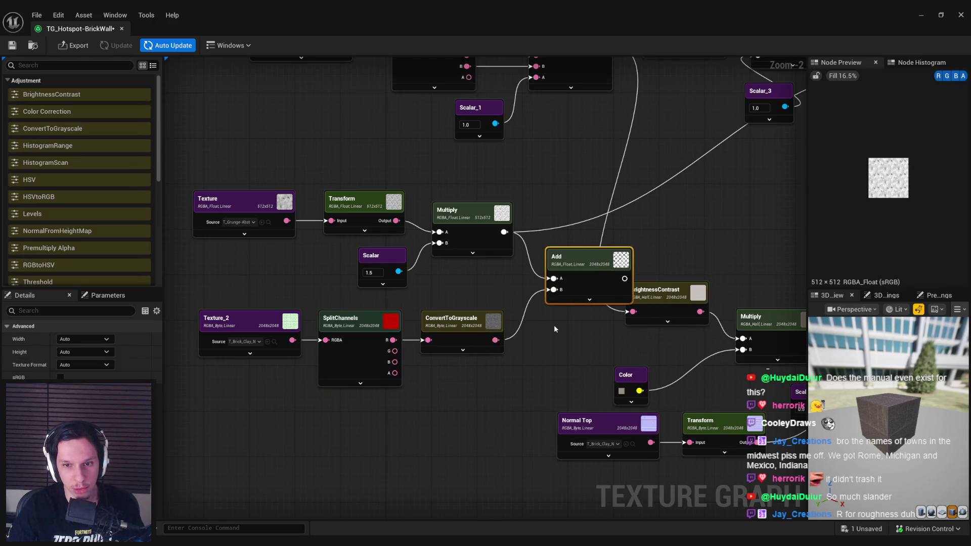
{"action": "left_click_drag", "start_coordinate": [551, 325], "coordinate": [391, 398]}
{"action": "left_click_drag", "start_coordinate": [427, 348], "coordinate": [440, 298]}
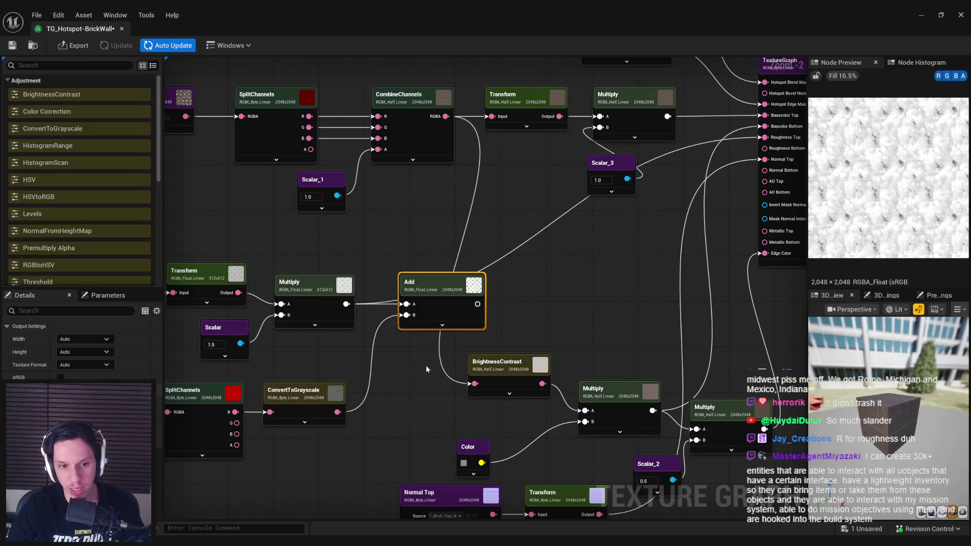
{"action": "left_click_drag", "start_coordinate": [429, 366], "coordinate": [538, 364]}
- Preview the grayscale, Texture_2 and Add results, then plug the Add result into Roughness Top
{"action": "left_click", "coordinate": [404, 400]}
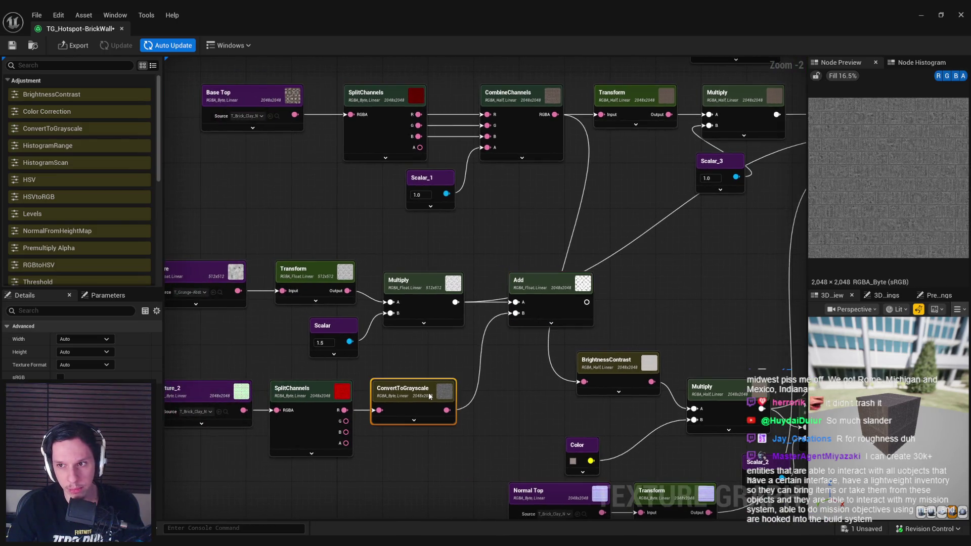
{"action": "left_click", "coordinate": [550, 296]}
{"action": "left_click", "coordinate": [207, 395]}
{"action": "left_click", "coordinate": [384, 390]}
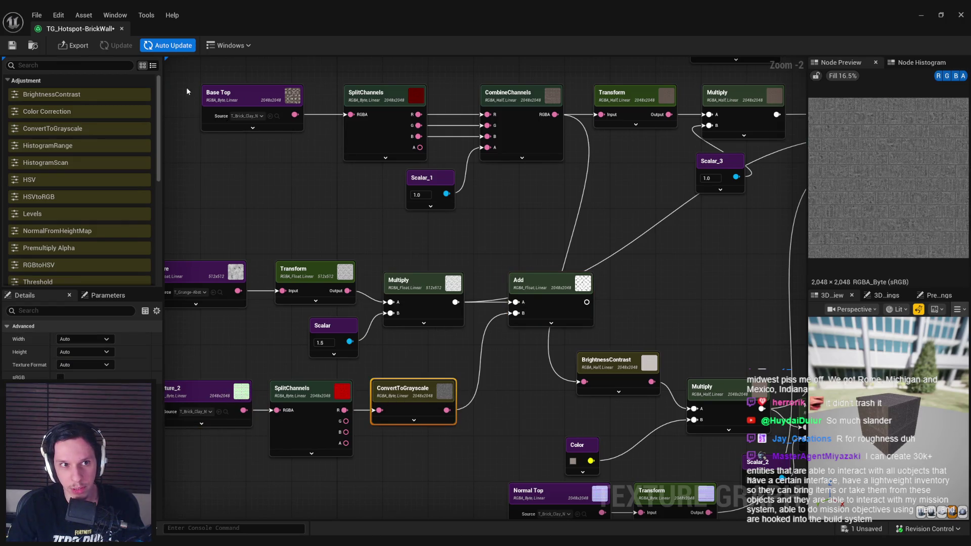
{"action": "left_click_drag", "start_coordinate": [522, 262], "coordinate": [350, 285]}
{"action": "mouse_move", "coordinate": [414, 324]}
{"action": "left_mouse_down"}
{"action": "mouse_move", "coordinate": [647, 203]}
{"action": "mouse_move", "coordinate": [700, 161]}
{"action": "left_mouse_up"}
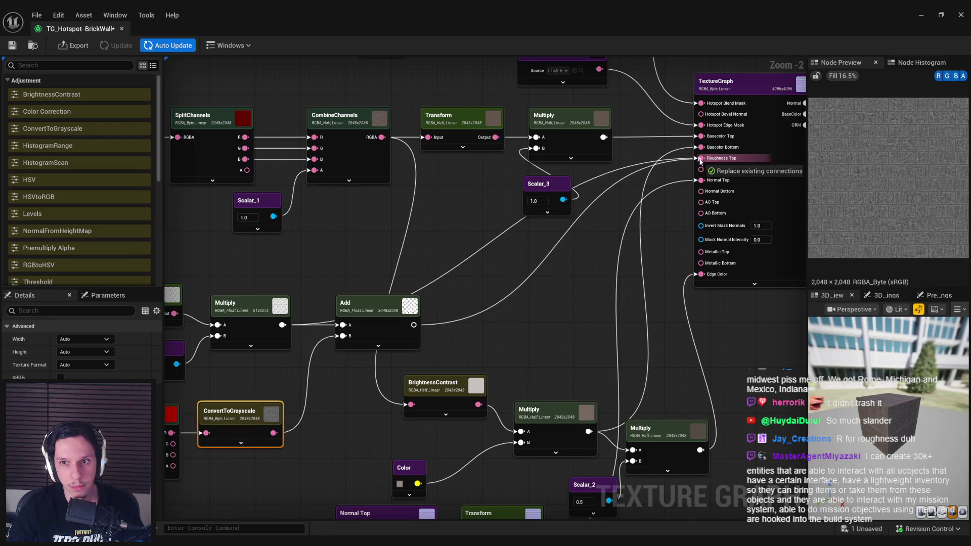
{"action": "left_click_drag", "start_coordinate": [700, 161], "coordinate": [699, 160]}
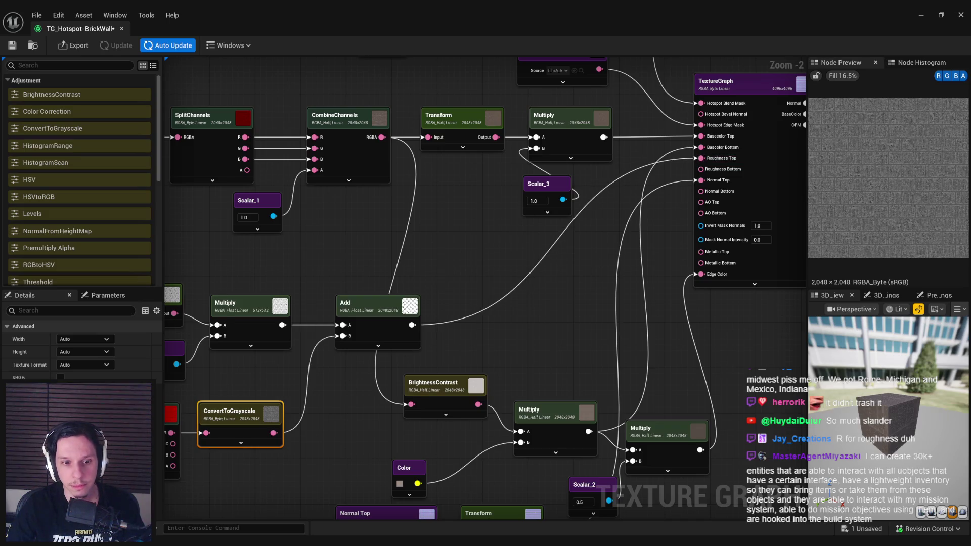
- Compare the Add and grunge Multiply previews, then delete the Add node
{"action": "left_click_drag", "start_coordinate": [333, 403], "coordinate": [487, 361]}
{"action": "left_click", "coordinate": [487, 361]}
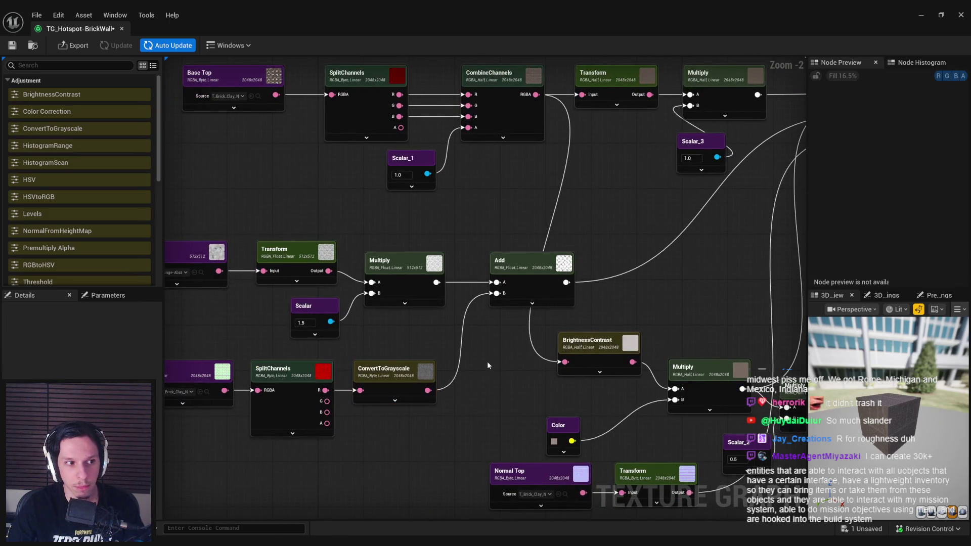
{"action": "scroll", "coordinate": [484, 363], "scroll_direction": "down", "scroll_amount": 1}
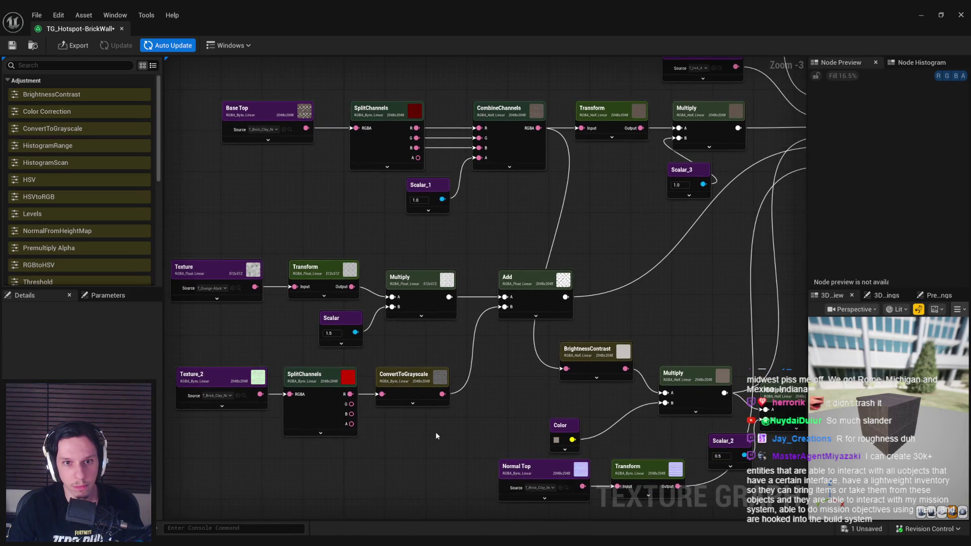
{"action": "left_click", "coordinate": [545, 301]}
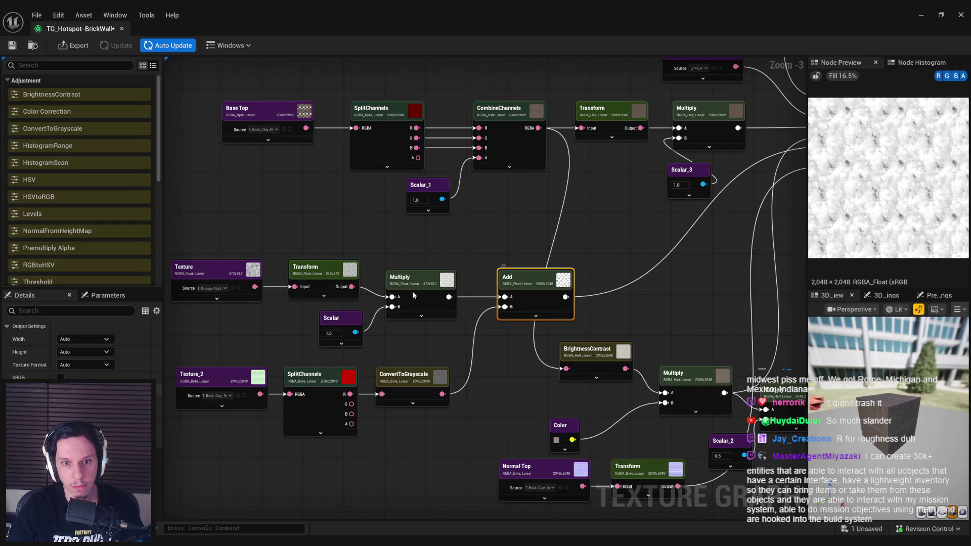
{"action": "left_click", "coordinate": [421, 293]}
{"action": "left_click", "coordinate": [528, 291]}
{"action": "scroll", "coordinate": [528, 291], "scroll_direction": "up", "scroll_amount": 2}
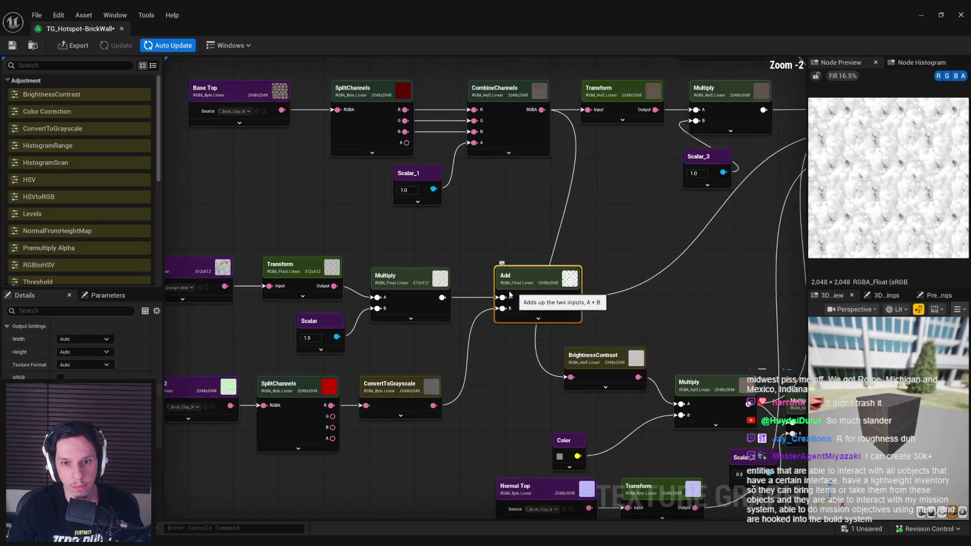
{"action": "key", "text": "Delete"}
- Replace it with a Multiply node fed by the grunge Multiply and the grayscale bricks
{"action": "left_click_drag", "start_coordinate": [431, 298], "coordinate": [486, 297]}
{"action": "type", "text": "mul"}
{"action": "key", "text": "Return"}
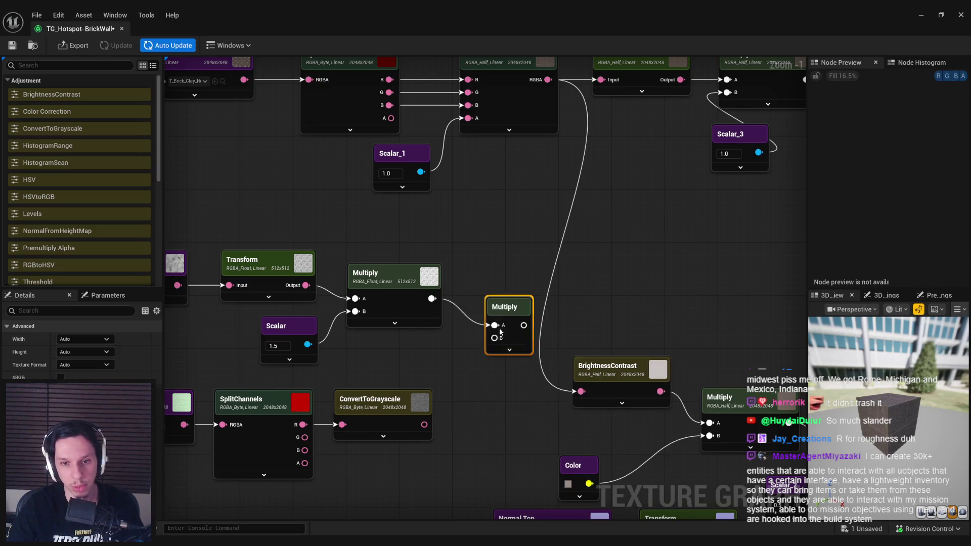
{"action": "left_click_drag", "start_coordinate": [495, 347], "coordinate": [424, 424]}
{"action": "left_click_drag", "start_coordinate": [523, 332], "coordinate": [528, 292]}
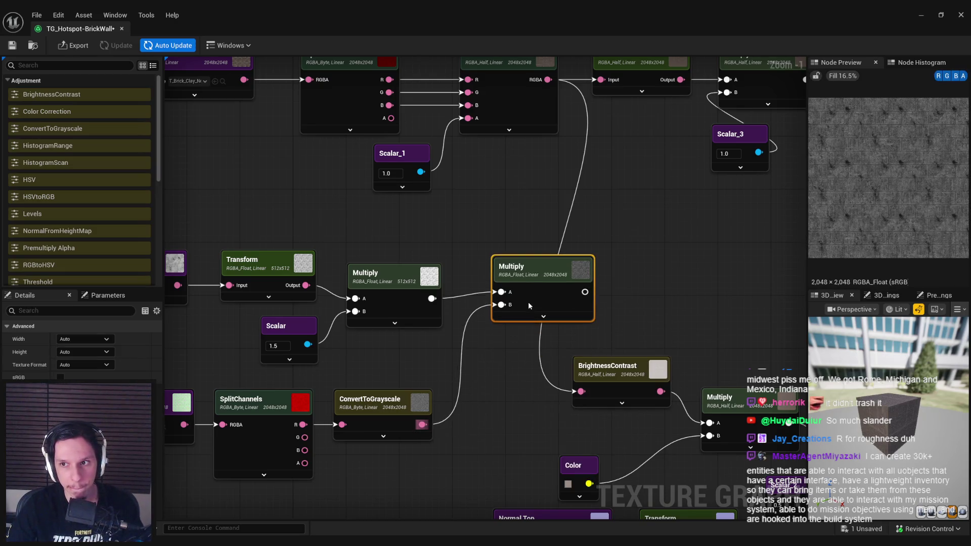
- Raise the grunge Scalar from 1.5 to 2.0 and preview the combined brick result
{"action": "left_click", "coordinate": [401, 290]}
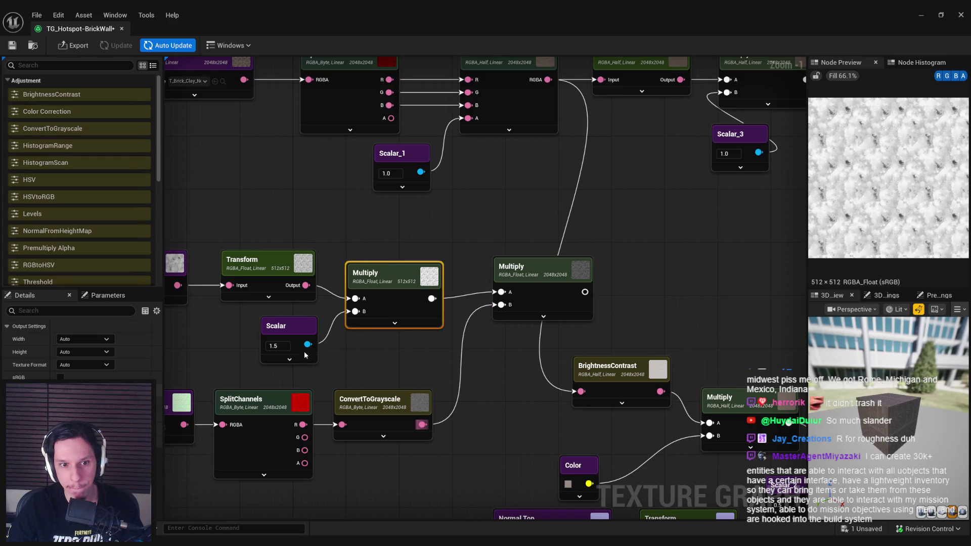
{"action": "mouse_move", "coordinate": [274, 346]}
{"action": "left_mouse_down"}
{"action": "mouse_move", "coordinate": [402, 354]}
{"action": "mouse_move", "coordinate": [389, 359]}
{"action": "left_mouse_up"}
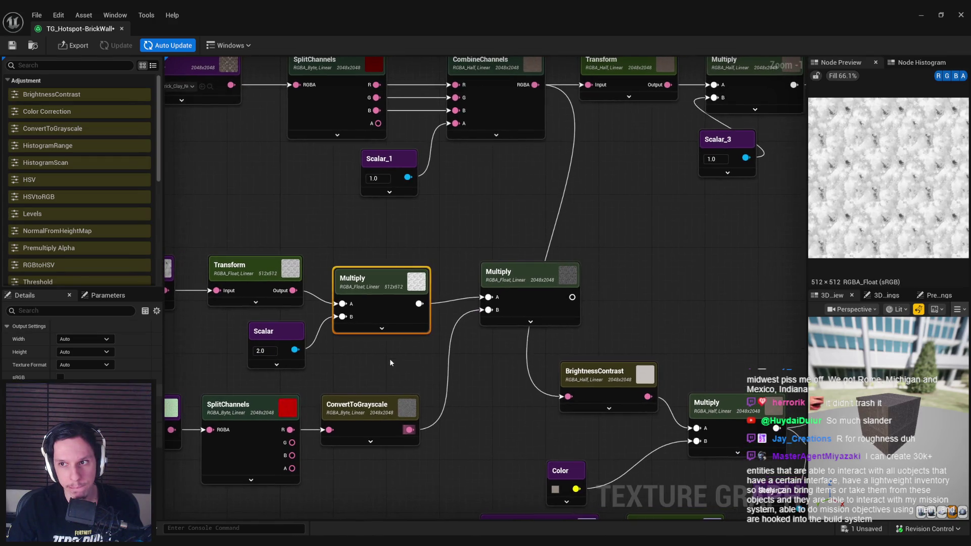
{"action": "left_click", "coordinate": [529, 302]}
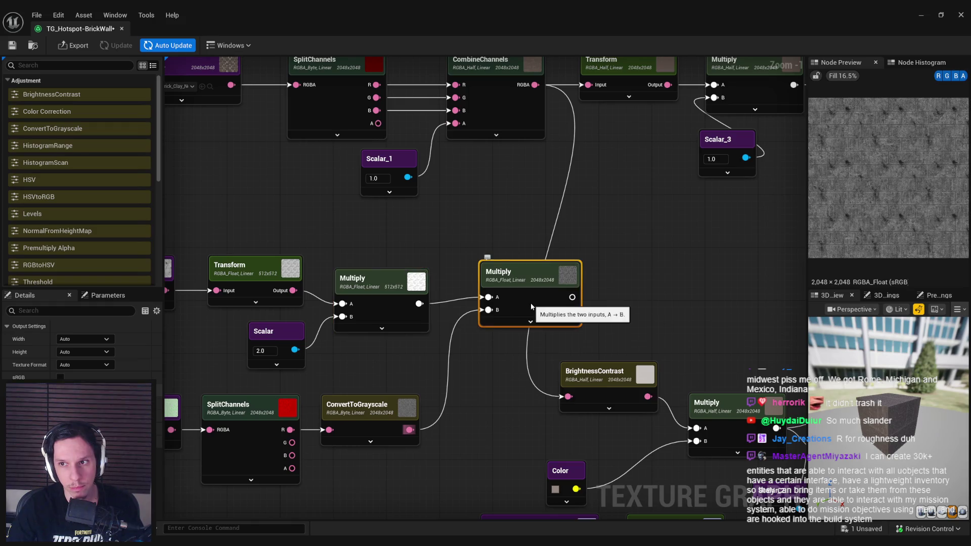
{"action": "scroll", "coordinate": [387, 339], "scroll_direction": "down", "scroll_amount": 3}
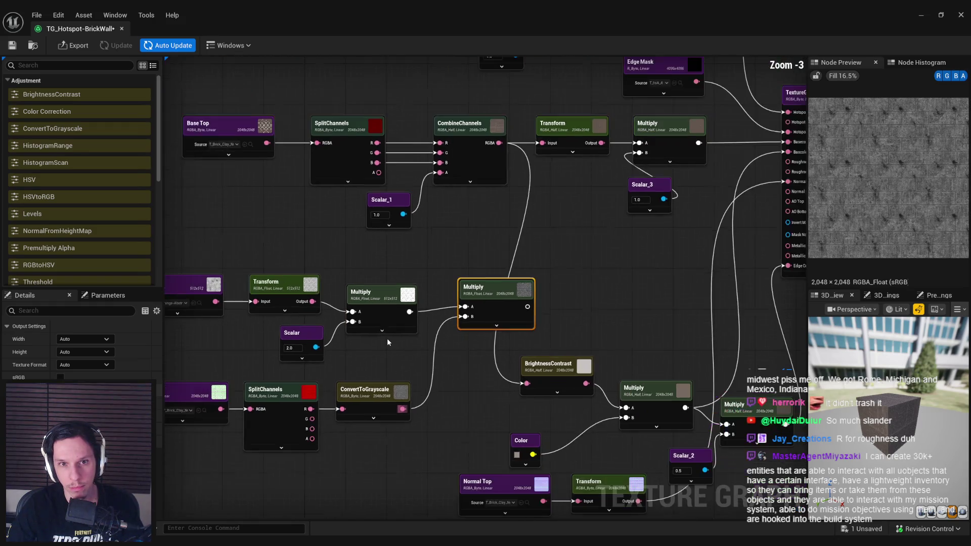
{"action": "scroll", "coordinate": [885, 432], "scroll_direction": "up", "scroll_amount": 5}
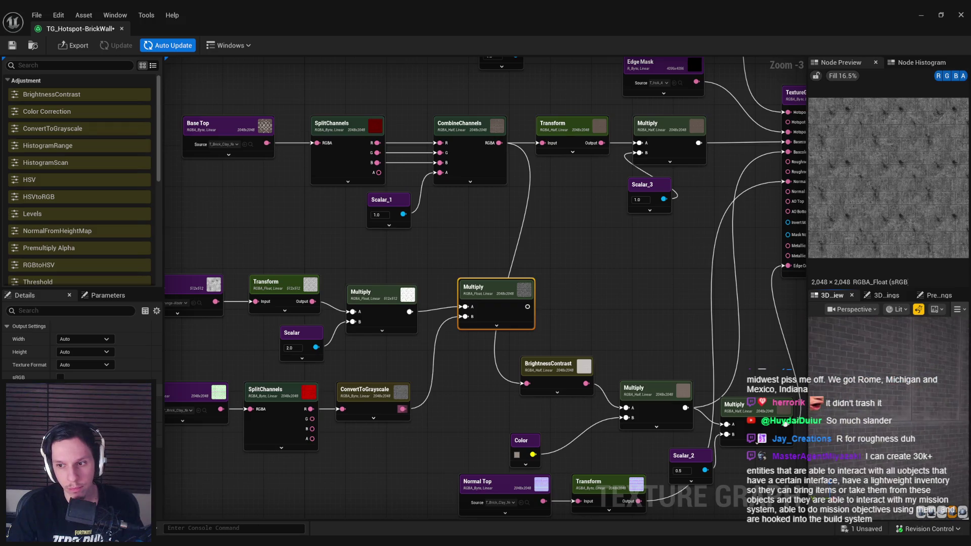
- Nudge the wear-mask Multiply and preview the brick texture feeding the grayscale chain
{"action": "left_click_drag", "start_coordinate": [494, 316], "coordinate": [488, 322]}
{"action": "left_click", "coordinate": [374, 391]}
{"action": "left_click_drag", "start_coordinate": [187, 395], "coordinate": [298, 392]}
{"action": "left_click", "coordinate": [299, 392]}
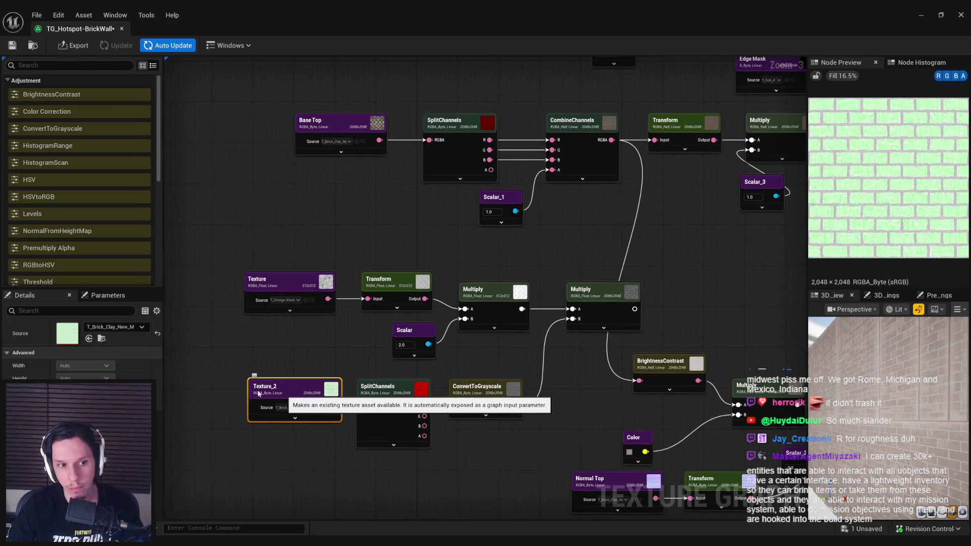
{"action": "double_click", "coordinate": [70, 336]}
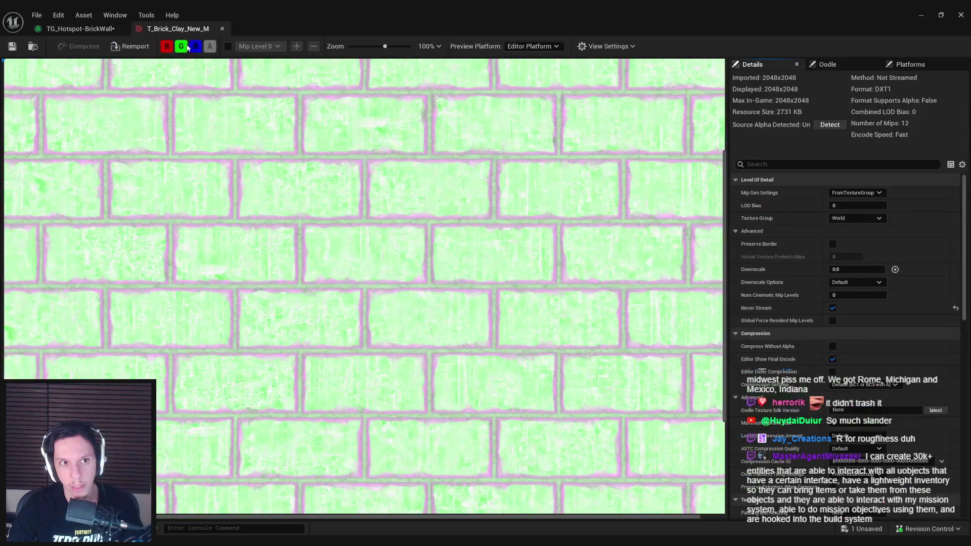
{"action": "left_click", "coordinate": [181, 46]}
{"action": "left_click", "coordinate": [195, 46]}
{"action": "scroll", "coordinate": [207, 212], "scroll_direction": "down", "scroll_amount": 3}
{"action": "left_click", "coordinate": [167, 46]}
{"action": "left_click", "coordinate": [192, 45]}
{"action": "left_click", "coordinate": [187, 46]}
{"action": "left_click", "coordinate": [181, 46]}
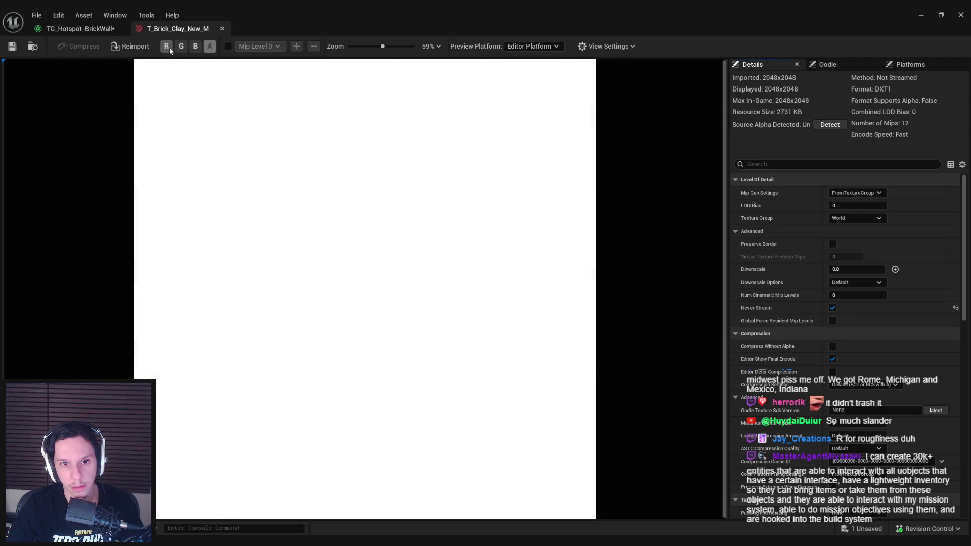
{"action": "left_click", "coordinate": [169, 47]}
{"action": "left_click", "coordinate": [169, 47]}
{"action": "left_click", "coordinate": [194, 47]}
{"action": "left_click", "coordinate": [193, 48]}
{"action": "left_click", "coordinate": [169, 48]}
{"action": "left_click", "coordinate": [195, 46]}
{"action": "left_click", "coordinate": [166, 46]}
{"action": "left_click", "coordinate": [167, 46]}
{"action": "left_click", "coordinate": [196, 47]}
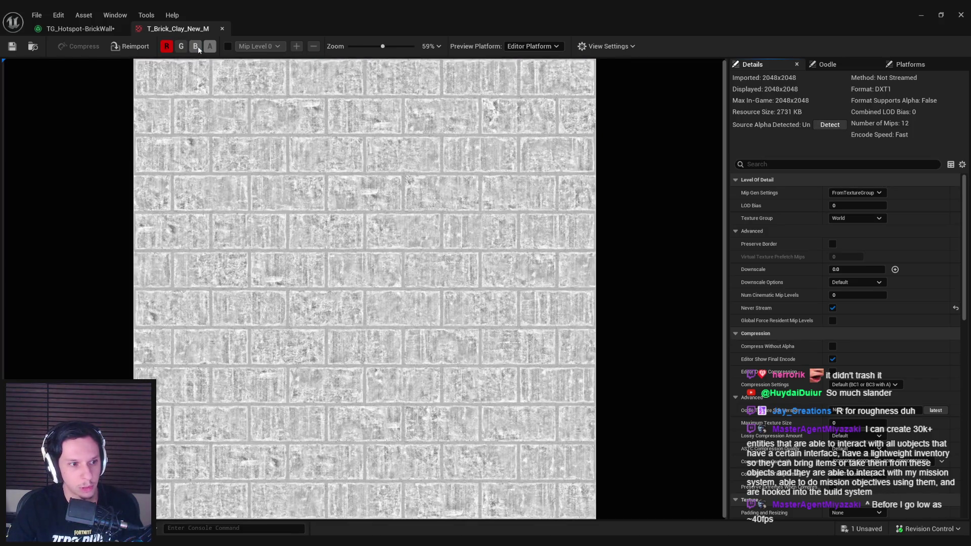
{"action": "left_click", "coordinate": [198, 47]}
{"action": "left_click", "coordinate": [166, 48]}
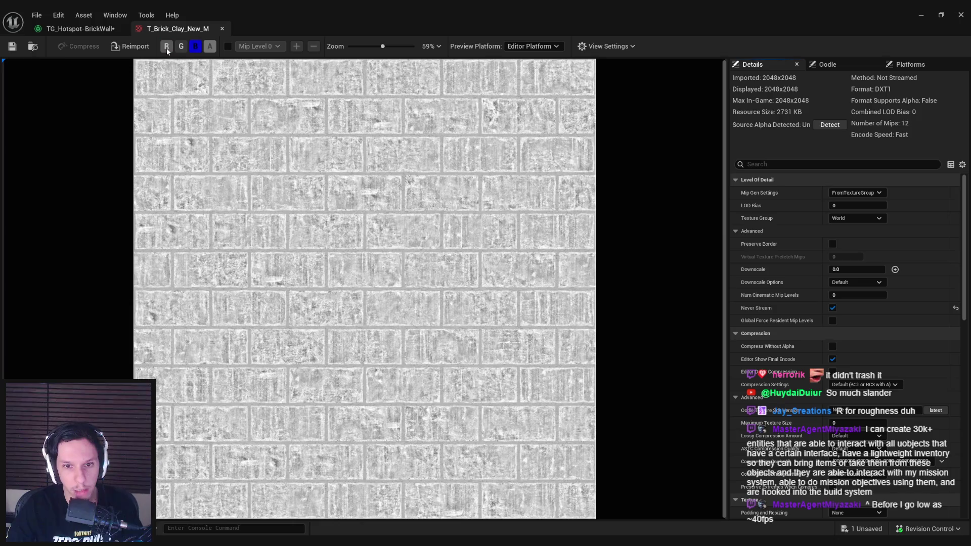
{"action": "left_click", "coordinate": [167, 46]}
{"action": "left_click", "coordinate": [195, 46]}
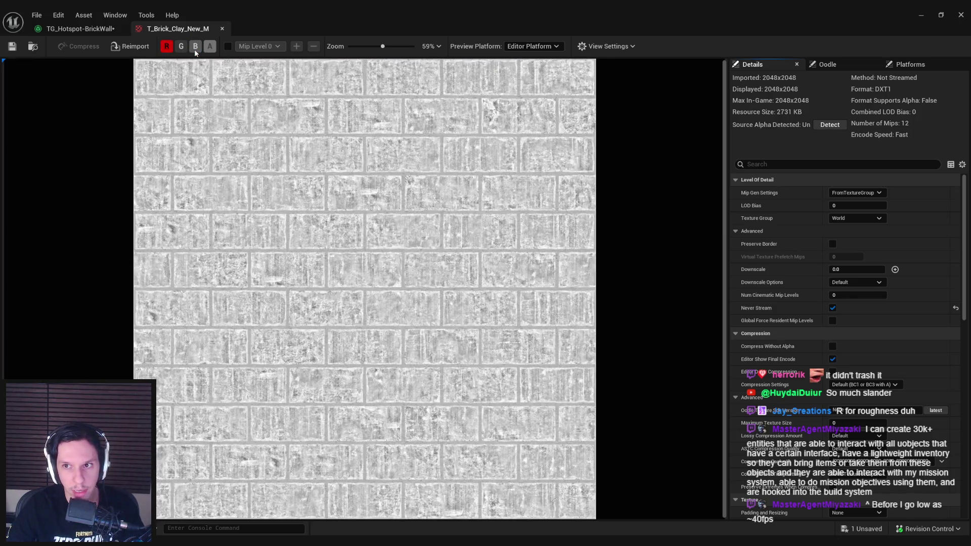
{"action": "left_click", "coordinate": [195, 47]}
{"action": "left_click", "coordinate": [166, 48]}
{"action": "left_click", "coordinate": [166, 48]}
{"action": "left_click", "coordinate": [194, 48]}
{"action": "left_click", "coordinate": [195, 47]}
{"action": "left_click", "coordinate": [194, 47]}
{"action": "left_click", "coordinate": [167, 46]}
{"action": "left_click", "coordinate": [166, 47]}
{"action": "left_click", "coordinate": [195, 47]}
{"action": "left_click", "coordinate": [166, 47]}
{"action": "left_click", "coordinate": [167, 46]}
{"action": "left_click", "coordinate": [198, 47]}
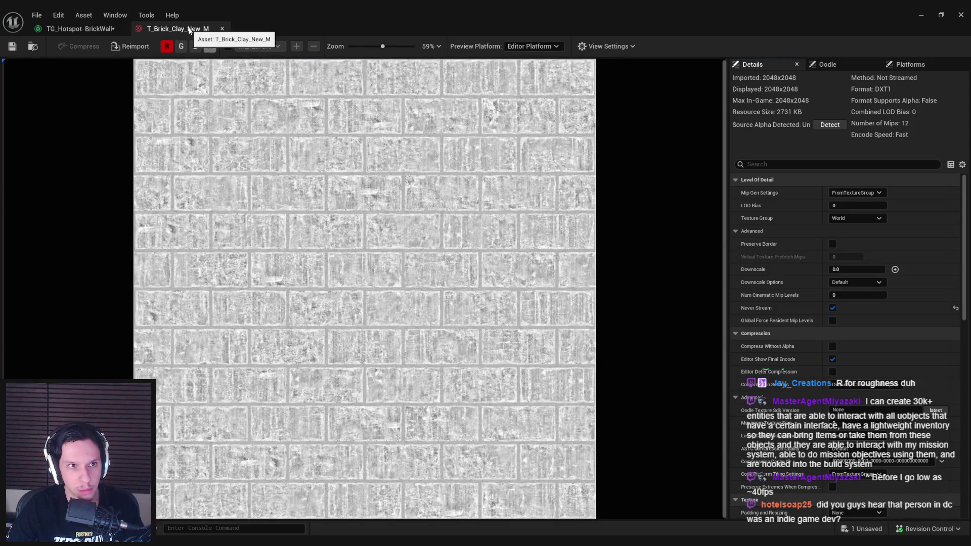
{"action": "middle_click", "coordinate": [188, 30]}
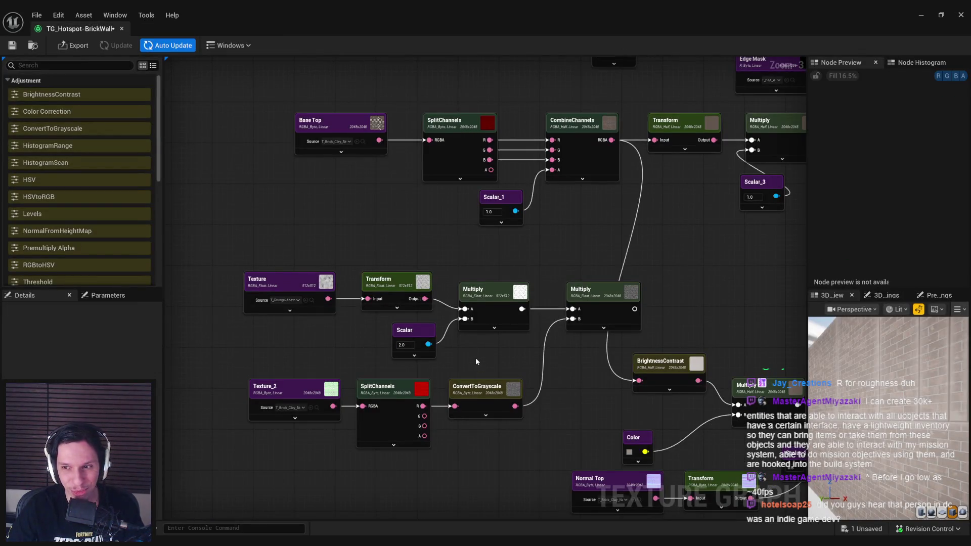
- Set the wear-mask Scalar multiplier to 2.0
{"action": "left_click_drag", "start_coordinate": [476, 357], "coordinate": [423, 341]}
{"action": "left_click", "coordinate": [548, 284]}
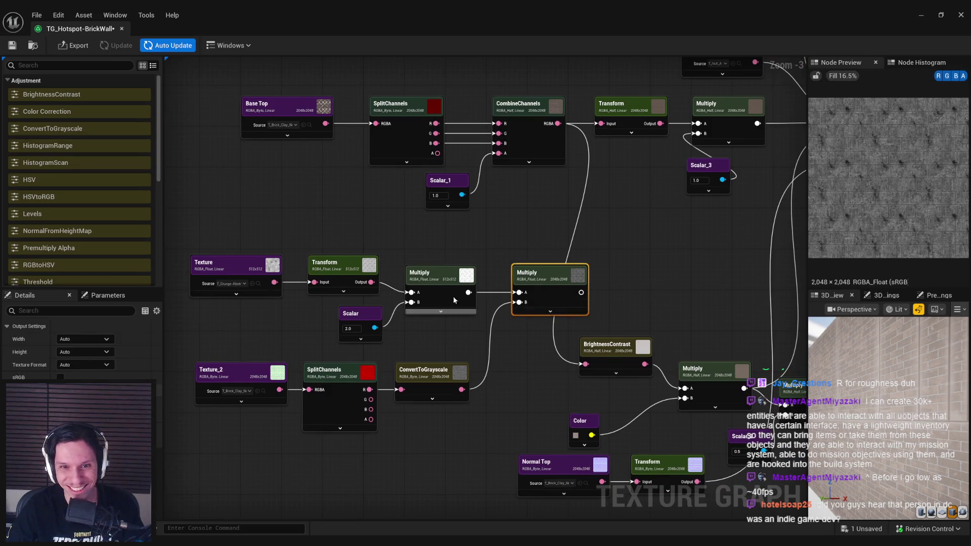
{"action": "scroll", "coordinate": [454, 291], "scroll_direction": "up", "scroll_amount": 2}
{"action": "left_click", "coordinate": [324, 340]}
{"action": "type", "text": "1.5"}
{"action": "key", "text": "Return"}
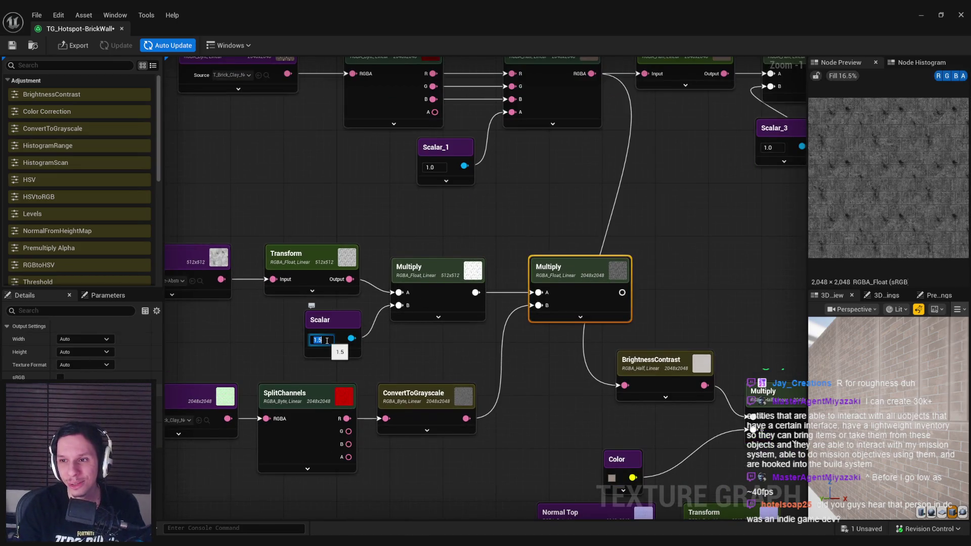
{"action": "type", "text": "2"}
{"action": "key", "text": "Return"}
- Copy the Scalar and Multiply pair and paste it after ConvertToGrayscale
{"action": "left_click_drag", "start_coordinate": [326, 340], "coordinate": [358, 284]}
{"action": "left_click_drag", "start_coordinate": [465, 310], "coordinate": [363, 263]}
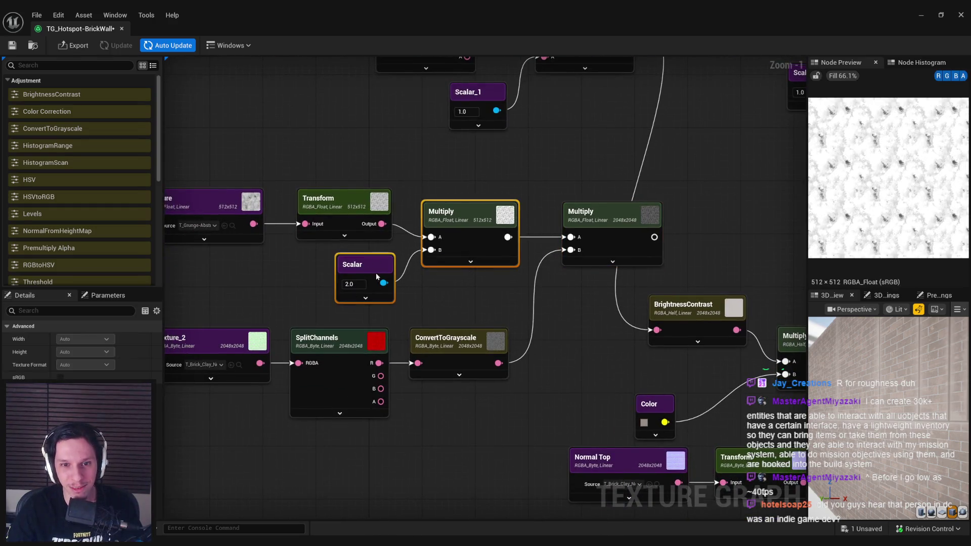
{"action": "key", "text": "ctrl+c"}
{"action": "mouse_move", "coordinate": [214, 341]}
{"action": "left_mouse_down"}
{"action": "mouse_move", "coordinate": [437, 357]}
{"action": "mouse_move", "coordinate": [351, 357]}
{"action": "left_mouse_up"}
{"action": "key", "text": "ctrl+v"}
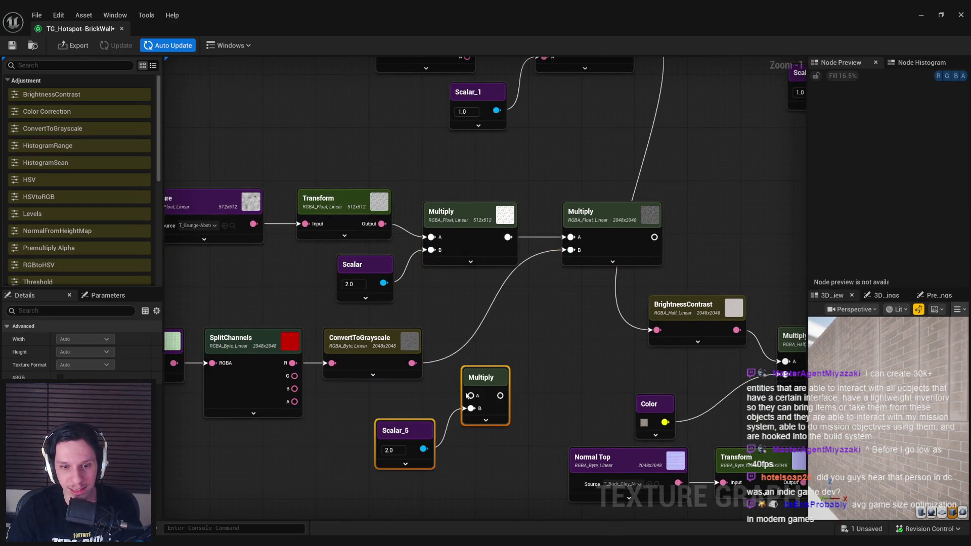
{"action": "left_click_drag", "start_coordinate": [481, 374], "coordinate": [475, 348]}
- Wire ConvertToGrayscale through the new Multiply into the wear-mask Multiply's B, keeping Scalar_5 at 2.0
{"action": "left_click_drag", "start_coordinate": [412, 362], "coordinate": [464, 369]}
{"action": "left_click_drag", "start_coordinate": [545, 376], "coordinate": [570, 250]}
{"action": "left_click_drag", "start_coordinate": [510, 366], "coordinate": [496, 353]}
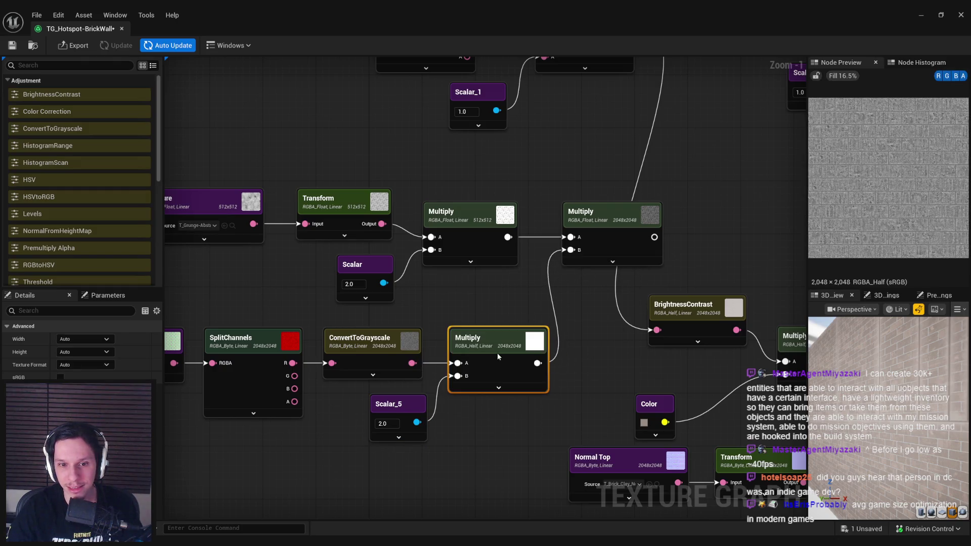
{"action": "left_click", "coordinate": [579, 340]}
{"action": "left_click", "coordinate": [622, 204]}
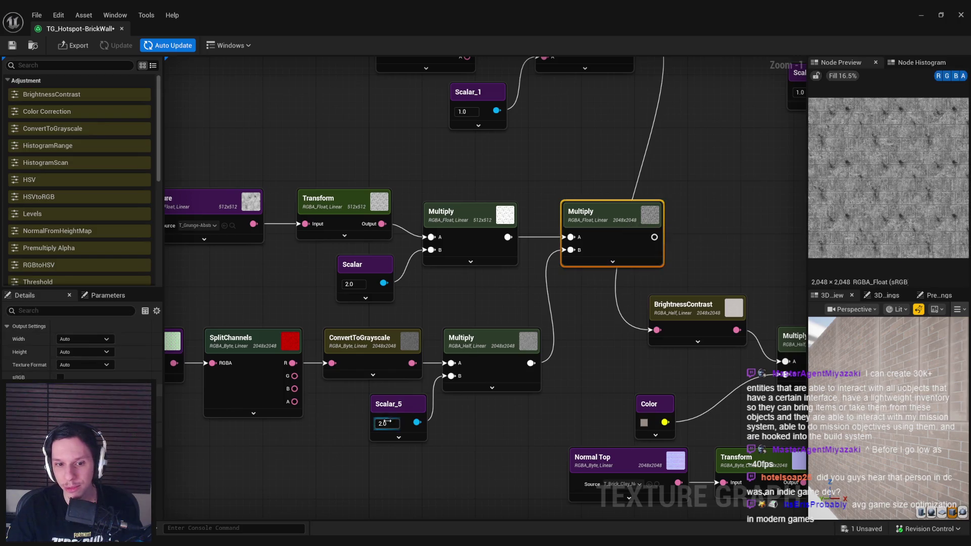
{"action": "type", "text": "3"}
{"action": "key", "text": "Return"}
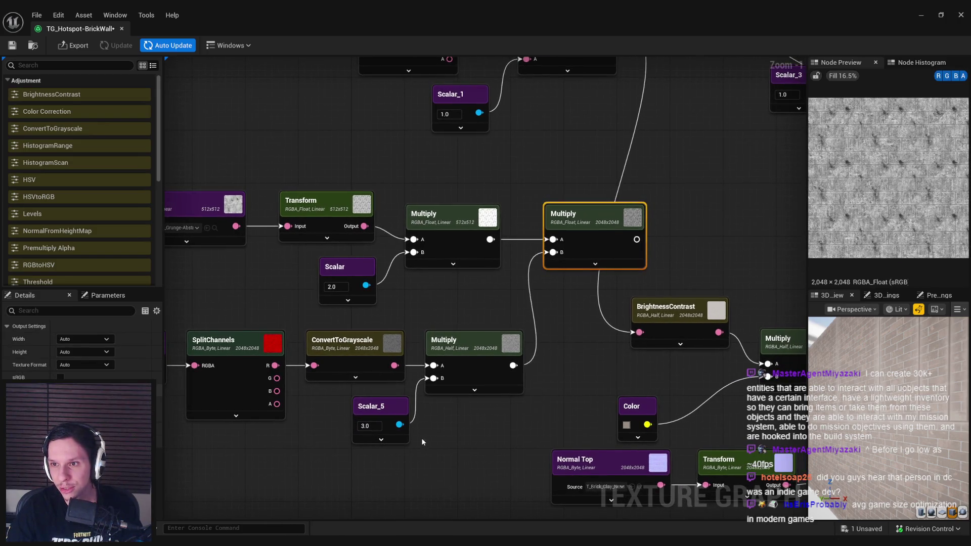
{"action": "key", "text": "ctrl+z"}
- Connect the Multiply output to the TextureGraph's Roughness Top input
{"action": "left_click_drag", "start_coordinate": [476, 428], "coordinate": [414, 439]}
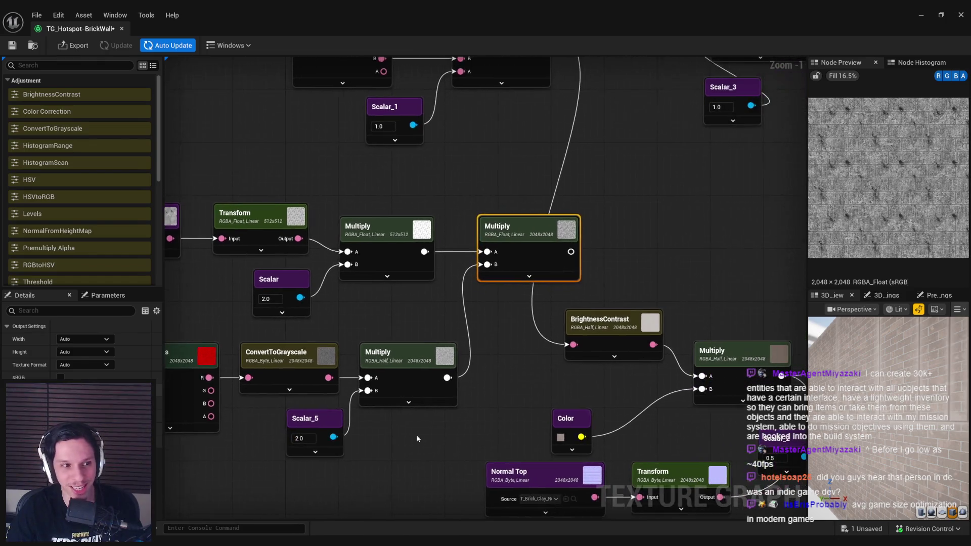
{"action": "scroll", "coordinate": [507, 369], "scroll_direction": "down", "scroll_amount": 1}
{"action": "scroll", "coordinate": [508, 373], "scroll_direction": "down", "scroll_amount": 1}
{"action": "left_click", "coordinate": [378, 348]}
{"action": "mouse_move", "coordinate": [347, 338]}
{"action": "left_mouse_down"}
{"action": "mouse_move", "coordinate": [613, 218]}
{"action": "mouse_move", "coordinate": [614, 188]}
{"action": "left_mouse_up"}
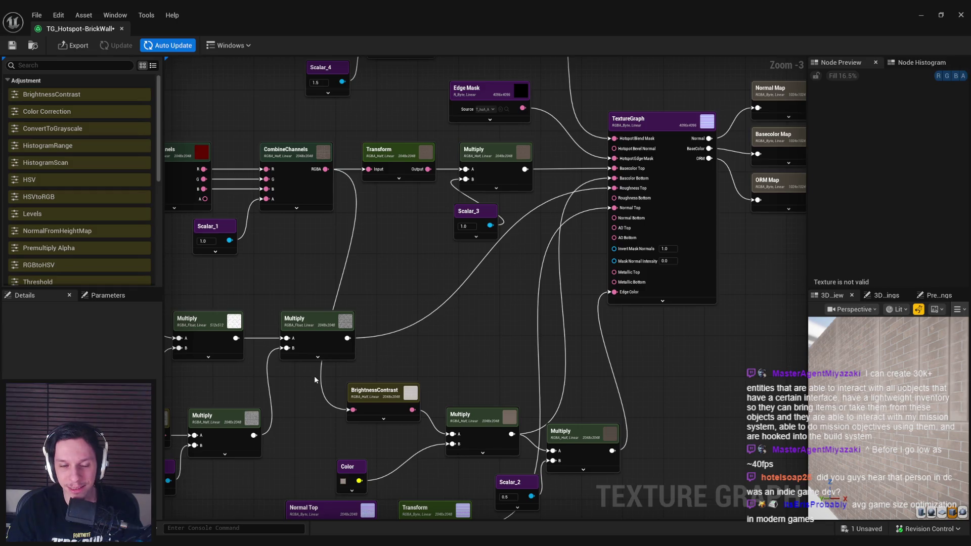
- Connect the grayscale Multiply to a TextureGraph input and preview the ORM Map
{"action": "left_click_drag", "start_coordinate": [314, 375], "coordinate": [473, 320]}
{"action": "left_click_drag", "start_coordinate": [429, 371], "coordinate": [496, 354]}
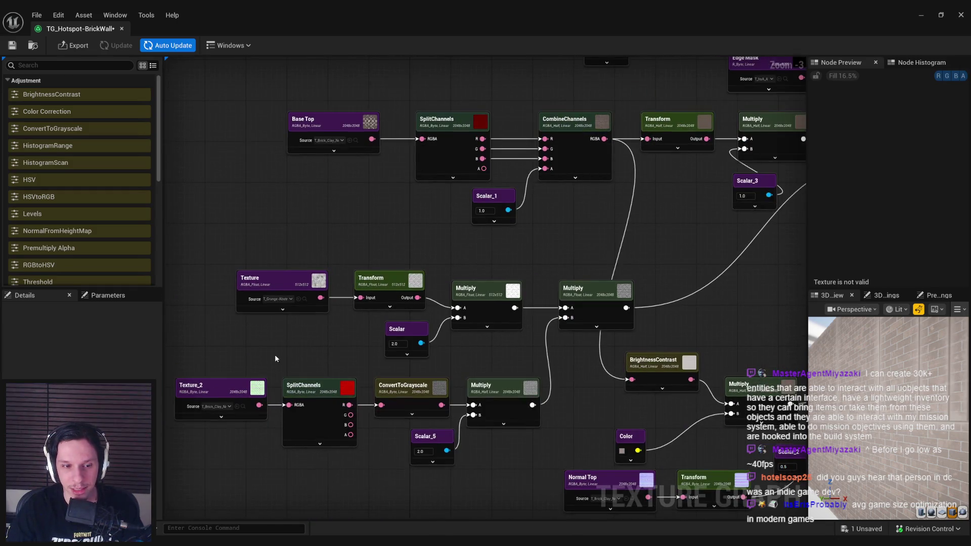
{"action": "mouse_move", "coordinate": [516, 417]}
{"action": "left_mouse_down"}
{"action": "mouse_move", "coordinate": [380, 419]}
{"action": "mouse_move", "coordinate": [697, 223]}
{"action": "mouse_move", "coordinate": [744, 174]}
{"action": "left_mouse_up"}
{"action": "left_click_drag", "start_coordinate": [612, 286], "coordinate": [397, 353]}
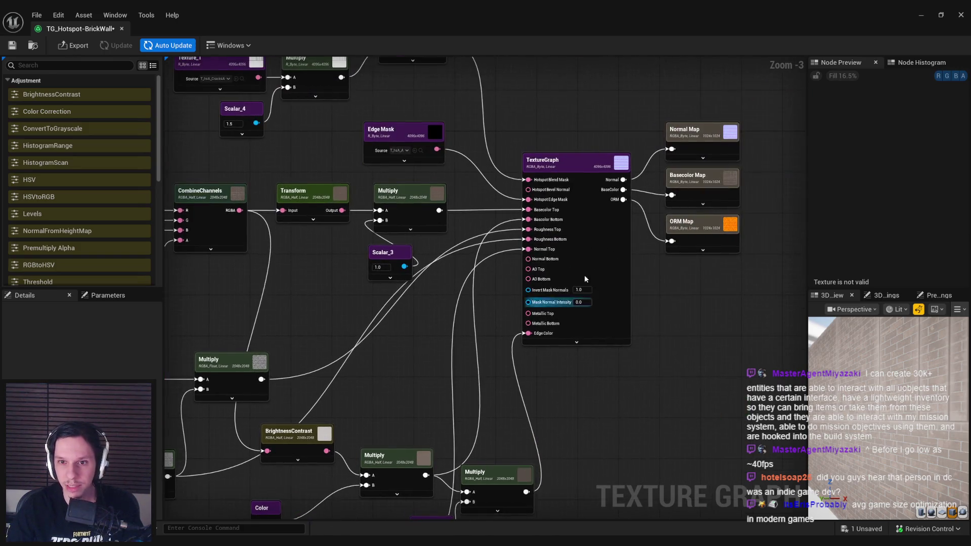
{"action": "left_click", "coordinate": [705, 231]}
{"action": "scroll", "coordinate": [872, 205], "scroll_direction": "up", "scroll_amount": 5}
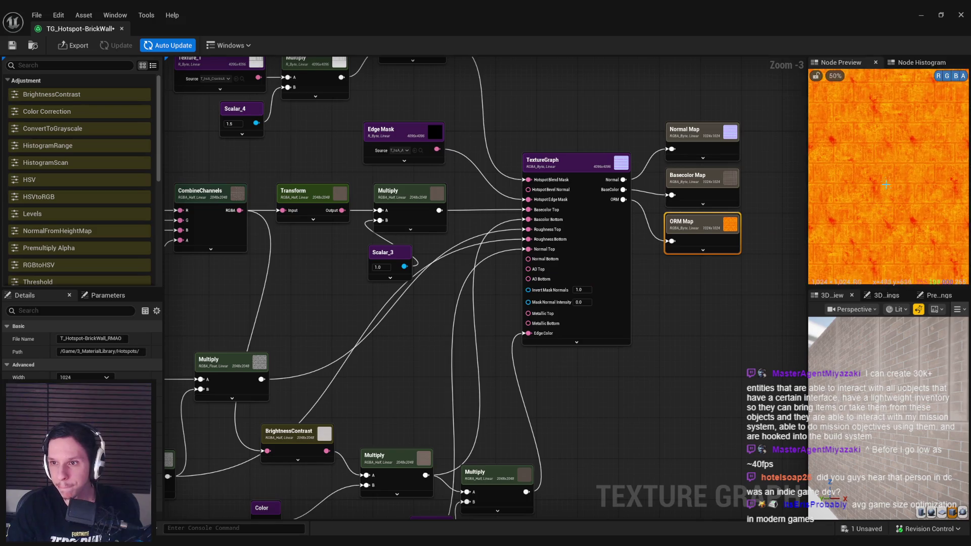
{"action": "scroll", "coordinate": [901, 170], "scroll_direction": "down", "scroll_amount": 2}
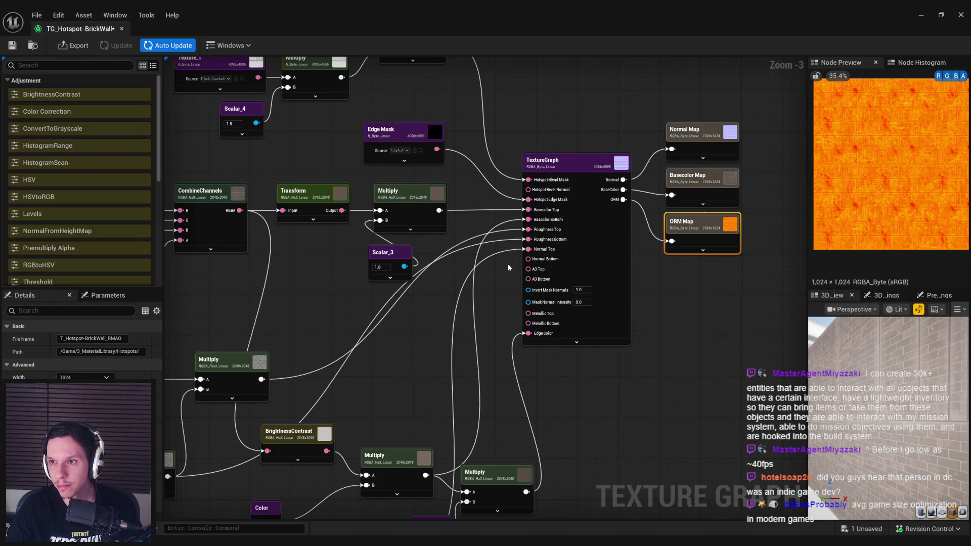
{"action": "scroll", "coordinate": [866, 236], "scroll_direction": "down", "scroll_amount": 1}
- Disconnect the Roughness Bottom link and pull a new link from it to add a node
{"action": "left_click_drag", "start_coordinate": [528, 239], "coordinate": [512, 247]}
{"action": "left_click", "coordinate": [504, 244]}
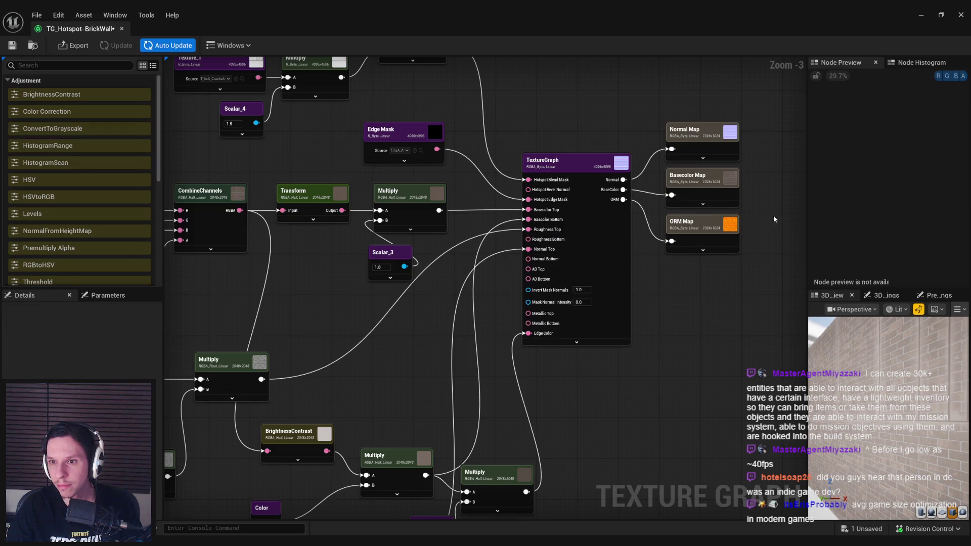
{"action": "left_click", "coordinate": [708, 235]}
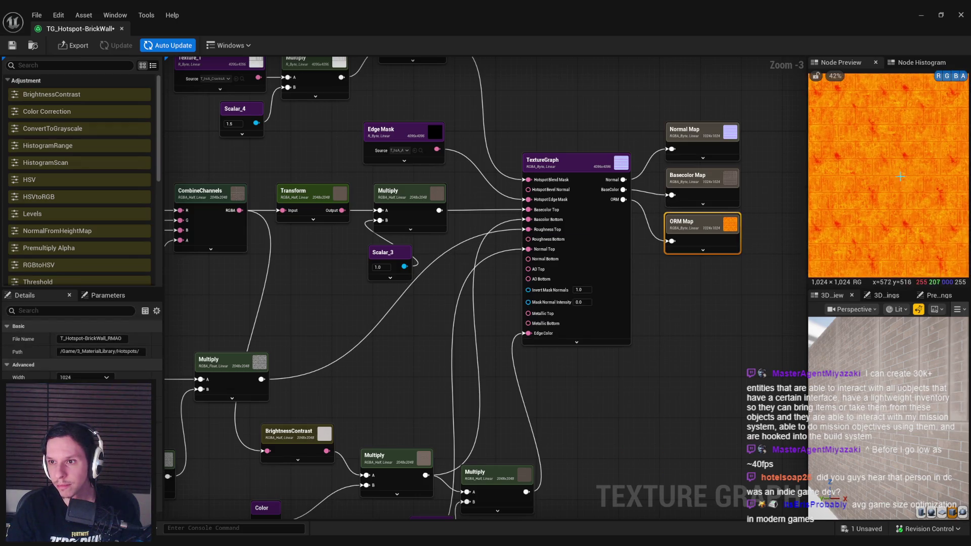
{"action": "scroll", "coordinate": [900, 176], "scroll_direction": "down", "scroll_amount": 1}
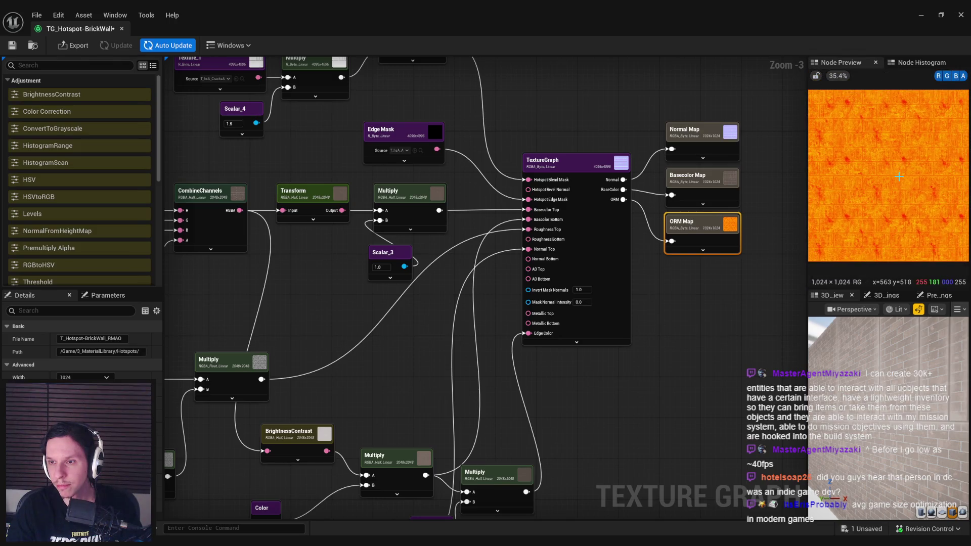
{"action": "left_click_drag", "start_coordinate": [514, 268], "coordinate": [490, 269]}
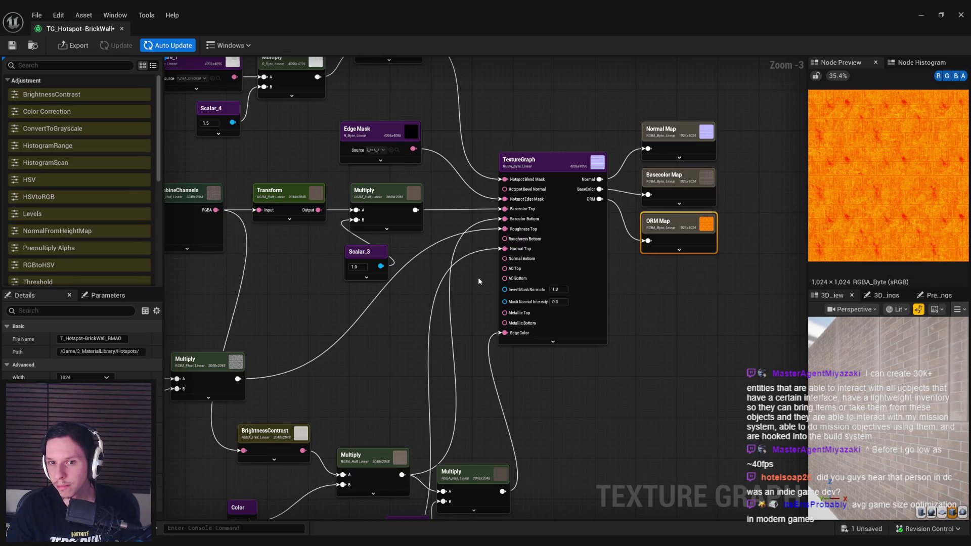
{"action": "left_click_drag", "start_coordinate": [504, 238], "coordinate": [413, 298]}
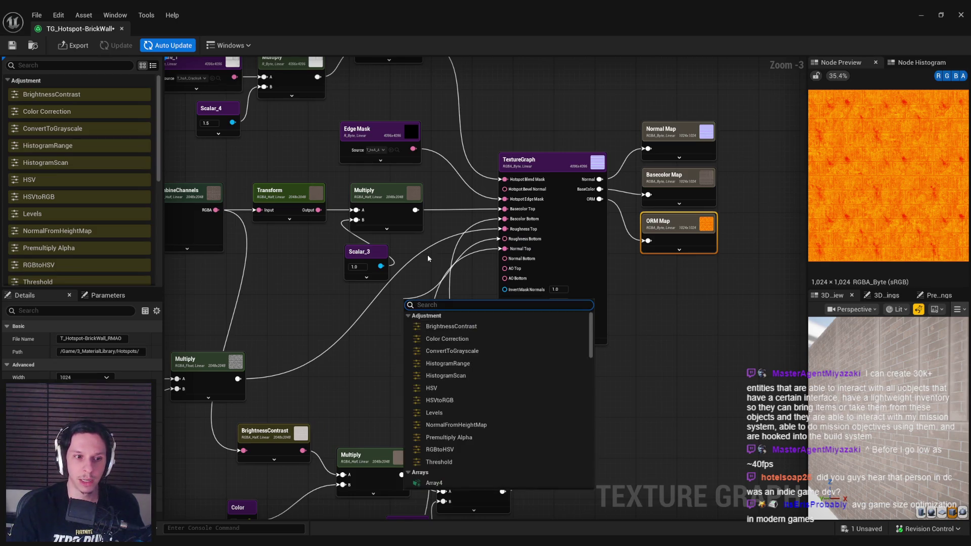
- Add a Scalar_6 node set to 0.7 feeding Roughness Bottom
{"action": "type", "text": "scalar"}
{"action": "key", "text": "Return"}
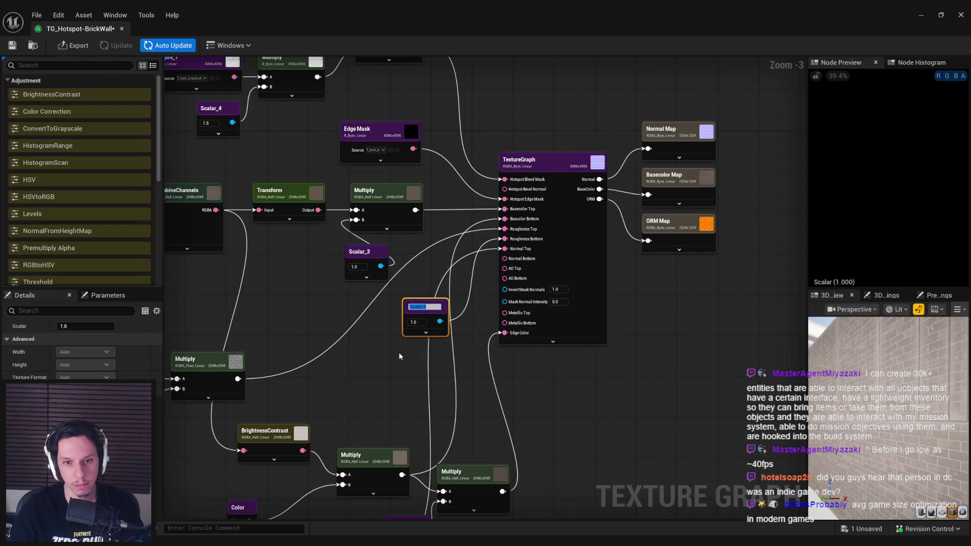
{"action": "left_click", "coordinate": [581, 261]}
{"action": "left_click", "coordinate": [695, 223]}
{"action": "type", "text": "0.8"}
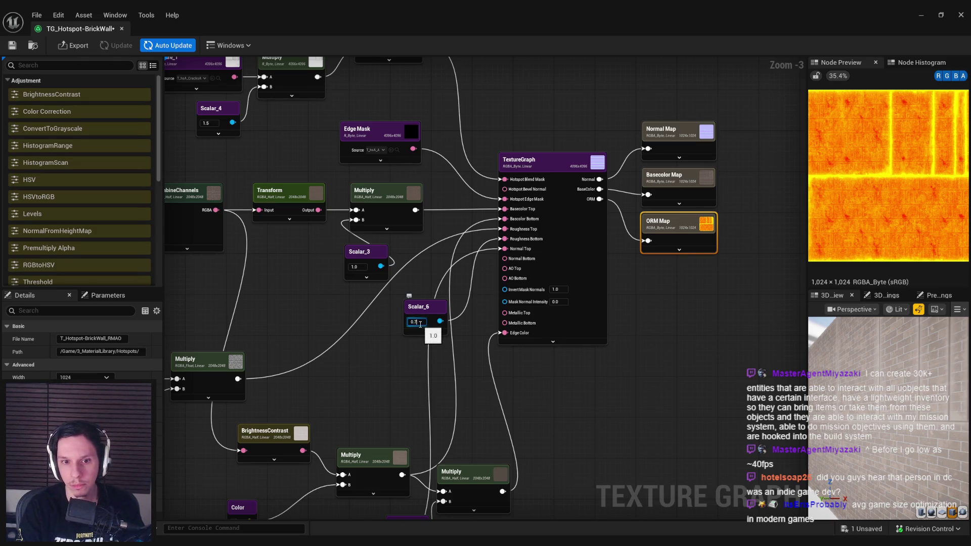
{"action": "key", "text": "Return"}
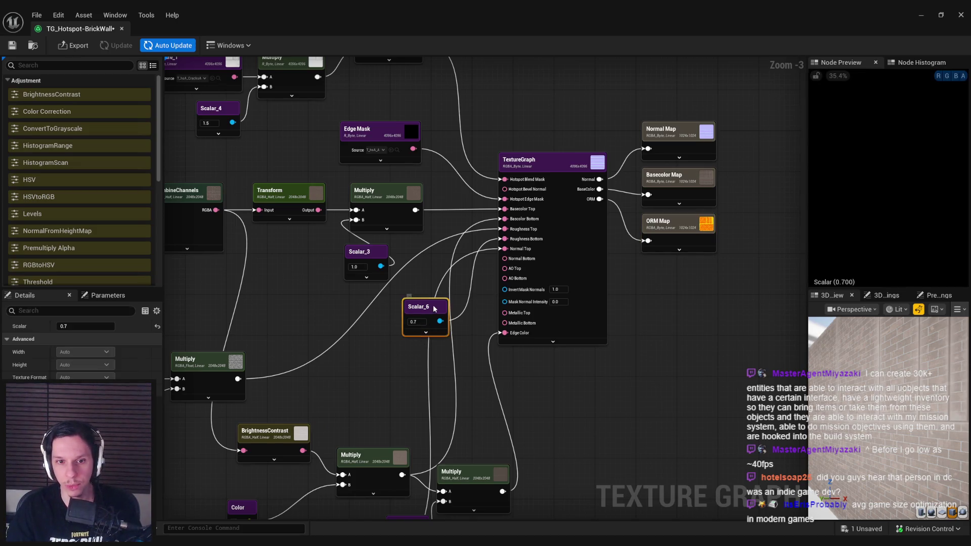
{"action": "left_click", "coordinate": [418, 306]}
{"action": "left_click_drag", "start_coordinate": [167, 298], "coordinate": [392, 292]}
{"action": "left_click", "coordinate": [392, 296]}
{"action": "left_click_drag", "start_coordinate": [281, 357], "coordinate": [385, 284]}
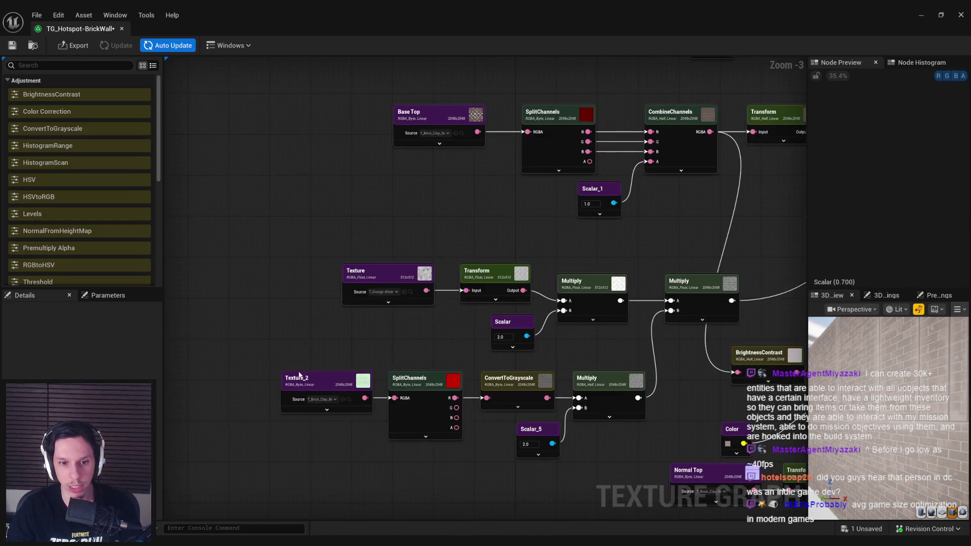
- Duplicate the Texture, Transform, Multiply and Scalar node group
{"action": "left_click_drag", "start_coordinate": [348, 355], "coordinate": [283, 409]}
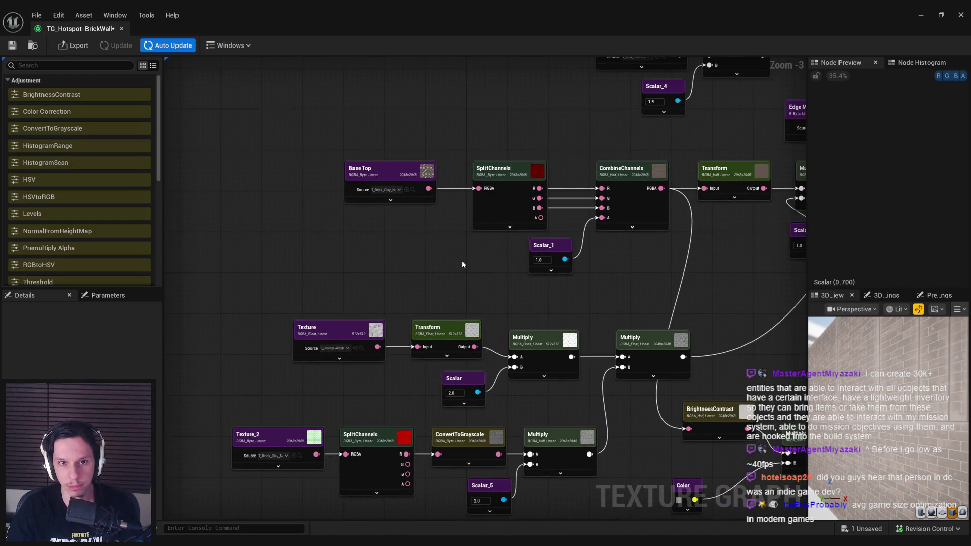
{"action": "left_click_drag", "start_coordinate": [322, 300], "coordinate": [455, 334]}
{"action": "scroll", "coordinate": [455, 333], "scroll_direction": "down", "scroll_amount": 1}
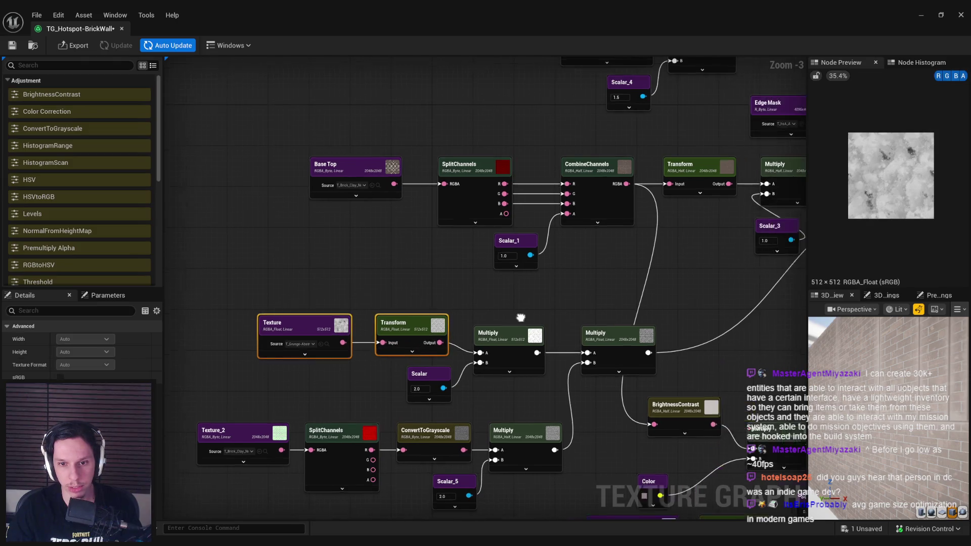
{"action": "left_click_drag", "start_coordinate": [529, 309], "coordinate": [404, 389], "text": "shift"}
{"action": "left_click_drag", "start_coordinate": [540, 331], "coordinate": [430, 324]}
{"action": "scroll", "coordinate": [430, 324], "scroll_direction": "down", "scroll_amount": 1}
{"action": "key", "text": "ctrl+v"}
- Set the copied Texture_3 node's source to T_Perlin_Noise_M
{"action": "scroll", "coordinate": [349, 404], "scroll_direction": "up", "scroll_amount": 3}
{"action": "left_click", "coordinate": [349, 403]}
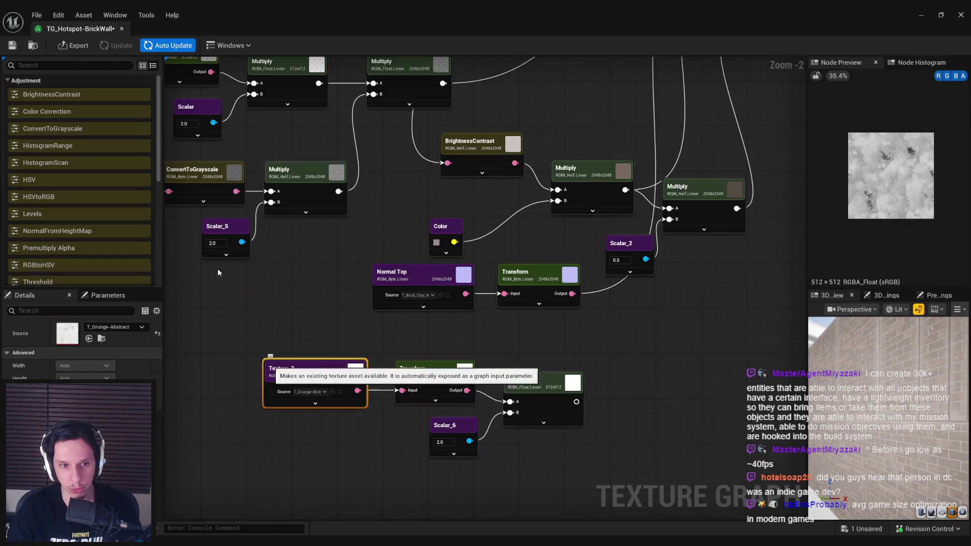
{"action": "left_click", "coordinate": [11, 47]}
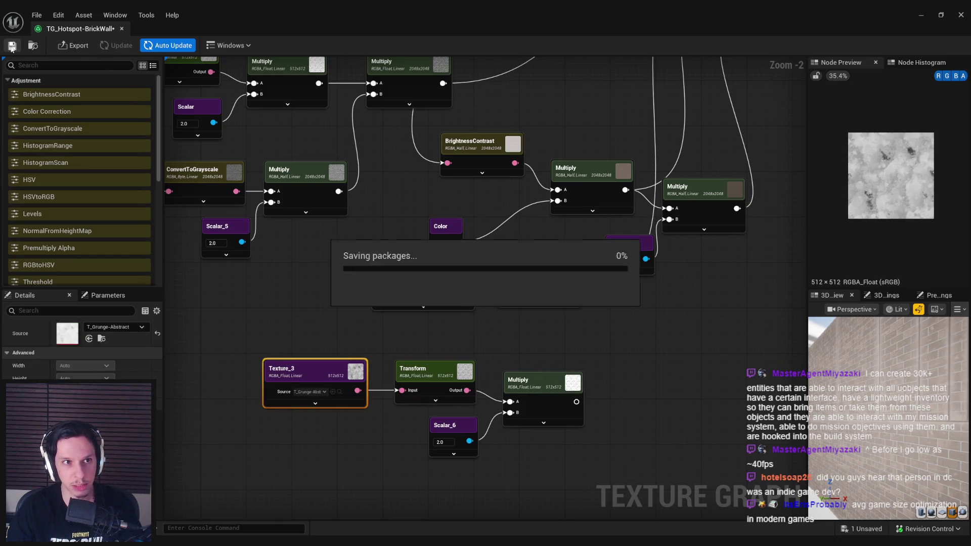
{"action": "left_click", "coordinate": [311, 395]}
{"action": "type", "text": "no"}
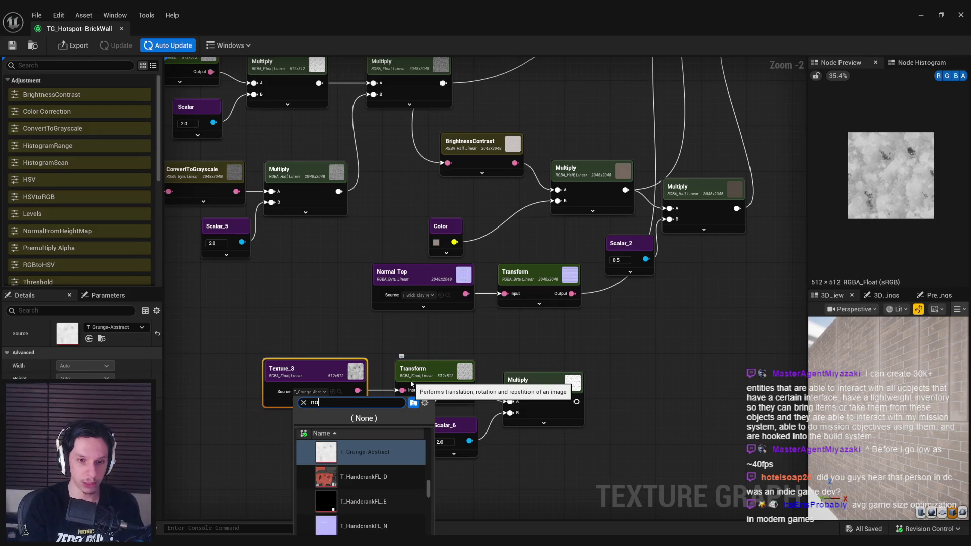
{"action": "type", "text": "ise"}
{"action": "left_click", "coordinate": [364, 477]}
{"action": "left_click", "coordinate": [470, 350]}
{"action": "left_click", "coordinate": [427, 374]}
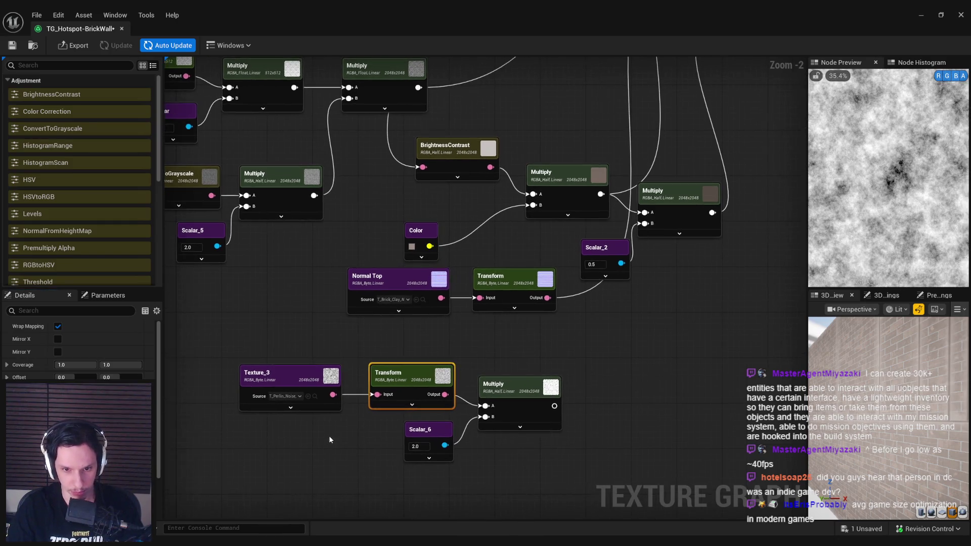
- Connect the noise Multiply to Roughness Bottom and preview the ORM Map result
{"action": "left_click", "coordinate": [528, 402]}
{"action": "scroll", "coordinate": [505, 412], "scroll_direction": "down", "scroll_amount": 2}
{"action": "left_click_drag", "start_coordinate": [505, 416], "coordinate": [421, 401]}
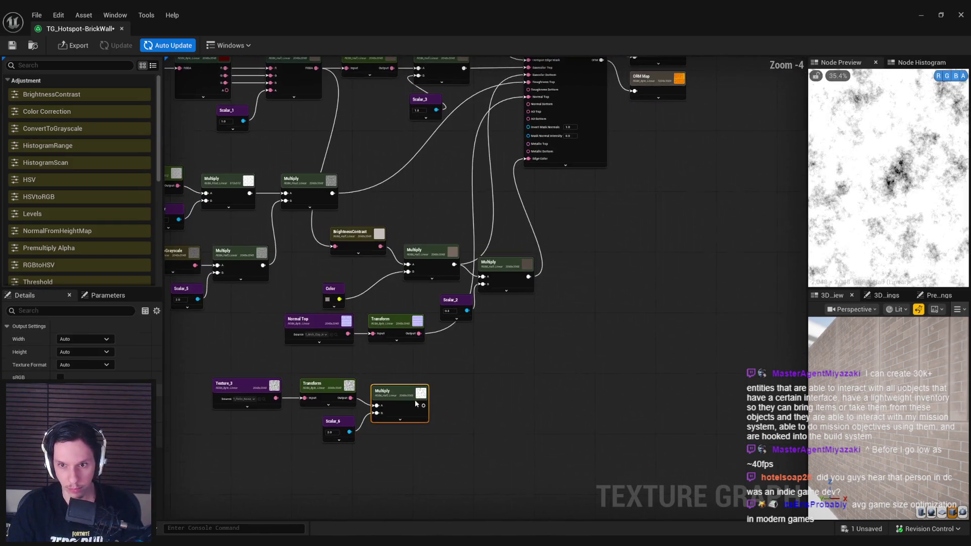
{"action": "left_click_drag", "start_coordinate": [369, 427], "coordinate": [362, 453]}
{"action": "left_click_drag", "start_coordinate": [409, 416], "coordinate": [533, 107]}
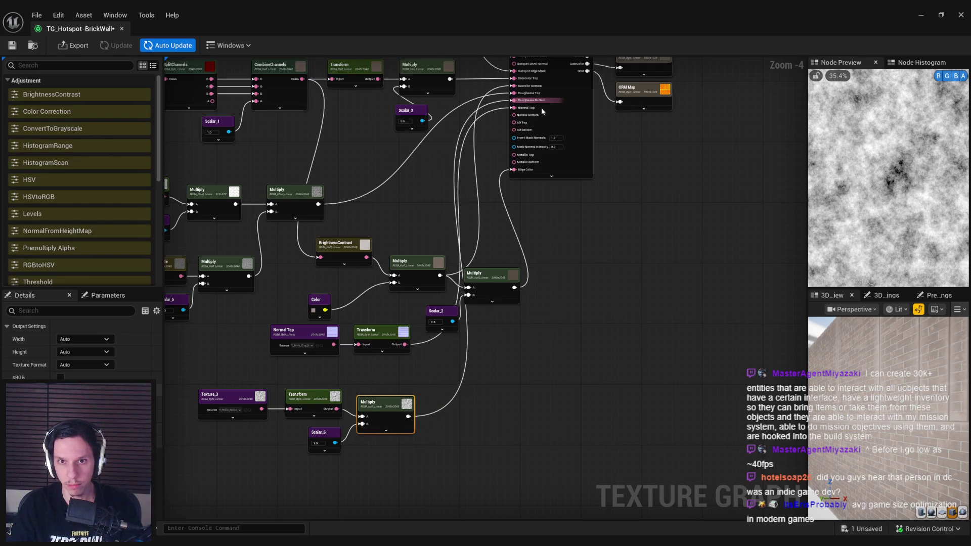
{"action": "left_click", "coordinate": [652, 97]}
{"action": "scroll", "coordinate": [886, 174], "scroll_direction": "up", "scroll_amount": 3}
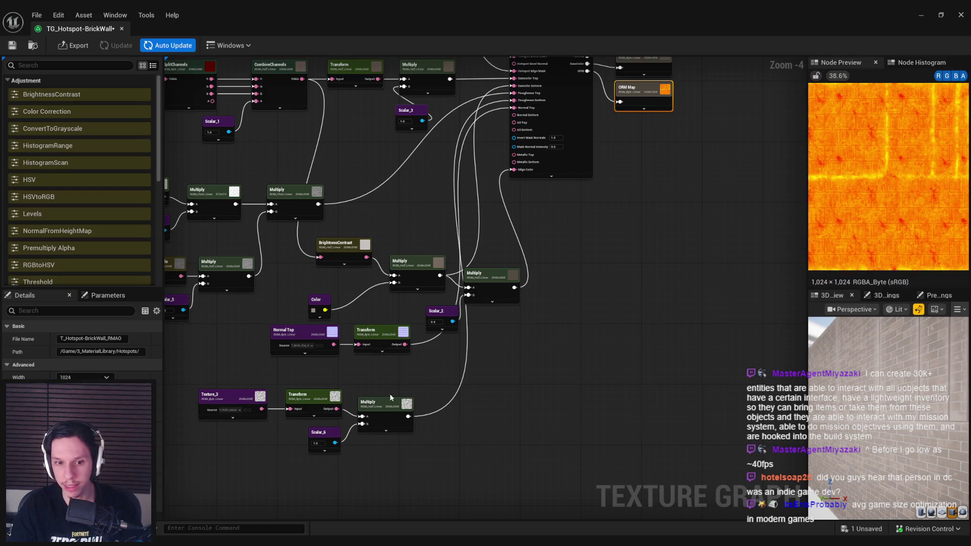
{"action": "scroll", "coordinate": [399, 422], "scroll_direction": "up", "scroll_amount": 3}
{"action": "left_click", "coordinate": [398, 422]}
- Append a Levels node after the noise Multiply
{"action": "left_click_drag", "start_coordinate": [346, 475], "coordinate": [519, 373]}
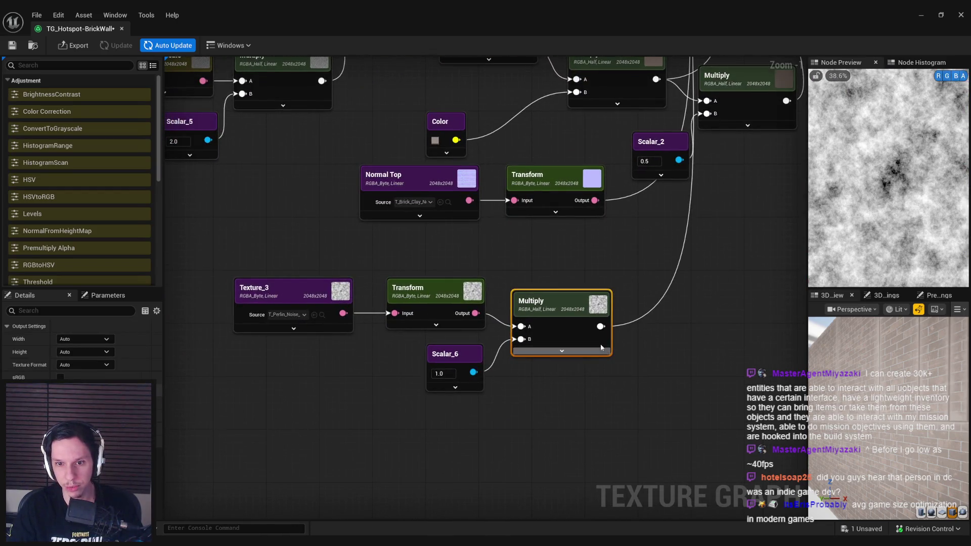
{"action": "left_click_drag", "start_coordinate": [635, 323], "coordinate": [640, 324]}
{"action": "type", "text": "levels"}
{"action": "left_click", "coordinate": [681, 355]}
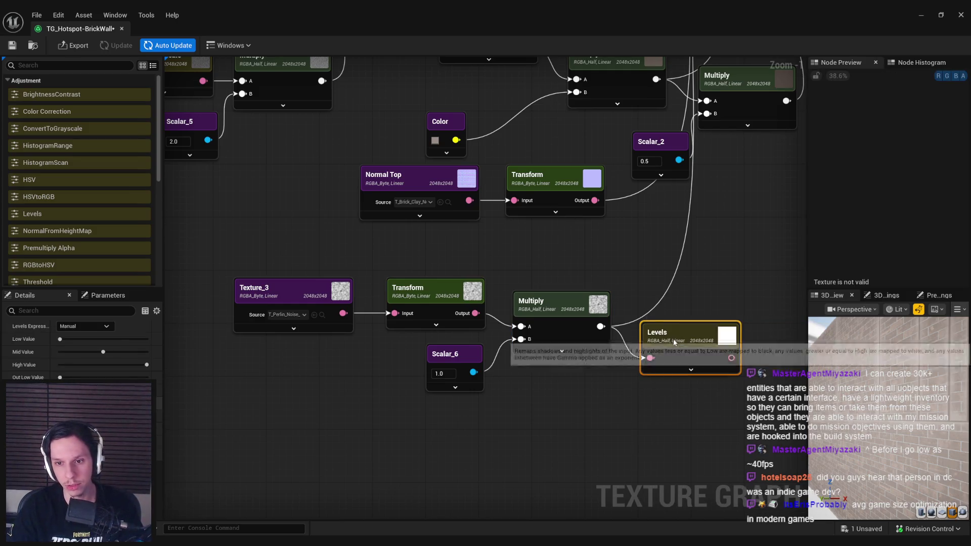
- Plug the Levels output into Roughness Bottom, replacing the old link, and save
{"action": "scroll", "coordinate": [589, 348], "scroll_direction": "down", "scroll_amount": 1}
{"action": "left_click_drag", "start_coordinate": [589, 348], "coordinate": [536, 365]}
{"action": "left_click_drag", "start_coordinate": [530, 432], "coordinate": [572, 72]}
{"action": "left_click_drag", "start_coordinate": [562, 284], "coordinate": [575, 287]}
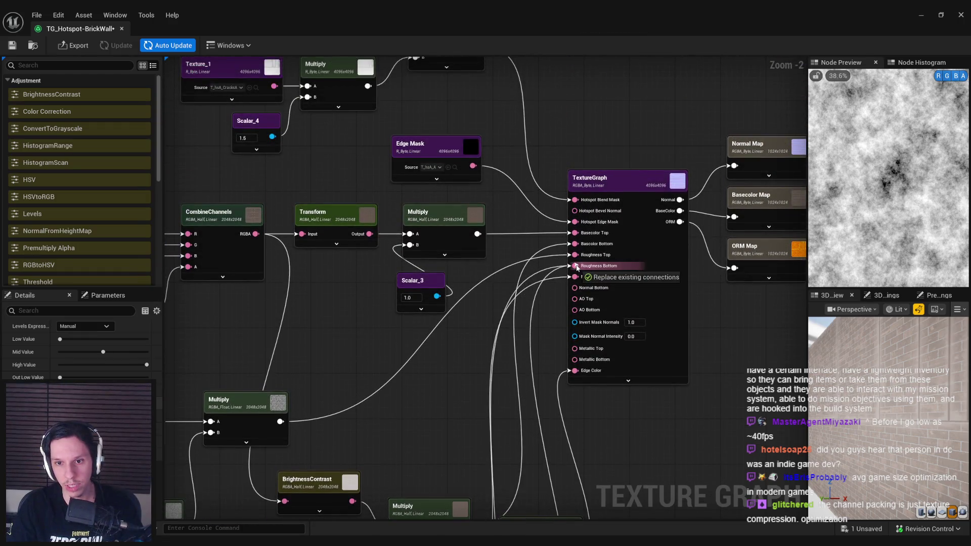
{"action": "left_click", "coordinate": [12, 45]}
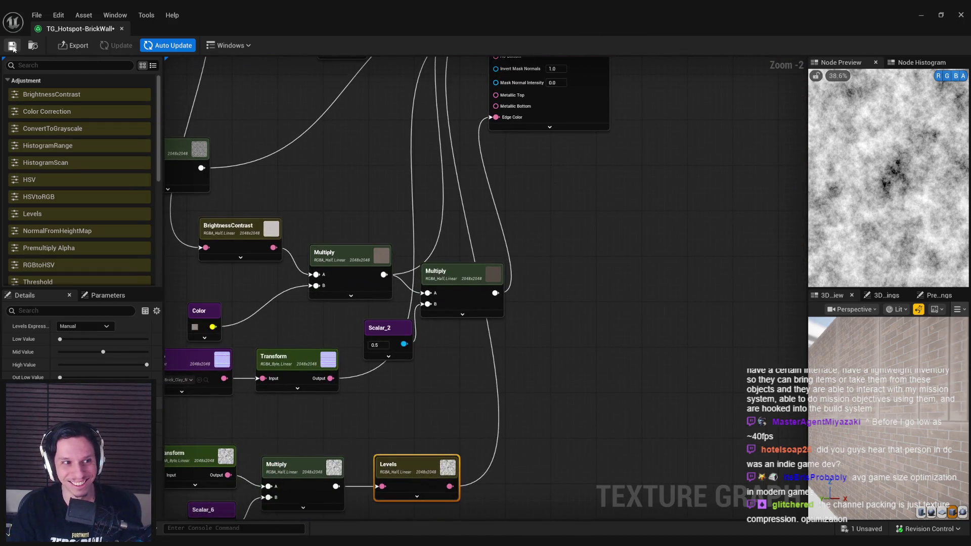
- Lower the Levels high value to brighten the noise, then preview the ORM Map
{"action": "scroll", "coordinate": [392, 191], "scroll_direction": "up", "scroll_amount": 2}
{"action": "scroll", "coordinate": [501, 277], "scroll_direction": "down", "scroll_amount": 1}
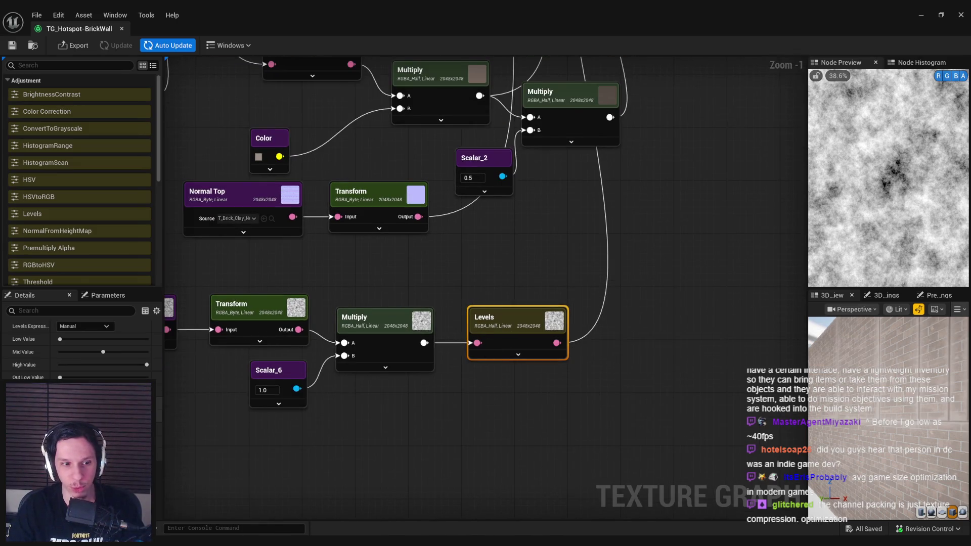
{"action": "left_click_drag", "start_coordinate": [60, 339], "coordinate": [71, 339]}
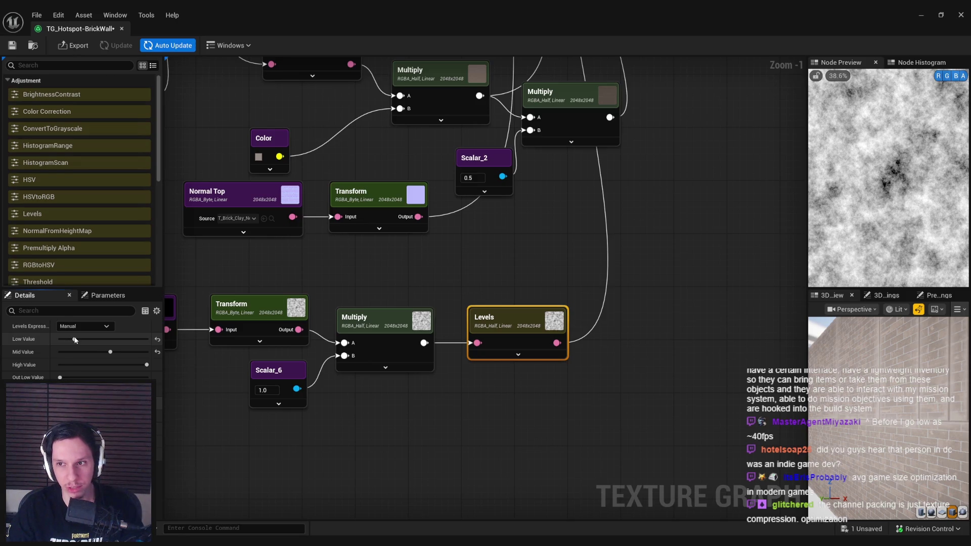
{"action": "left_click_drag", "start_coordinate": [71, 340], "coordinate": [58, 340]}
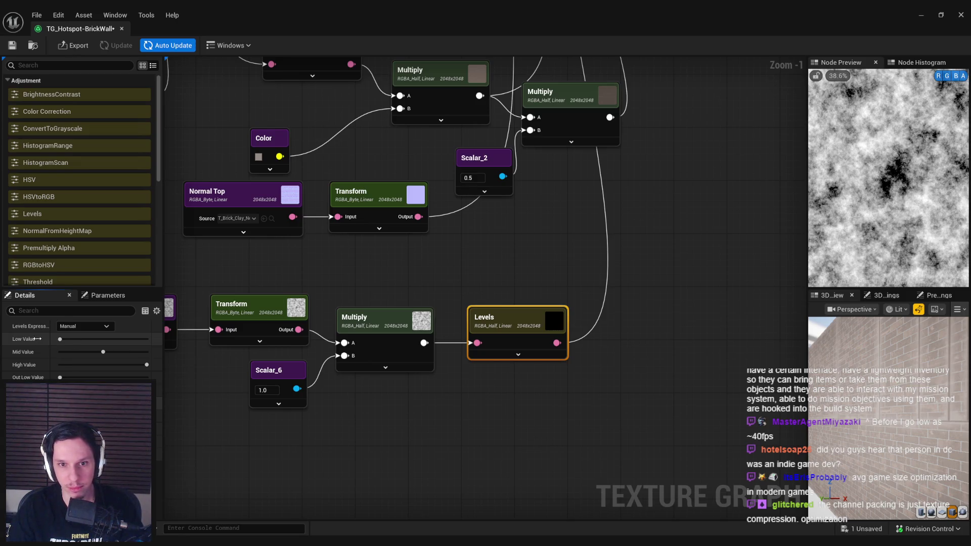
{"action": "left_click_drag", "start_coordinate": [146, 366], "coordinate": [119, 369]}
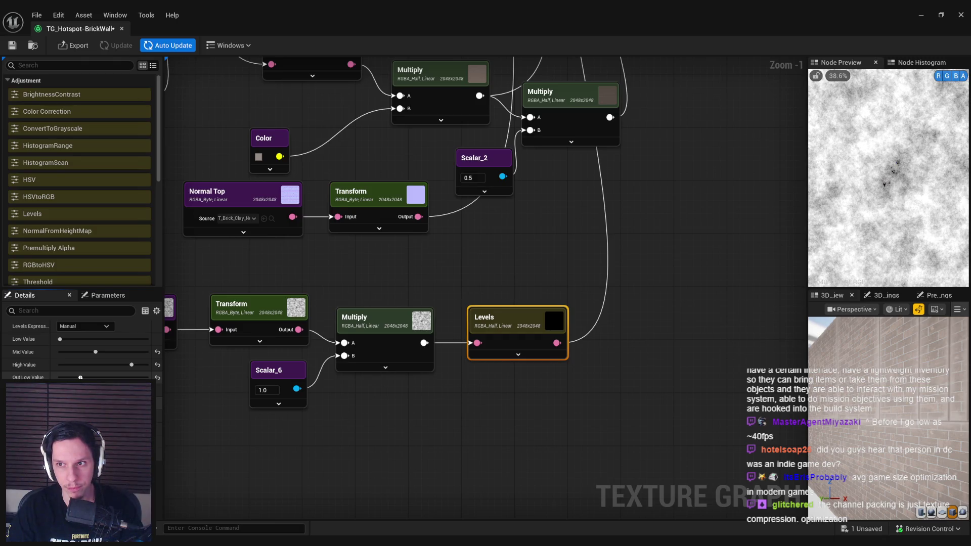
{"action": "left_click", "coordinate": [429, 274]}
{"action": "scroll", "coordinate": [385, 440], "scroll_direction": "down", "scroll_amount": 2}
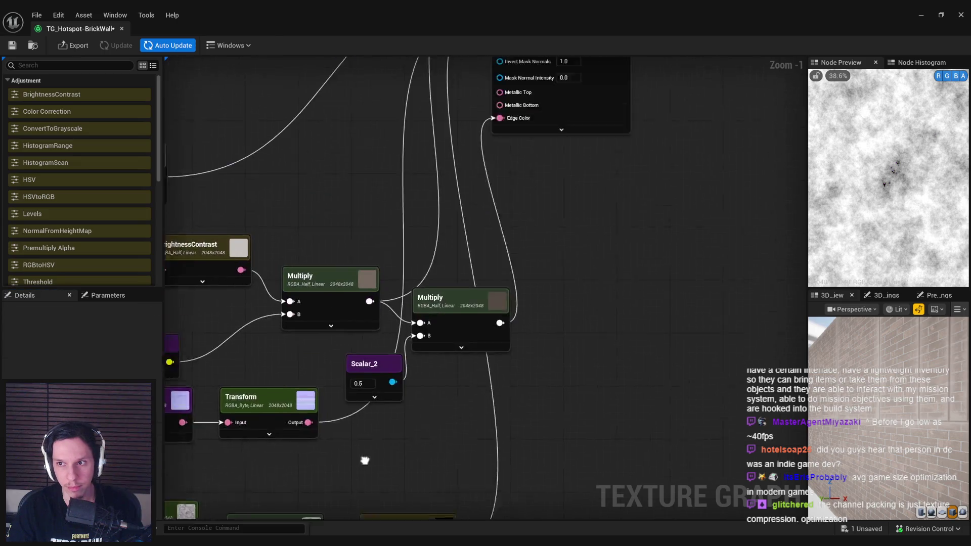
{"action": "left_click", "coordinate": [520, 218]}
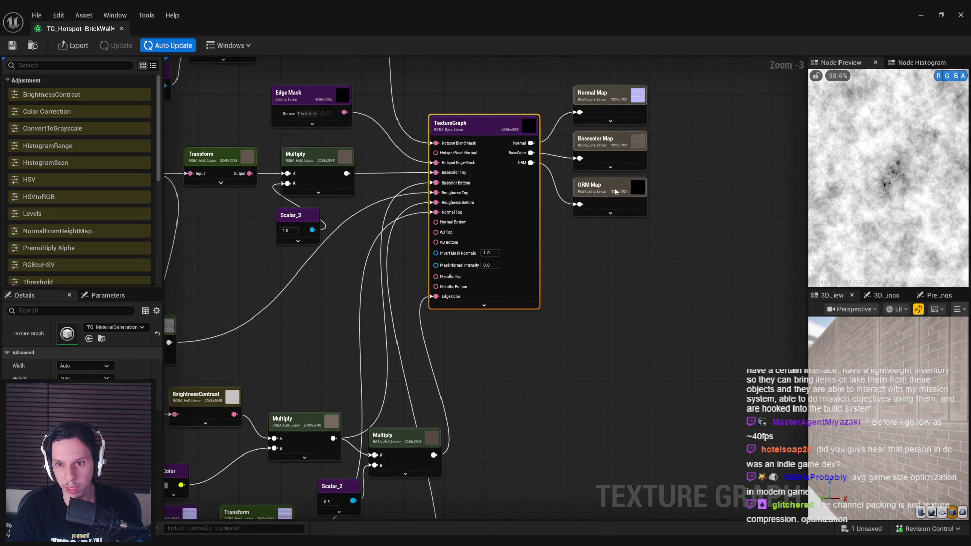
- Check the ORM Map and noise Transform settings, then save the texture graph
{"action": "left_click", "coordinate": [606, 194]}
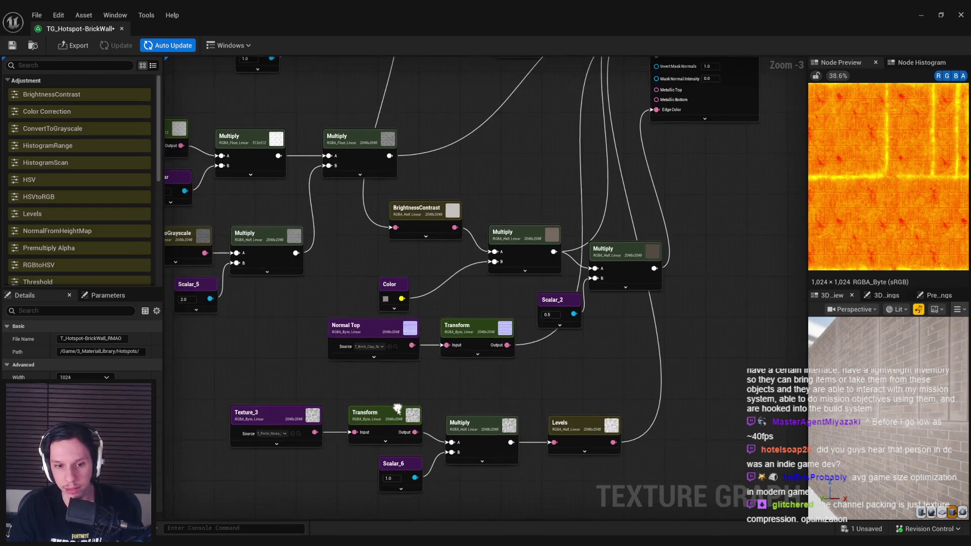
{"action": "left_click", "coordinate": [395, 414]}
{"action": "mouse_move", "coordinate": [451, 368]}
{"action": "left_mouse_down"}
{"action": "mouse_move", "coordinate": [359, 419]}
{"action": "mouse_move", "coordinate": [369, 419]}
{"action": "mouse_move", "coordinate": [475, 270]}
{"action": "left_mouse_up"}
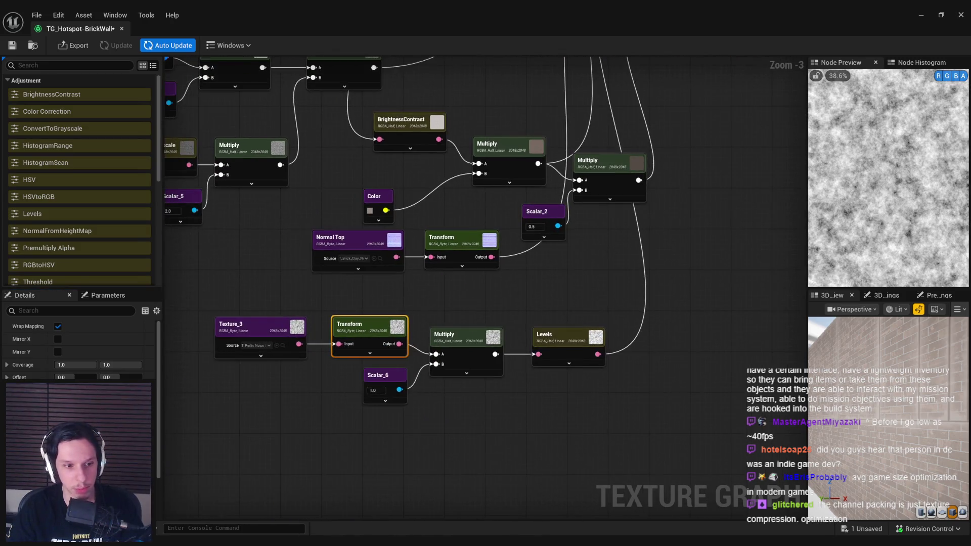
{"action": "mouse_move", "coordinate": [445, 316]}
{"action": "left_mouse_down"}
{"action": "mouse_move", "coordinate": [430, 328]}
{"action": "mouse_move", "coordinate": [553, 281]}
{"action": "mouse_move", "coordinate": [531, 289]}
{"action": "left_mouse_up"}
{"action": "left_click", "coordinate": [540, 235]}
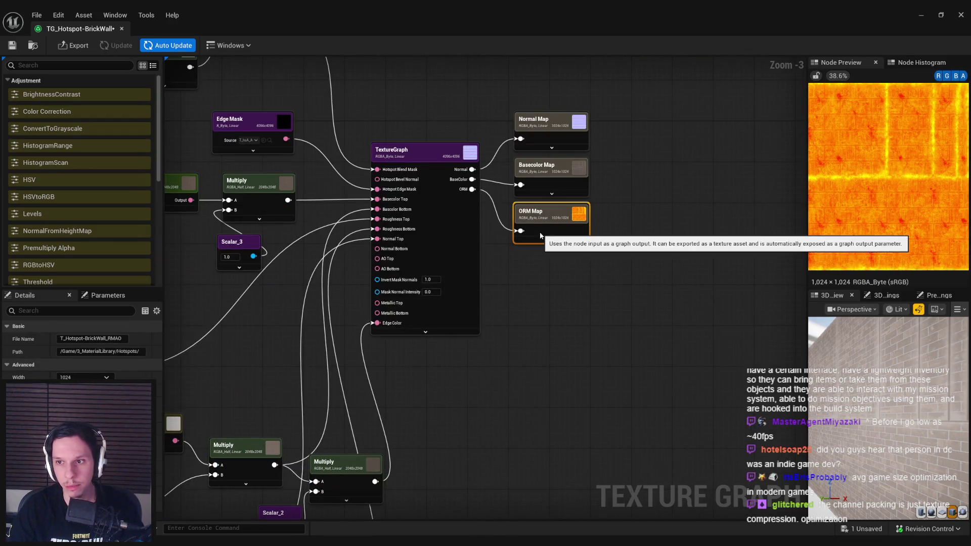
{"action": "key", "text": "ctrl+s"}
- Preview the Basecolor, Normal and ORM Map outputs, then switch to the hotspots guide in Chrome
{"action": "left_click_drag", "start_coordinate": [480, 257], "coordinate": [504, 221]}
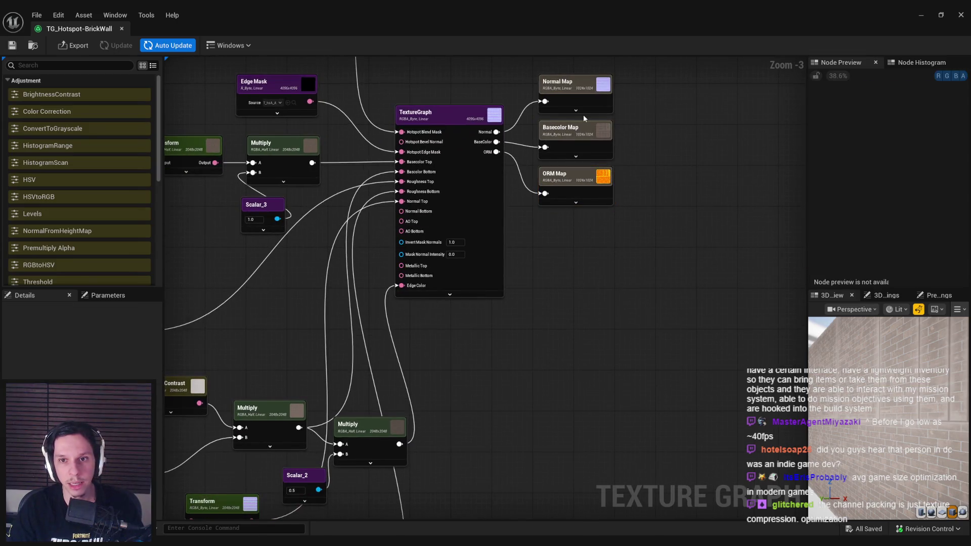
{"action": "left_click", "coordinate": [581, 141]}
{"action": "left_click", "coordinate": [588, 89]}
{"action": "left_click", "coordinate": [586, 182]}
{"action": "mouse_move", "coordinate": [299, 235]}
{"action": "left_mouse_down"}
{"action": "mouse_move", "coordinate": [323, 240]}
{"action": "mouse_move", "coordinate": [399, 429]}
{"action": "left_mouse_up"}
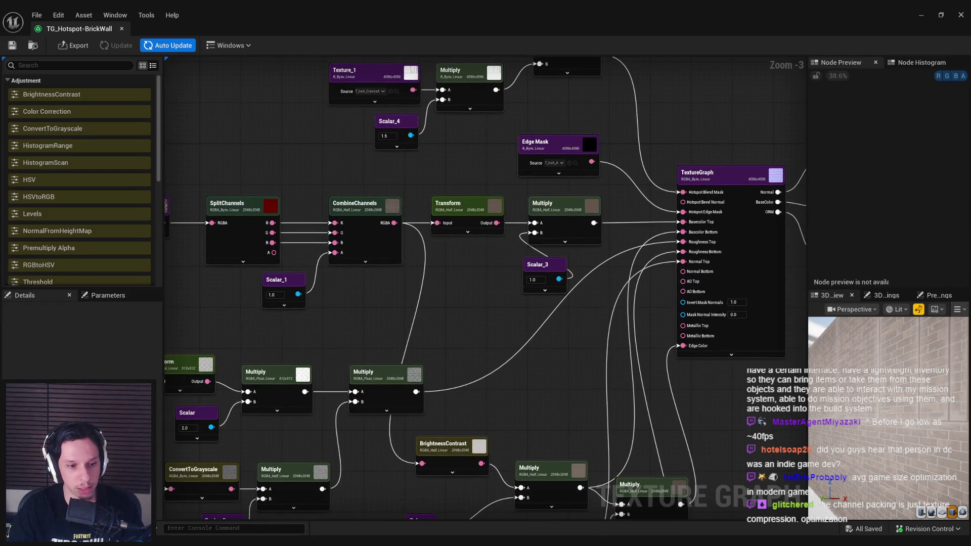
{"action": "key", "text": "alt+Tab"}
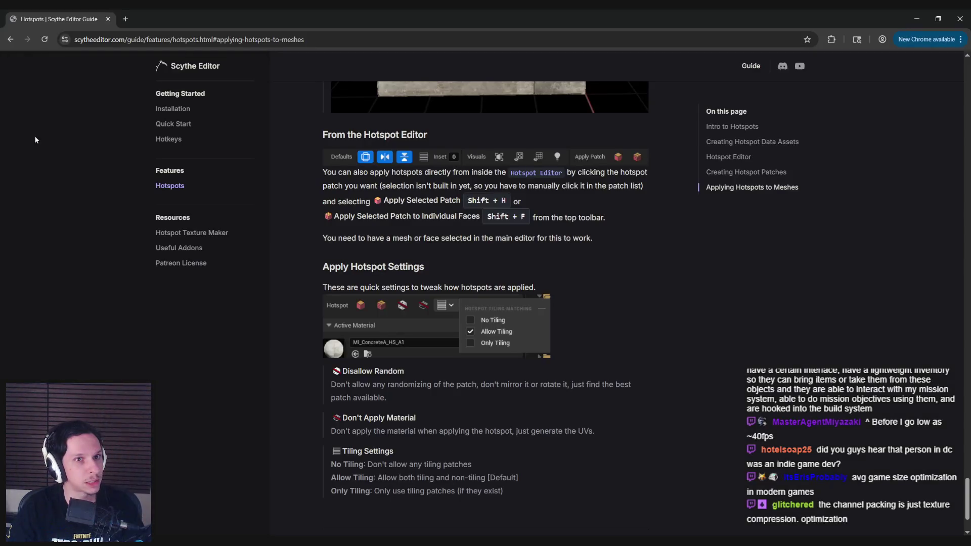
- Scroll the Scythe hotspots guide back up to the example brick wall, then minimize Chrome
{"action": "scroll", "coordinate": [292, 337], "scroll_direction": "up", "scroll_amount": 20}
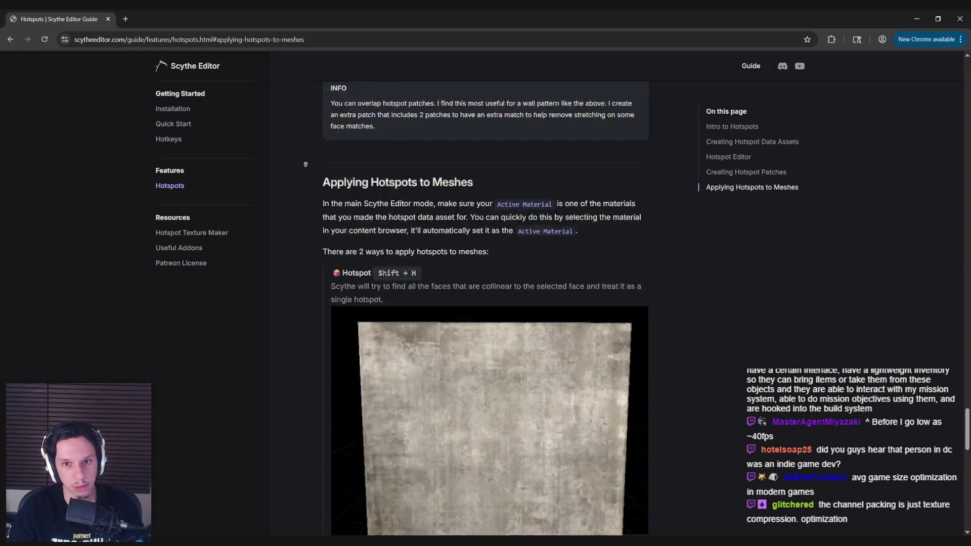
{"action": "scroll", "coordinate": [300, 373], "scroll_direction": "up", "scroll_amount": 15}
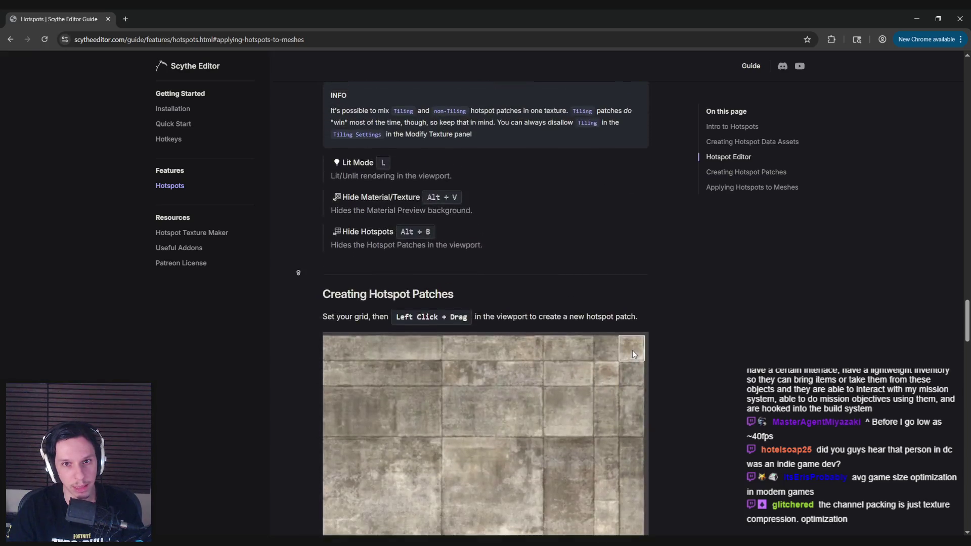
{"action": "scroll", "coordinate": [297, 255], "scroll_direction": "up", "scroll_amount": 15}
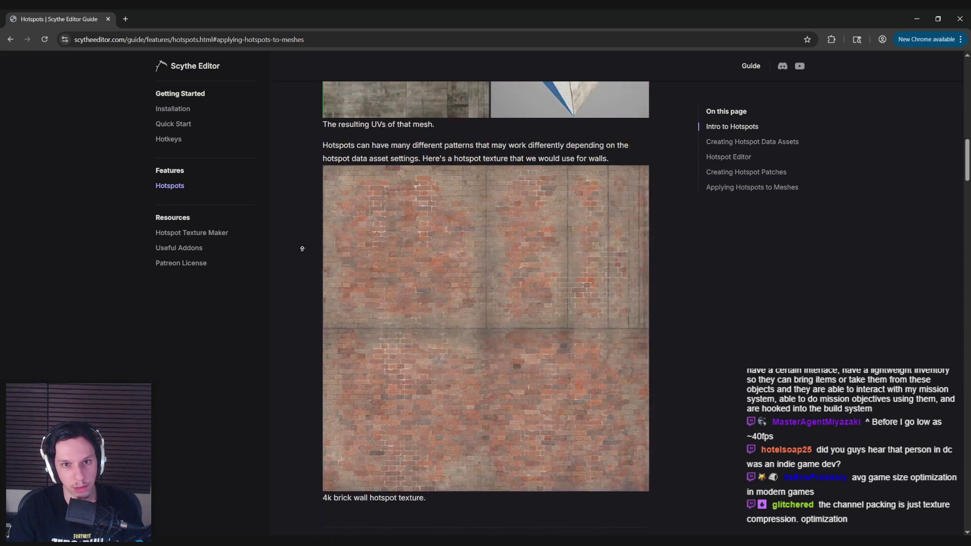
{"action": "left_click", "coordinate": [917, 21]}
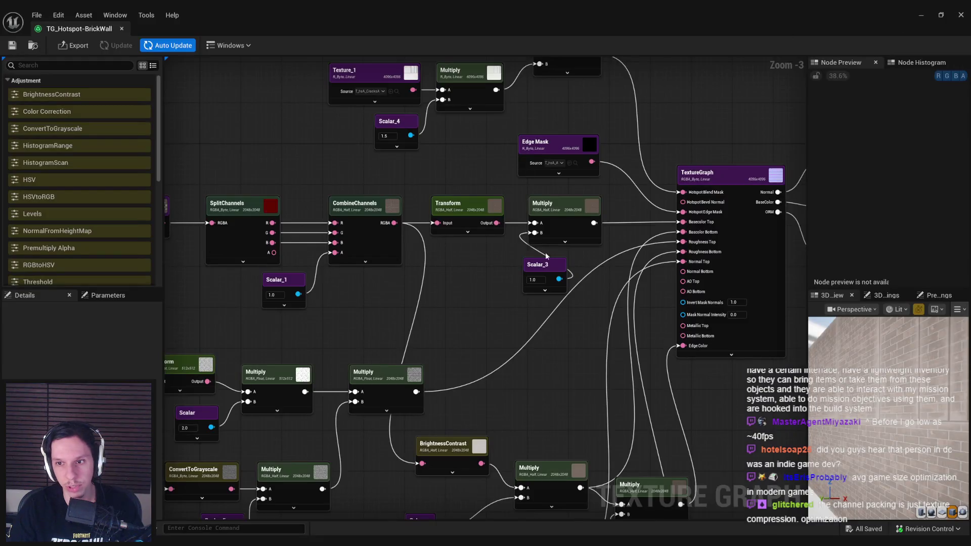
- Orbit the brick wall preview and pan the graph over to the TextureGraph output node
{"action": "left_click_drag", "start_coordinate": [857, 403], "coordinate": [899, 400]}
{"action": "mouse_move", "coordinate": [497, 373]}
{"action": "left_mouse_down"}
{"action": "mouse_move", "coordinate": [411, 284]}
{"action": "mouse_move", "coordinate": [246, 341]}
{"action": "left_mouse_up"}
{"action": "left_click", "coordinate": [502, 218]}
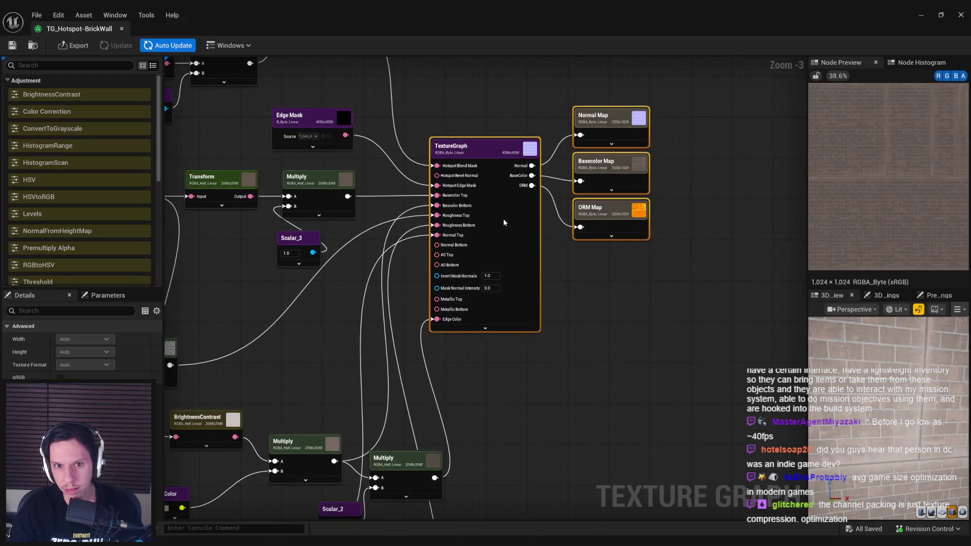
{"action": "left_click_drag", "start_coordinate": [502, 218], "coordinate": [603, 221]}
{"action": "left_click", "coordinate": [428, 269]}
- Pan to the brick tint Color node, nudge it up-right, and open its Color Picker
{"action": "scroll", "coordinate": [427, 269], "scroll_direction": "down", "scroll_amount": 1}
{"action": "mouse_move", "coordinate": [509, 167]}
{"action": "left_mouse_down"}
{"action": "mouse_move", "coordinate": [568, 321]}
{"action": "mouse_move", "coordinate": [603, 229]}
{"action": "left_mouse_up"}
{"action": "scroll", "coordinate": [603, 230], "scroll_direction": "down", "scroll_amount": 2}
{"action": "scroll", "coordinate": [581, 228], "scroll_direction": "up", "scroll_amount": 5}
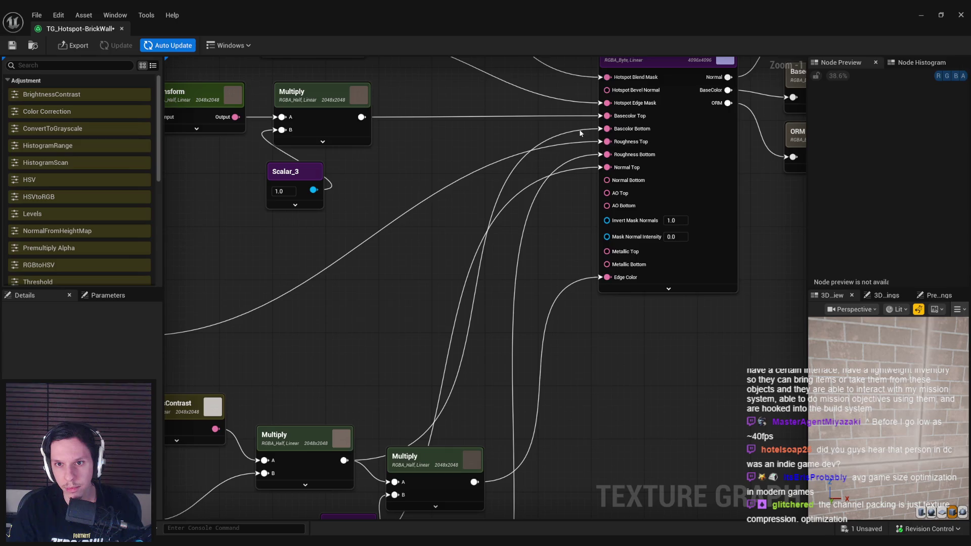
{"action": "scroll", "coordinate": [581, 133], "scroll_direction": "down", "scroll_amount": 1}
{"action": "scroll", "coordinate": [574, 132], "scroll_direction": "down", "scroll_amount": 1}
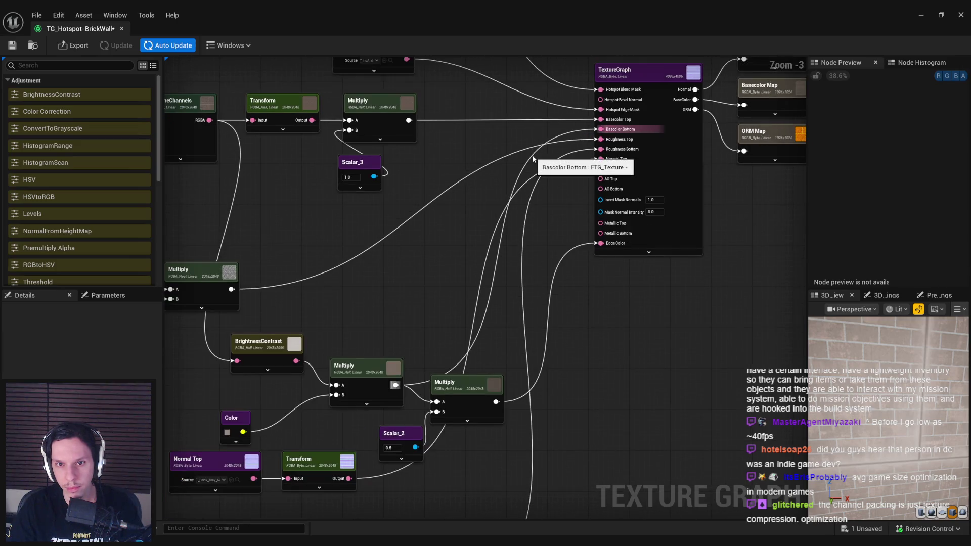
{"action": "left_click_drag", "start_coordinate": [424, 224], "coordinate": [572, 205]}
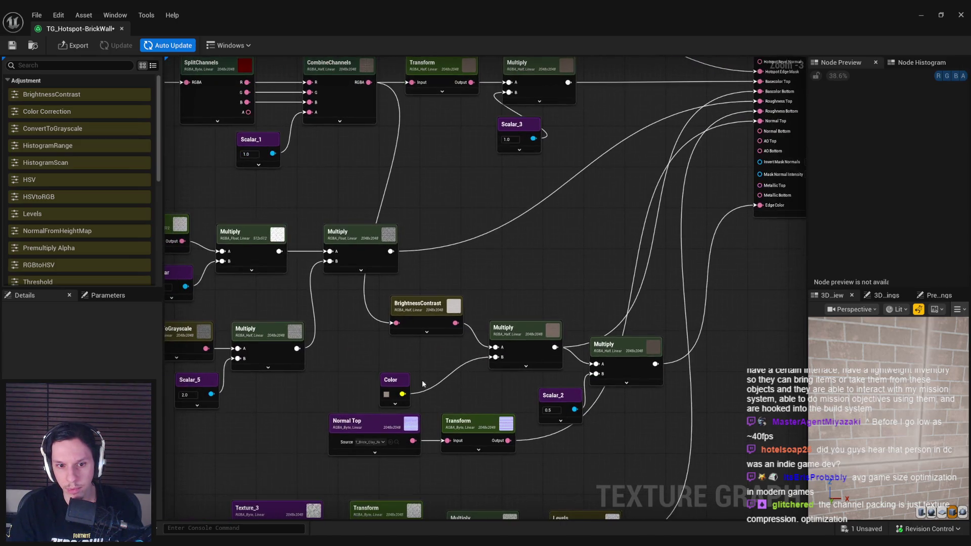
{"action": "left_click_drag", "start_coordinate": [390, 387], "coordinate": [428, 365]}
{"action": "left_click", "coordinate": [425, 371]}
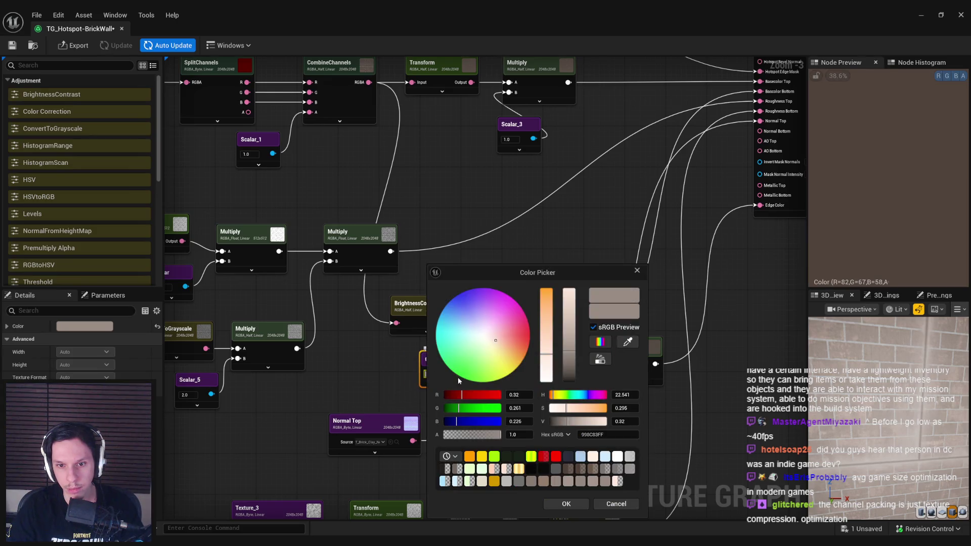
- Set the tint to Saturation 0.457 and Hue 17.53, a redder brown R=82, G=55, B=44
{"action": "key", "text": "alt+Tab"}
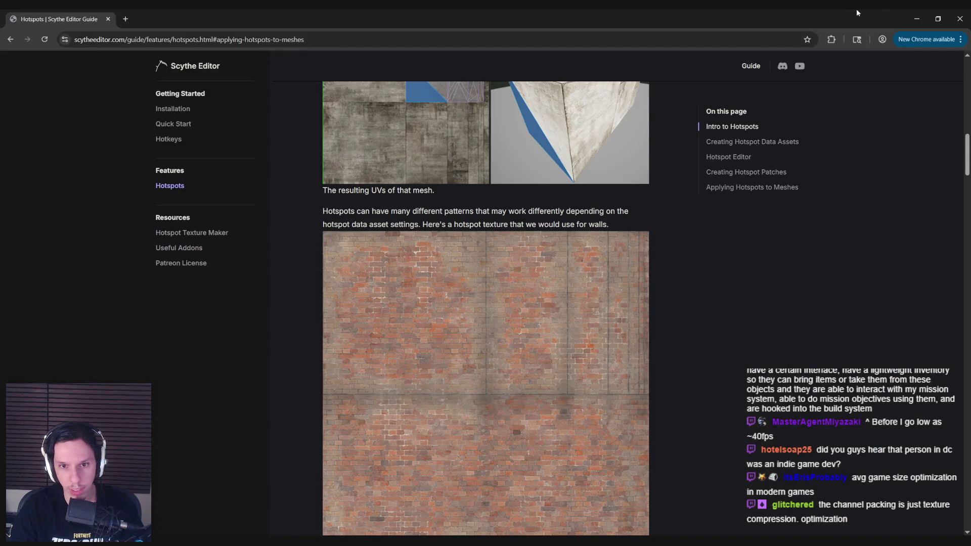
{"action": "left_click", "coordinate": [911, 21]}
{"action": "left_click_drag", "start_coordinate": [536, 275], "coordinate": [511, 238]}
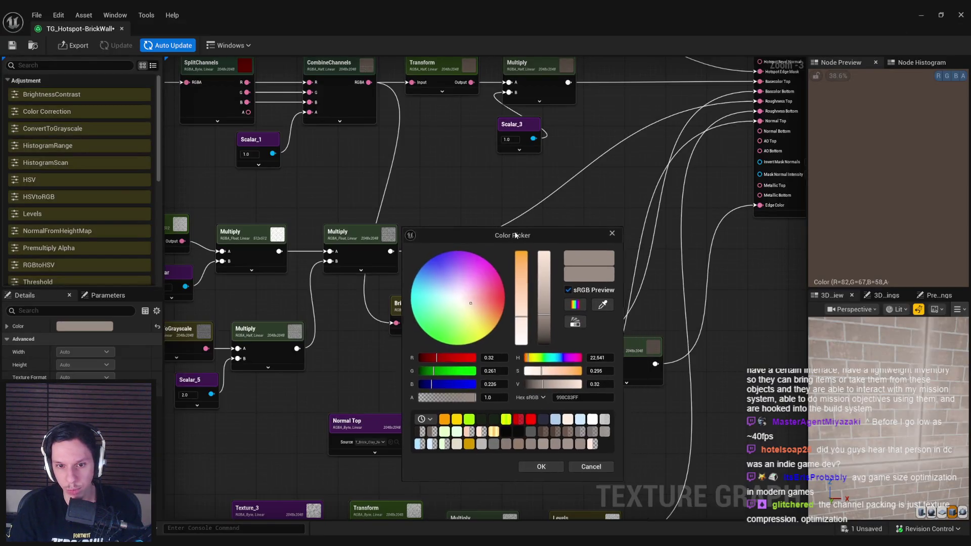
{"action": "left_click", "coordinate": [520, 301]}
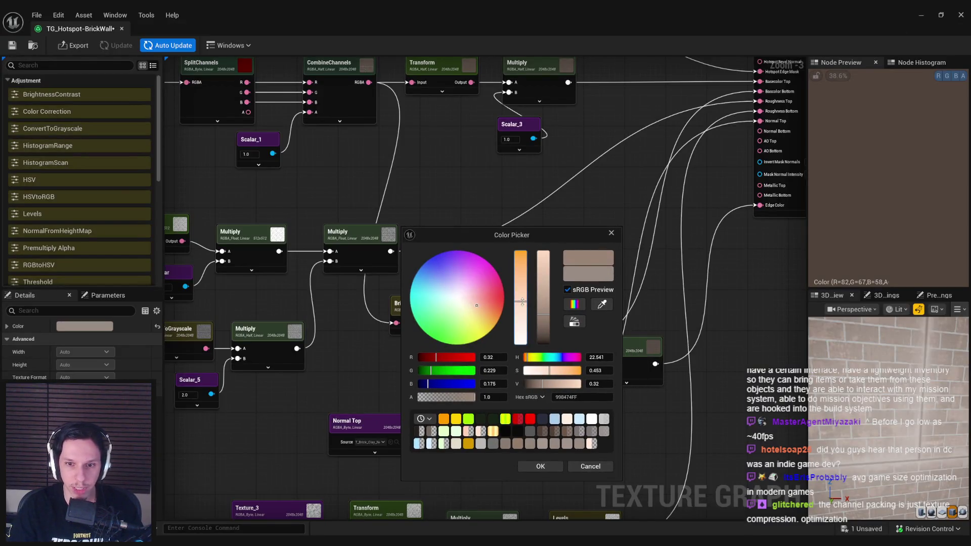
{"action": "left_click", "coordinate": [526, 358]}
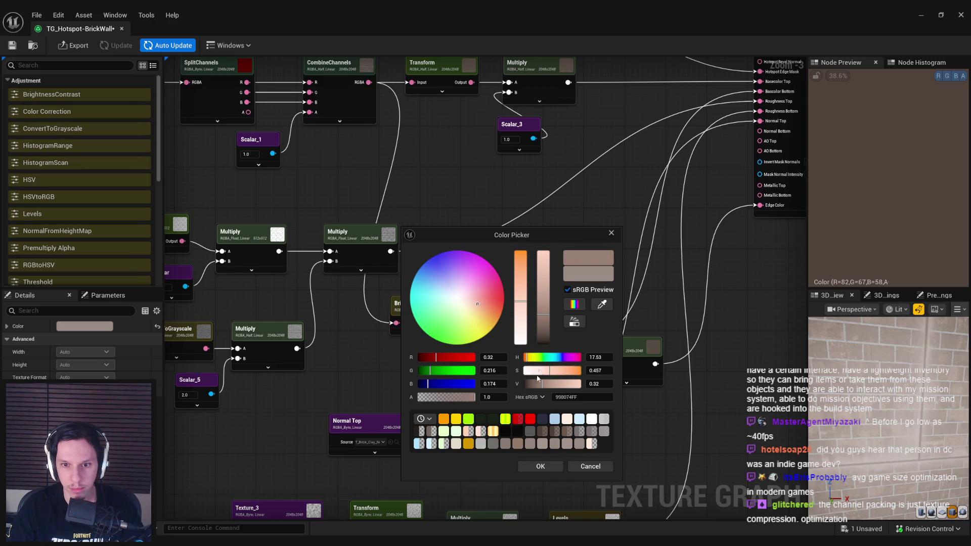
{"action": "left_click", "coordinate": [534, 466]}
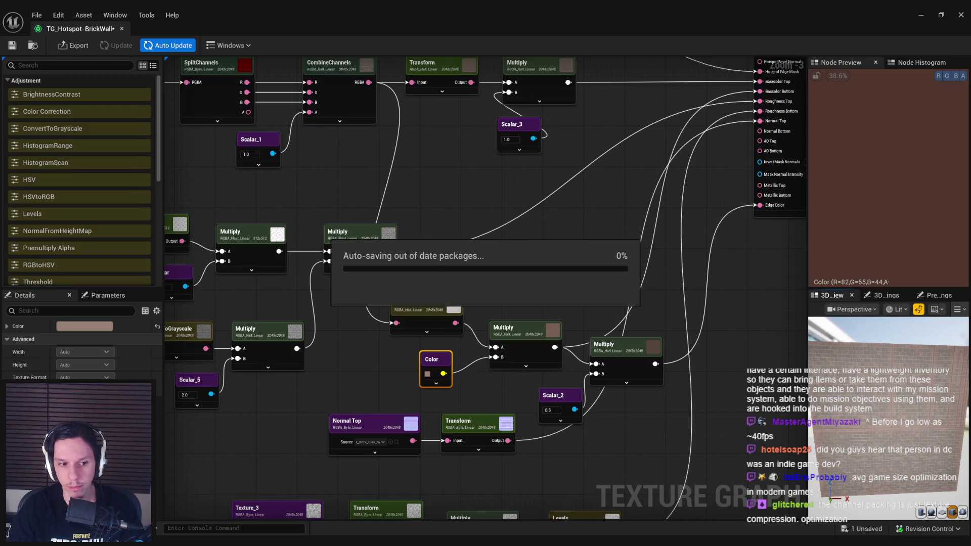
{"action": "key", "text": "alt+Tab"}
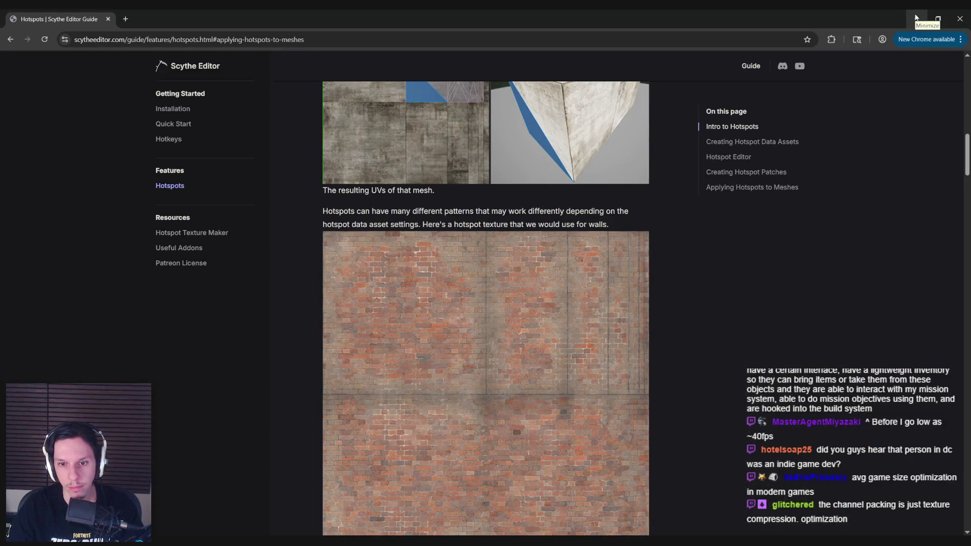
- Compare against the guide's brick wall, then return from Chrome to the texture graph editor
{"action": "left_click", "coordinate": [915, 17]}
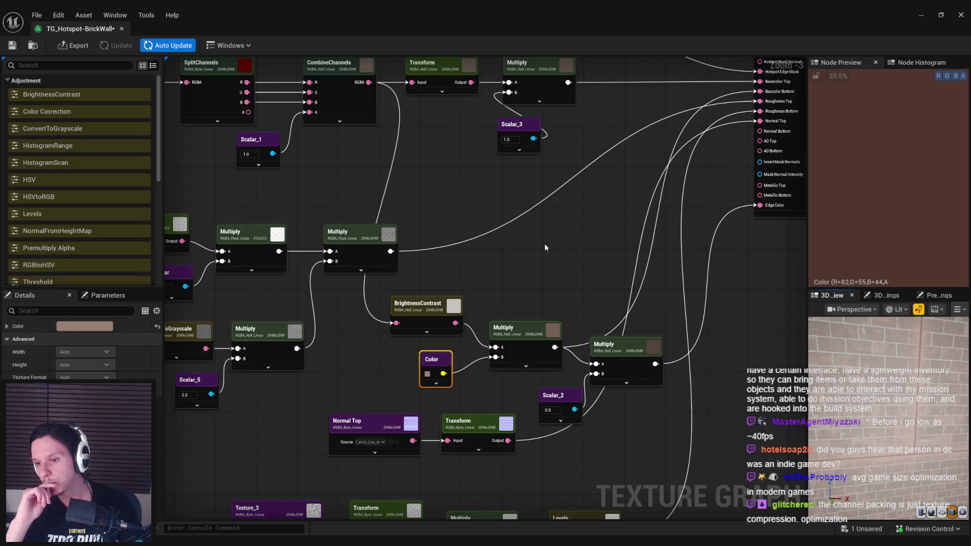
{"action": "key", "text": "alt+Tab"}
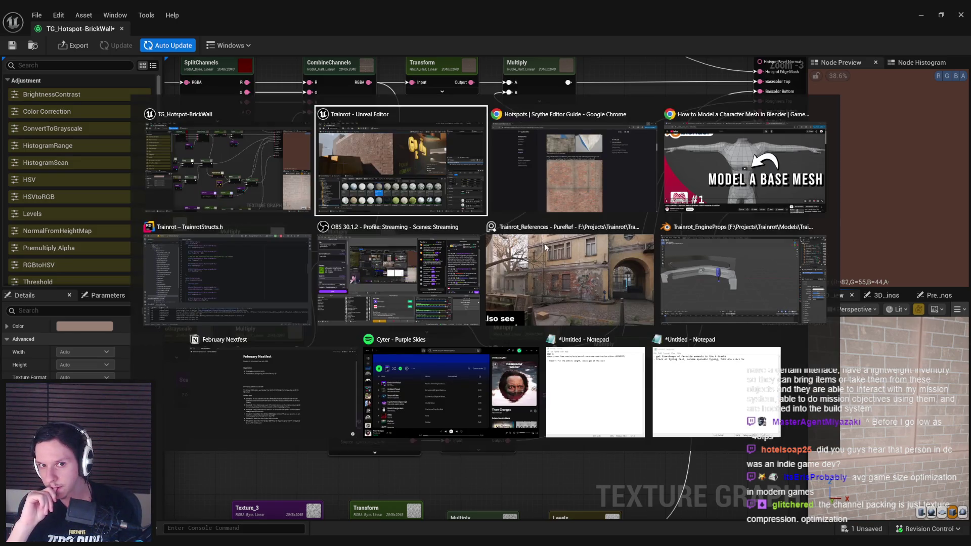
{"action": "key", "text": "alt+Tab"}
{"action": "key", "text": "alt+Tab"}
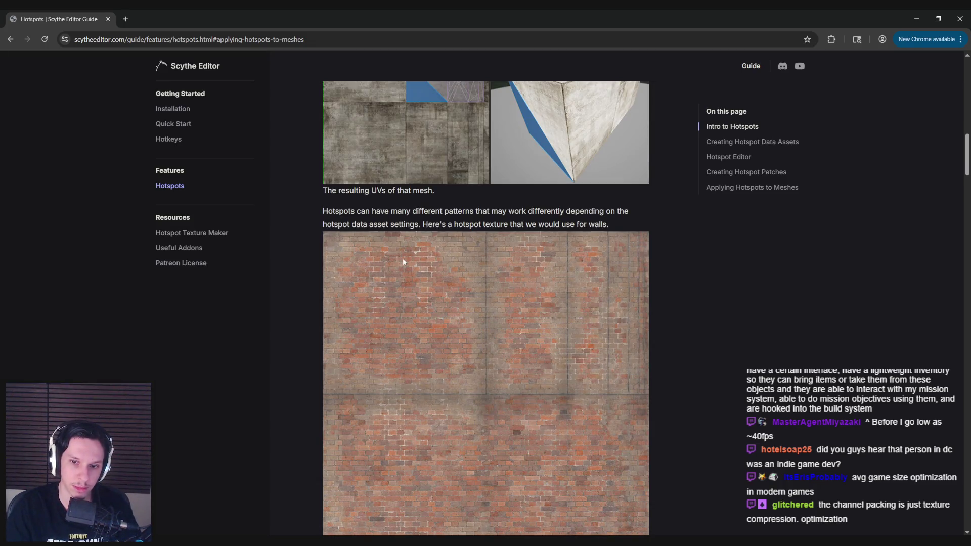
{"action": "key", "text": "alt+Tab"}
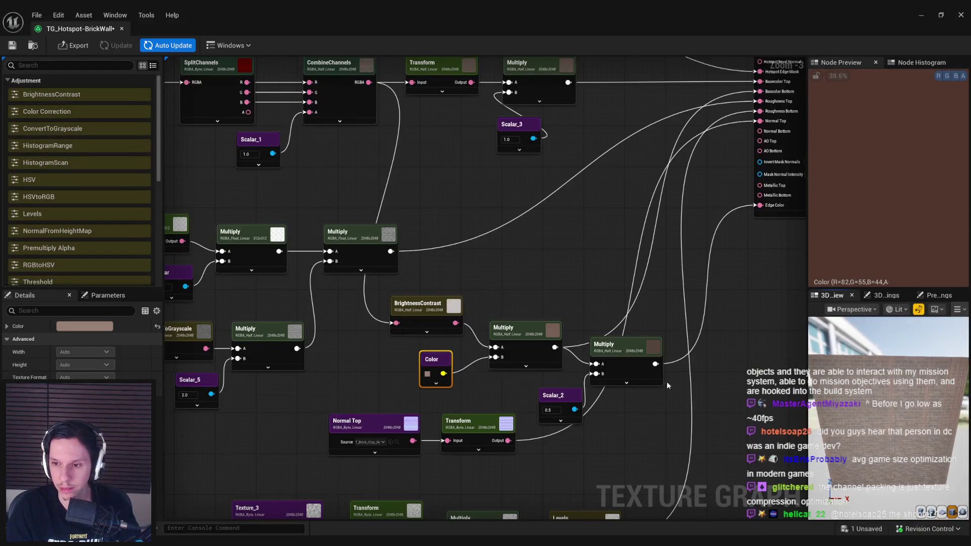
- Lower the Color node's saturation to 0.299 for a duller brown R=82, G=64, B=57
{"action": "left_click", "coordinate": [428, 375]}
{"action": "left_click_drag", "start_coordinate": [549, 354], "coordinate": [546, 354]}
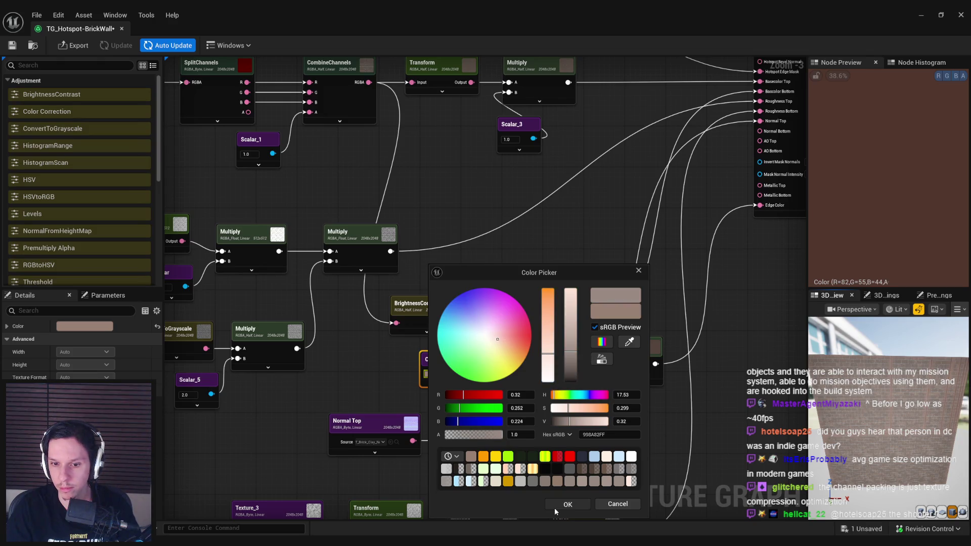
{"action": "left_click", "coordinate": [555, 505]}
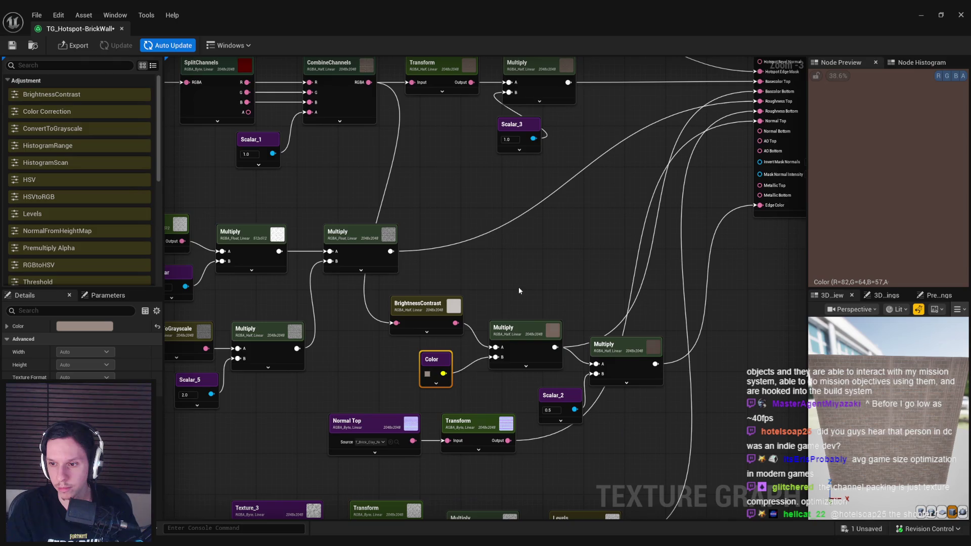
- Move the Wear Mask, Texture_1 and Multiply node group upward to make room
{"action": "left_click_drag", "start_coordinate": [465, 174], "coordinate": [444, 427]}
{"action": "left_click_drag", "start_coordinate": [402, 293], "coordinate": [412, 281]}
{"action": "left_click_drag", "start_coordinate": [333, 127], "coordinate": [514, 218]}
{"action": "left_click_drag", "start_coordinate": [513, 154], "coordinate": [509, 87]}
{"action": "mouse_move", "coordinate": [510, 126]}
{"action": "left_mouse_down"}
{"action": "mouse_move", "coordinate": [459, 250]}
{"action": "mouse_move", "coordinate": [543, 276]}
{"action": "left_mouse_up"}
{"action": "left_click", "coordinate": [459, 253]}
- Add a new Multiply node right of the wear mask group, fed by the wear-mask Multiply
{"action": "right_click", "coordinate": [475, 293]}
{"action": "type", "text": "mulkt"}
{"action": "key", "text": "BackSpace"}
{"action": "key", "text": "BackSpace"}
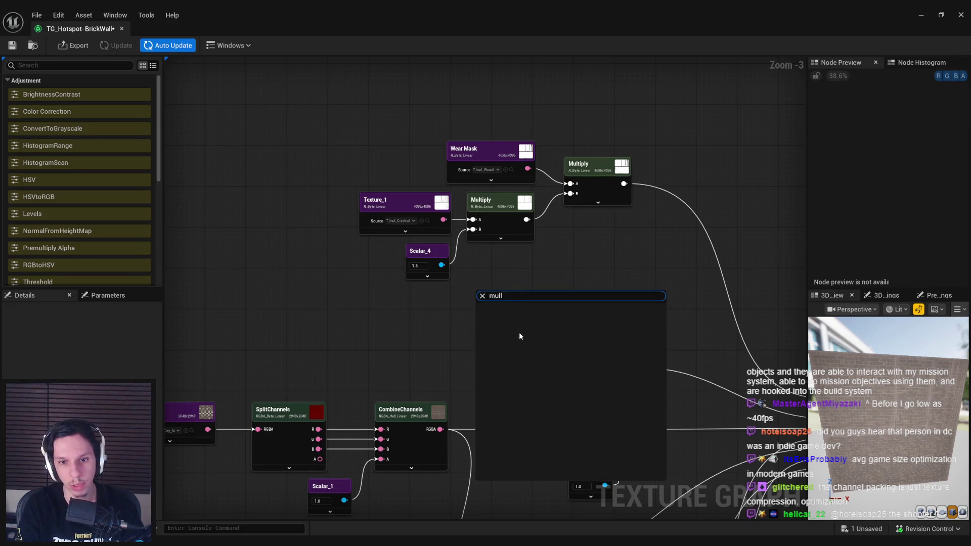
{"action": "key", "text": "Return"}
{"action": "mouse_move", "coordinate": [489, 312]}
{"action": "left_mouse_down"}
{"action": "mouse_move", "coordinate": [616, 254]}
{"action": "mouse_move", "coordinate": [585, 264]}
{"action": "mouse_move", "coordinate": [667, 241]}
{"action": "mouse_move", "coordinate": [623, 183]}
{"action": "left_mouse_up"}
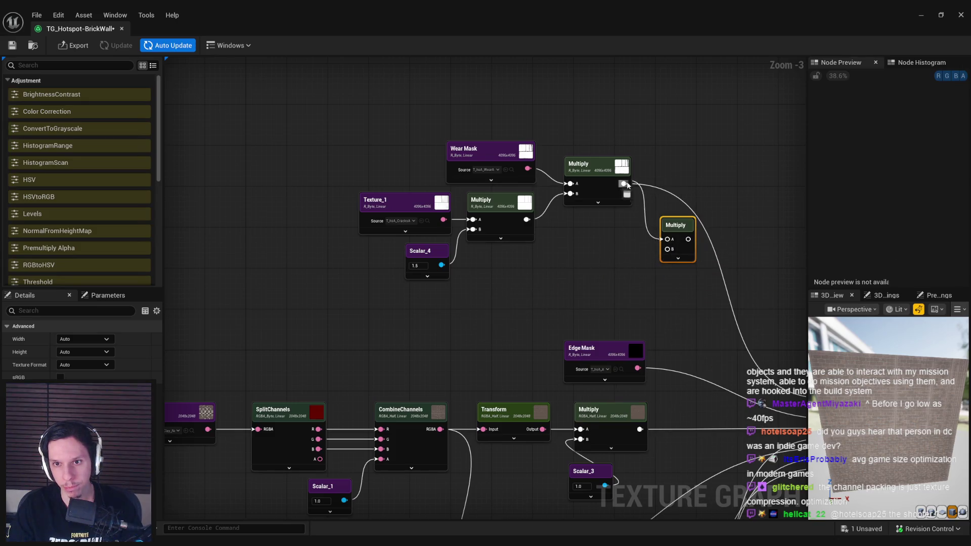
{"action": "mouse_move", "coordinate": [531, 240]}
{"action": "left_mouse_down"}
{"action": "mouse_move", "coordinate": [650, 400]}
{"action": "mouse_move", "coordinate": [548, 241]}
{"action": "mouse_move", "coordinate": [531, 241]}
{"action": "left_mouse_up"}
{"action": "key", "text": "Escape"}
{"action": "scroll", "coordinate": [444, 259], "scroll_direction": "down", "scroll_amount": 3}
{"action": "scroll", "coordinate": [276, 366], "scroll_direction": "up", "scroll_amount": 4}
{"action": "left_click", "coordinate": [282, 391]}
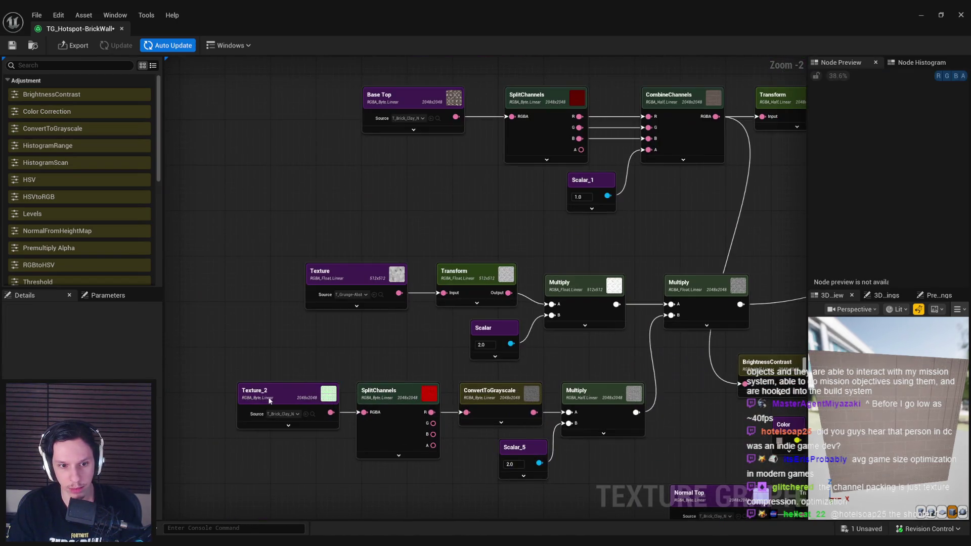
{"action": "left_click", "coordinate": [374, 399], "text": "ctrl"}
{"action": "left_click", "coordinate": [474, 421], "text": "ctrl"}
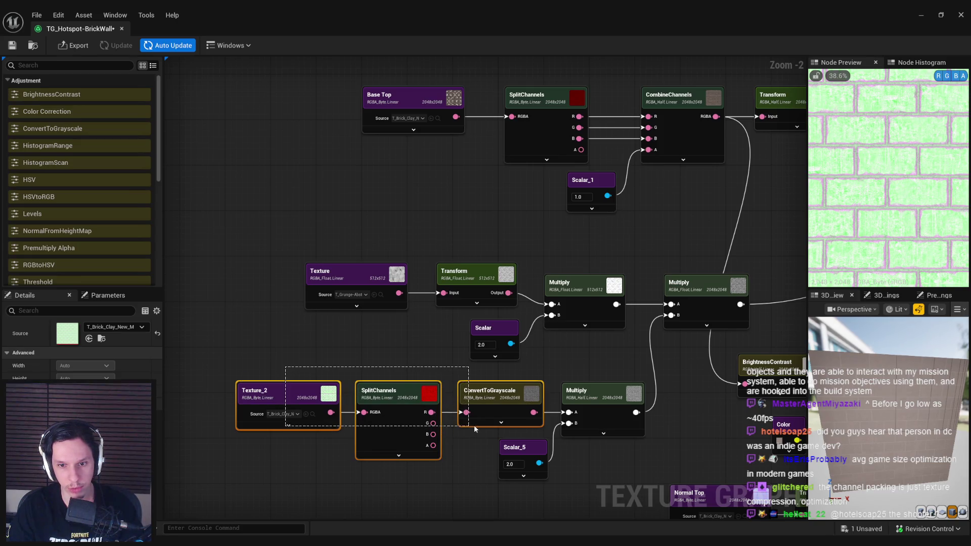
{"action": "left_click_drag", "start_coordinate": [591, 329], "coordinate": [556, 377]}
{"action": "key", "text": "ctrl+c"}
{"action": "scroll", "coordinate": [555, 377], "scroll_direction": "down", "scroll_amount": 1}
{"action": "left_click_drag", "start_coordinate": [620, 198], "coordinate": [507, 352]}
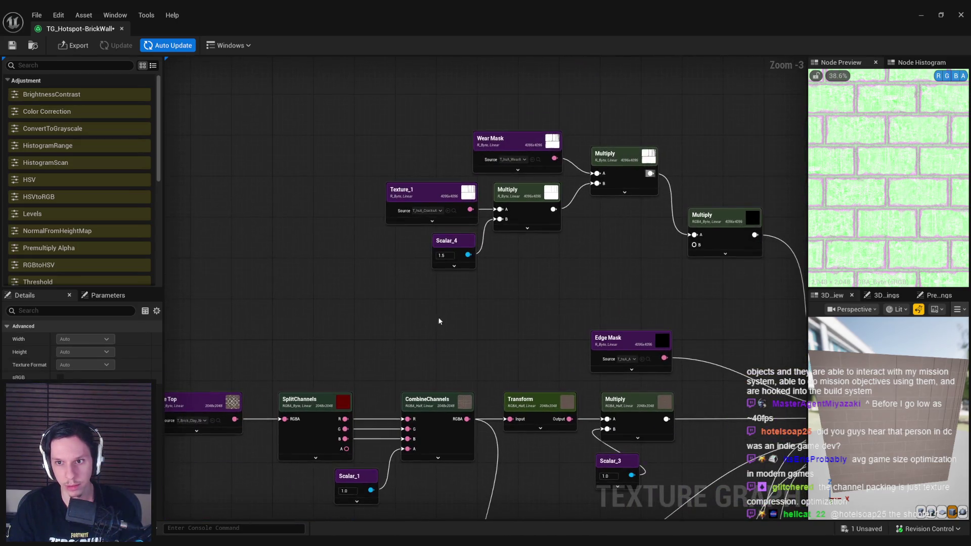
{"action": "key", "text": "ctrl+v"}
{"action": "mouse_move", "coordinate": [612, 314]}
{"action": "left_mouse_down"}
{"action": "mouse_move", "coordinate": [587, 309]}
{"action": "mouse_move", "coordinate": [640, 310]}
{"action": "mouse_move", "coordinate": [696, 245]}
{"action": "left_mouse_up"}
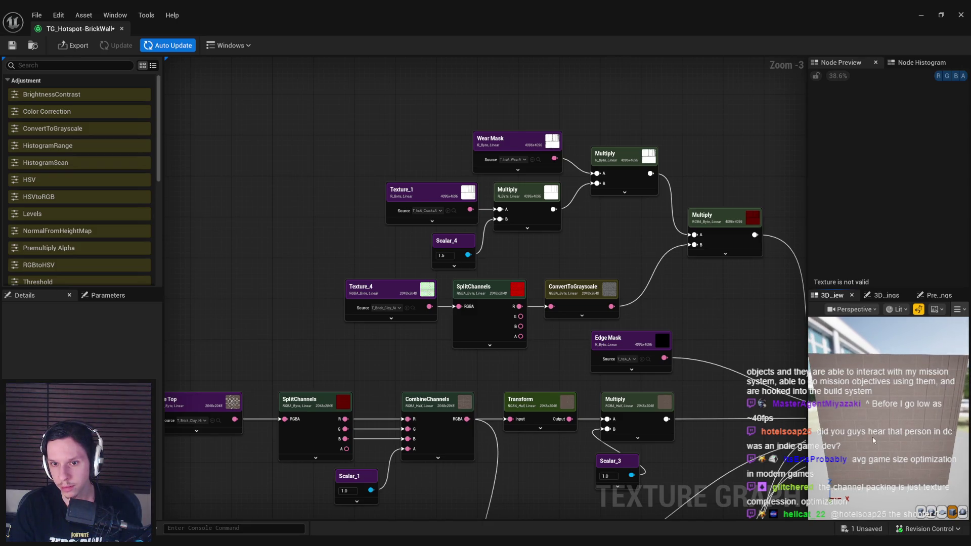
{"action": "left_click_drag", "start_coordinate": [872, 436], "coordinate": [849, 439]}
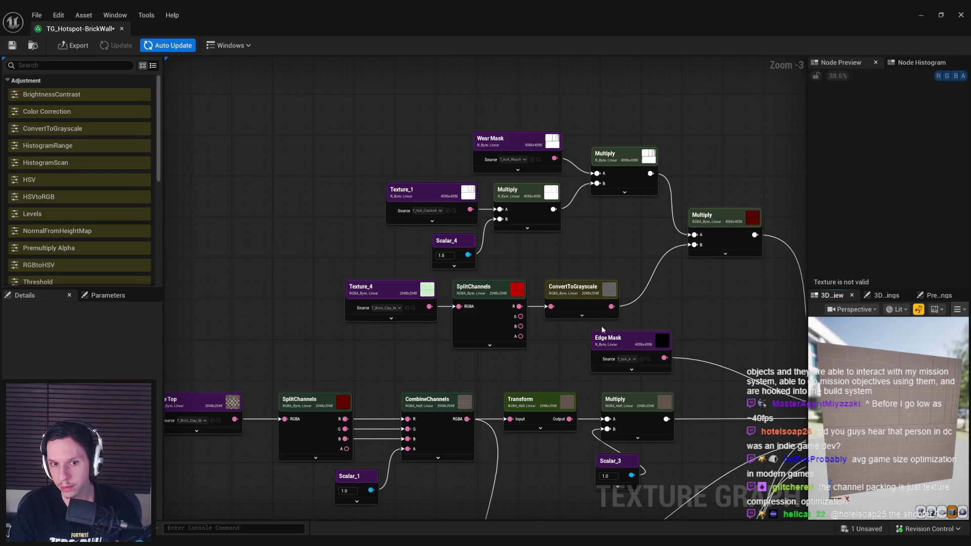
{"action": "left_click", "coordinate": [500, 320]}
{"action": "left_click", "coordinate": [575, 296]}
{"action": "left_click", "coordinate": [726, 223]}
{"action": "left_click", "coordinate": [582, 306]}
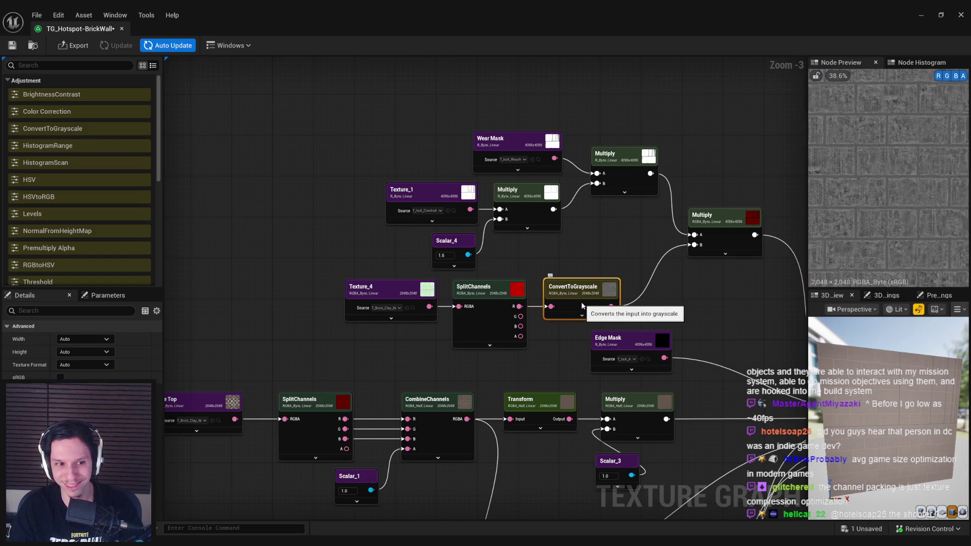
{"action": "left_click", "coordinate": [722, 225]}
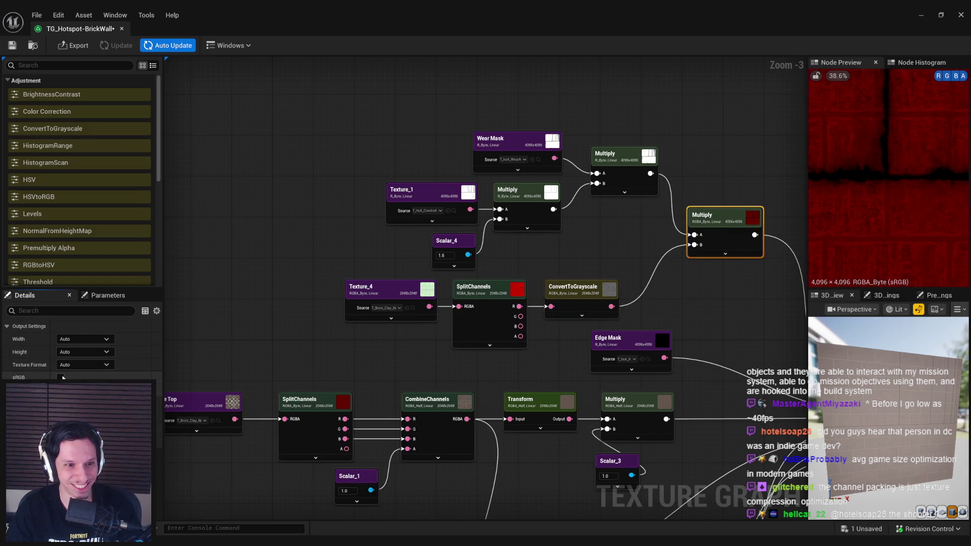
{"action": "left_click", "coordinate": [61, 377]}
{"action": "left_click", "coordinate": [60, 377]}
{"action": "left_click", "coordinate": [164, 46]}
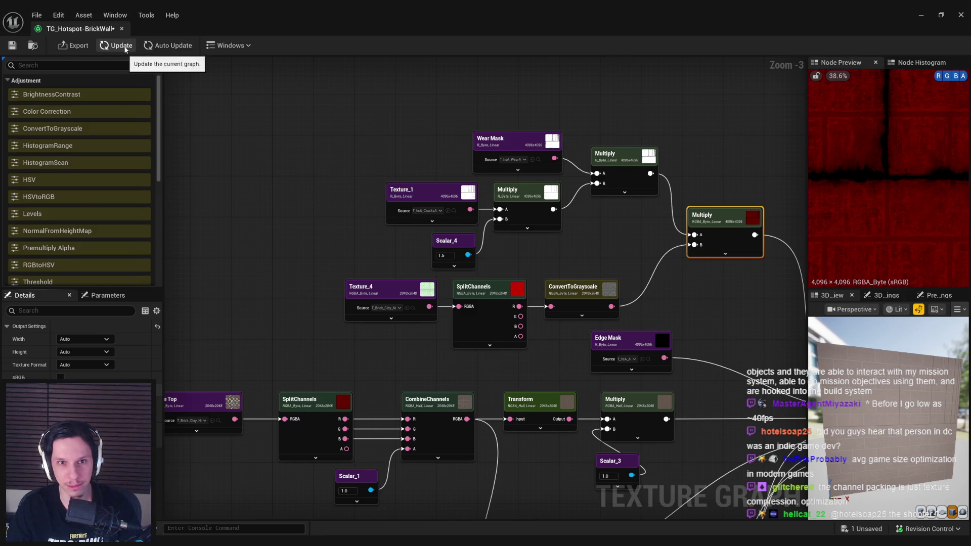
{"action": "left_click", "coordinate": [163, 45]}
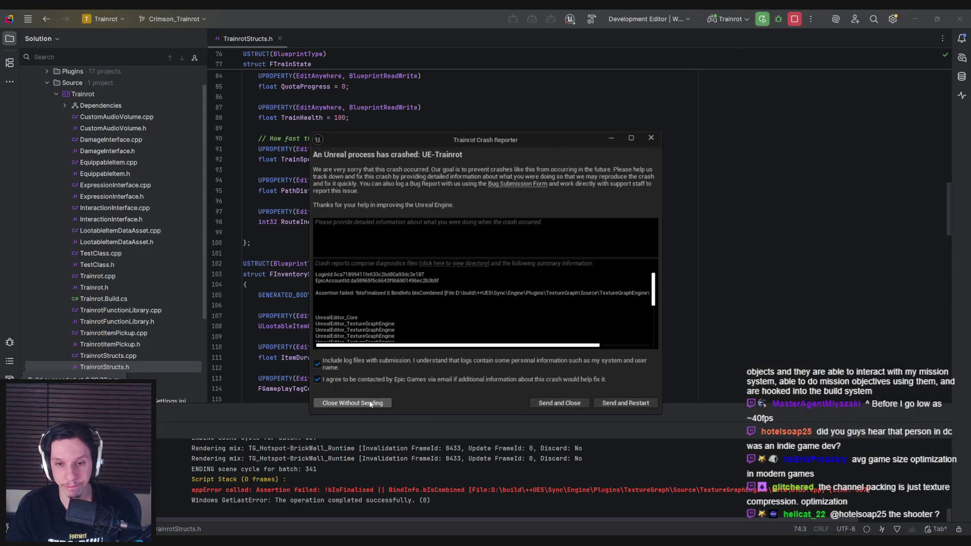
- Close the crash report unsent, rerun from Rider with Skip Restore, and reopen TG_Hotspot-BrickWall
{"action": "left_click", "coordinate": [370, 403]}
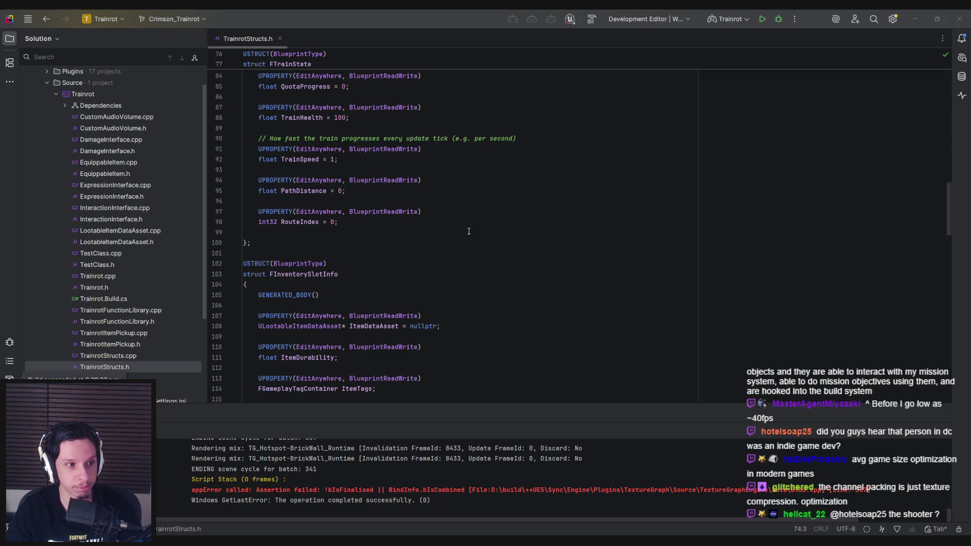
{"action": "left_click", "coordinate": [762, 19]}
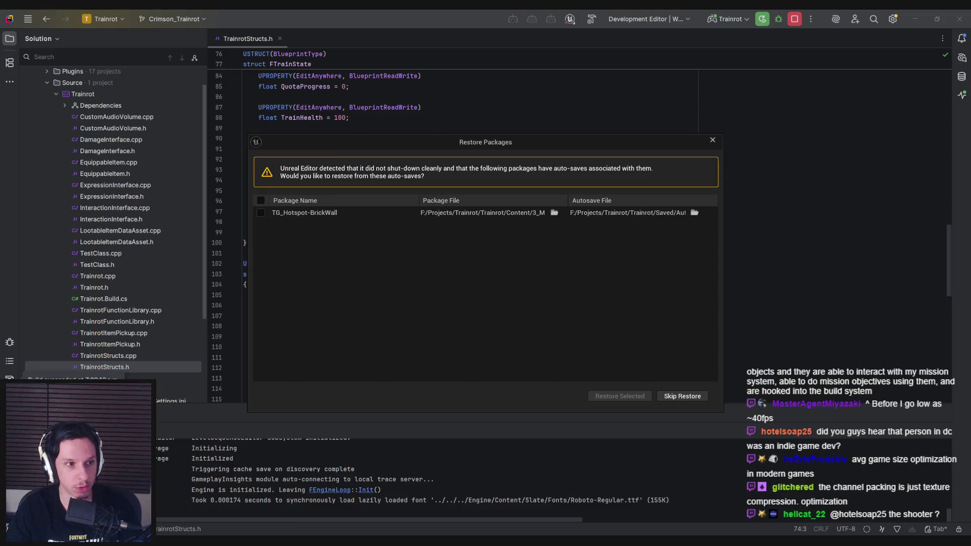
{"action": "left_click", "coordinate": [660, 394]}
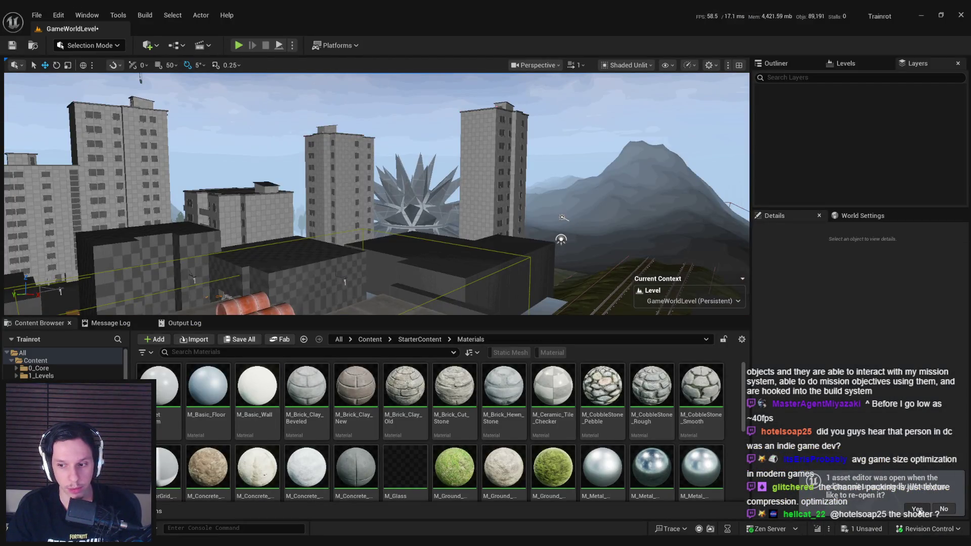
{"action": "left_click", "coordinate": [917, 509]}
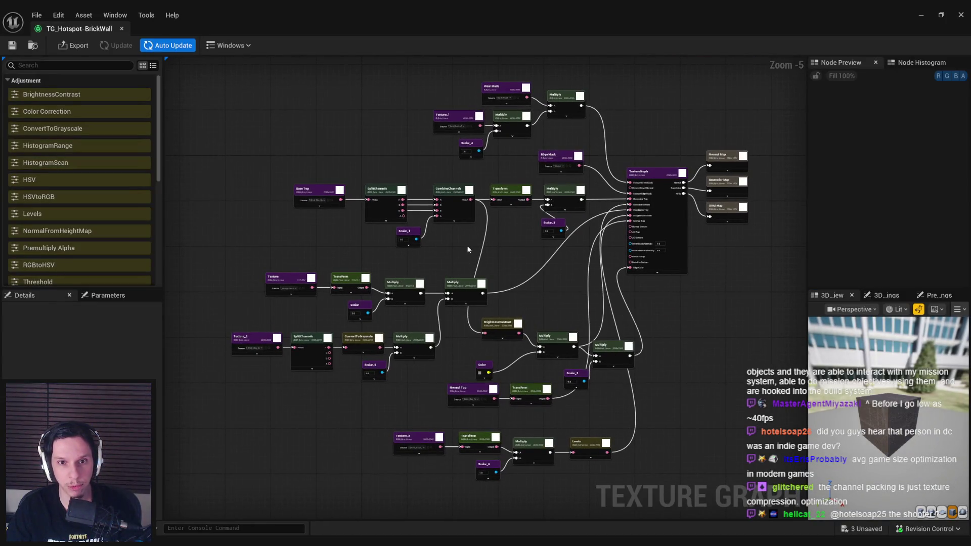
- Survey the graph, previewing the ORM Map output and the lower Transform node's noise
{"action": "scroll", "coordinate": [466, 245], "scroll_direction": "up", "scroll_amount": 1}
{"action": "left_click_drag", "start_coordinate": [465, 341], "coordinate": [456, 293]}
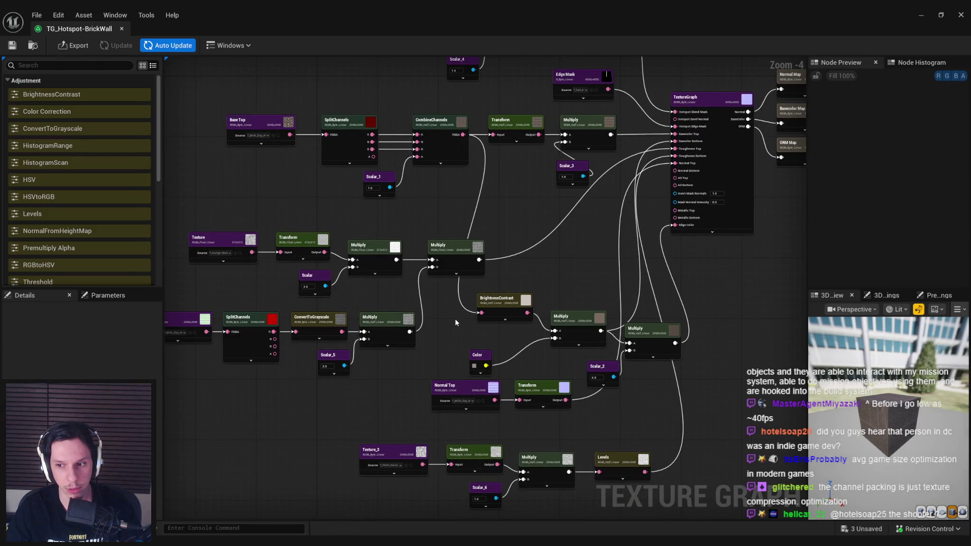
{"action": "mouse_move", "coordinate": [580, 279]}
{"action": "left_mouse_down"}
{"action": "mouse_move", "coordinate": [552, 378]}
{"action": "mouse_move", "coordinate": [408, 328]}
{"action": "left_mouse_up"}
{"action": "left_click", "coordinate": [636, 208]}
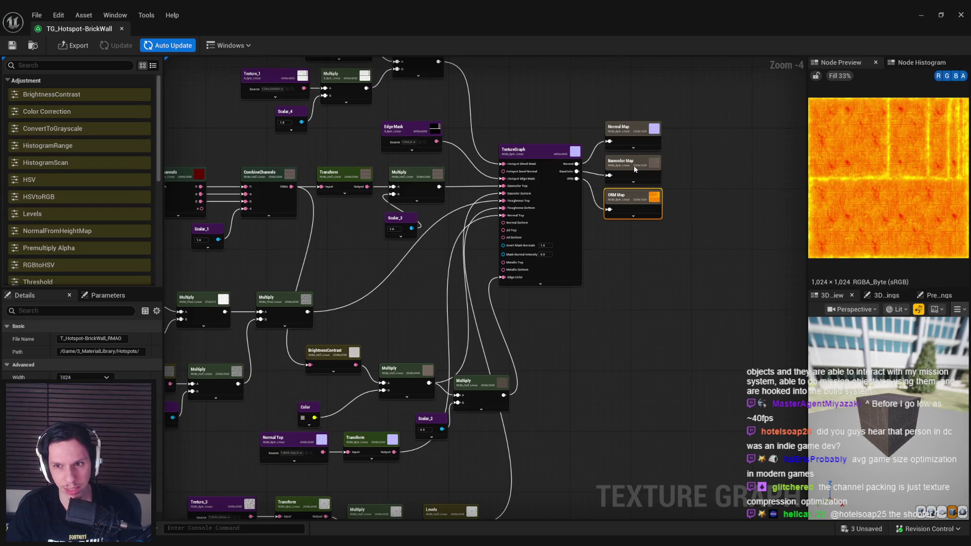
{"action": "mouse_move", "coordinate": [309, 483]}
{"action": "left_mouse_down"}
{"action": "mouse_move", "coordinate": [380, 346]}
{"action": "mouse_move", "coordinate": [352, 412]}
{"action": "left_mouse_up"}
{"action": "scroll", "coordinate": [380, 346], "scroll_direction": "up", "scroll_amount": 1}
{"action": "left_click", "coordinate": [377, 377]}
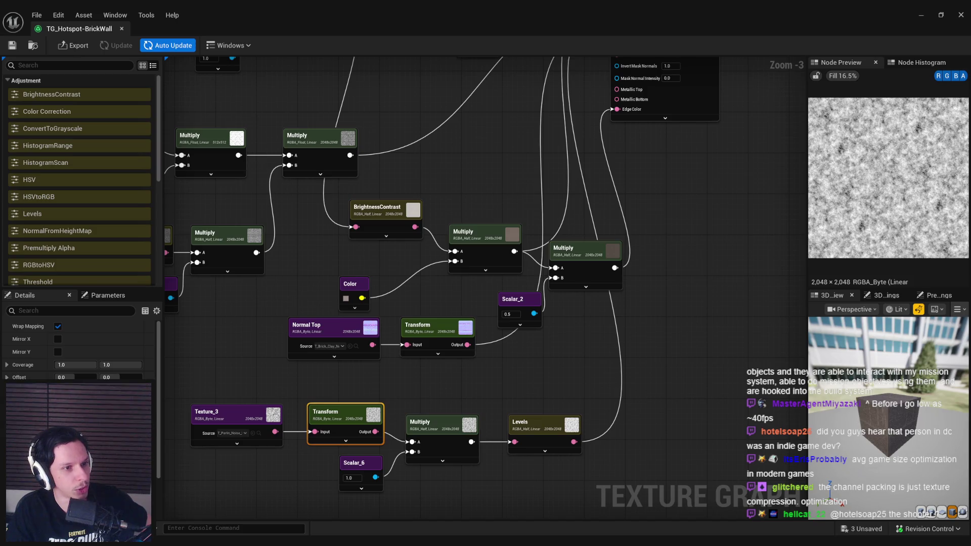
{"action": "mouse_move", "coordinate": [377, 279]}
{"action": "left_mouse_down"}
{"action": "mouse_move", "coordinate": [652, 294]}
{"action": "mouse_move", "coordinate": [653, 302]}
{"action": "mouse_move", "coordinate": [614, 318]}
{"action": "left_mouse_up"}
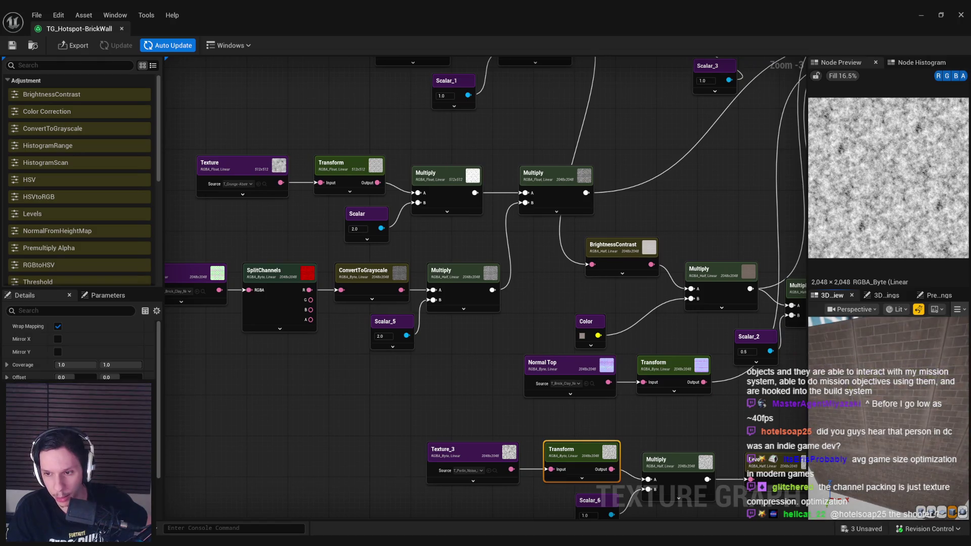
{"action": "mouse_move", "coordinate": [529, 234]}
{"action": "left_mouse_down"}
{"action": "mouse_move", "coordinate": [584, 199]}
{"action": "mouse_move", "coordinate": [558, 240]}
{"action": "mouse_move", "coordinate": [454, 302]}
{"action": "left_mouse_up"}
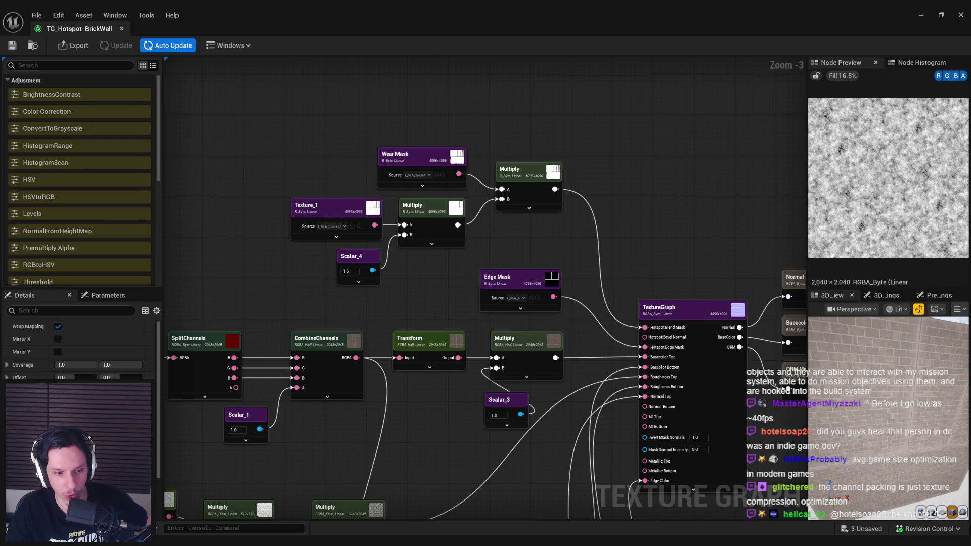
- After checking the guide, move the wear mask nodes up and left and select the final Multiply
{"action": "key", "text": "alt+Tab"}
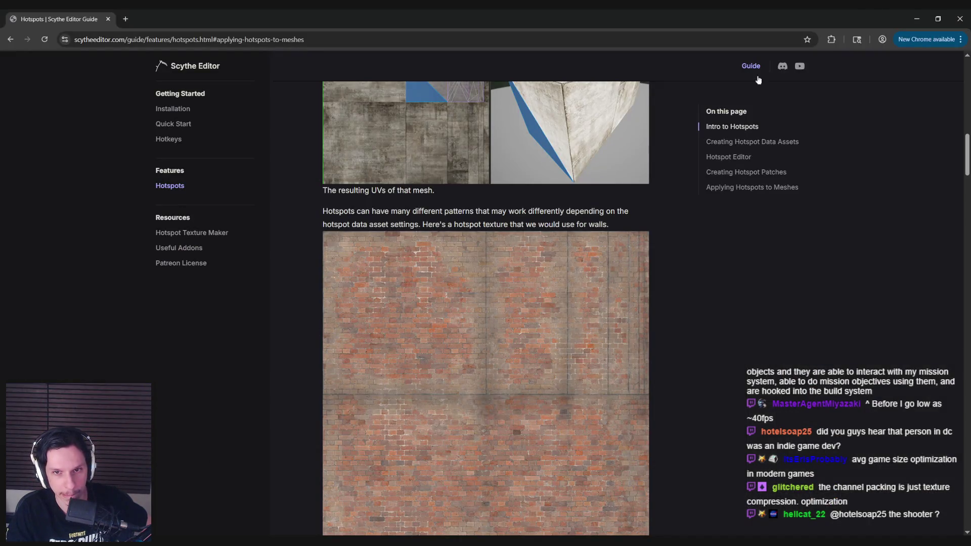
{"action": "left_click", "coordinate": [913, 13]}
{"action": "mouse_move", "coordinate": [519, 253]}
{"action": "left_mouse_down"}
{"action": "mouse_move", "coordinate": [550, 275]}
{"action": "mouse_move", "coordinate": [373, 184]}
{"action": "left_mouse_up"}
{"action": "left_click_drag", "start_coordinate": [456, 234], "coordinate": [379, 198]}
{"action": "left_click", "coordinate": [493, 176]}
- Add a Levels node after the wear-mask Multiply and wire it into Hotspot Blend Mask
{"action": "left_click_drag", "start_coordinate": [510, 176], "coordinate": [563, 178]}
{"action": "type", "text": "level"}
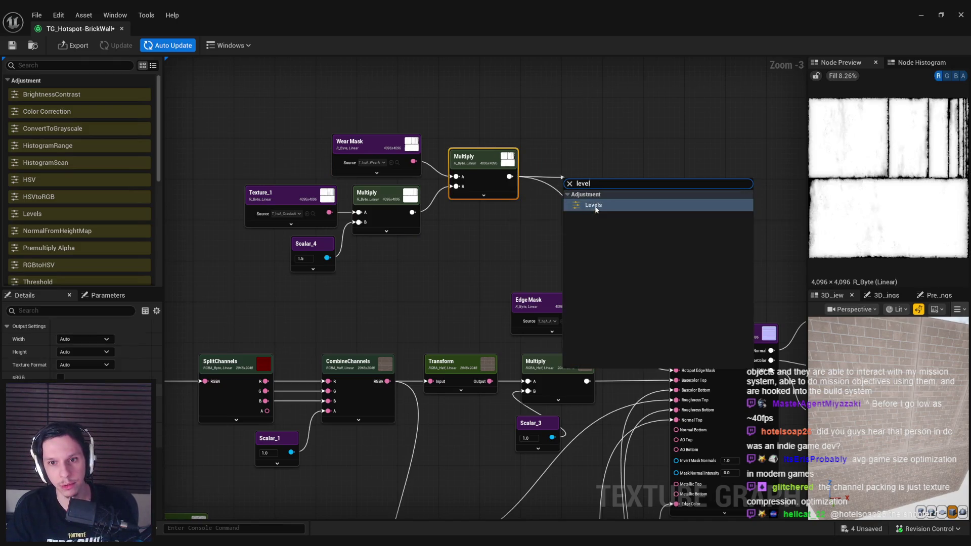
{"action": "left_click", "coordinate": [586, 217]}
{"action": "left_click_drag", "start_coordinate": [573, 234], "coordinate": [510, 219]}
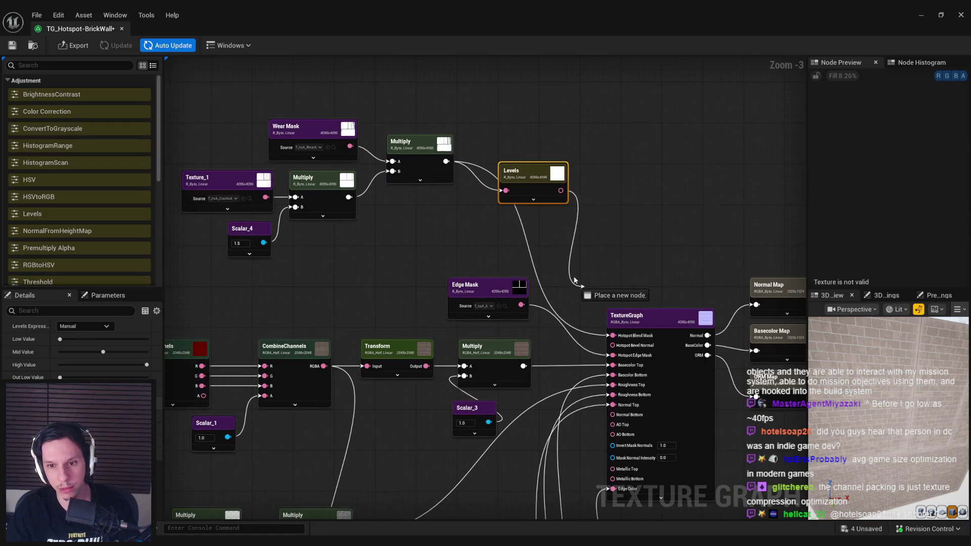
{"action": "left_click", "coordinate": [493, 290]}
{"action": "left_click_drag", "start_coordinate": [496, 293], "coordinate": [459, 293]}
{"action": "mouse_move", "coordinate": [560, 190]}
{"action": "left_mouse_down"}
{"action": "mouse_move", "coordinate": [557, 221]}
{"action": "mouse_move", "coordinate": [575, 227]}
{"action": "mouse_move", "coordinate": [612, 335]}
{"action": "left_mouse_up"}
- Raise the Levels node's Low Value to darken the mask, and turn Auto Update off
{"action": "left_click", "coordinate": [530, 174]}
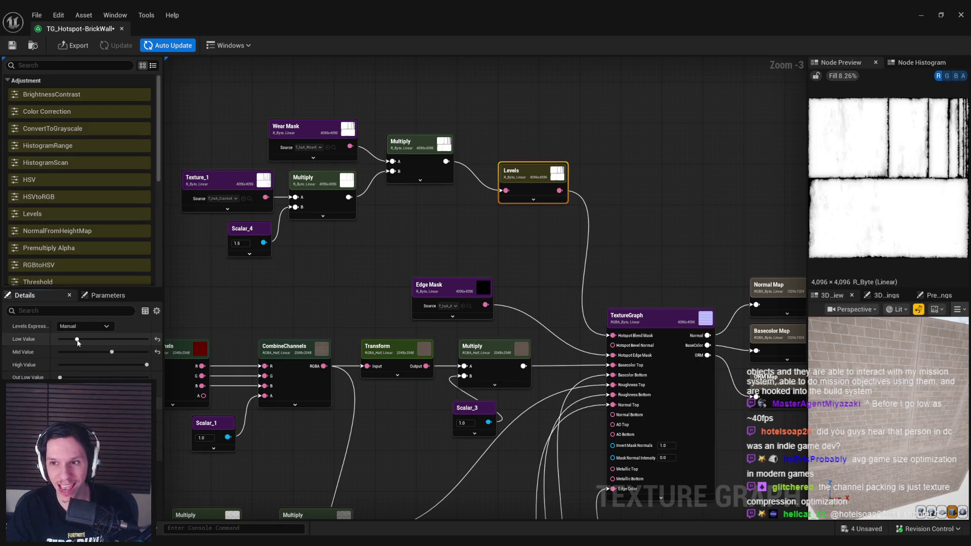
{"action": "mouse_move", "coordinate": [77, 342]}
{"action": "left_mouse_down"}
{"action": "mouse_move", "coordinate": [108, 348]}
{"action": "mouse_move", "coordinate": [56, 339]}
{"action": "left_mouse_up"}
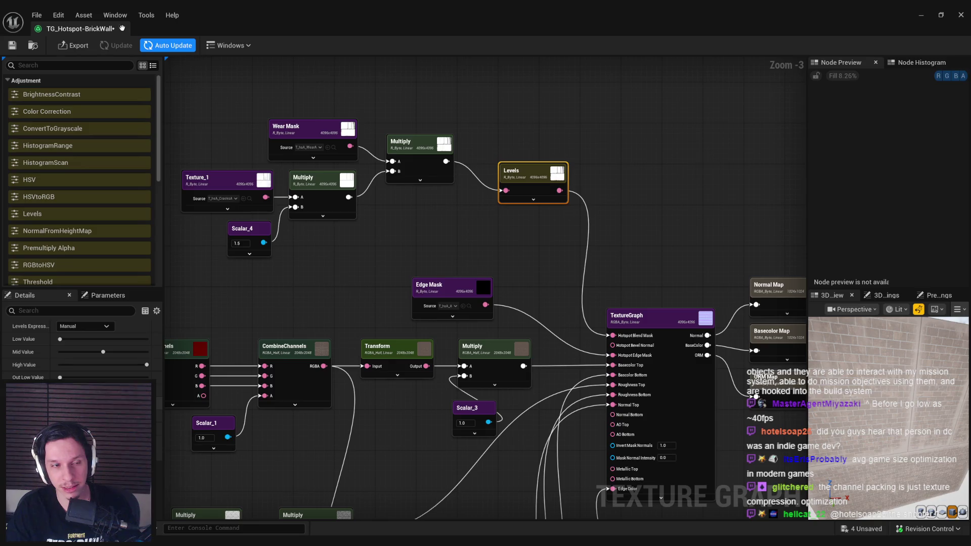
{"action": "left_click", "coordinate": [168, 45]}
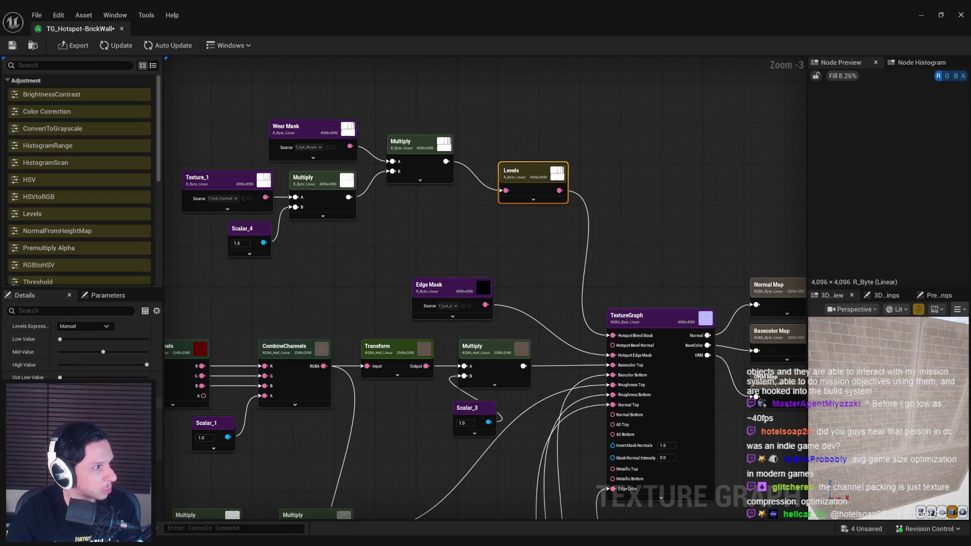
- Close the texture graph discarding the Levels changes, then relaunch the project from Rider
{"action": "key", "text": "ctrl+s"}
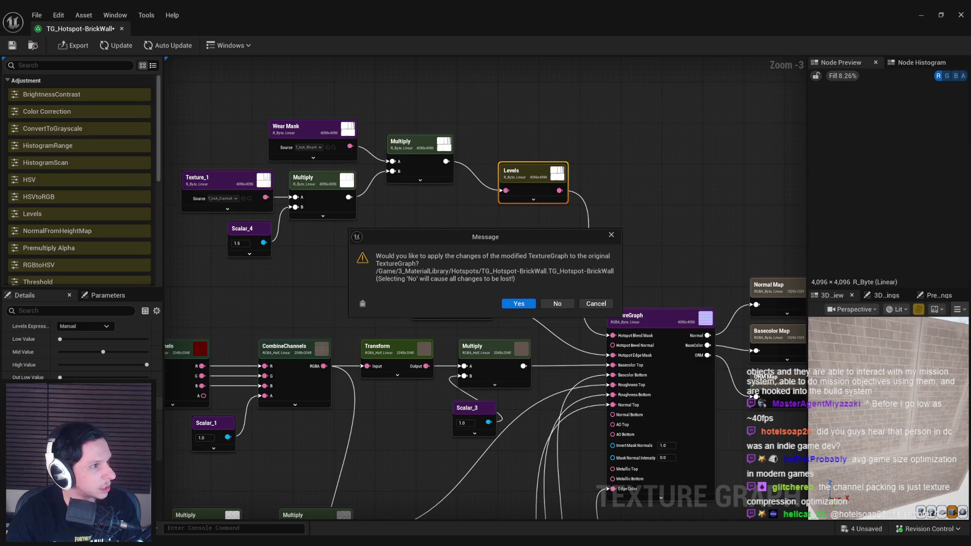
{"action": "left_click", "coordinate": [556, 304]}
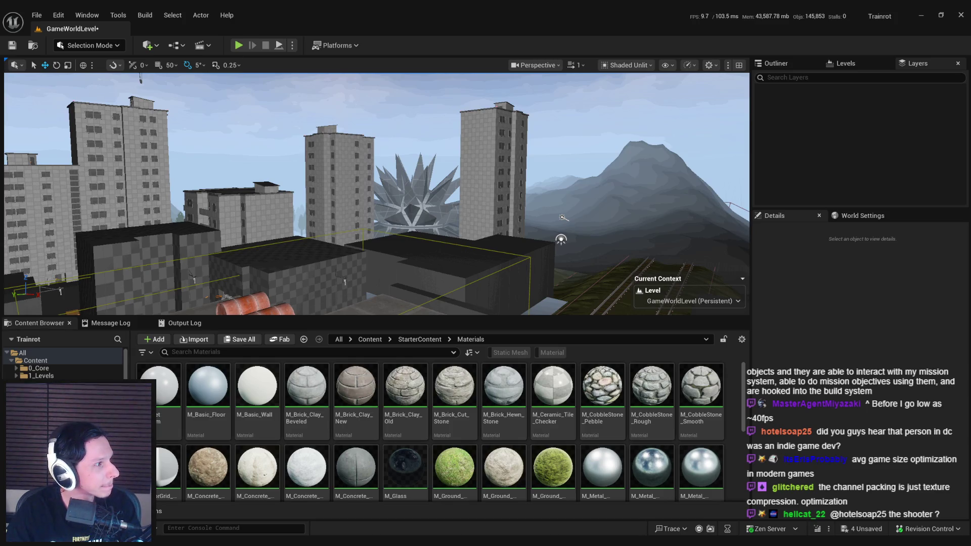
{"action": "key", "text": "alt+Tab"}
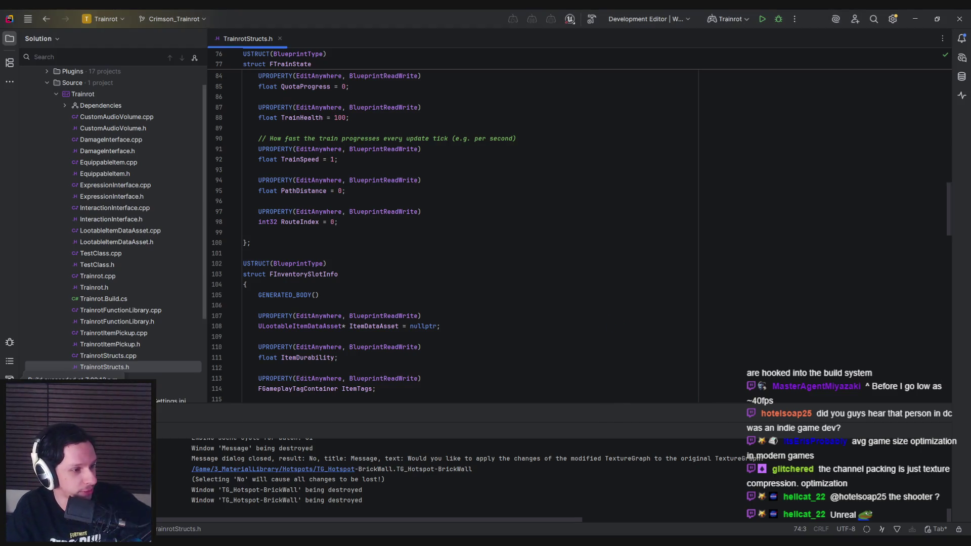
{"action": "left_click", "coordinate": [762, 19]}
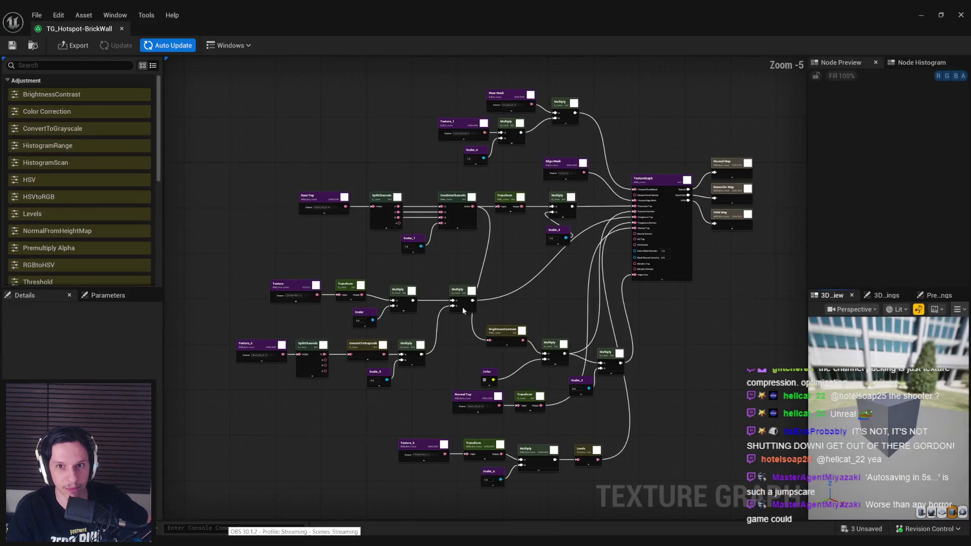
- Bring the wear mask nodes into view and move the group up and left
{"action": "mouse_move", "coordinate": [511, 272]}
{"action": "left_mouse_down"}
{"action": "mouse_move", "coordinate": [483, 299]}
{"action": "mouse_move", "coordinate": [452, 285]}
{"action": "left_mouse_up"}
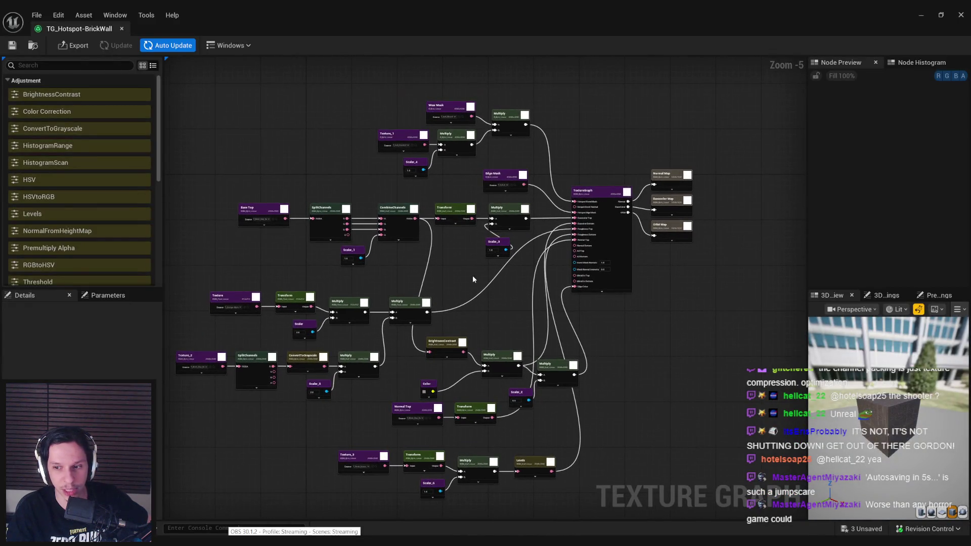
{"action": "scroll", "coordinate": [472, 276], "scroll_direction": "up", "scroll_amount": 2}
{"action": "scroll", "coordinate": [531, 330], "scroll_direction": "down", "scroll_amount": 2}
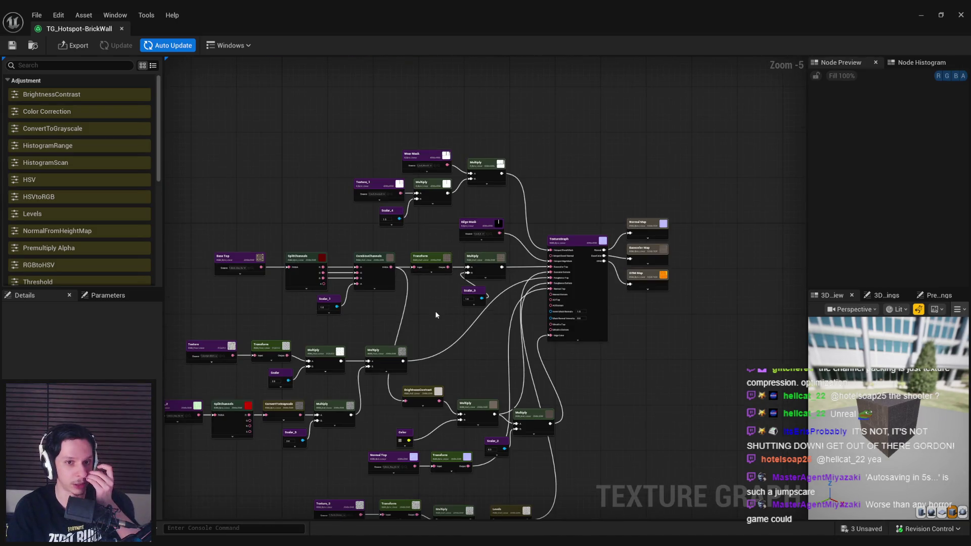
{"action": "scroll", "coordinate": [436, 313], "scroll_direction": "up", "scroll_amount": 1}
{"action": "scroll", "coordinate": [434, 310], "scroll_direction": "up", "scroll_amount": 1}
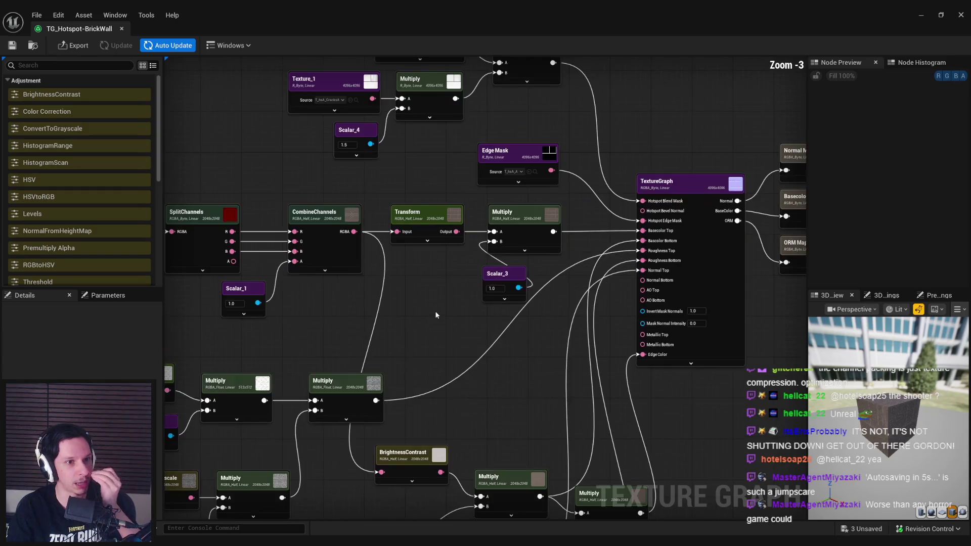
{"action": "scroll", "coordinate": [429, 353], "scroll_direction": "down", "scroll_amount": 1}
{"action": "scroll", "coordinate": [410, 202], "scroll_direction": "up", "scroll_amount": 2}
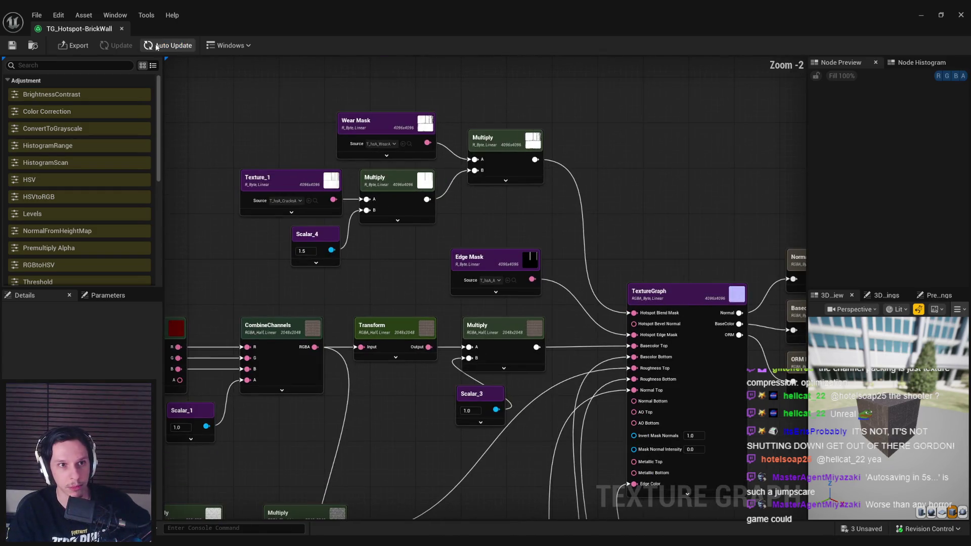
{"action": "mouse_move", "coordinate": [307, 157]}
{"action": "left_mouse_down"}
{"action": "mouse_move", "coordinate": [340, 205]}
{"action": "mouse_move", "coordinate": [525, 293]}
{"action": "left_mouse_up"}
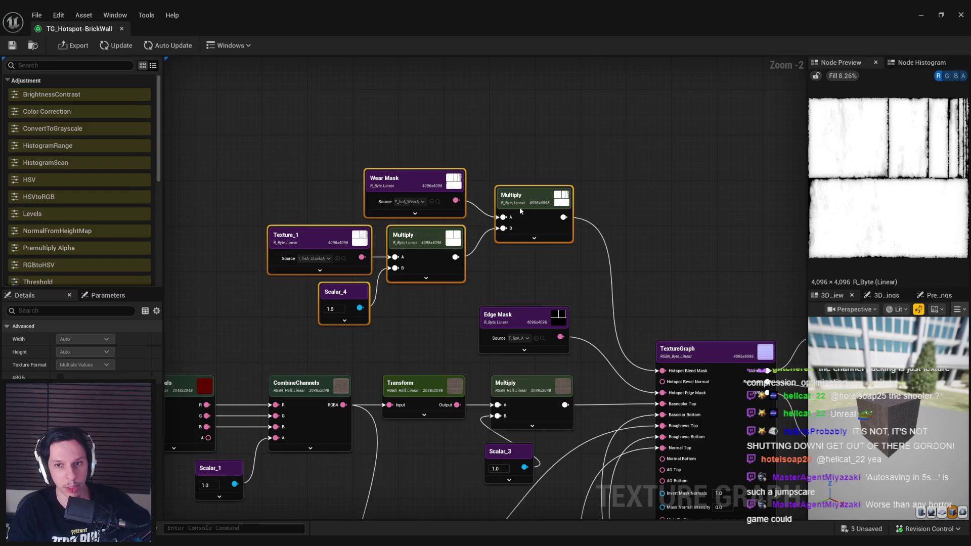
{"action": "left_click_drag", "start_coordinate": [525, 213], "coordinate": [440, 134]}
- Delete a stray Levels node and save TG_Hotspot-BrickWall without it
{"action": "mouse_move", "coordinate": [32, 213]}
{"action": "left_mouse_down"}
{"action": "mouse_move", "coordinate": [460, 199]}
{"action": "mouse_move", "coordinate": [542, 183]}
{"action": "left_mouse_up"}
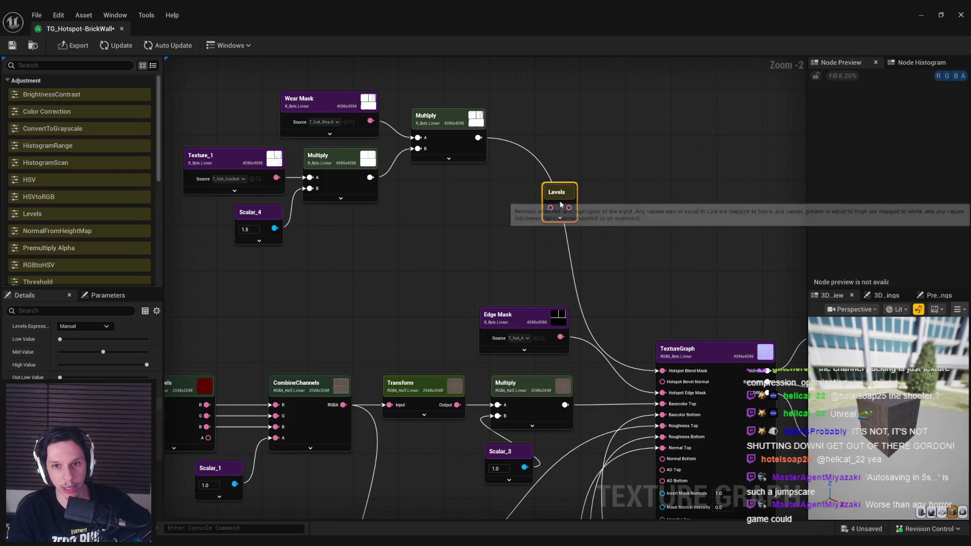
{"action": "key", "text": "Delete"}
{"action": "left_click", "coordinate": [12, 45]}
{"action": "scroll", "coordinate": [399, 280], "scroll_direction": "down", "scroll_amount": 1}
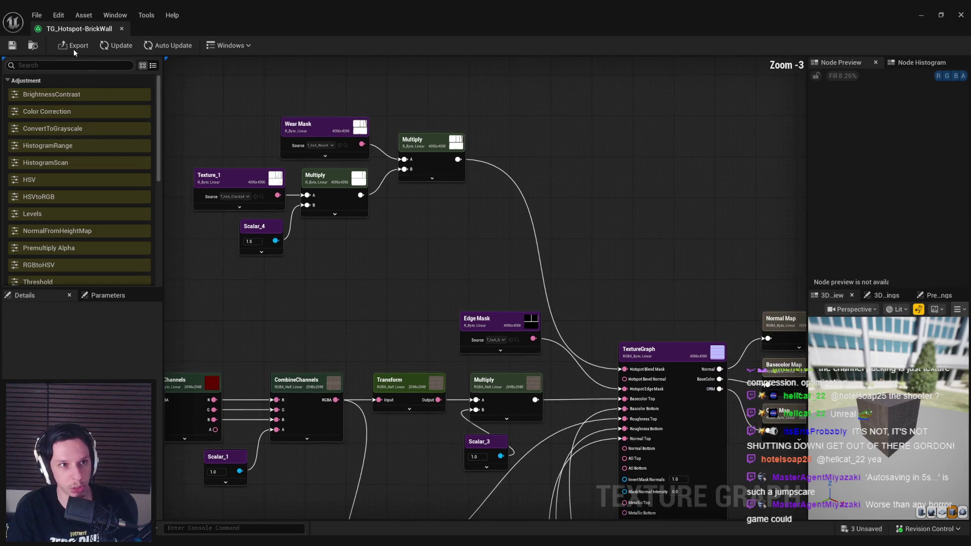
{"action": "left_click_drag", "start_coordinate": [499, 384], "coordinate": [453, 189]}
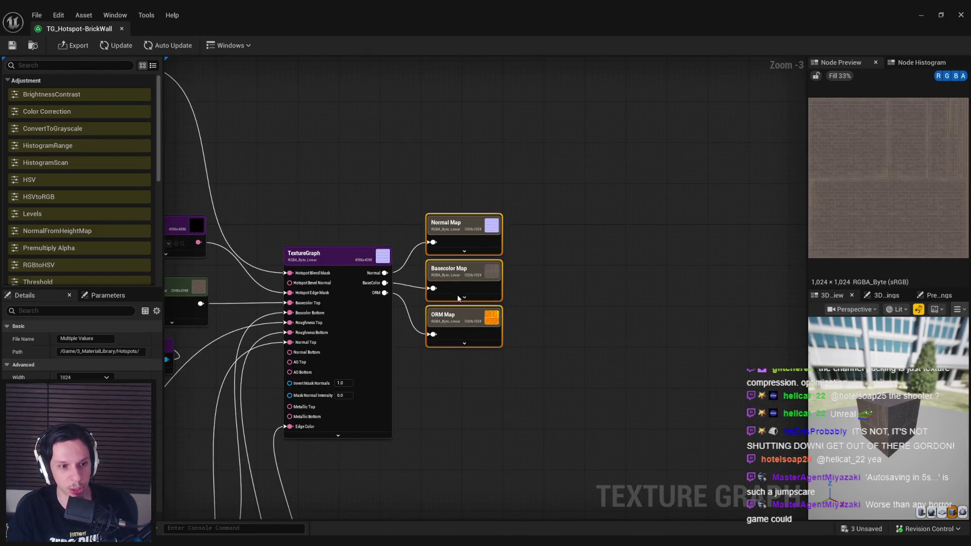